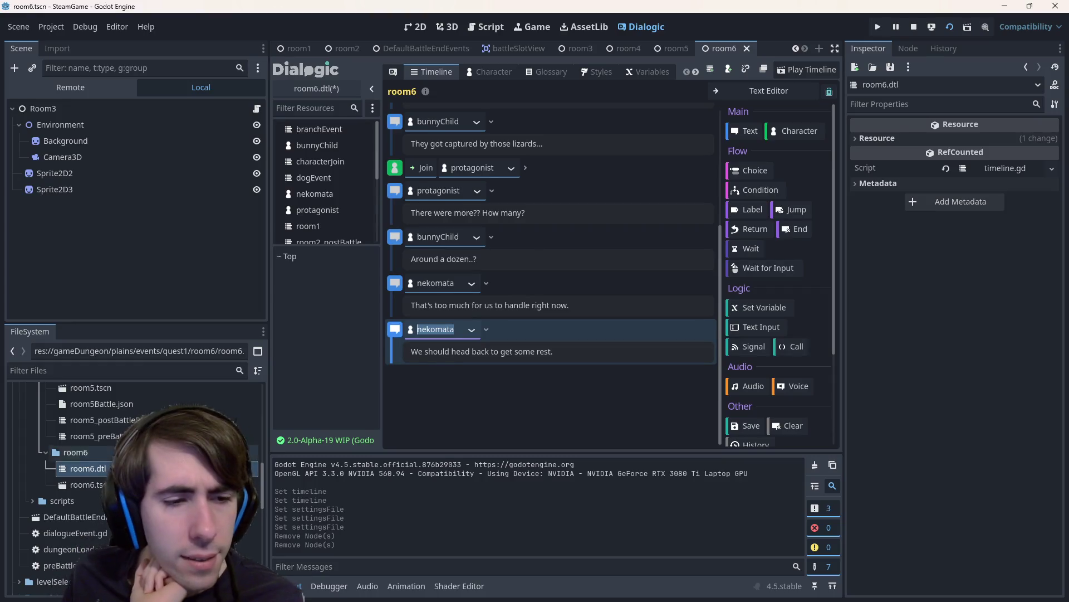
Step: Save the room6 timeline ending with nekomata's line 'We should head back to get some rest.'
left_click(84, 484)
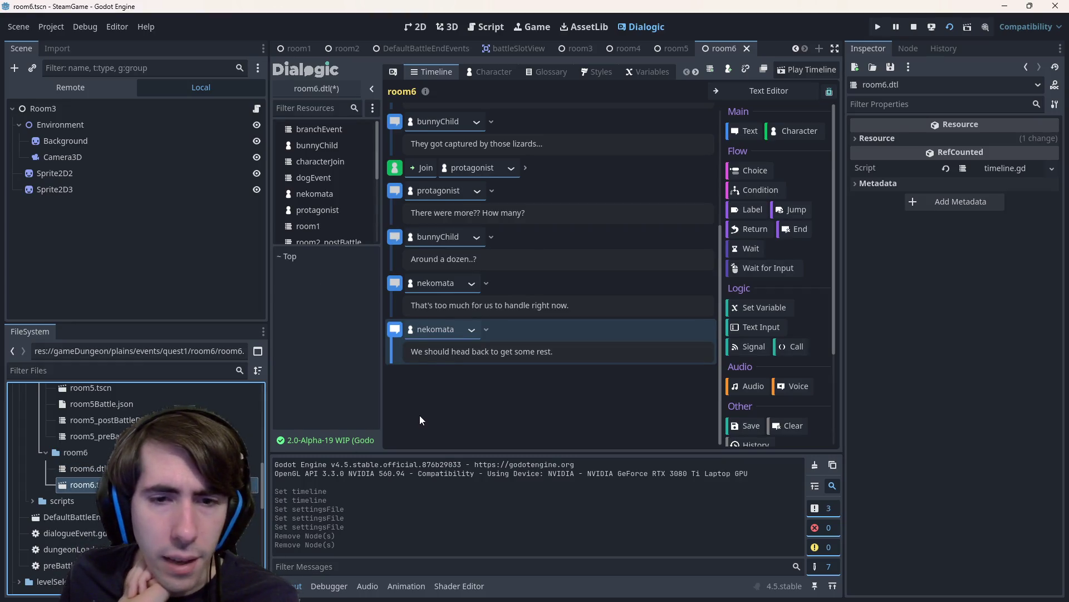
key("ctrl+s")
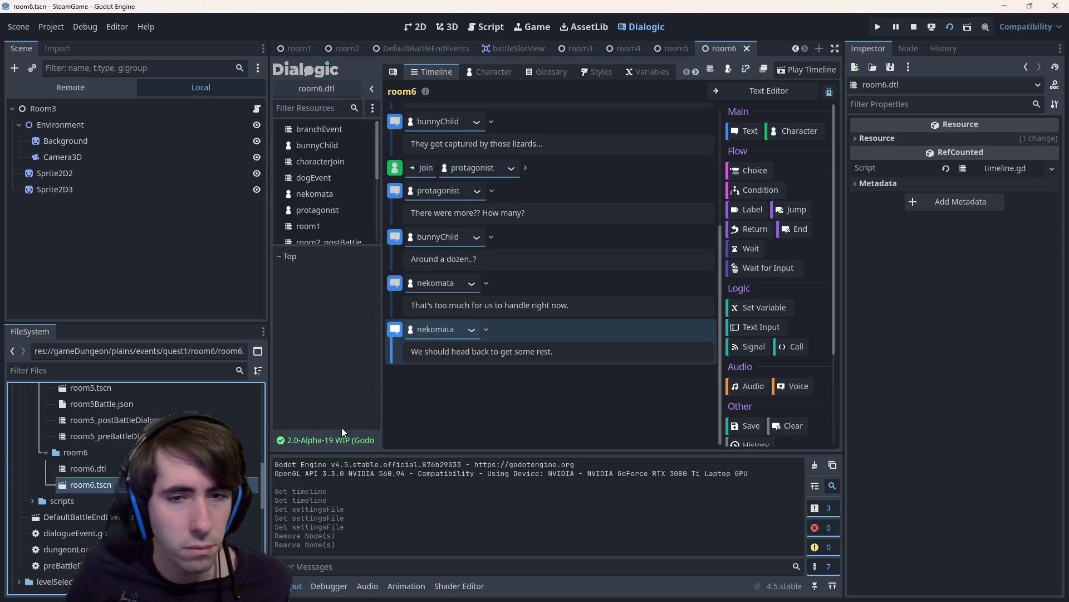
left_click_drag(553, 275, 522, 108)
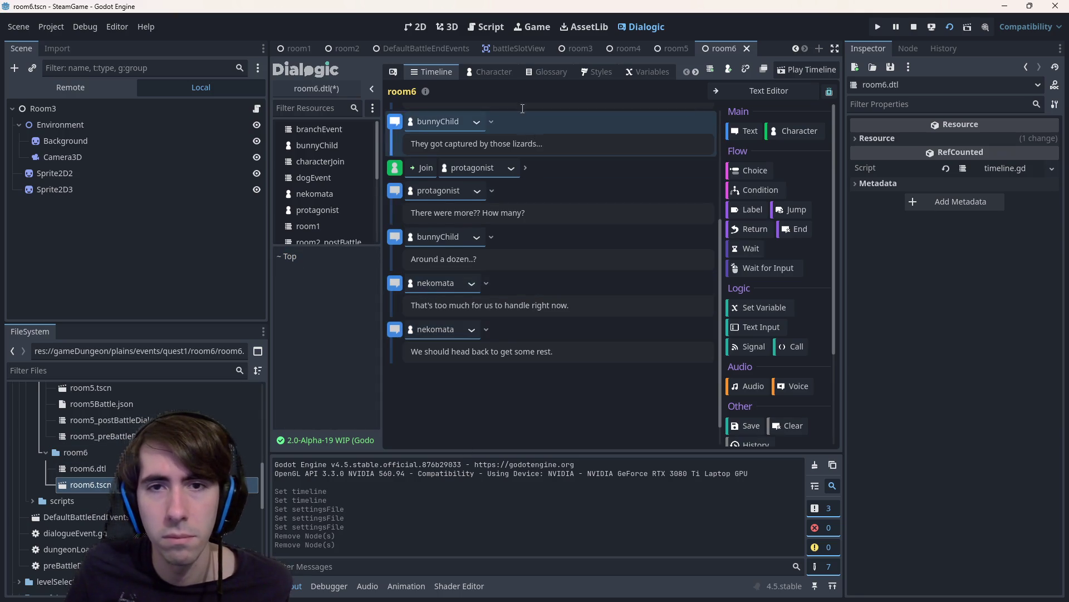
Step: Review the room6 timeline's last nekomata dialogue line and reopen room6 from FileSystem
scroll(523, 108, "up", 3)
scroll(562, 134, "down", 4)
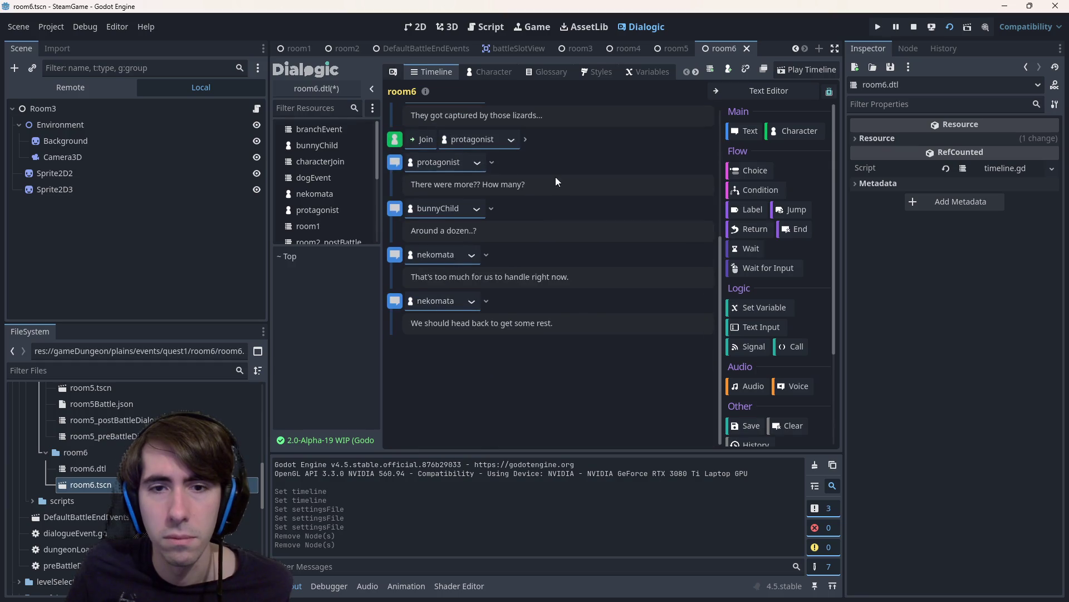
left_click(550, 294)
scroll(560, 351, "up", 2)
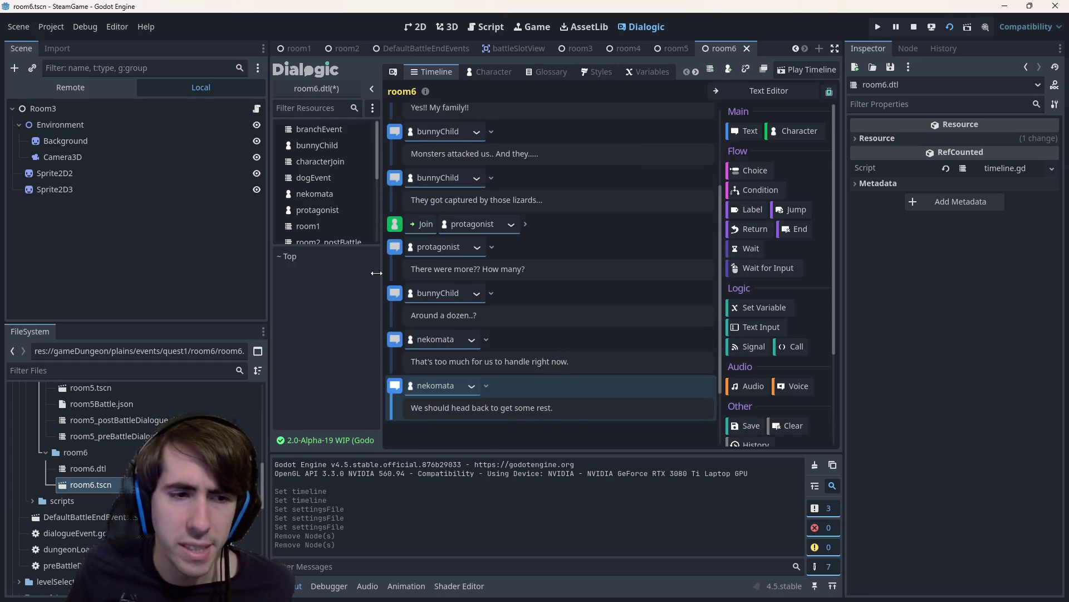
scroll(133, 479, "up", 4)
scroll(125, 531, "down", 2)
double_click(124, 522)
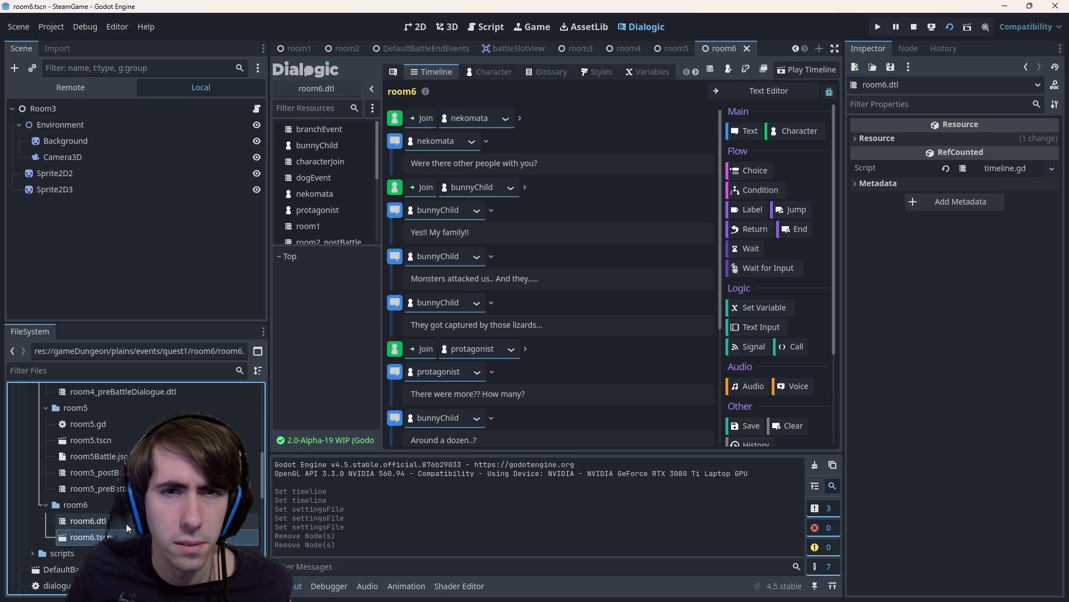
Step: Open room5_postBattleDialogue as script text with the dungeonGraph scene active
double_click(124, 475)
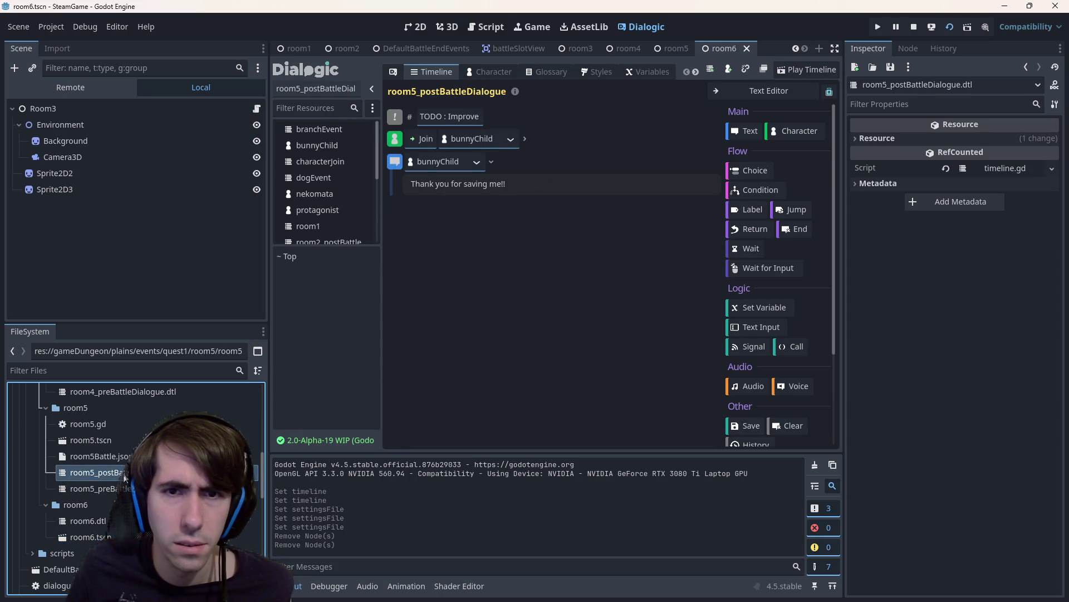
scroll(90, 483, "up", 5)
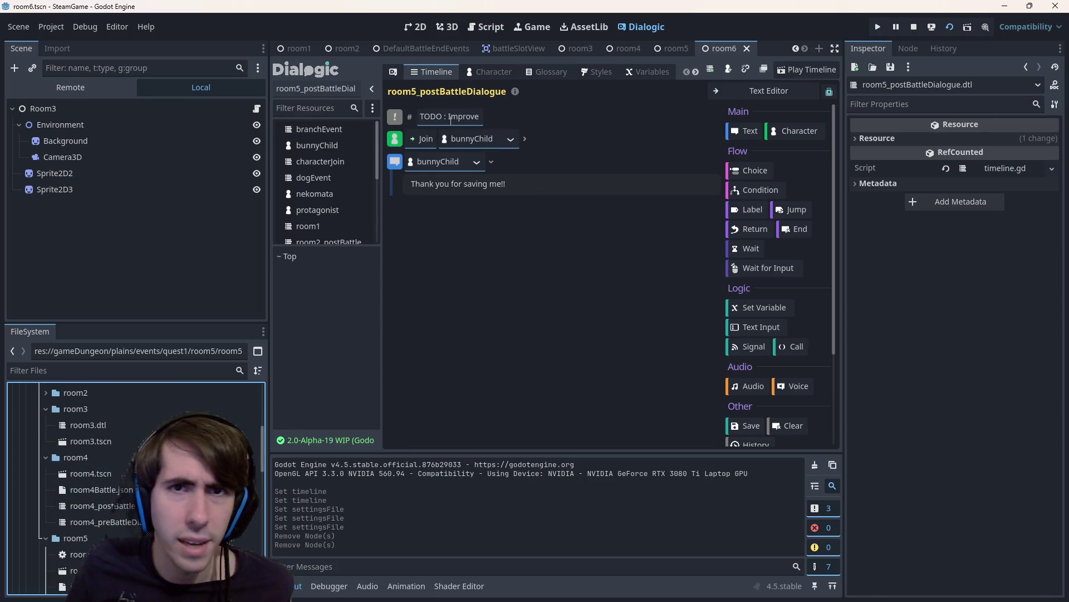
scroll(430, 48, "up", 6)
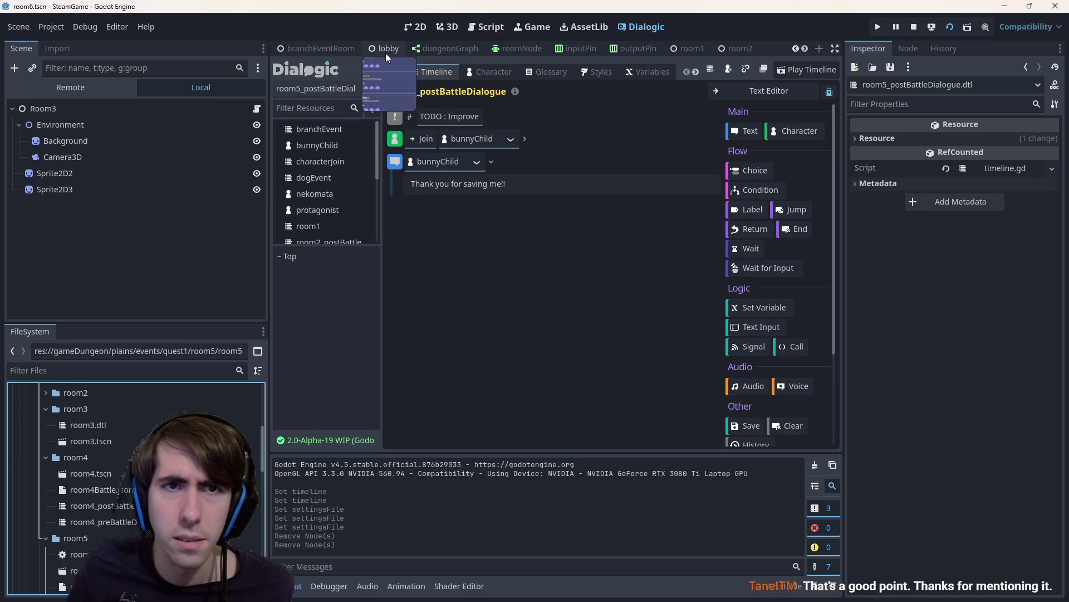
left_click(443, 53)
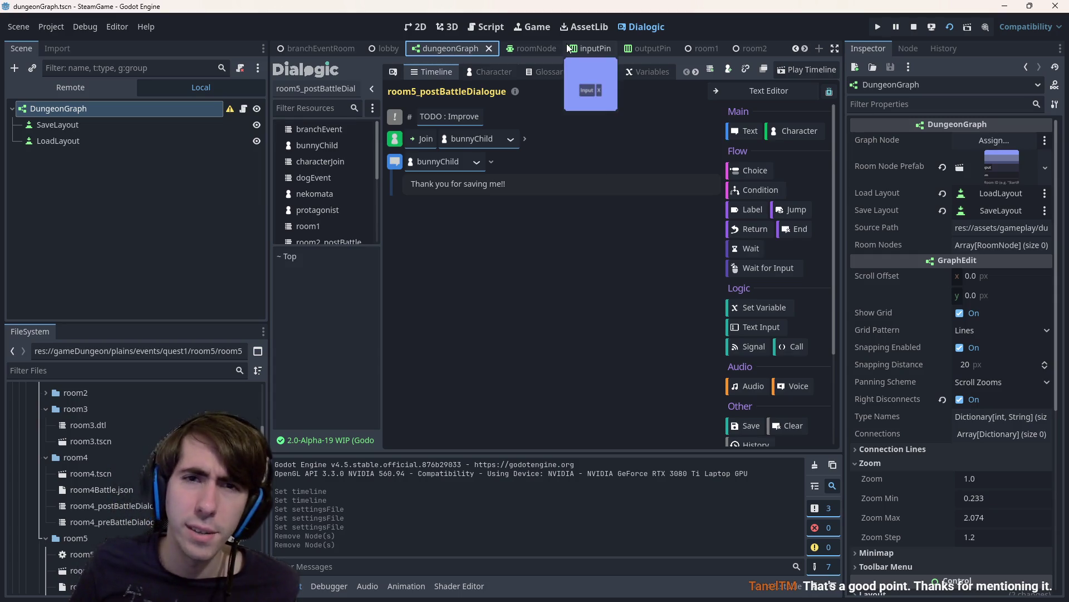
left_click(738, 97)
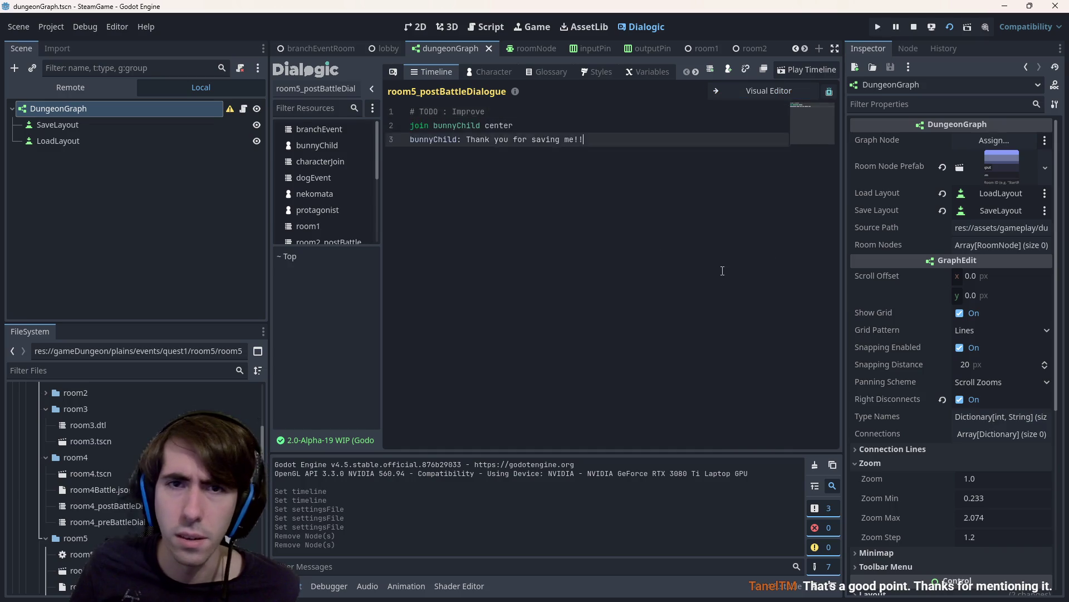
key("ctrl+a")
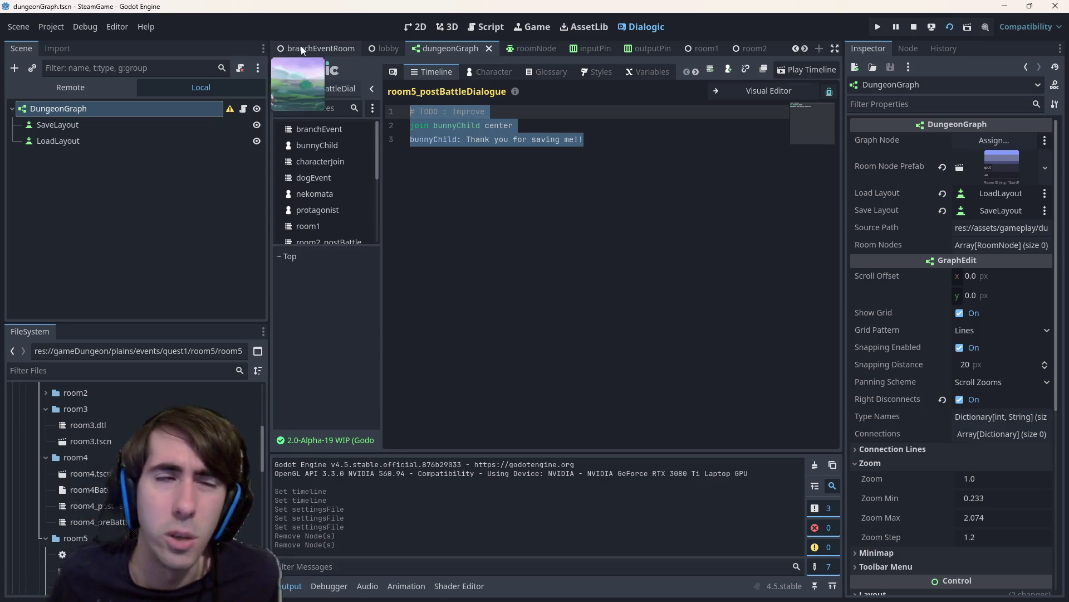
mouse_move(557, 139)
left_mouse_down()
mouse_move(289, 109)
mouse_move(497, 136)
mouse_move(488, 141)
left_mouse_up()
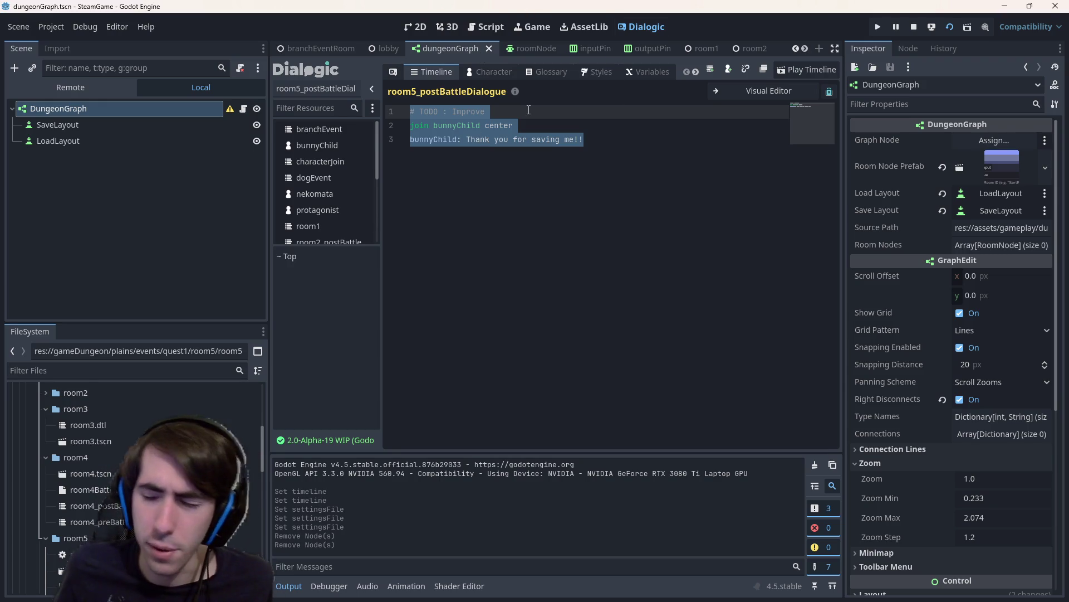
left_click(568, 215)
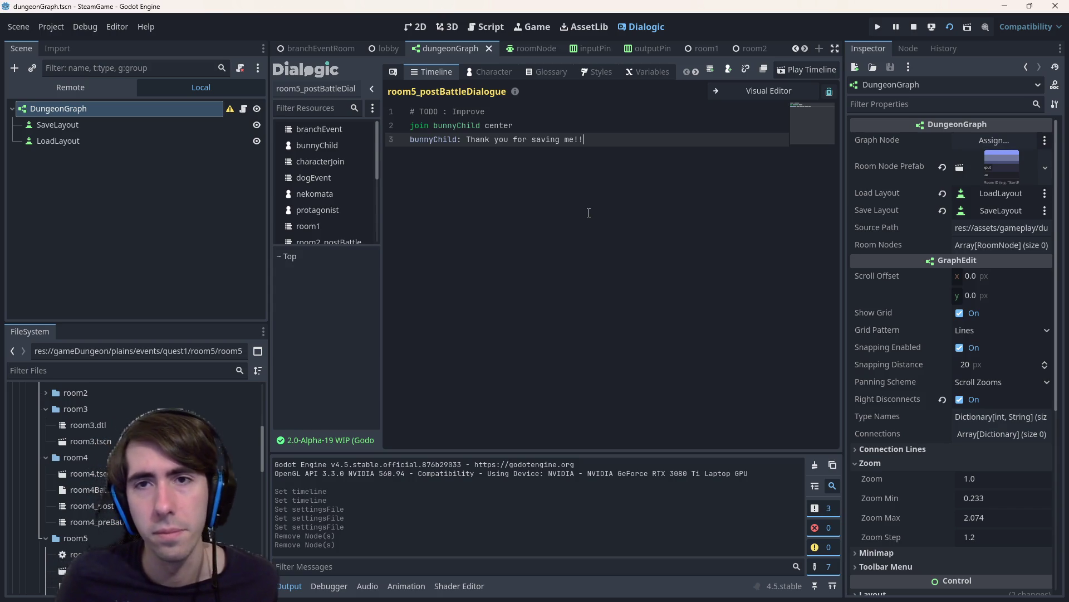
scroll(156, 472, "down", 3)
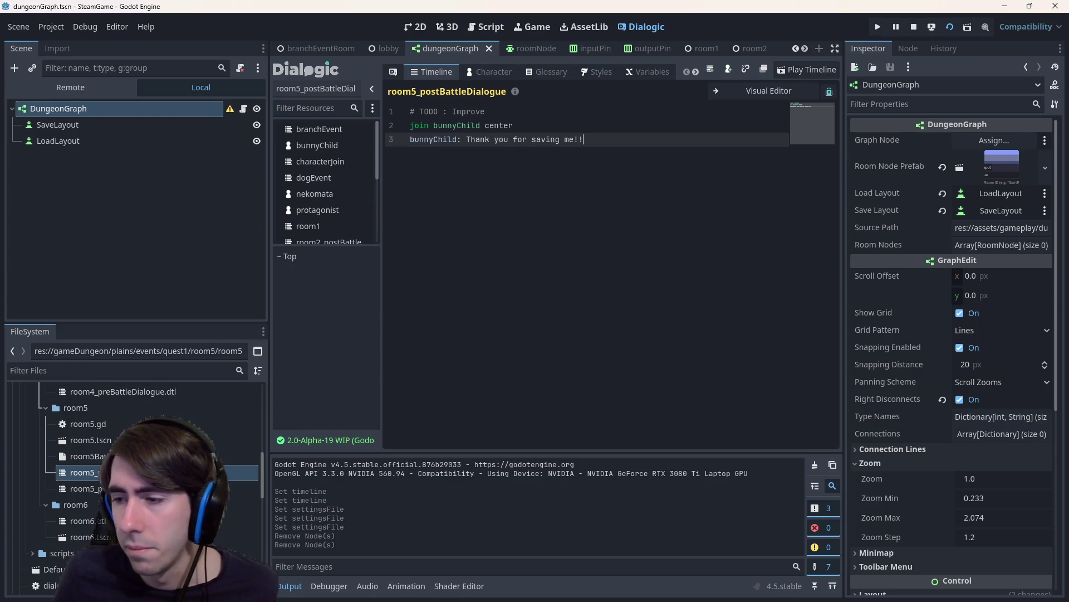
key("F6")
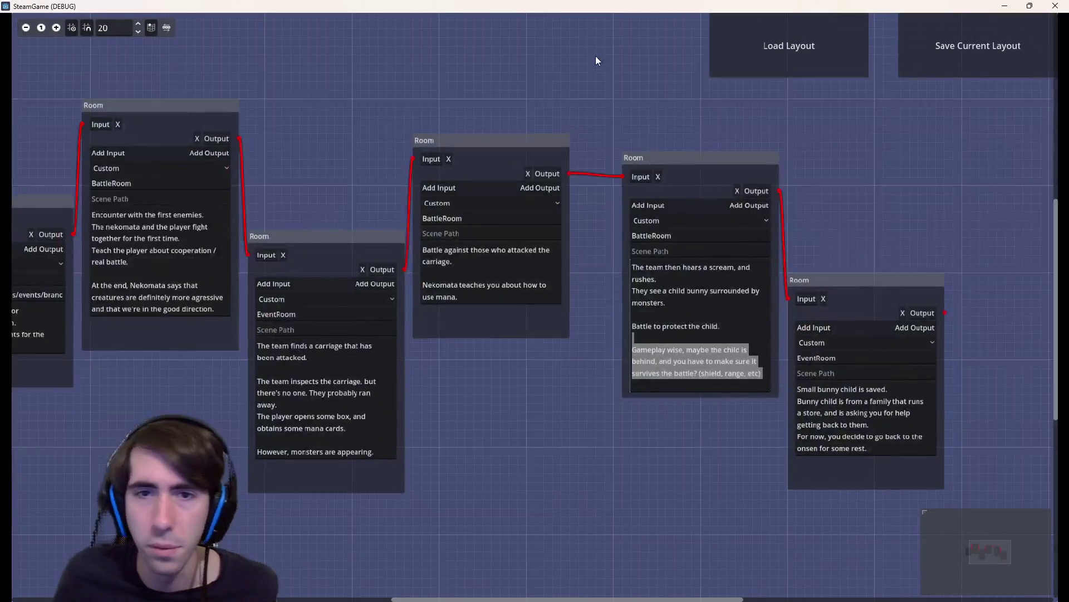
scroll(439, 123, "left", 5)
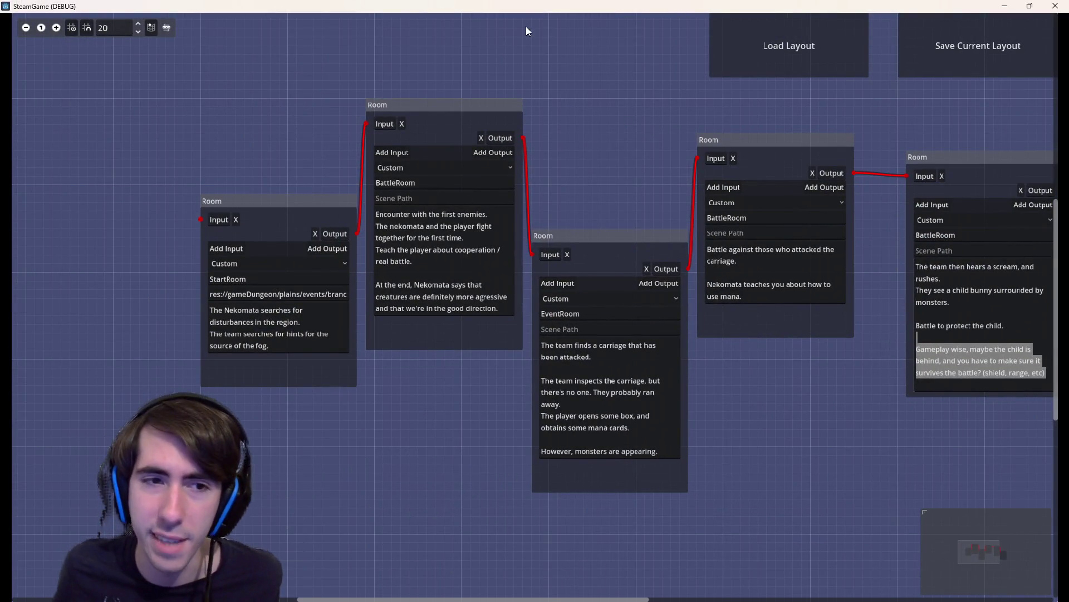
key("F8")
scroll(167, 471, "up", 5)
double_click(106, 471)
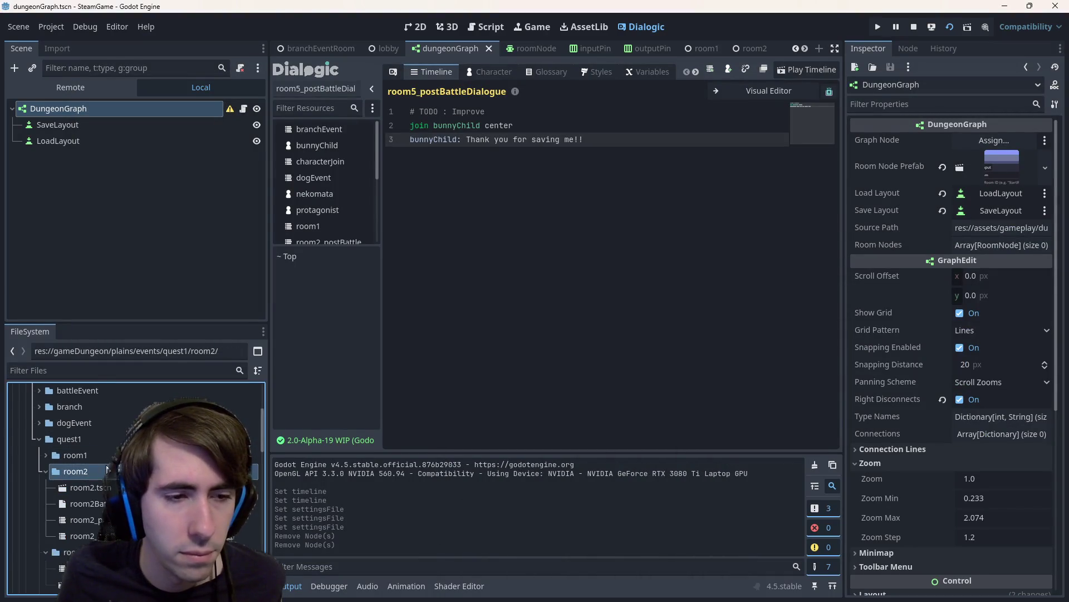
Step: Copy the quest1 room2 and room4 scene file paths
scroll(104, 469, "down", 2)
right_click(116, 467)
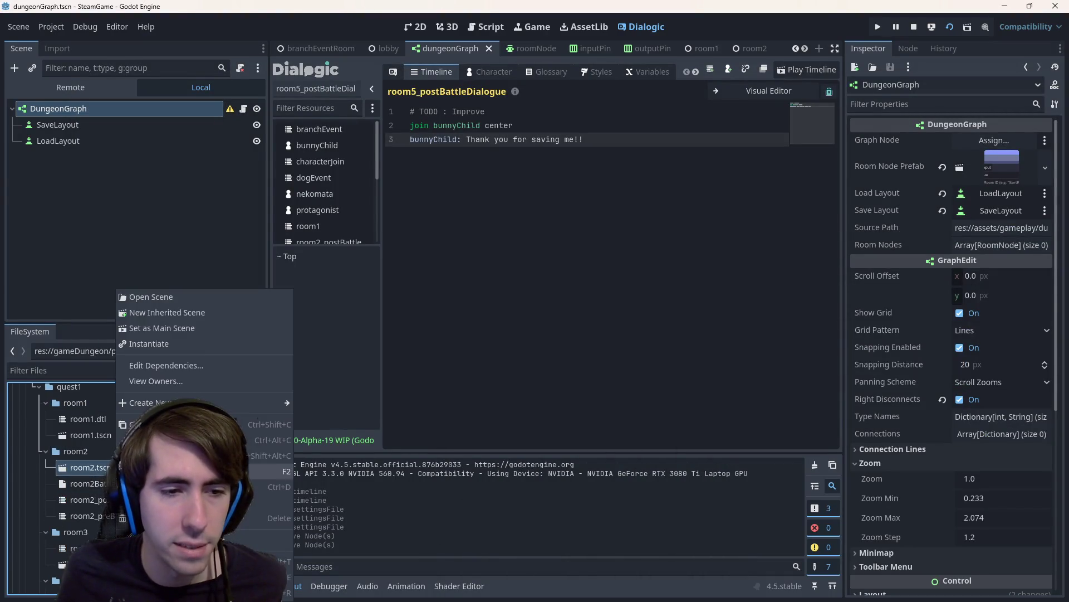
left_click(167, 593)
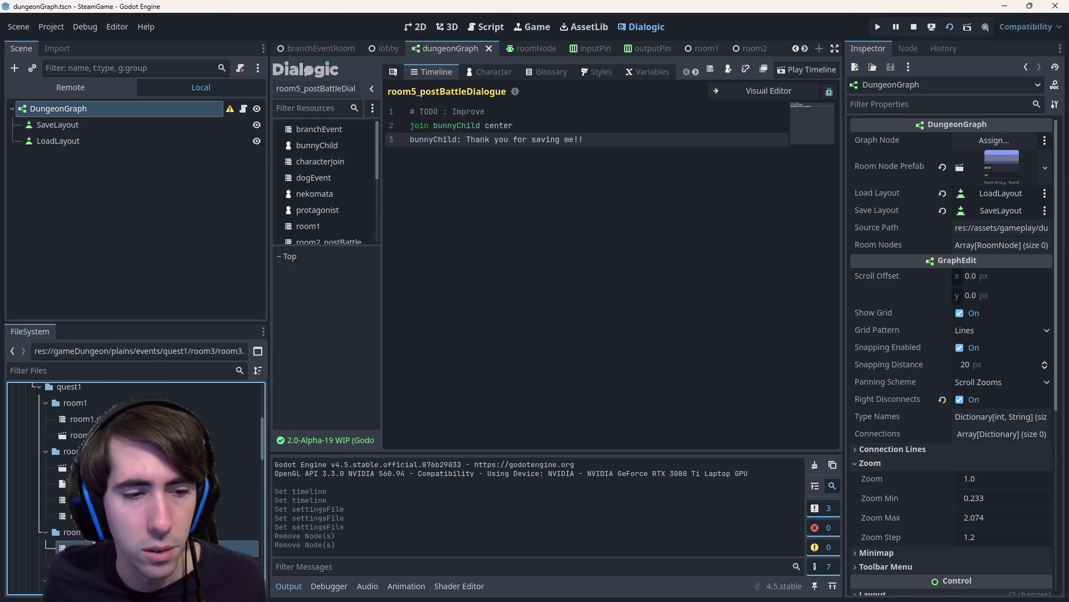
right_click(127, 467)
left_click(222, 424)
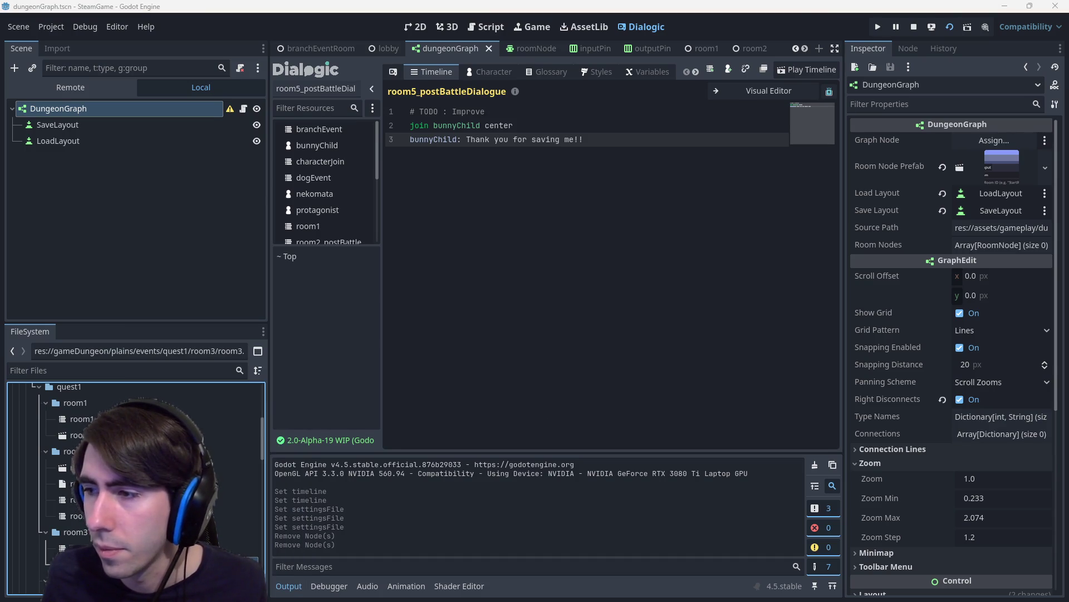
scroll(156, 483, "down", 3)
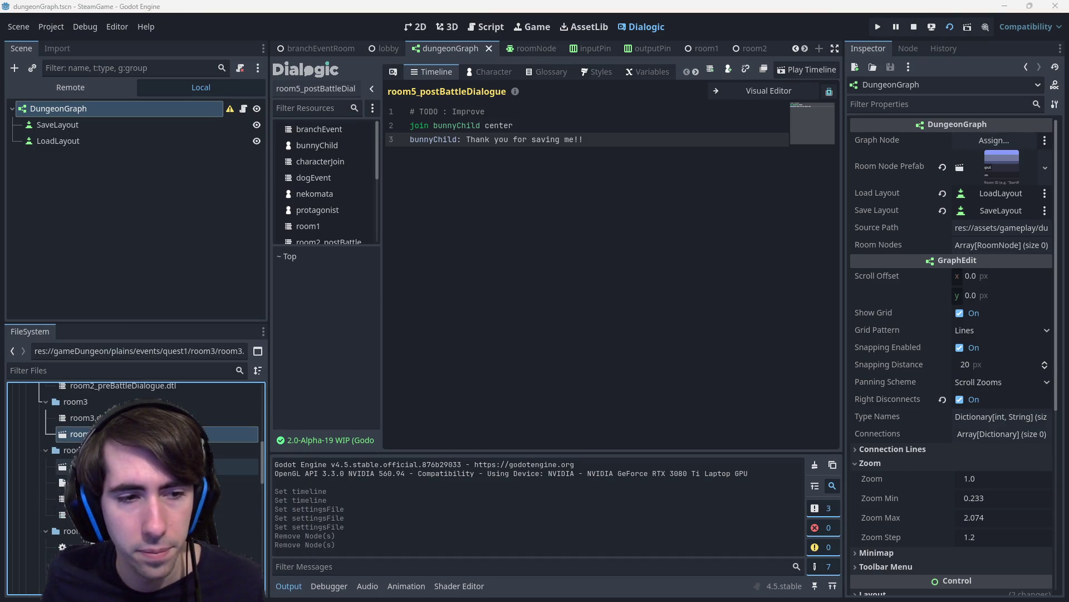
right_click(127, 466)
left_click(223, 424)
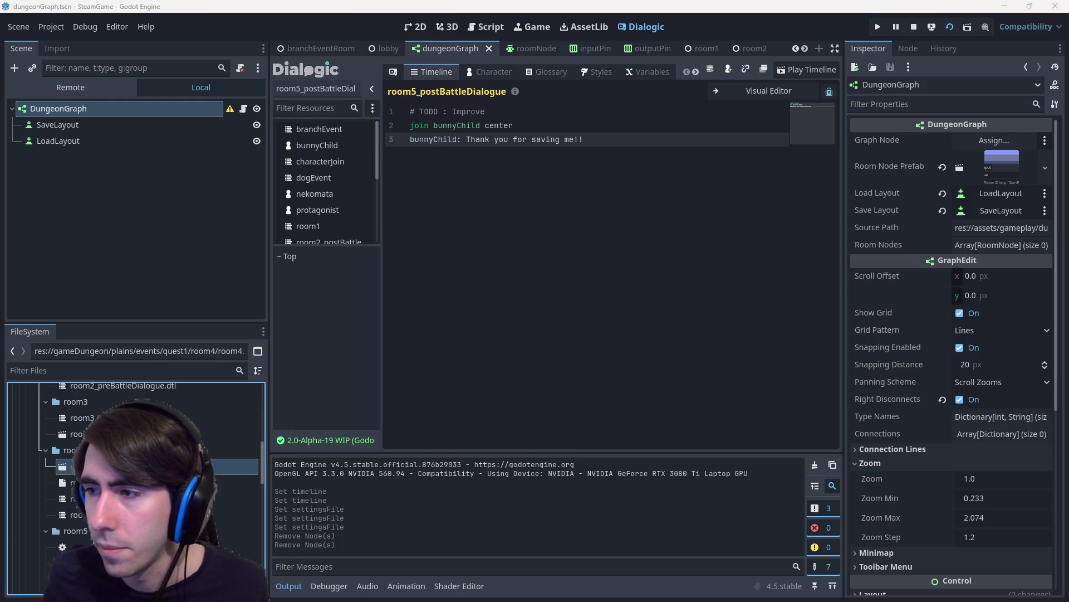
Step: Pick the room5 and room6 scene files so the final EventRoom uses room6.tscn
scroll(167, 485, "down", 2)
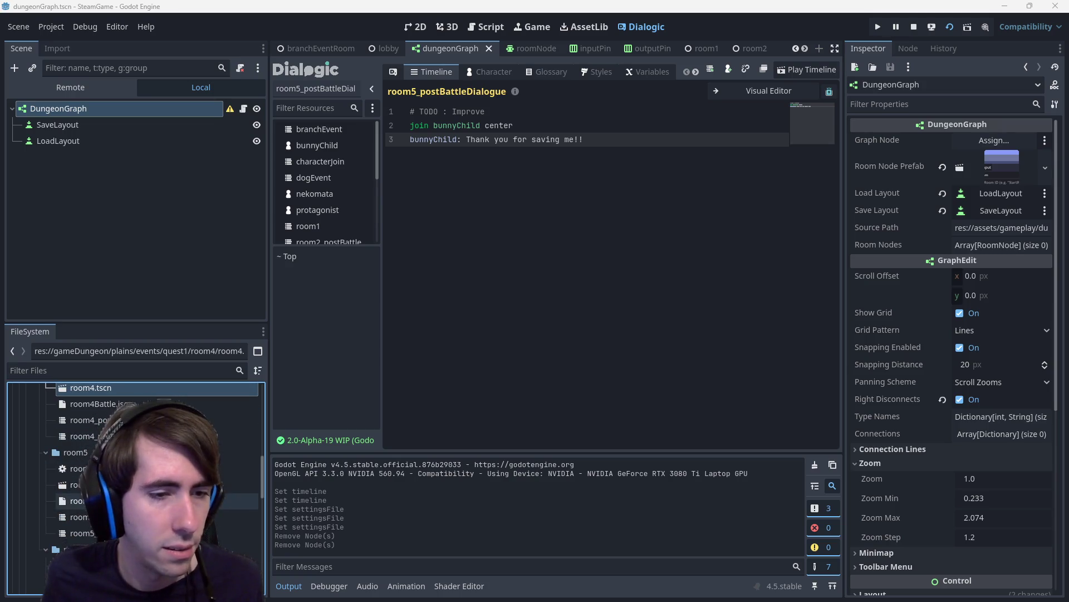
right_click(134, 484)
left_click(847, 339)
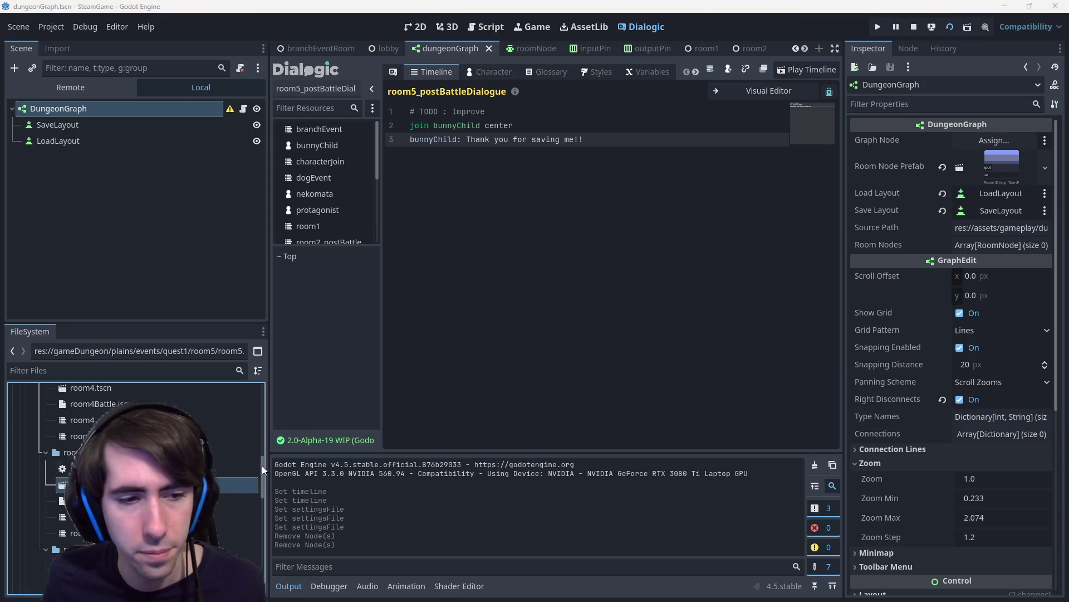
right_click(118, 565)
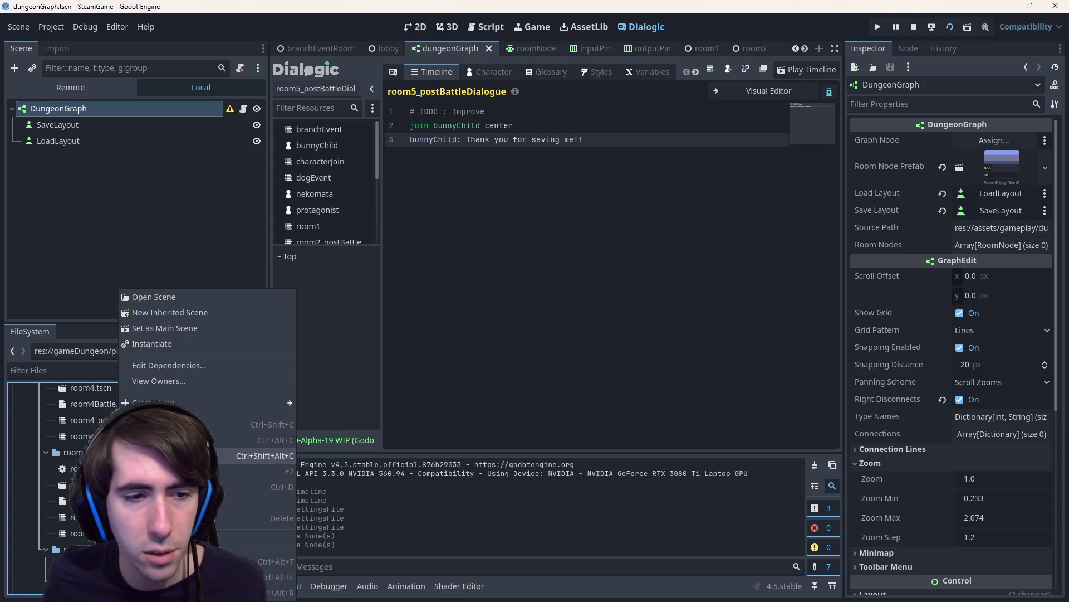
left_click(456, 423)
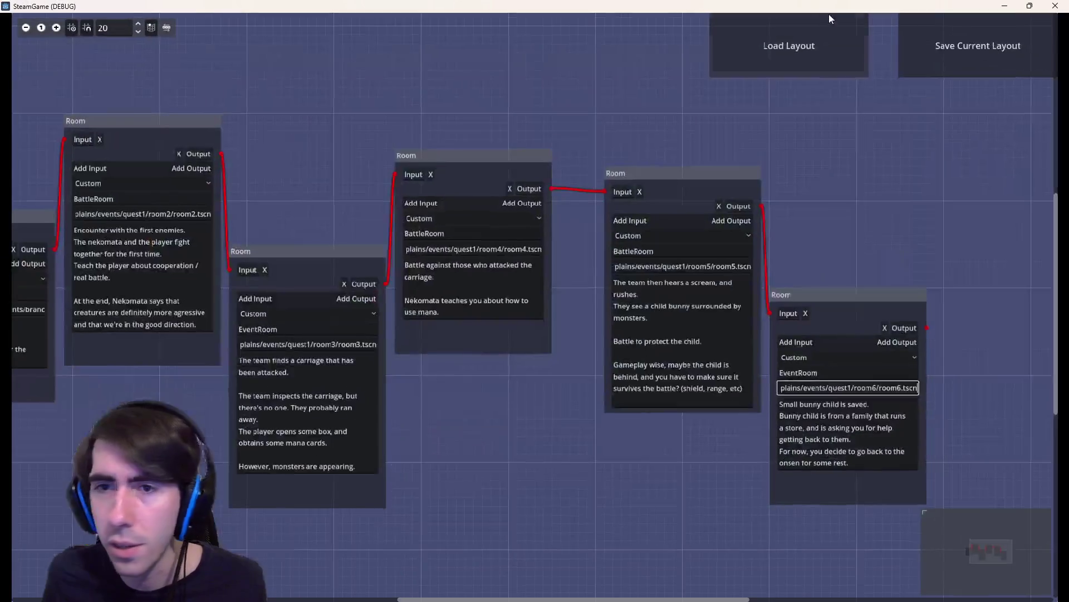
Step: Save the current room graph over quest1Layout.json in the mistyHerbFields folder
scroll(565, 473, "down", 5)
left_click_drag(742, 444, 696, 464)
scroll(950, 146, "up", 1)
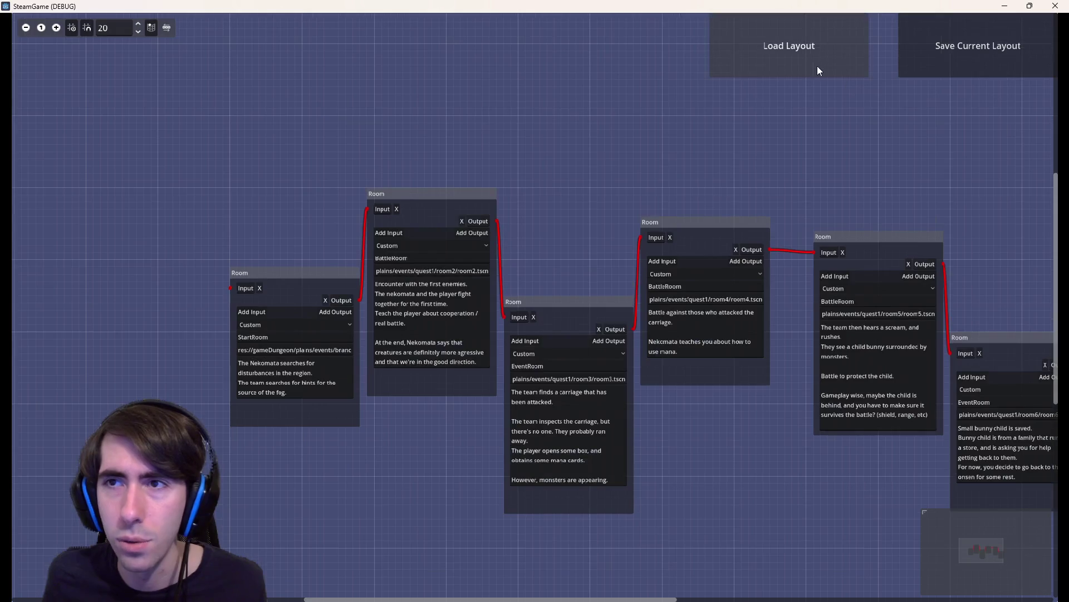
left_click(957, 55)
double_click(650, 223)
left_click(647, 219)
double_click(647, 220)
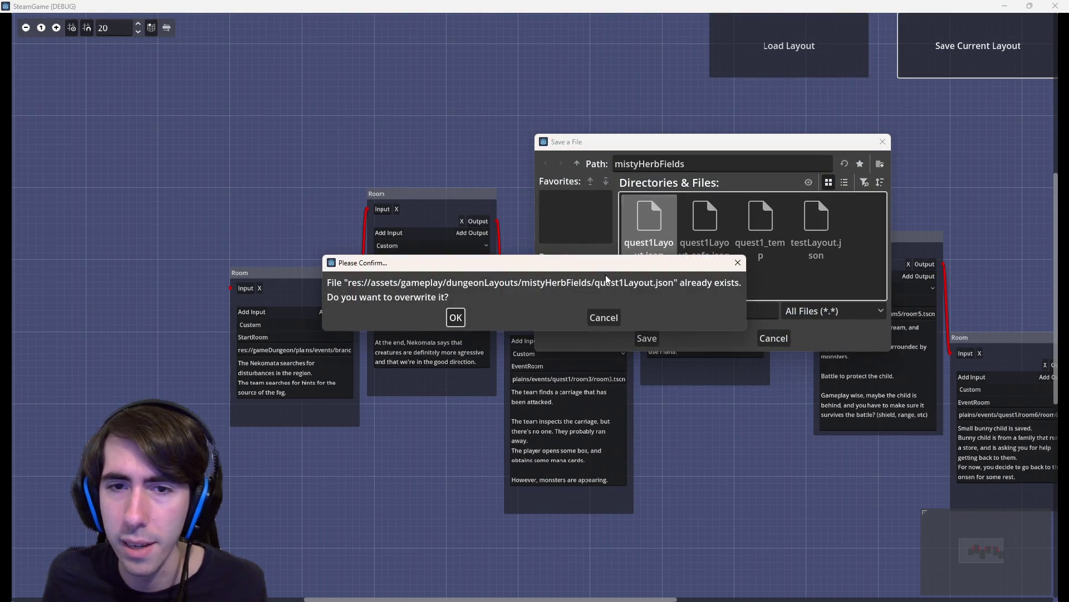
left_click(455, 316)
Step: Select the StartRoom scene path text and return to the Godot editor
left_click_drag(775, 489, 690, 469)
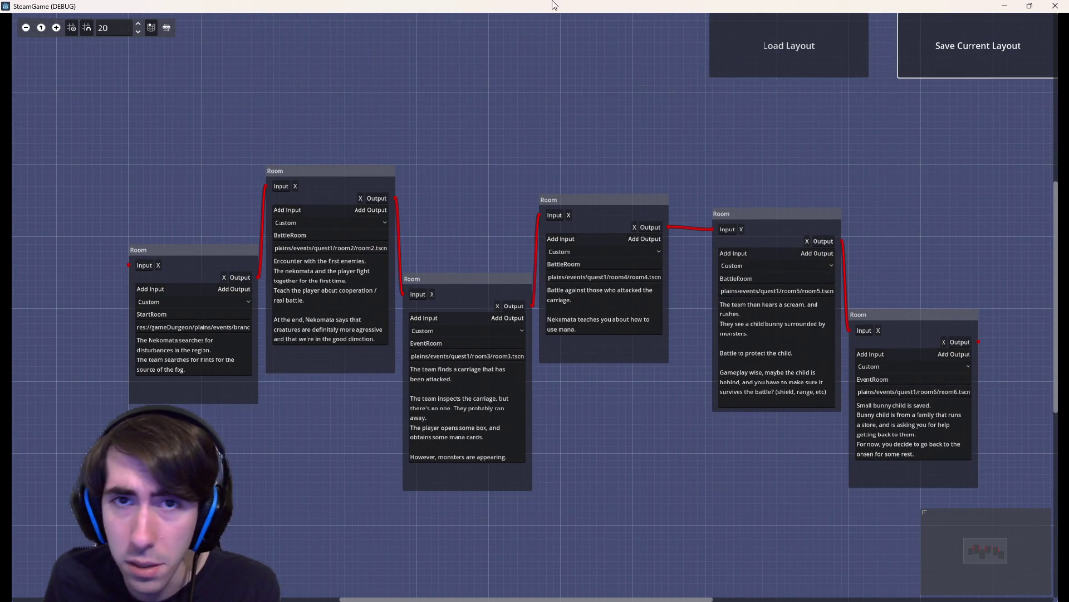
left_click_drag(167, 327, 233, 331)
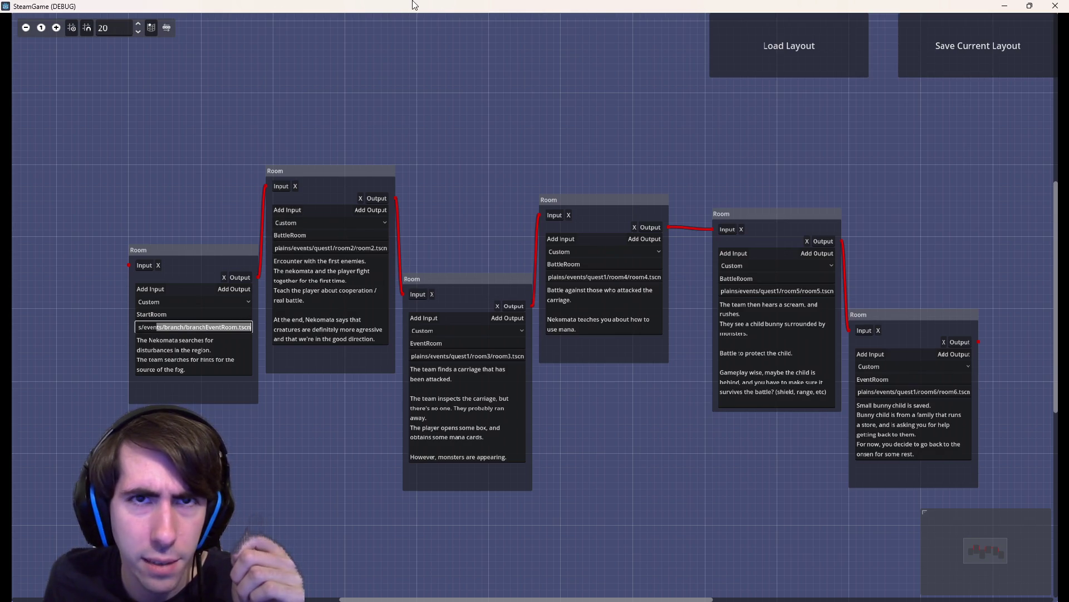
key("F8")
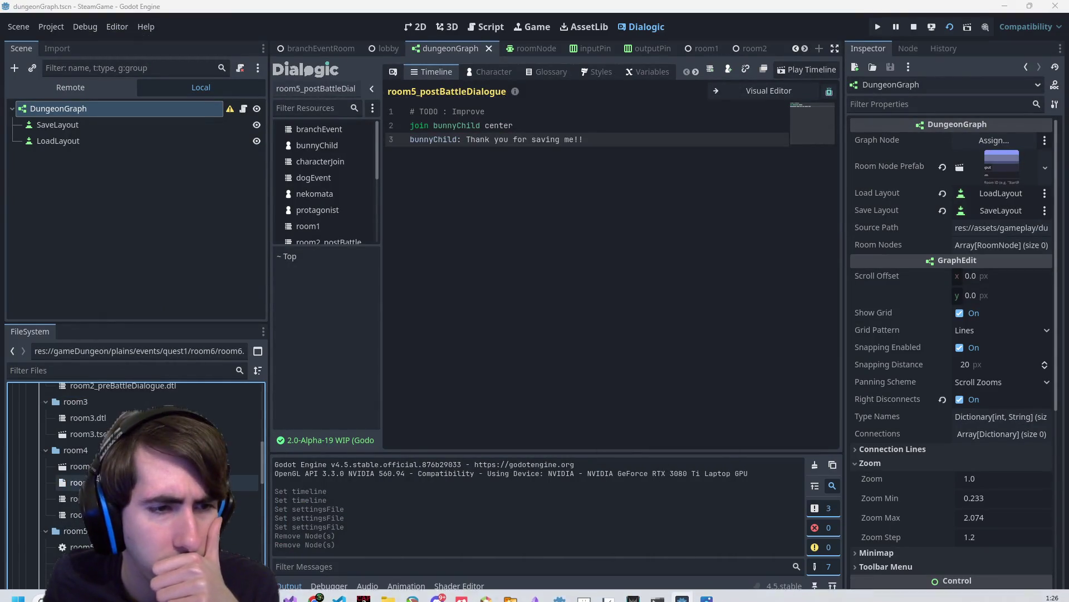
Step: Copy the file path of quest1's room1.tscn scene
scroll(134, 473, "up", 4)
right_click(114, 461)
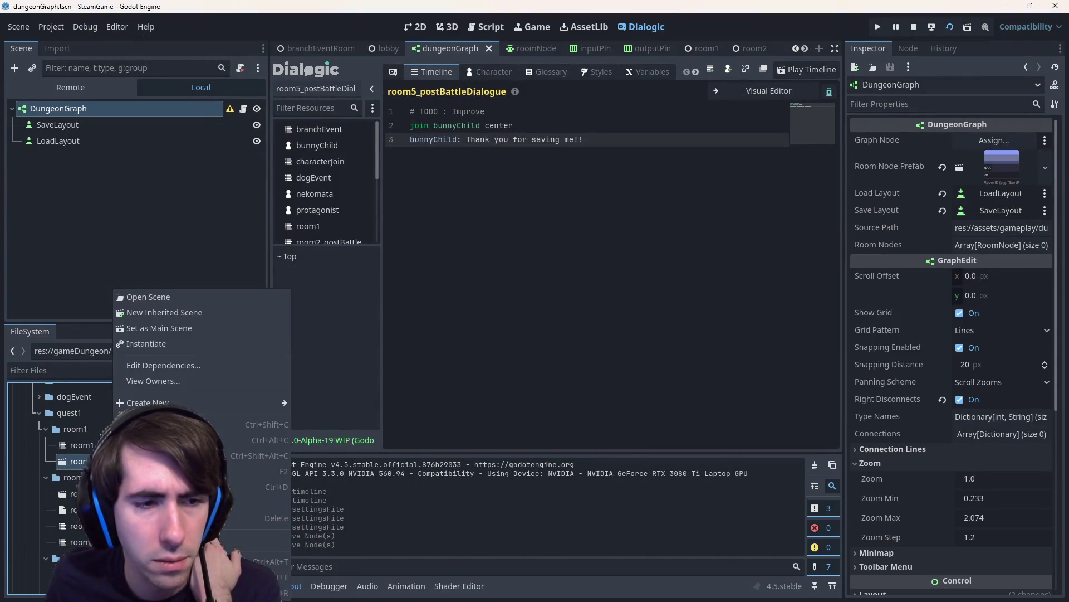
left_click(278, 440)
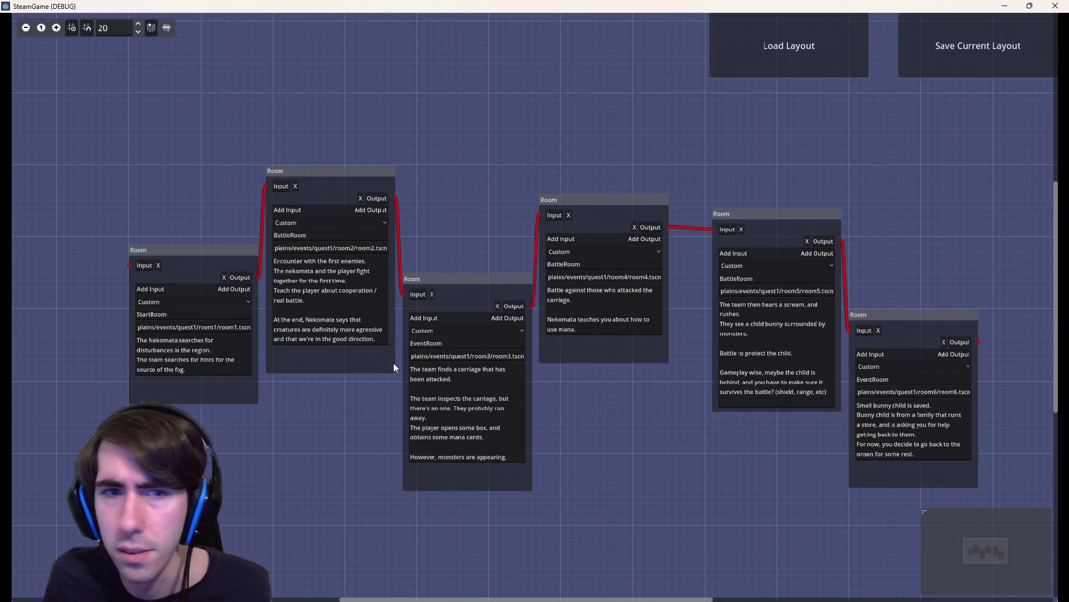
Step: Check the StartRoom, room3, room5 and room6 scene paths in the room graph
double_click(235, 328)
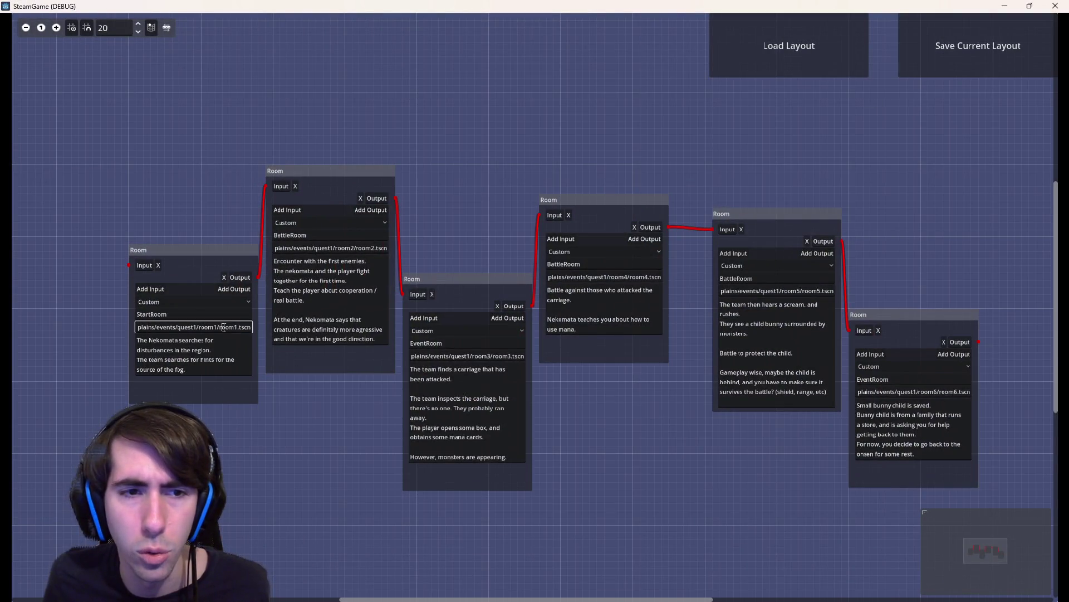
double_click(353, 260)
double_click(495, 354)
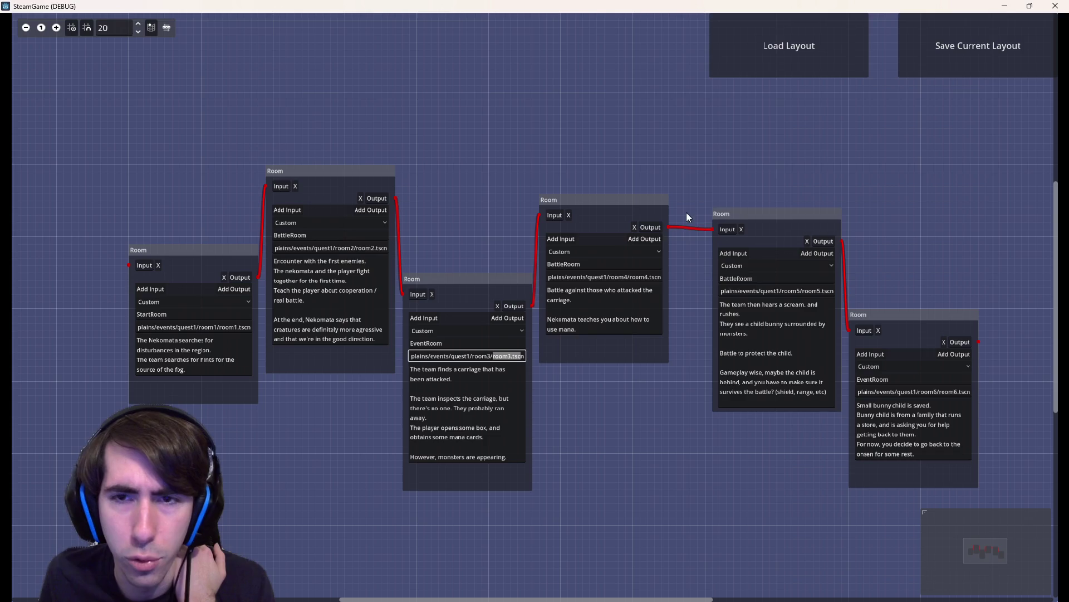
double_click(646, 276)
left_click_drag(794, 293, 836, 291)
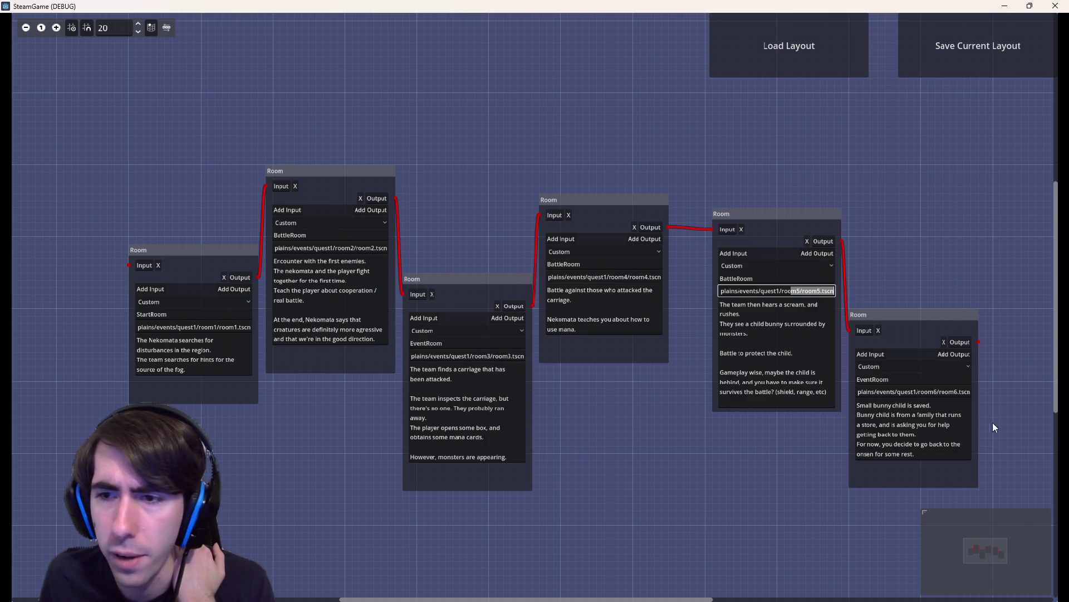
left_click_drag(930, 391, 1012, 392)
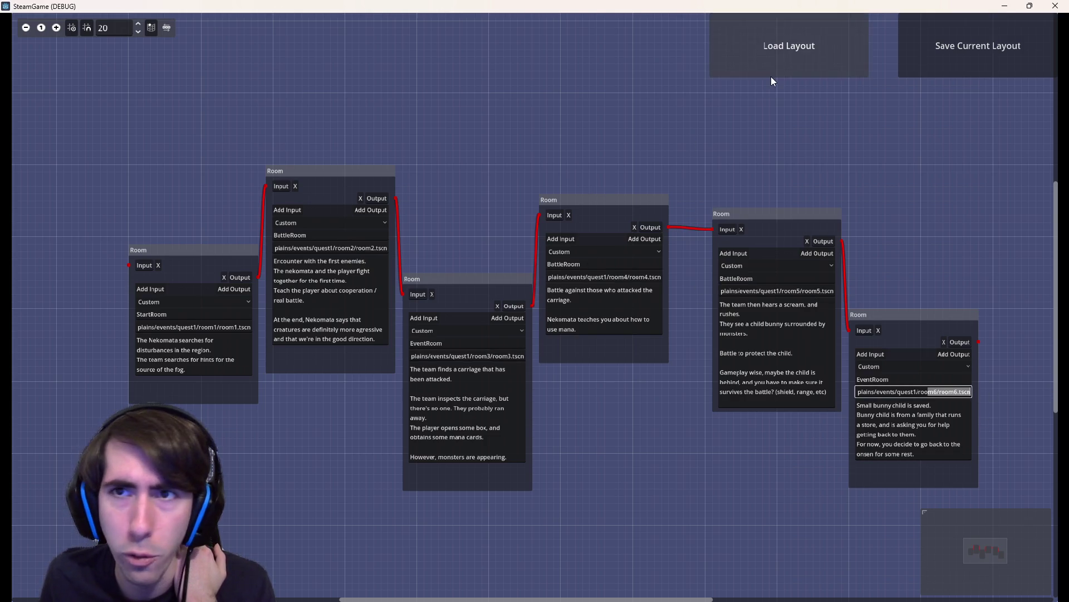
Step: Save the graph over mistyHerbFields/quest1Layout.json and switch back to Godot
left_click(986, 68)
double_click(647, 228)
double_click(646, 229)
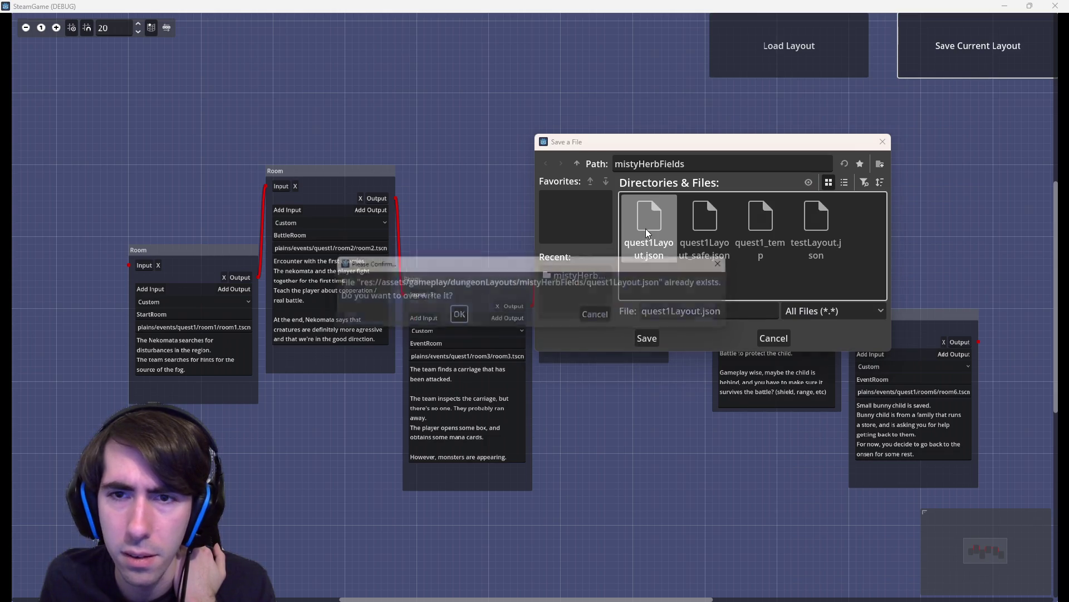
left_click(461, 319)
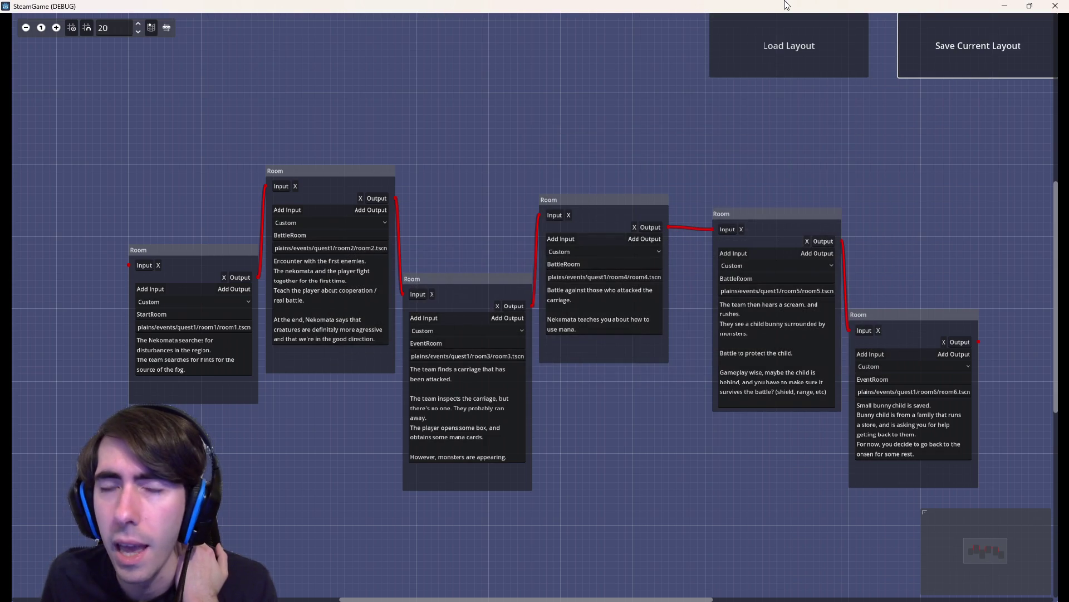
key("super+Down")
key("super+Down")
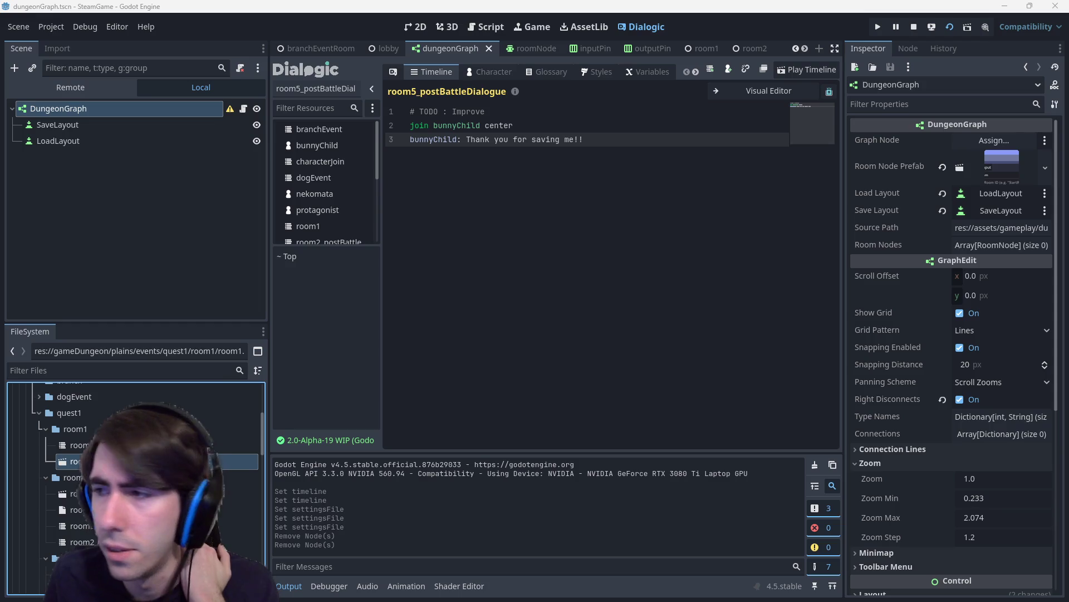
Step: Stop the running game and open room2Battle.json in the Script editor
key("F8")
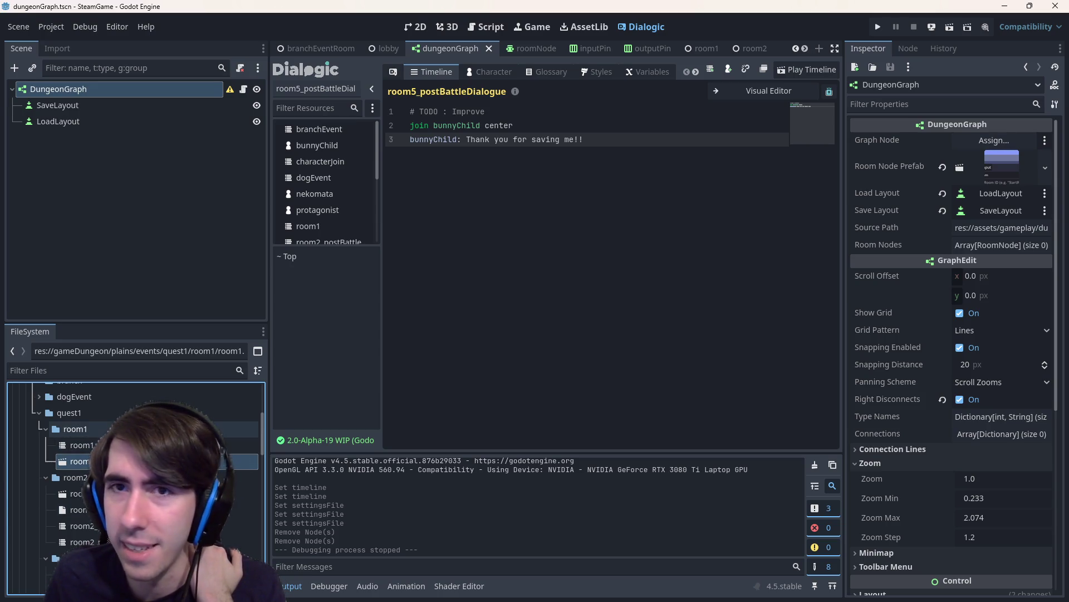
left_click(84, 445)
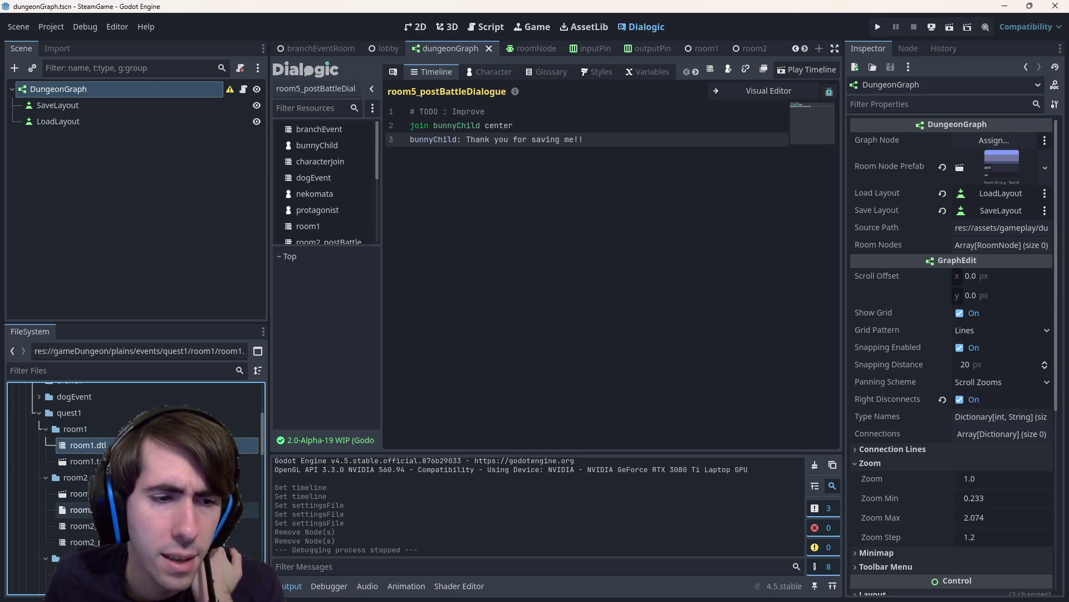
double_click(81, 509)
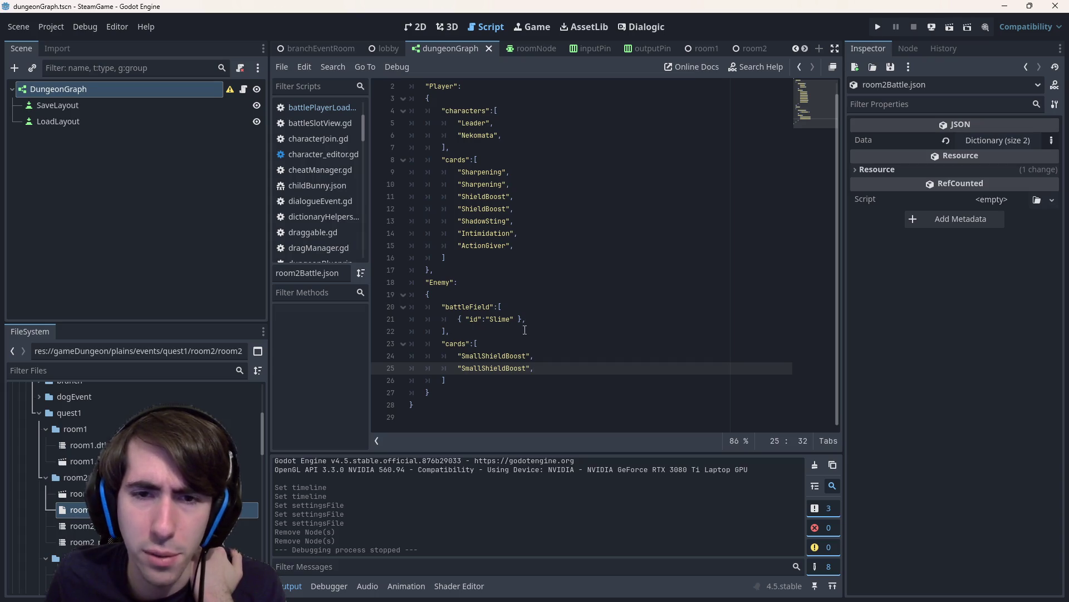
Step: Read through room2Battle.json, including its Slime enemy entry
left_click(522, 321)
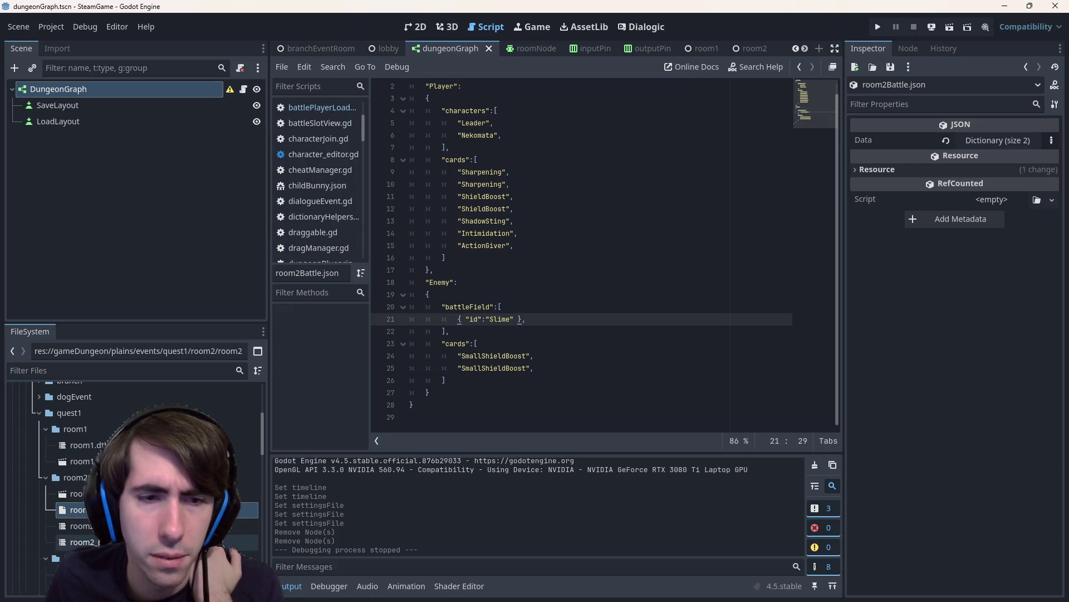
scroll(134, 473, "down", 3)
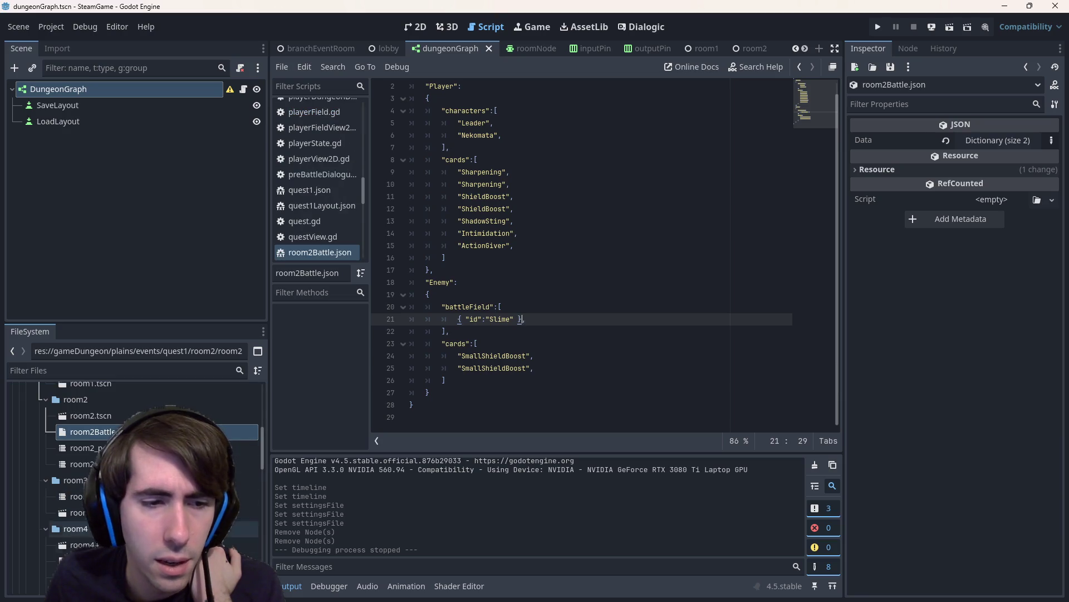
scroll(133, 457, "down", 1)
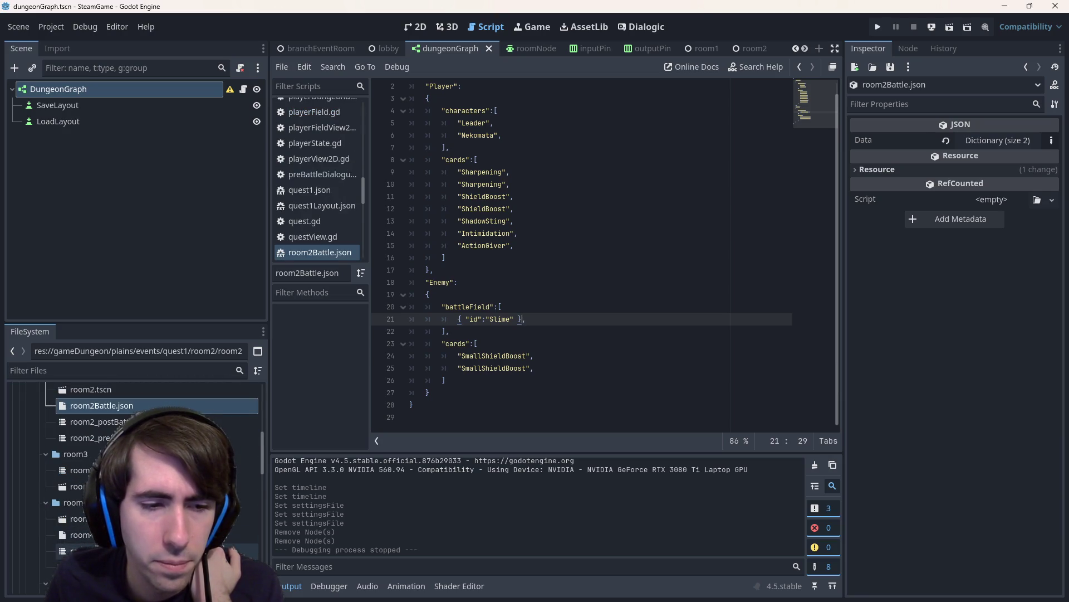
scroll(167, 479, "down", 2)
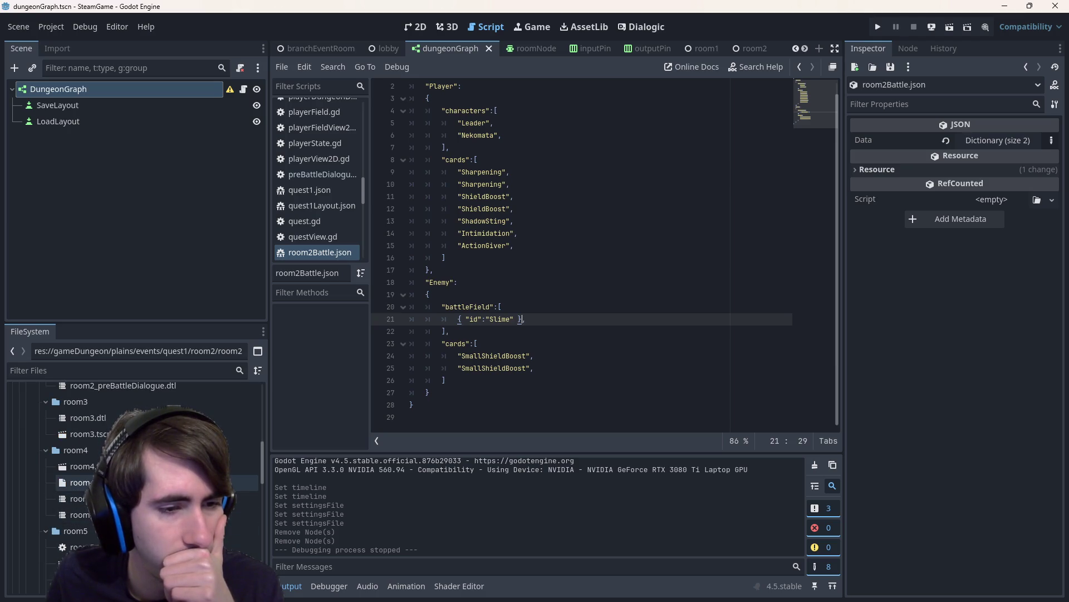
scroll(133, 457, "up", 2)
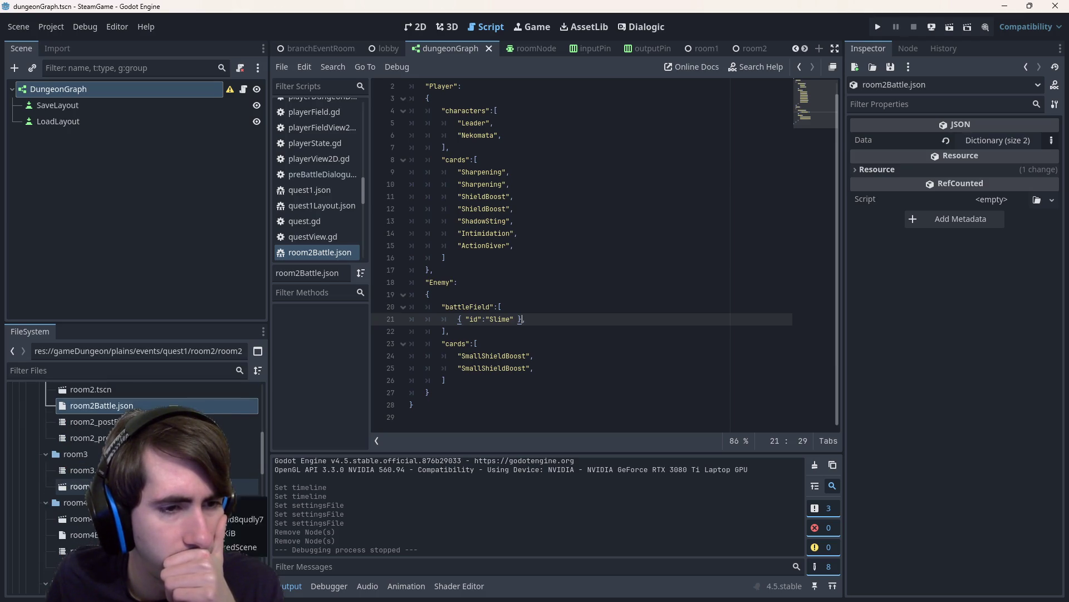
scroll(134, 479, "down", 2)
Step: Inspect room4Battle.json and room5Battle.json's player cards, then switch to the lobby scene
double_click(81, 483)
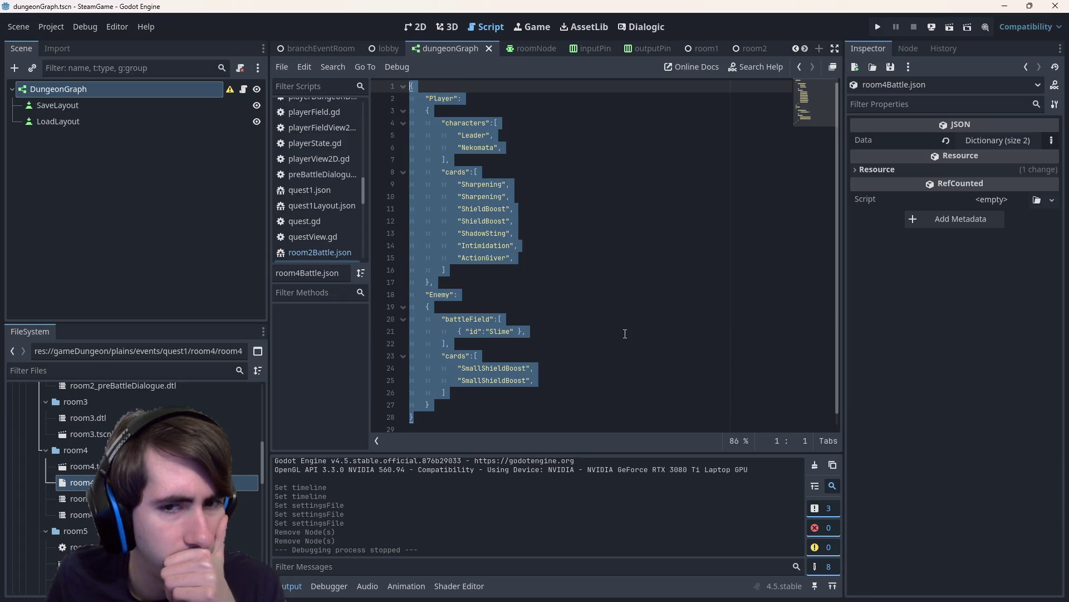
scroll(134, 479, "down", 3)
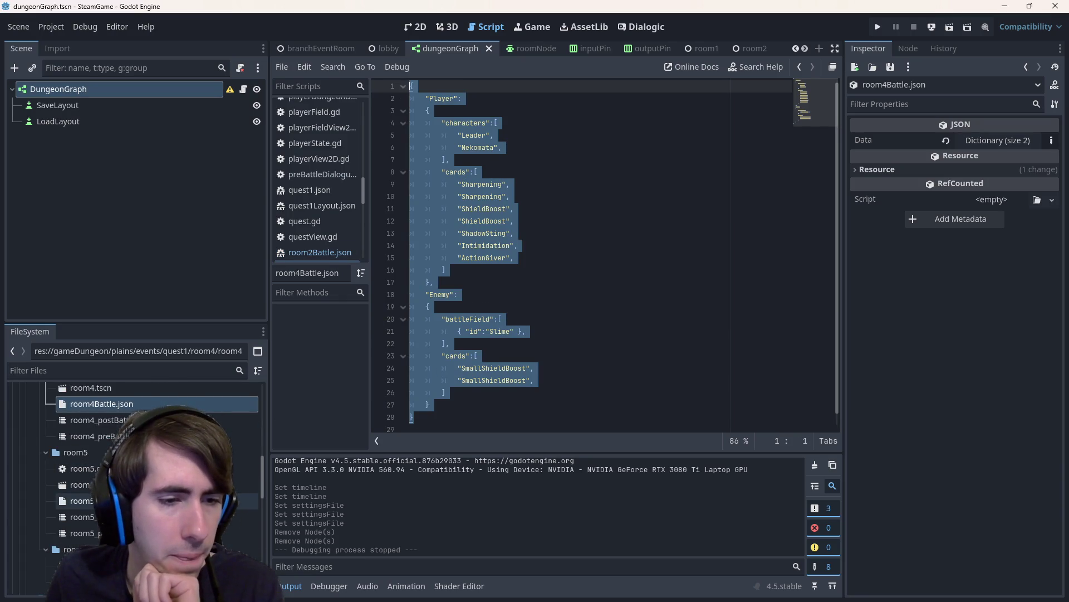
double_click(81, 500)
scroll(134, 501, "down", 3)
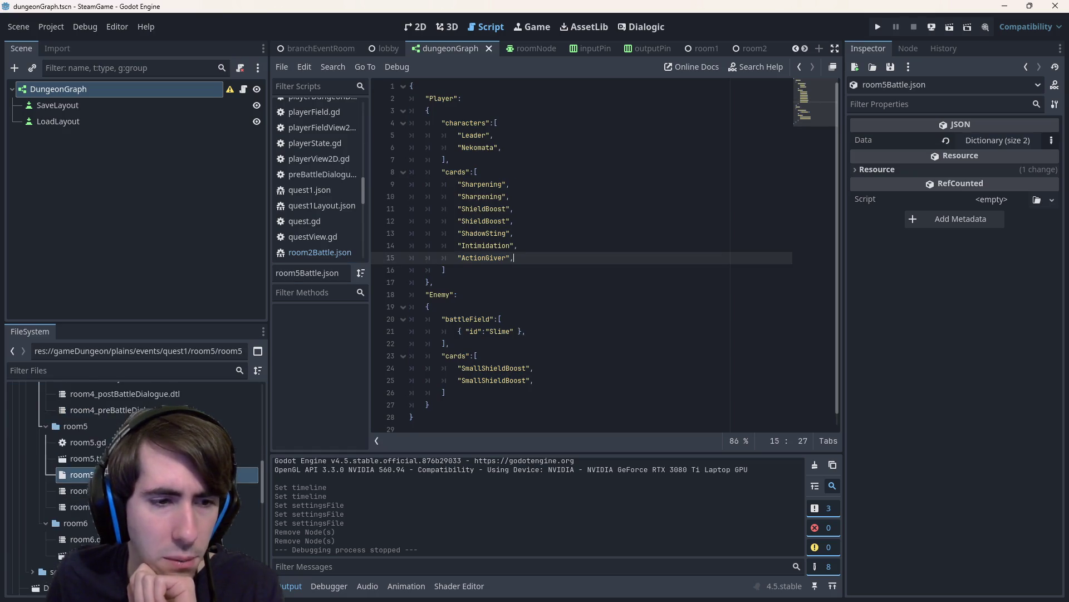
left_click(526, 169)
left_click(383, 54)
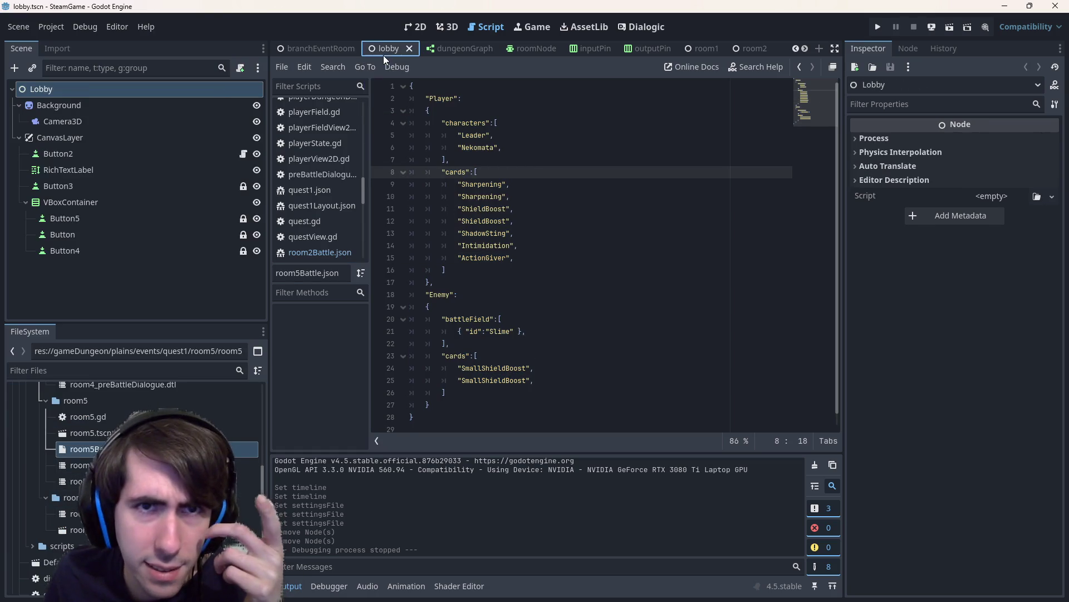
Step: Run the lobby scene to reach the 'This is an onsen' screen
left_click(947, 27)
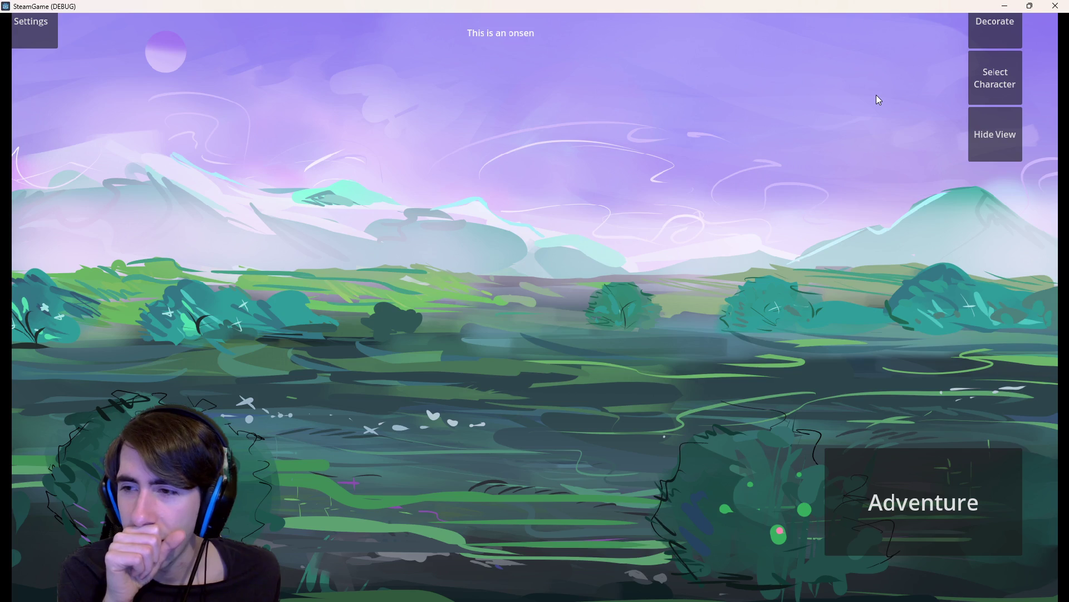
Step: Start the Misty Herb Fields 'Explore your surroundings' quest, advance its dialogue, then push the game window aside
left_click(914, 453)
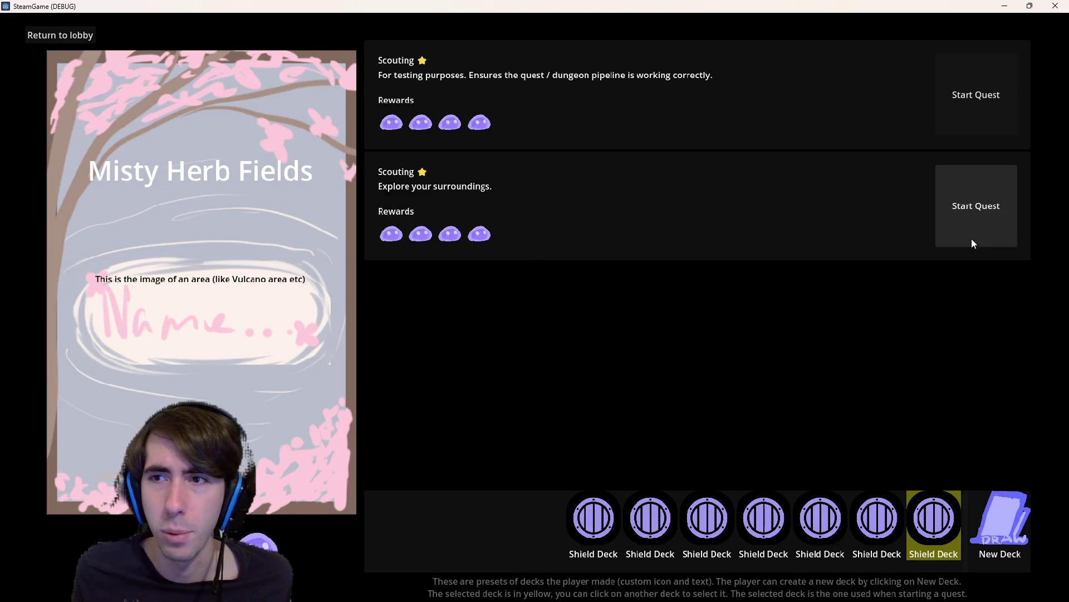
left_click(975, 223)
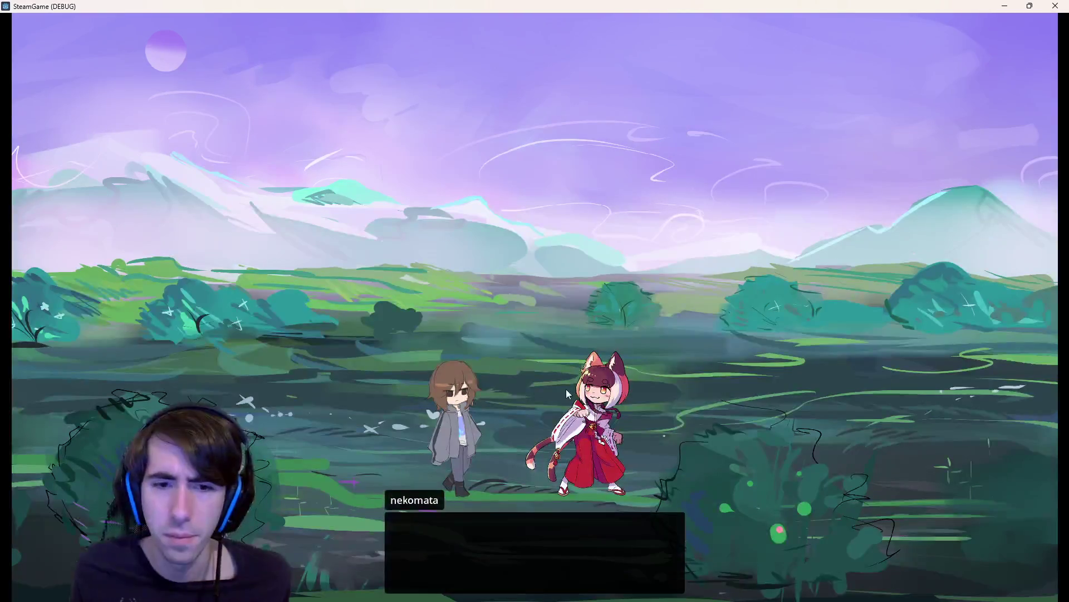
left_click(505, 296)
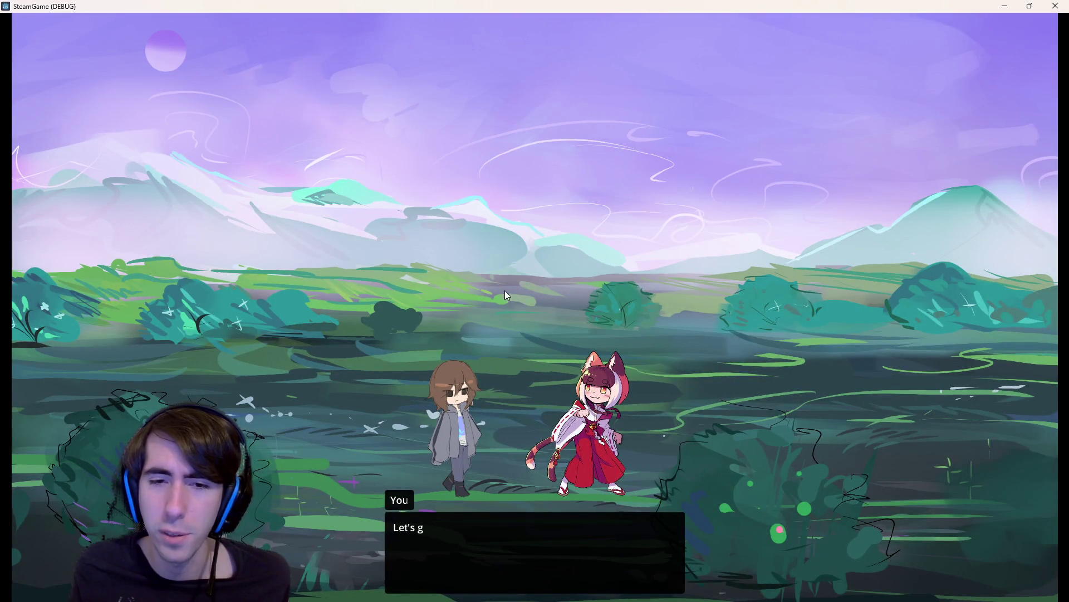
left_click(504, 290)
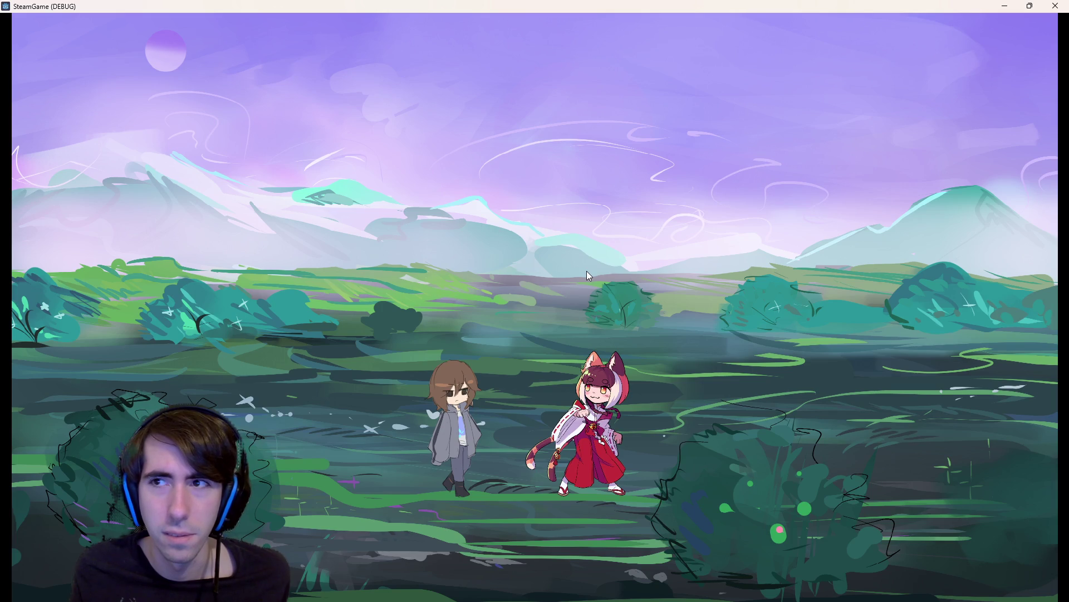
mouse_move(501, 7)
left_mouse_down()
mouse_move(720, 145)
mouse_move(1047, 190)
mouse_move(661, 85)
mouse_move(580, 5)
left_mouse_up()
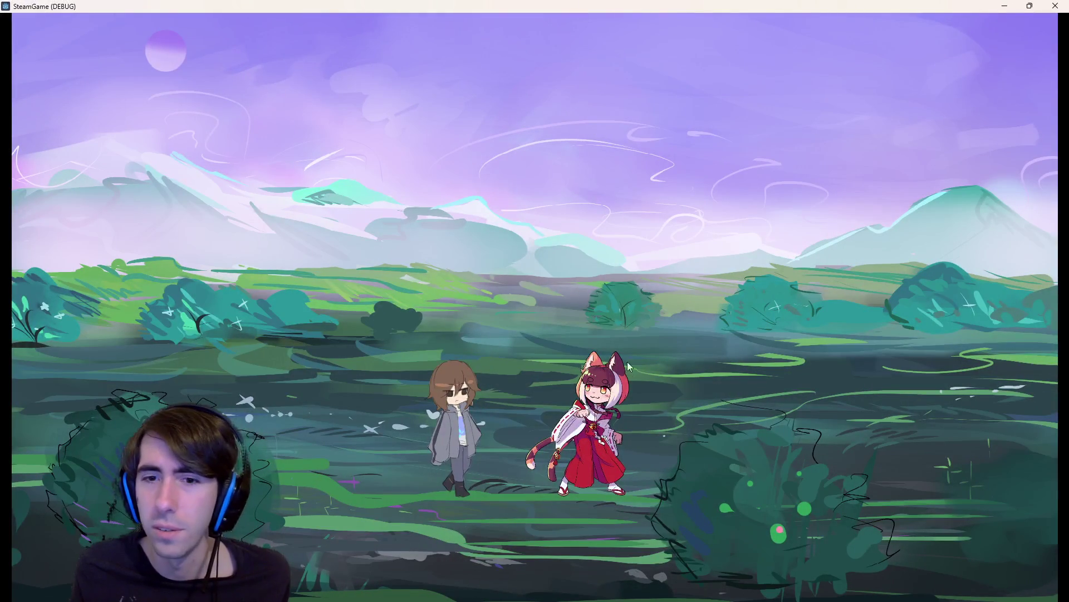
mouse_move(659, 6)
left_mouse_down()
mouse_move(1003, 109)
mouse_move(1068, 108)
left_mouse_up()
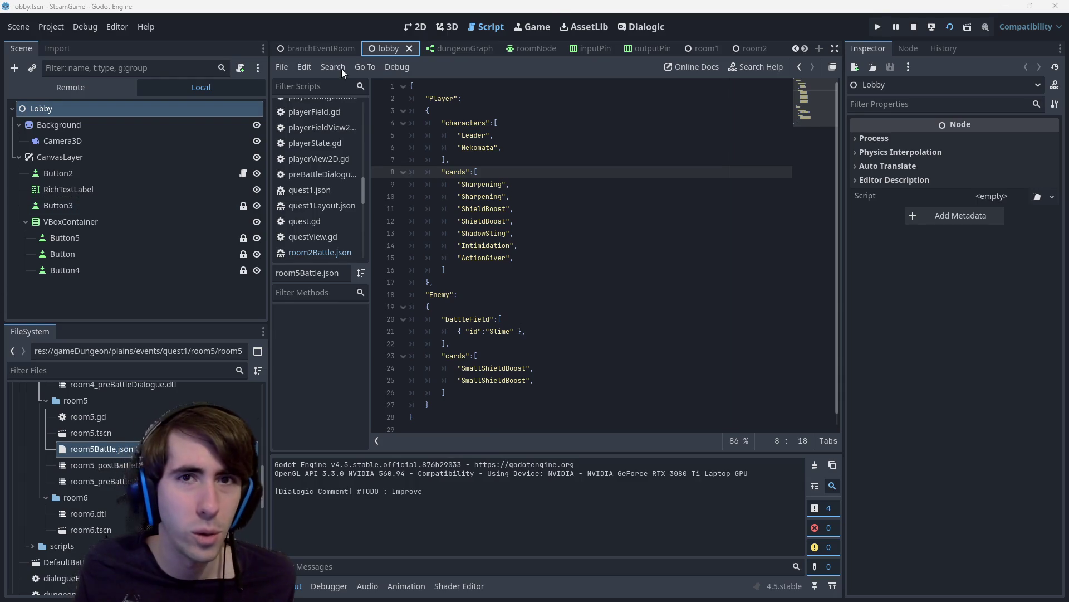
Step: Open room1.tscn's dialogueEvent.gd and set a breakpoint on line 20, the exitName.is_empty() check
scroll(100, 474, "up", 8)
double_click(116, 511)
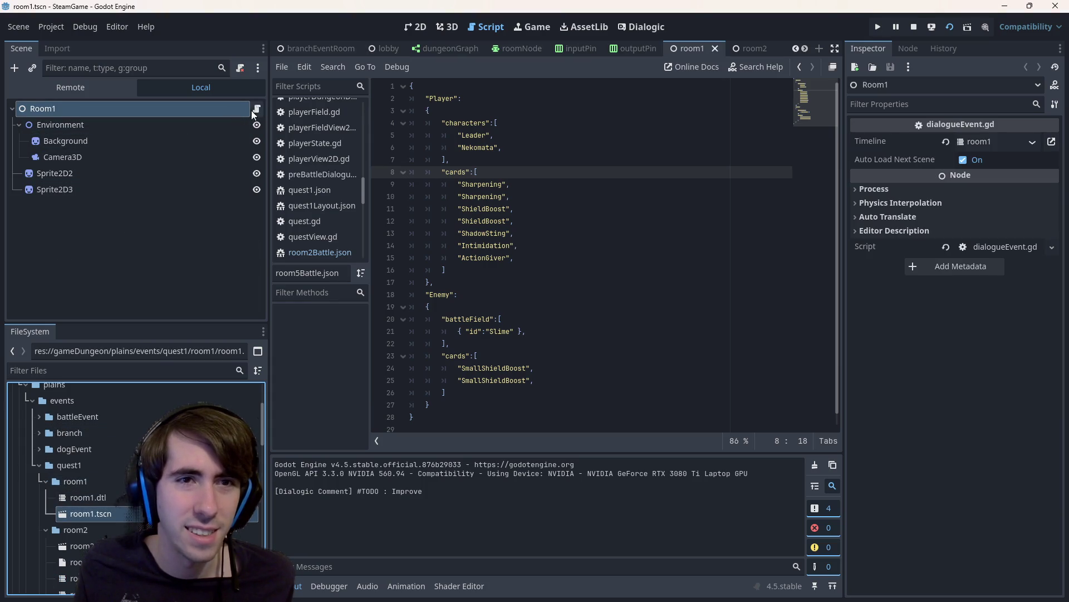
left_click(258, 109)
left_click(629, 367)
mouse_move(630, 368)
left_mouse_down()
mouse_move(440, 332)
mouse_move(440, 320)
left_mouse_up()
left_click(508, 370)
left_click(380, 319)
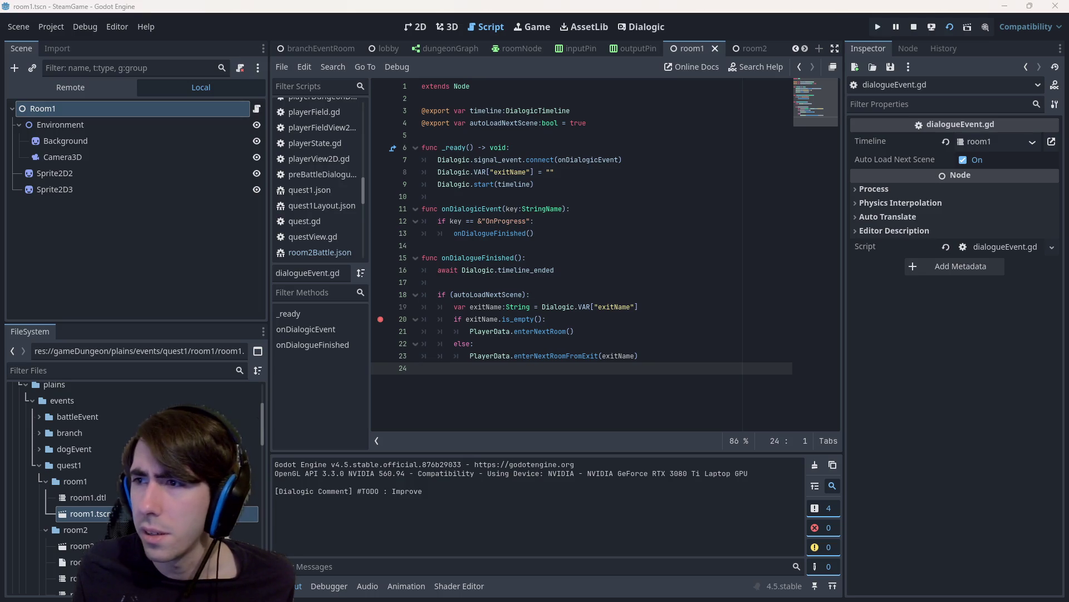
Step: Stop the debug run and set a breakpoint on line 18 of dialogueEvent.gd
left_click(381, 319)
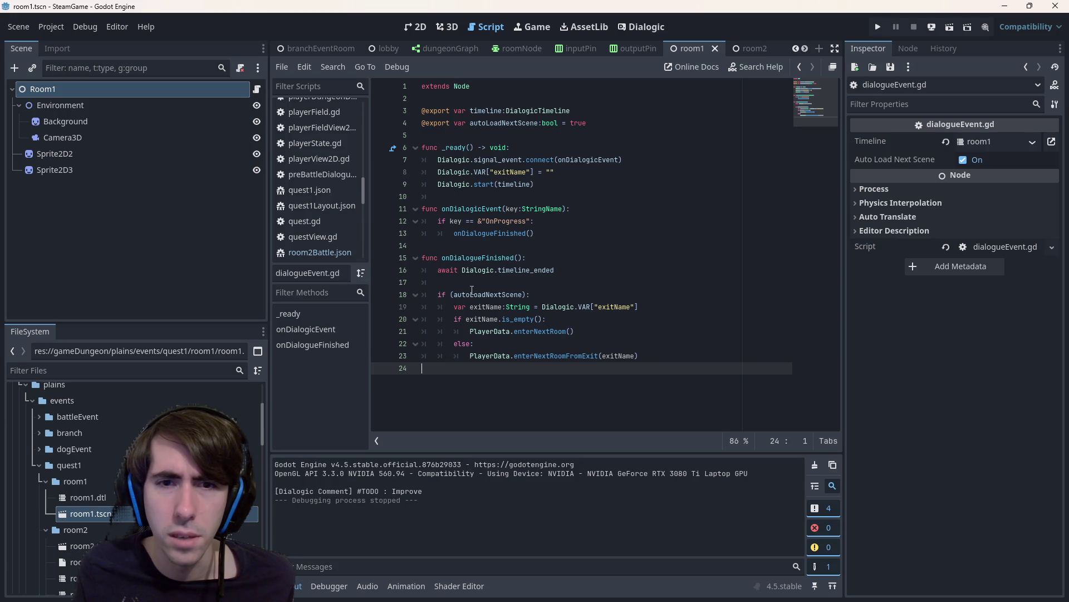
left_click(378, 298)
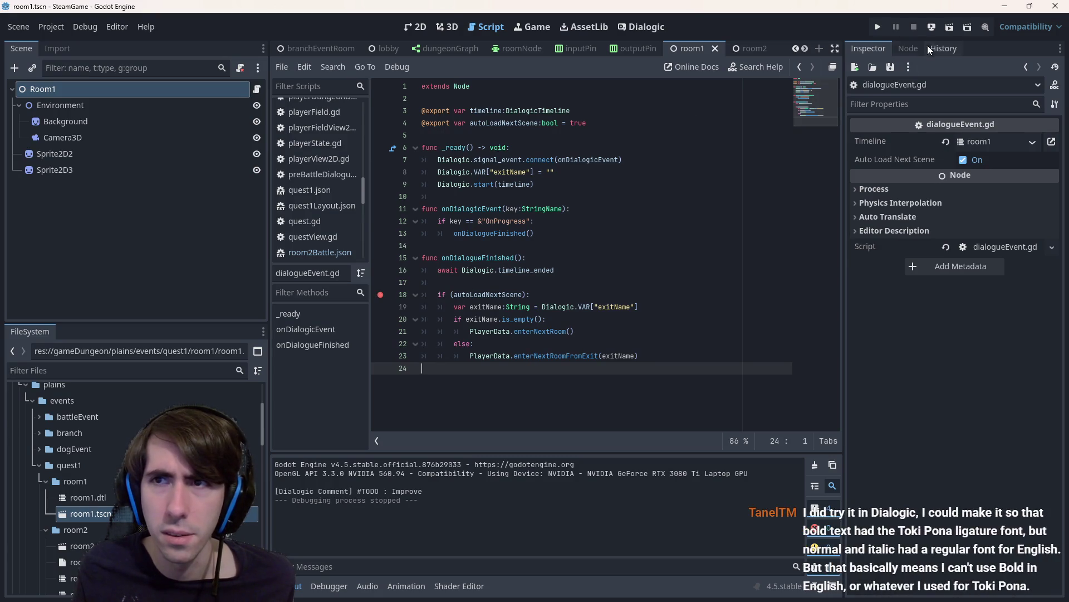
double_click(470, 270)
mouse_move(555, 270)
left_mouse_down()
mouse_move(396, 262)
mouse_move(412, 270)
left_mouse_up()
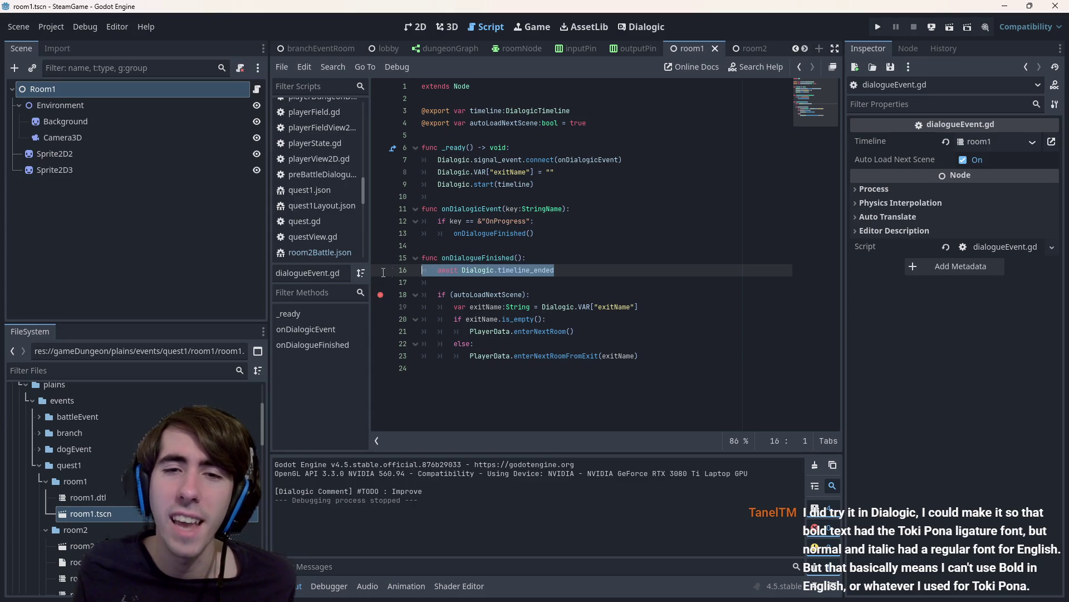
Step: Inspect the onDialogicEvent handler and the signal_event documentation on line 7
left_click(513, 234)
double_click(472, 208)
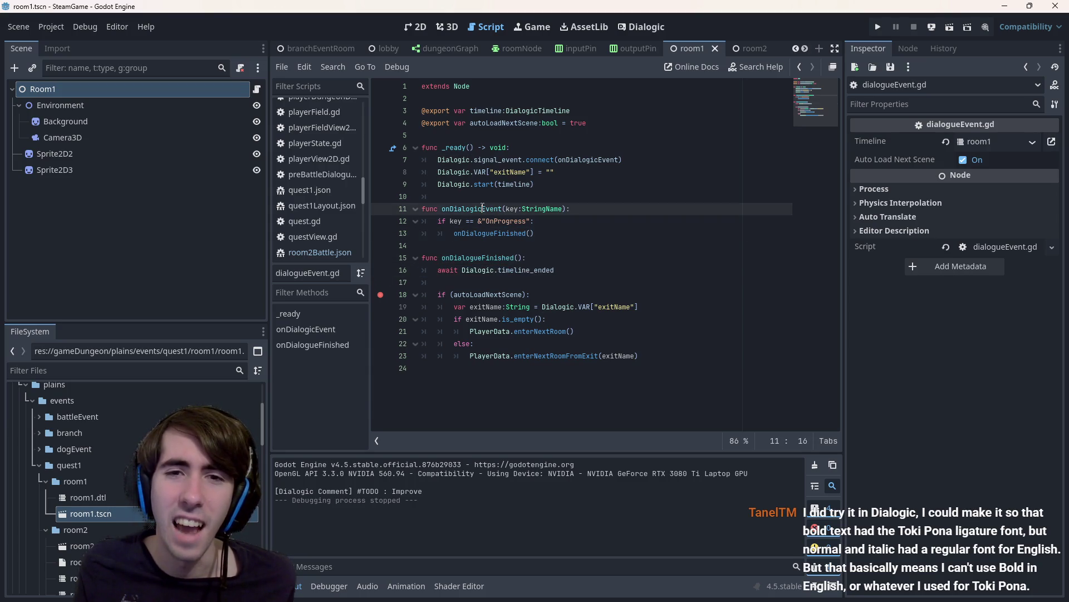
double_click(519, 160)
double_click(540, 159)
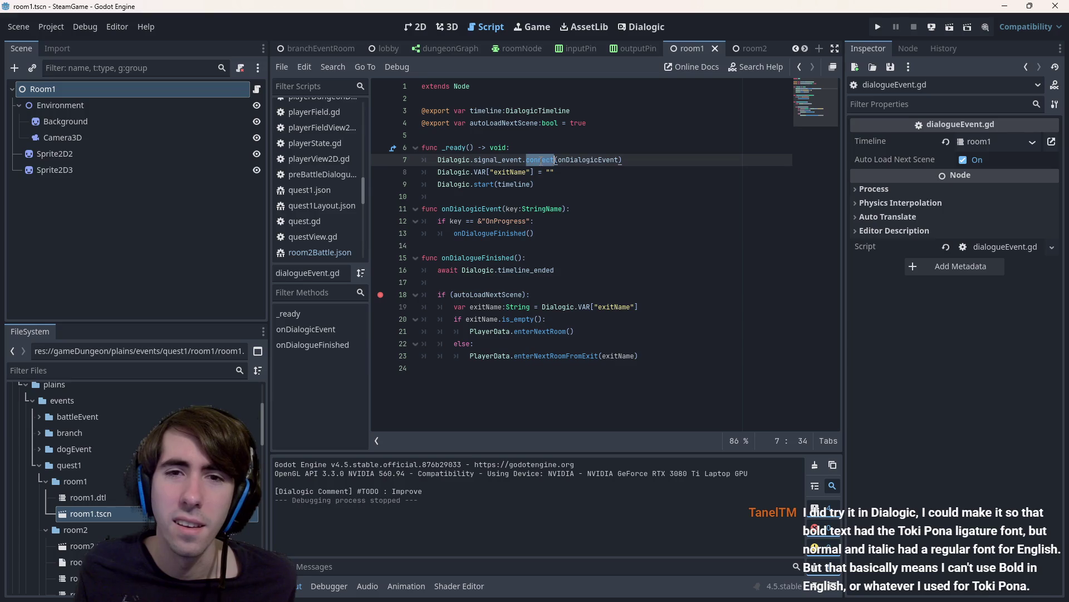
double_click(516, 160)
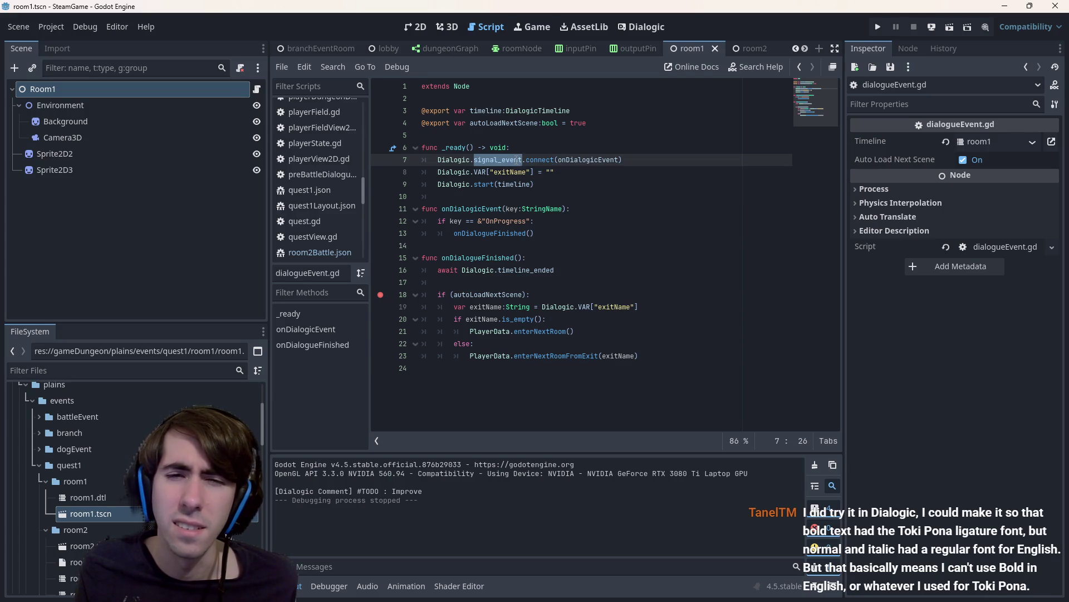
mouse_move(518, 161)
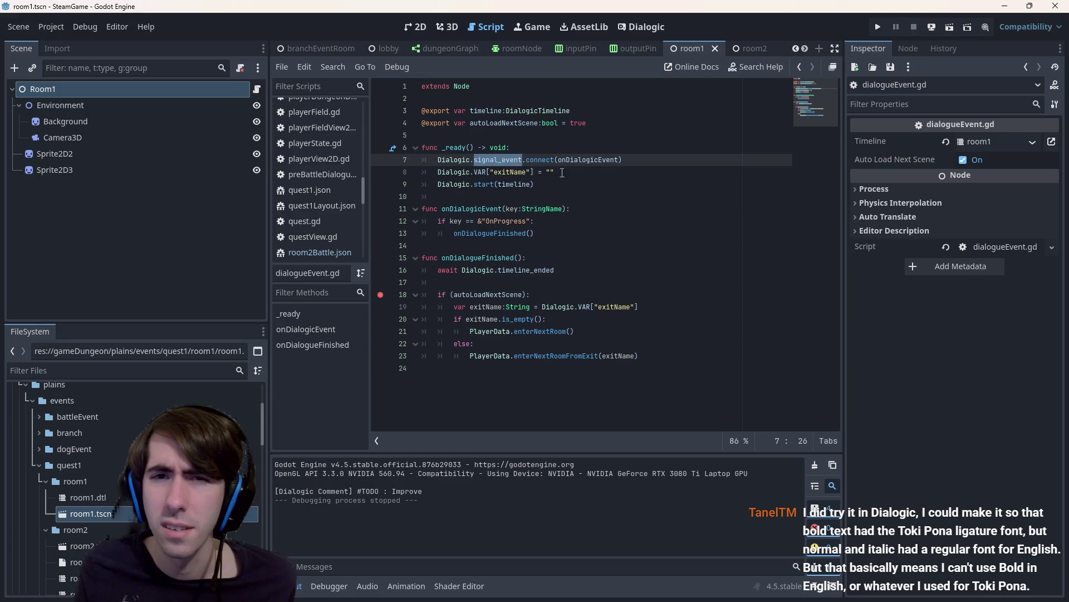
left_click(654, 163)
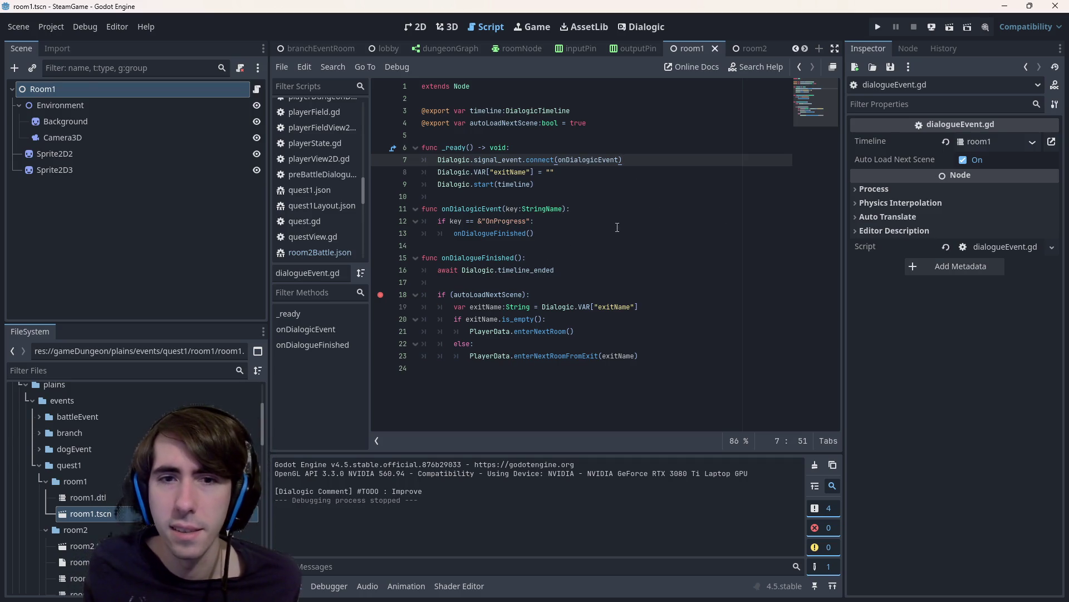
Step: Review the signal_event connection on lines 7 to 18, then switch to the Godot docs
left_click_drag(370, 298, 624, 160)
double_click(497, 160)
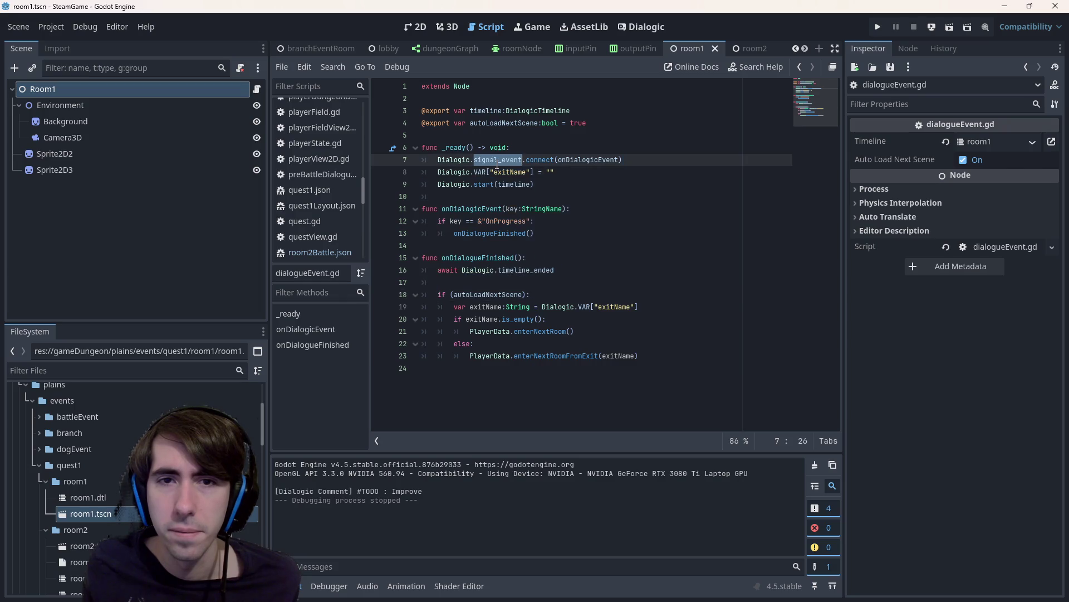
double_click(562, 160)
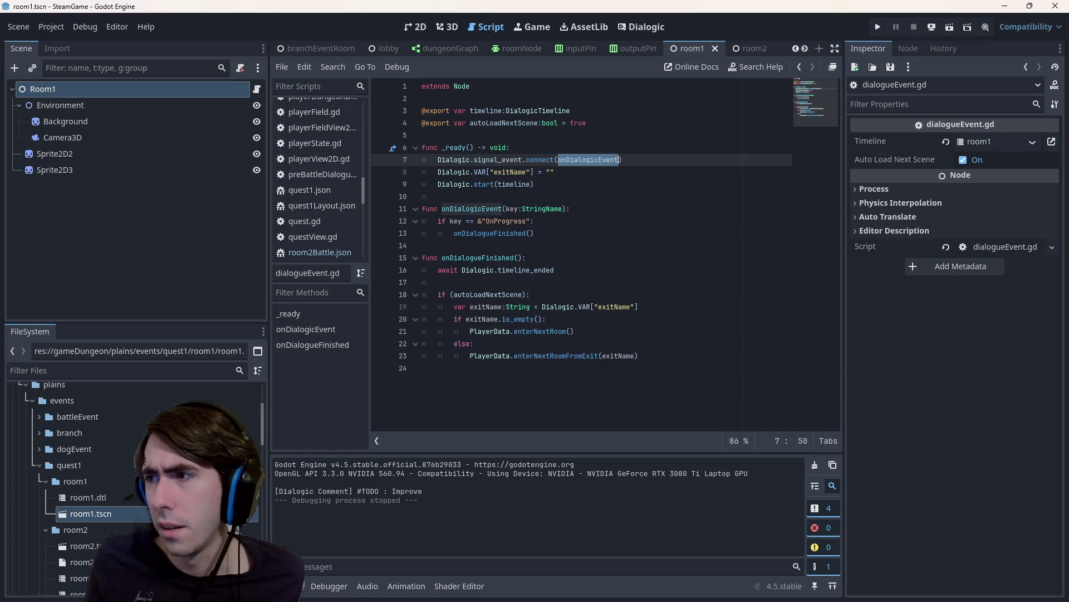
key("alt+Tab")
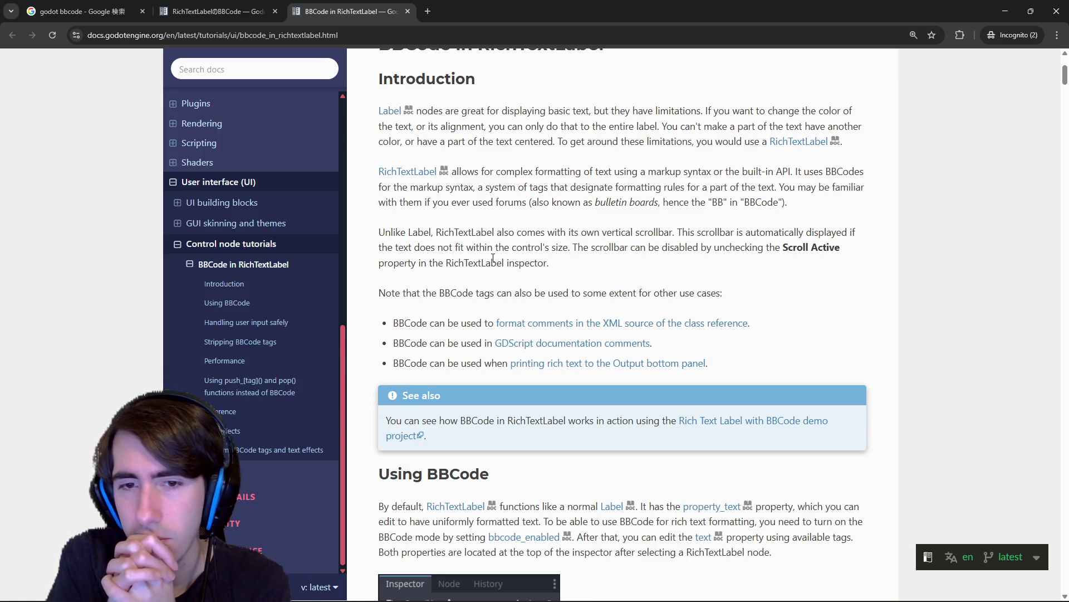
Step: Read the BBCode in RichTextLabel tag reference (color, bgcolor), then go back to the editor
scroll(492, 258, "down", 5)
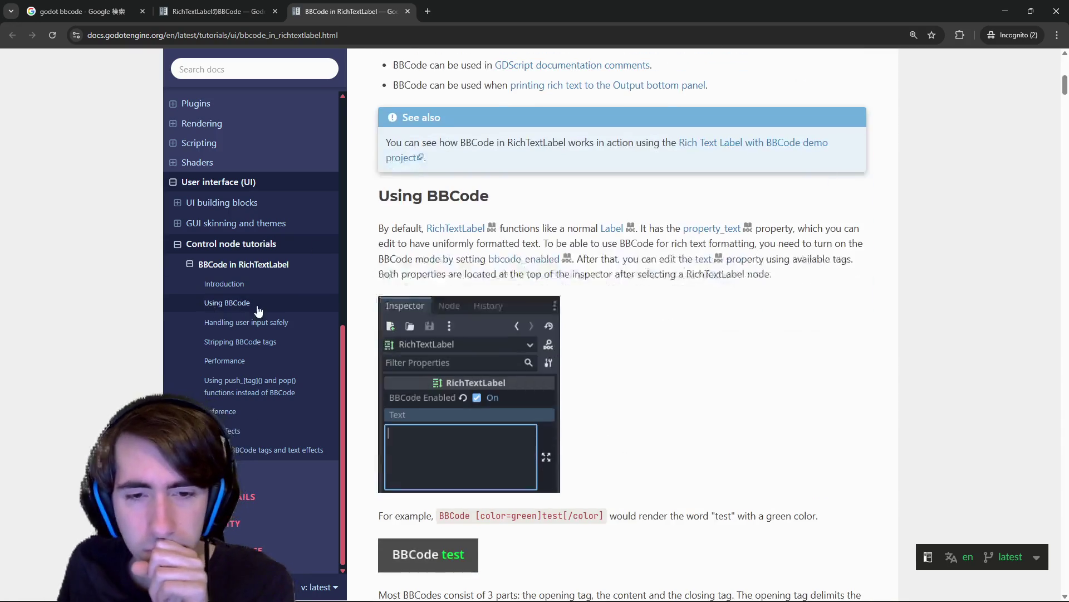
scroll(487, 319, "down", 20)
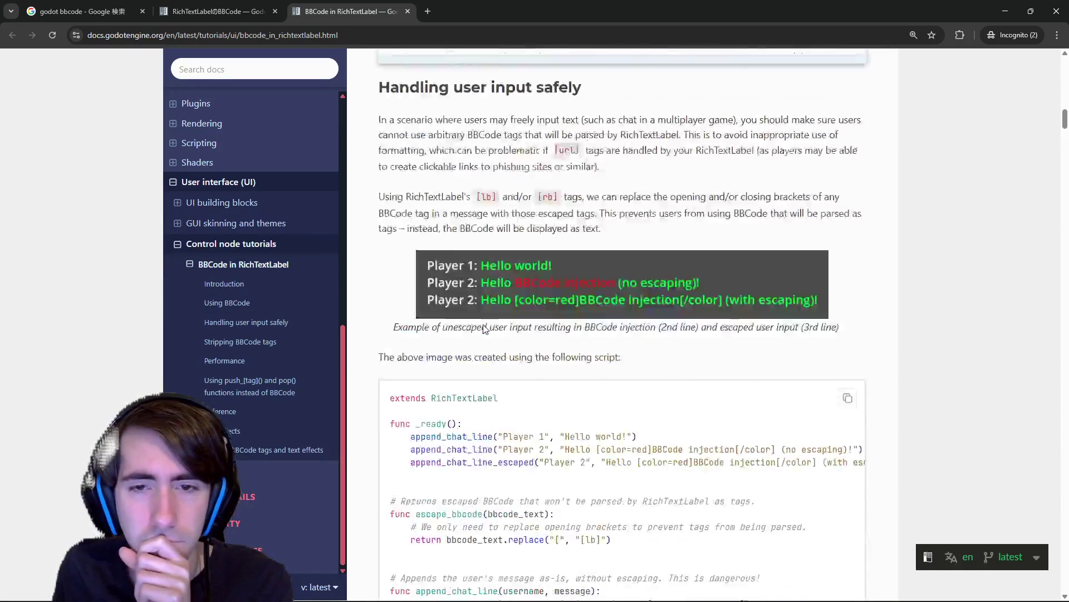
scroll(485, 331, "down", 10)
scroll(483, 330, "down", 15)
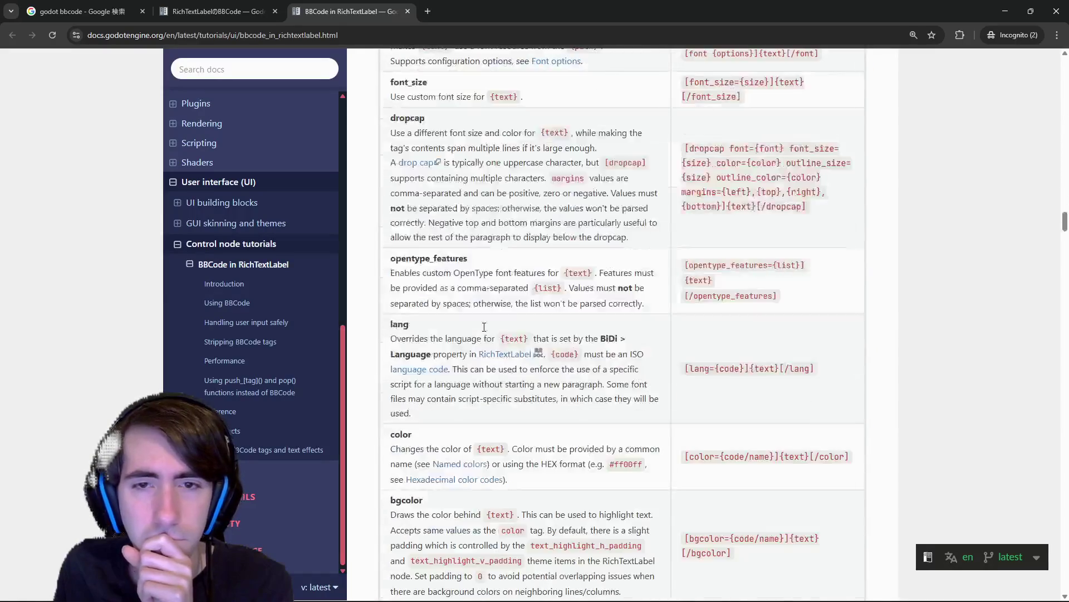
scroll(484, 330, "up", 15)
left_click(1005, 11)
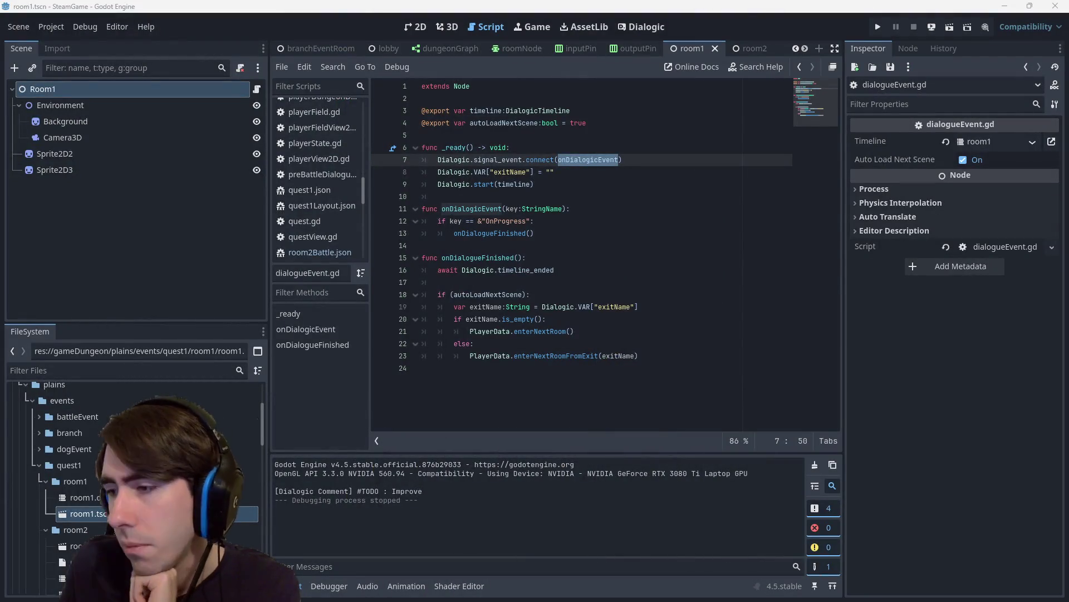
Step: Insert a new line after line 7 in the _ready function of dialogueEvent.gd
left_click(659, 158)
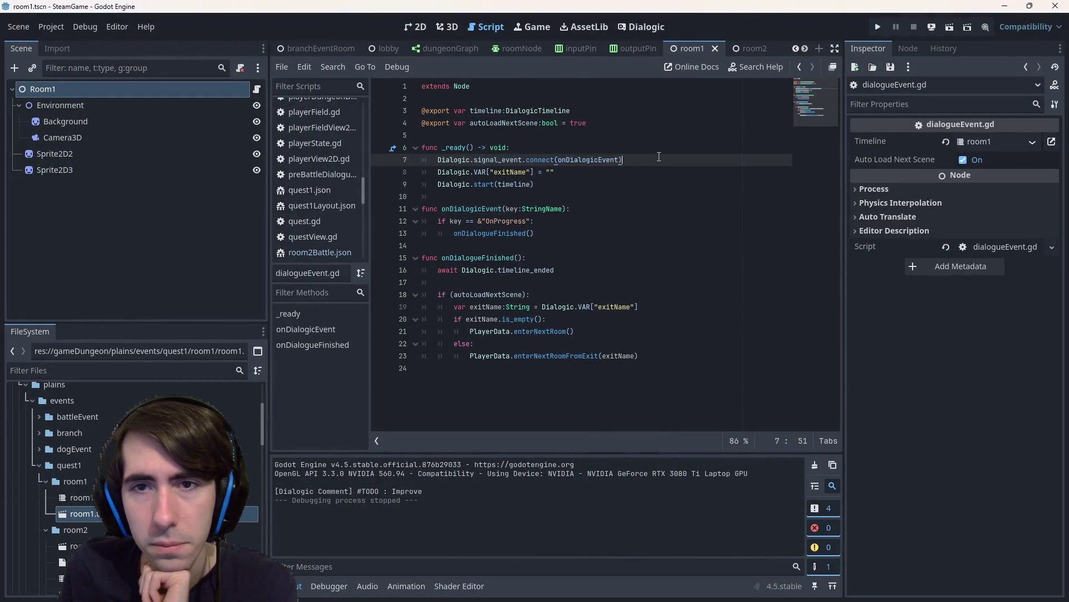
key("Down")
key("Down")
left_click(665, 160)
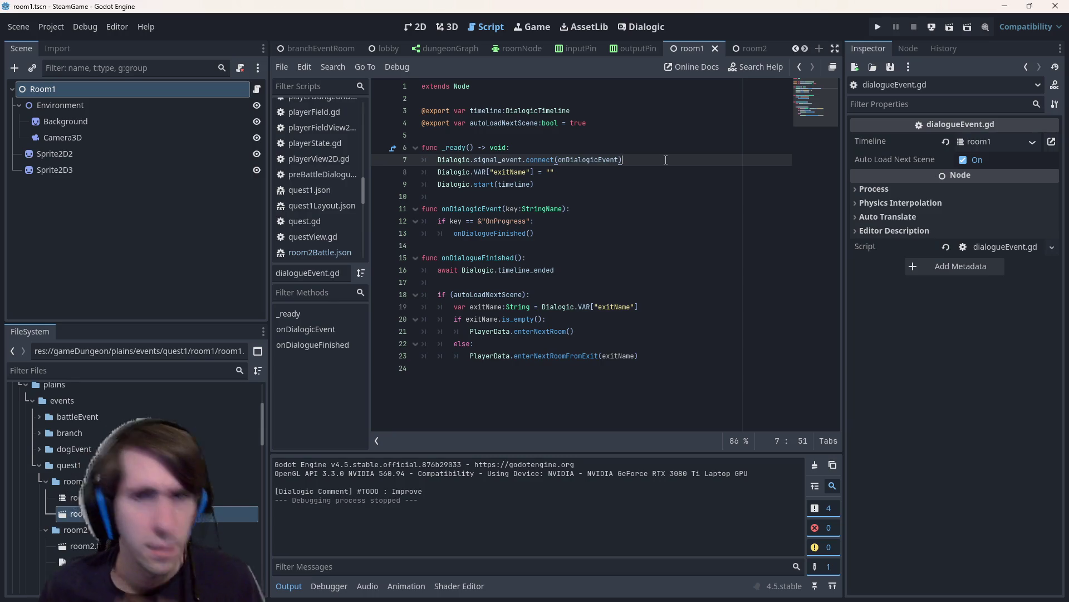
key("Return")
Step: Add 'Dialogic.timeline_ended.connect(onDialogueFinished, CONNECT_ONE_SHOT)' on line 8 and comment out line 7
type("Dialogic.timeline_ended.con")
key("Return")
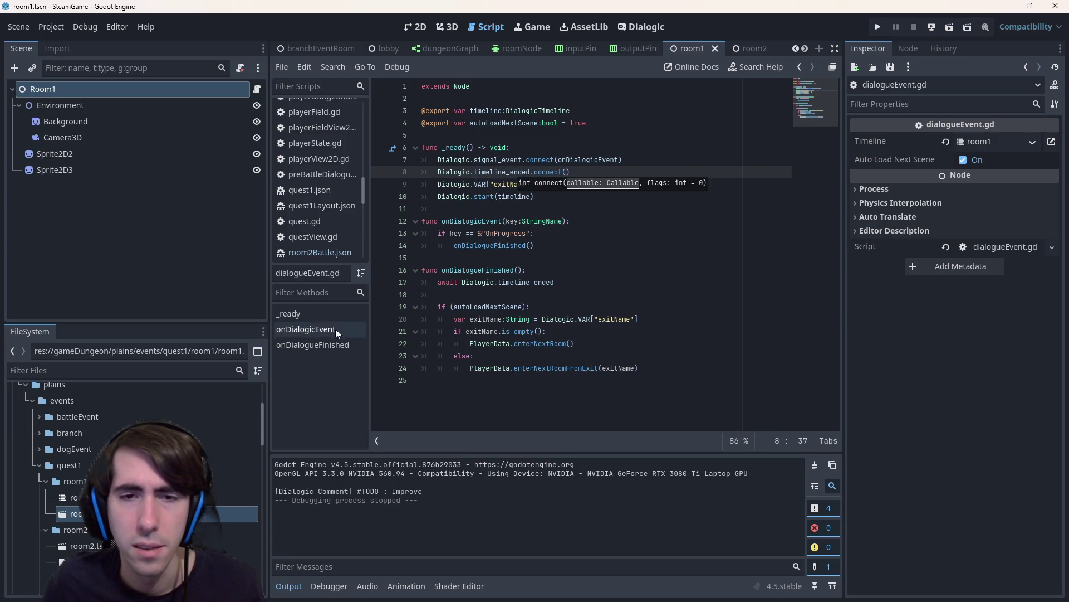
left_click(497, 246, "ctrl")
left_click(567, 172)
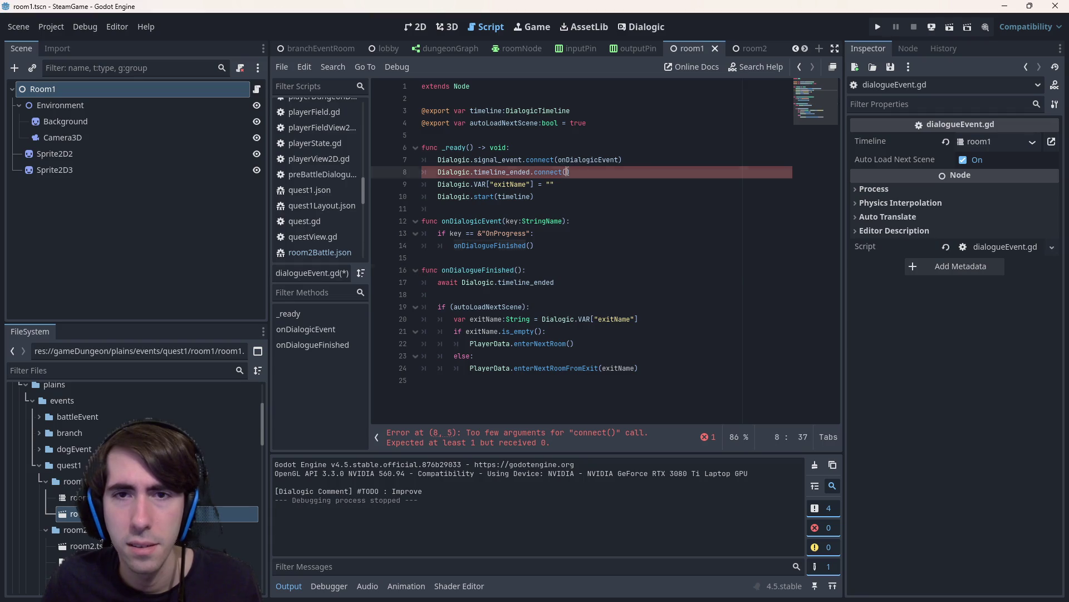
type(",")
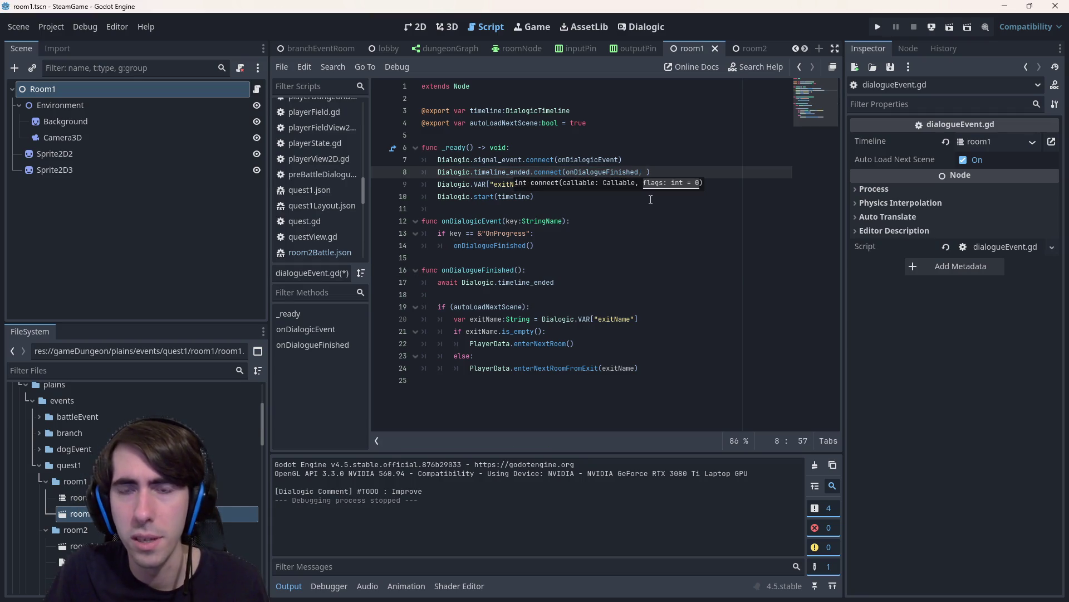
key("Return")
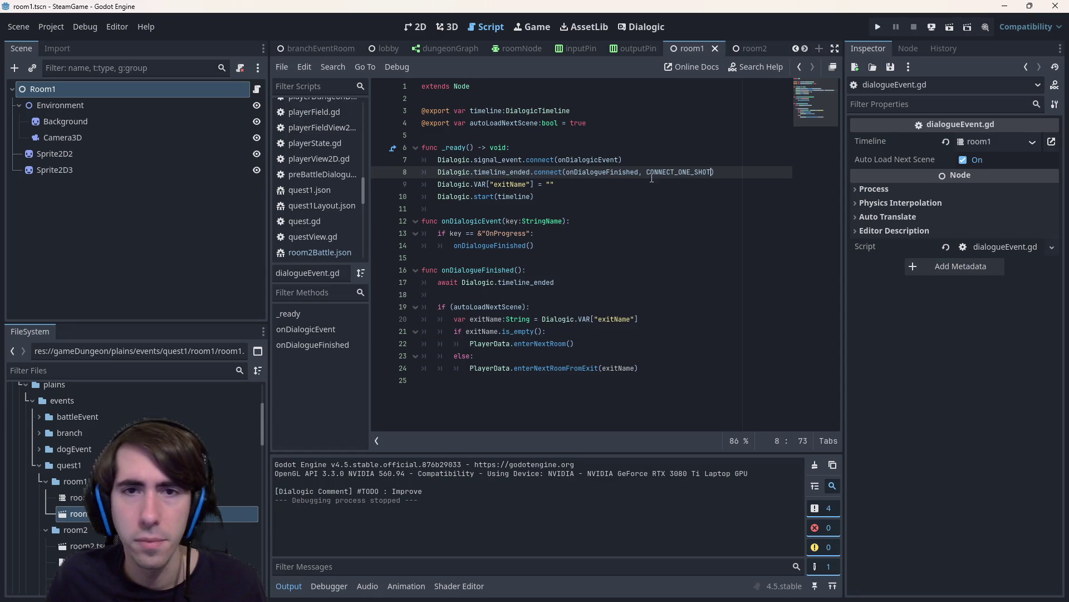
left_click(635, 160)
key("ctrl+k")
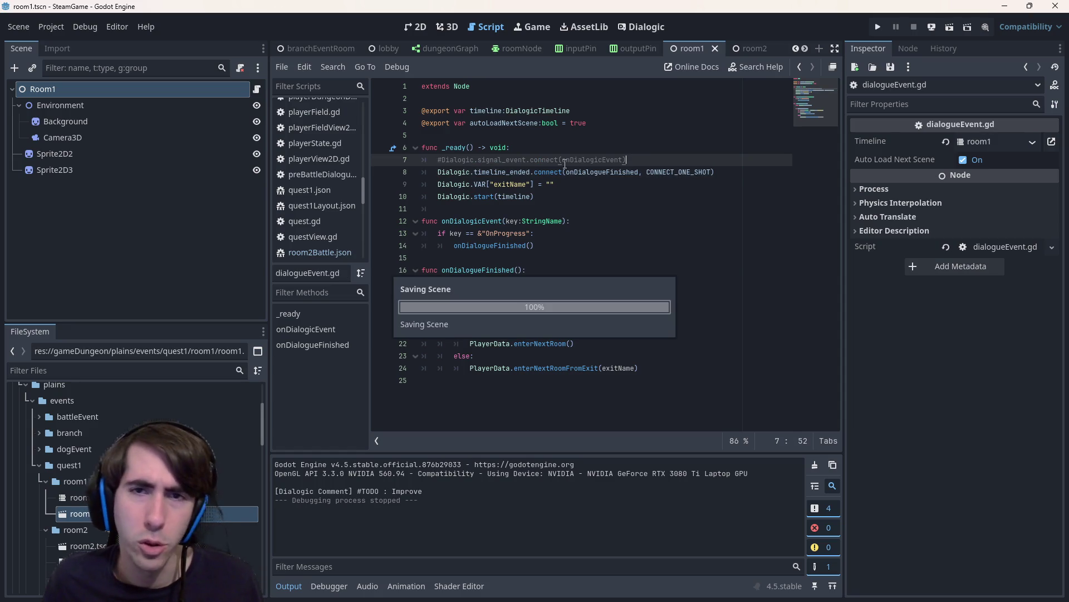
Step: Comment out the onDialogicEvent function and save the script
left_click_drag(577, 250, 384, 222)
key("ctrl+k")
key("ctrl+s")
Step: Delete the 'await Dialogic.timeline_ended' line and blank lines from onDialogueFinished
key("Down")
key("Down")
key("Down")
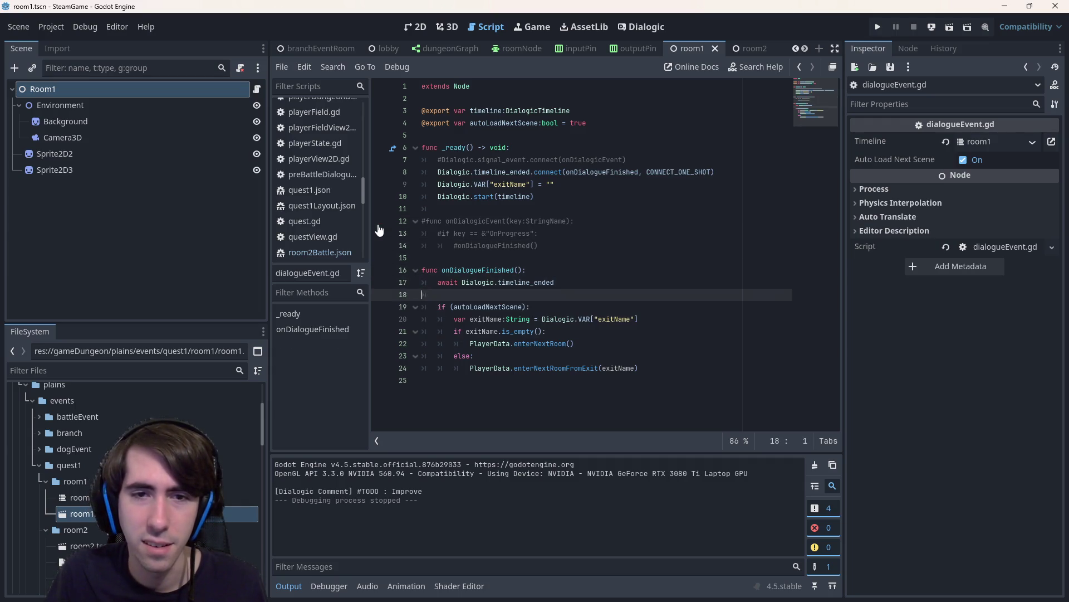
key("Up")
key("End")
key("ctrl+shift+Left")
key("ctrl+shift+Left")
key("ctrl+shift+Left")
key("BackSpace")
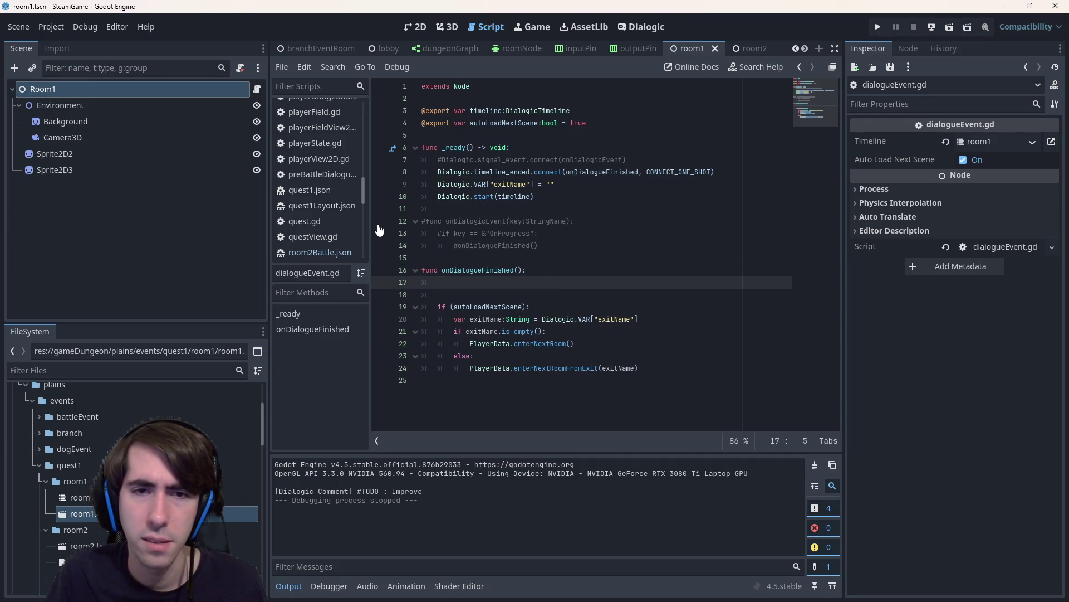
key("Delete")
key("Delete")
key("Delete")
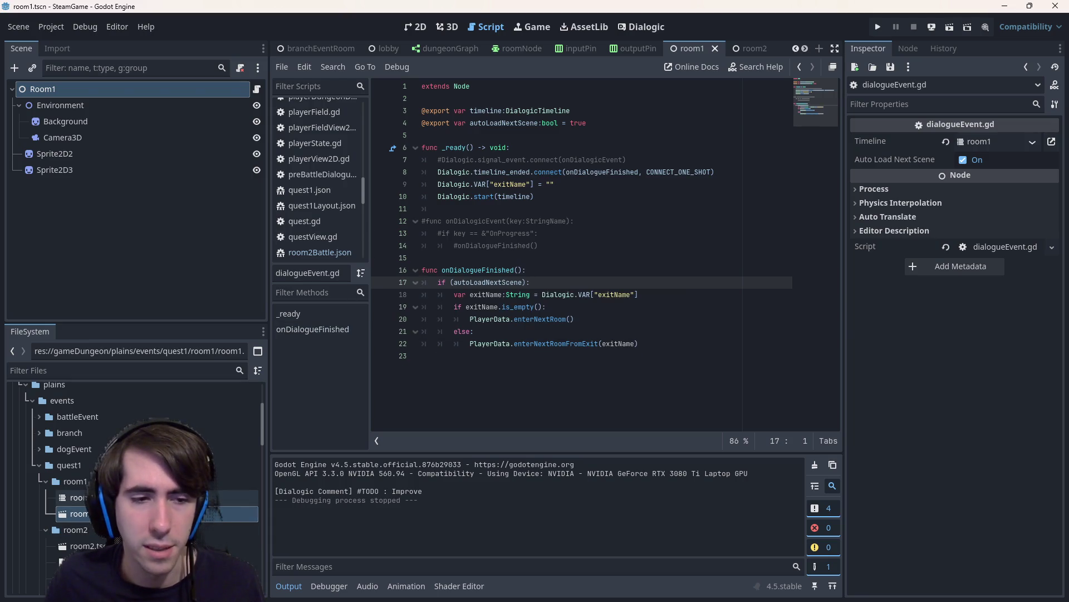
left_click(565, 276)
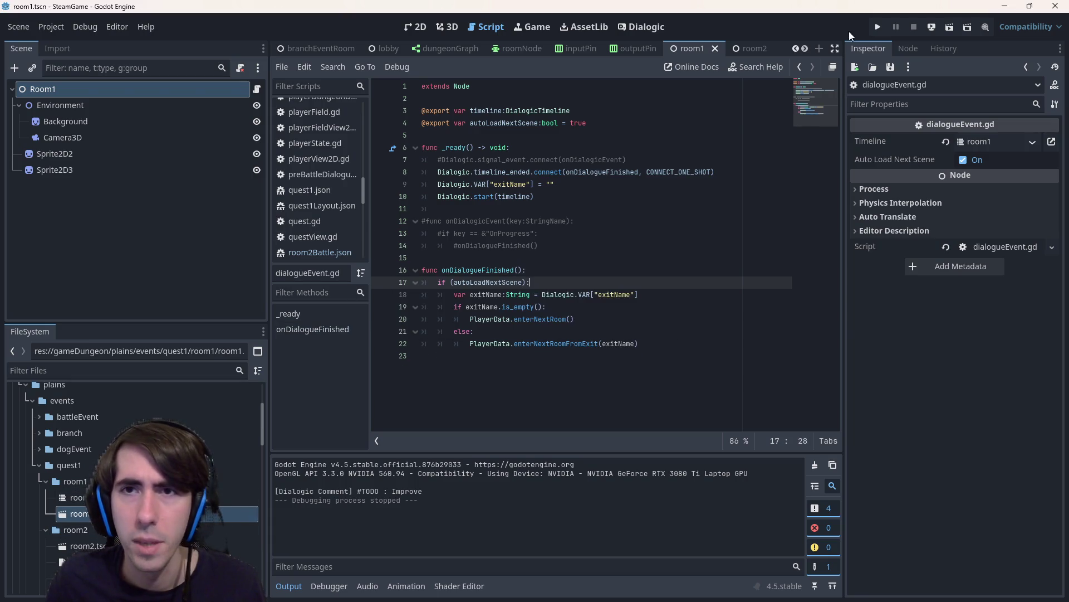
Step: Run the game from the lobby scene, start the Misty Herb Fields Scouting quest, and finish the opening dialogue
left_click(384, 48)
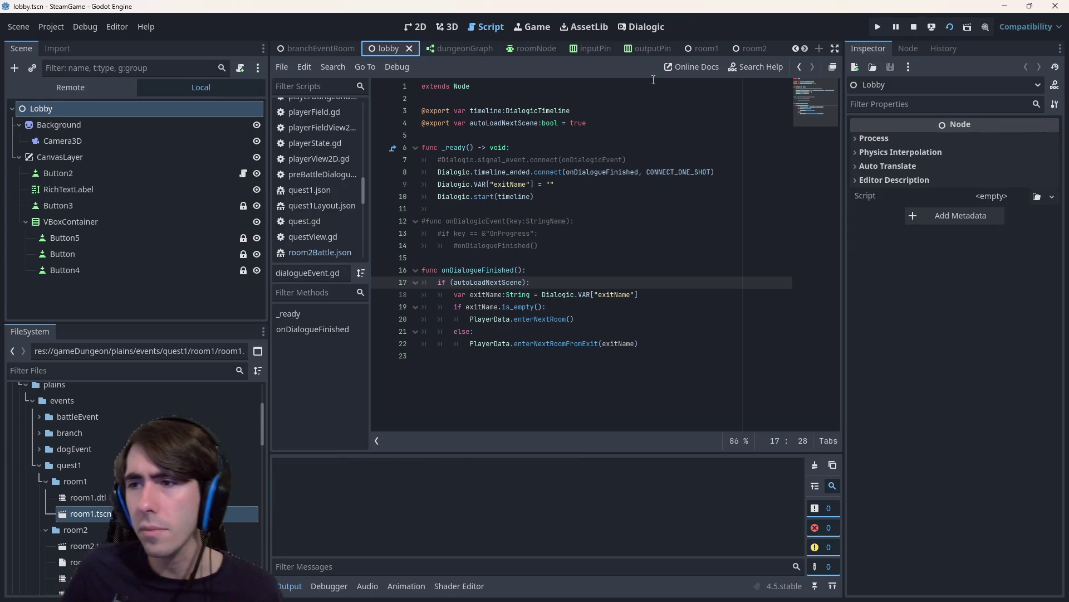
key("F5")
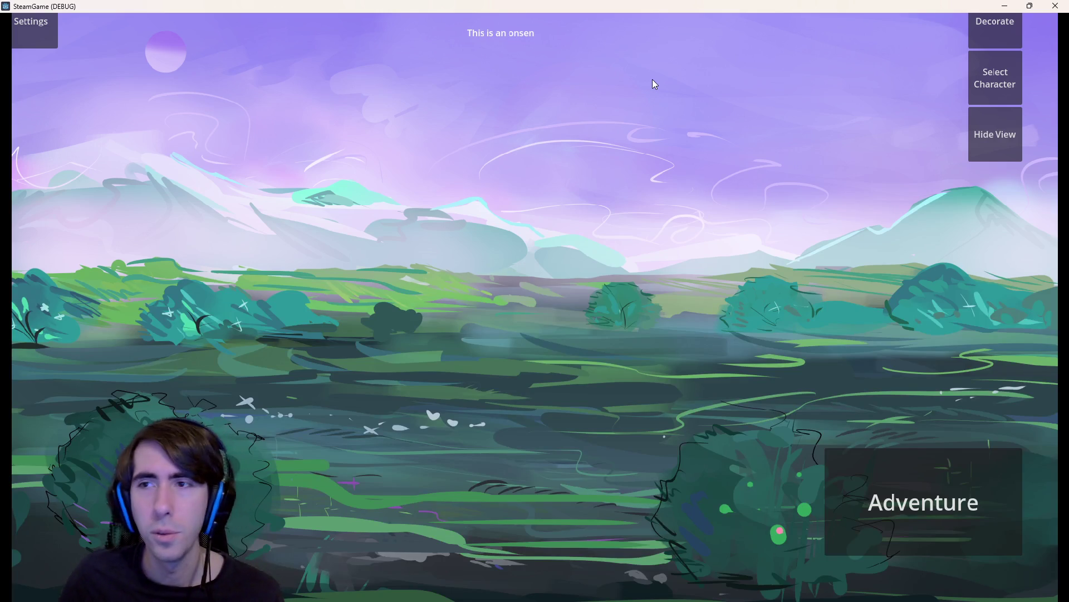
left_click(838, 460)
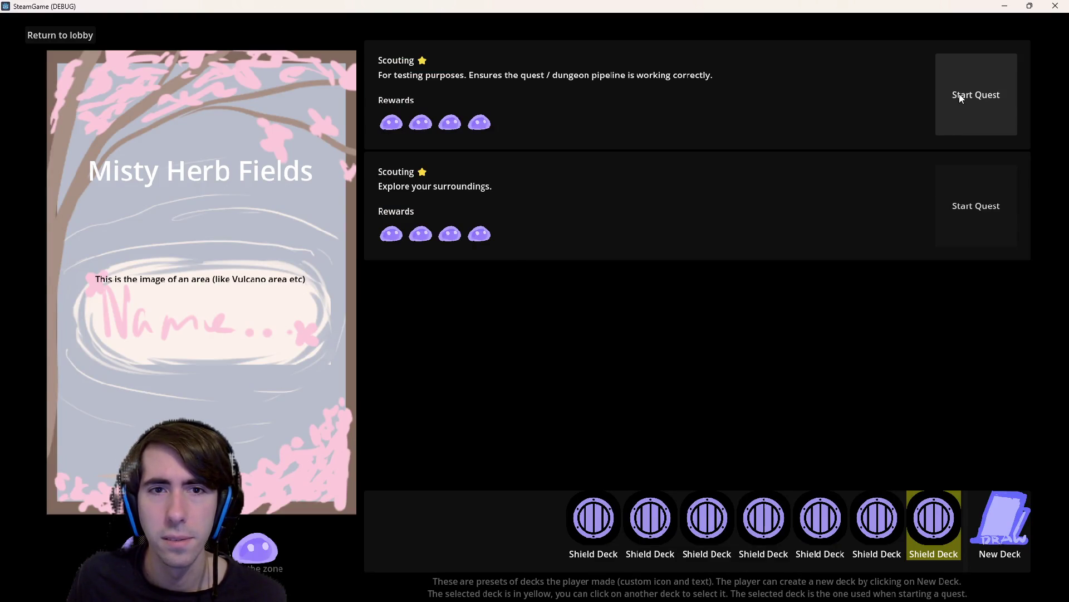
left_click(969, 191)
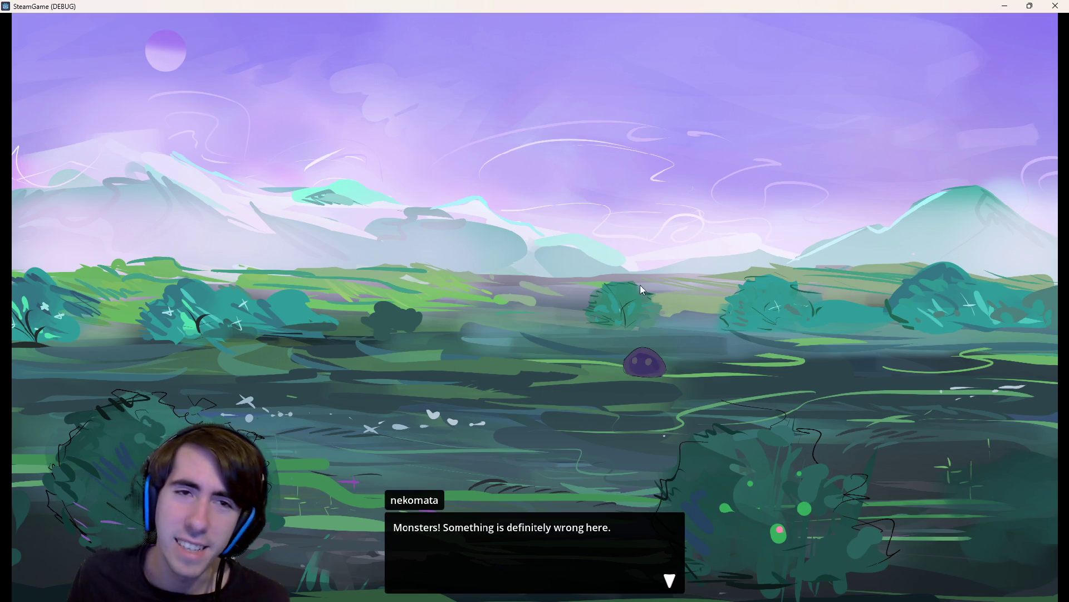
left_click(581, 303)
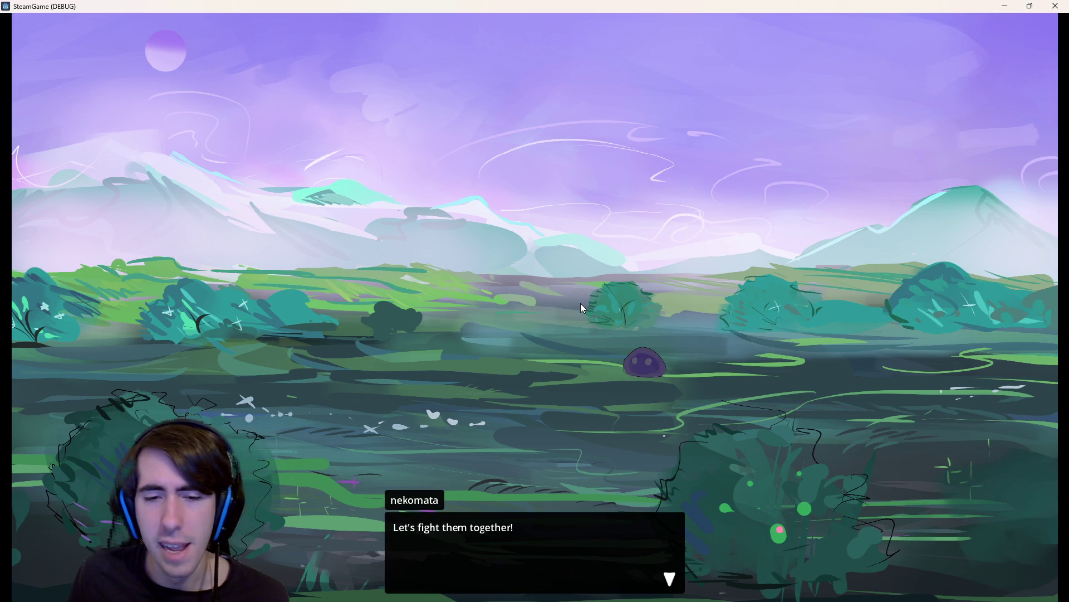
left_click(580, 303)
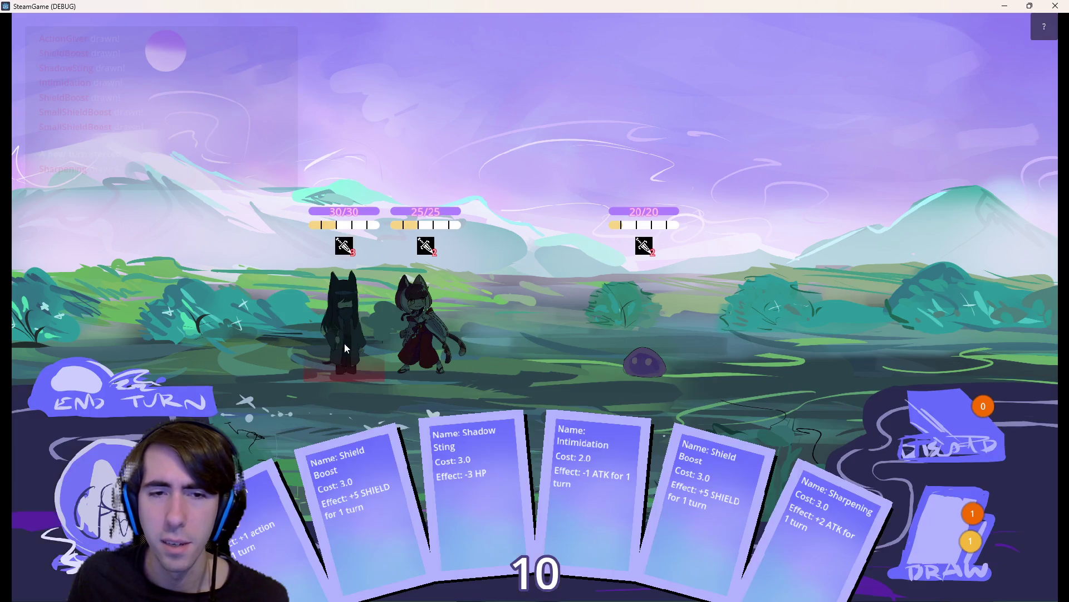
Step: Play Shadow Sting and two Shield Boosts, then Action Giver and Sharpening, over two turns
mouse_move(456, 480)
left_mouse_down()
mouse_move(646, 326)
mouse_move(639, 333)
left_mouse_up()
mouse_move(649, 479)
left_mouse_down()
mouse_move(415, 279)
mouse_move(431, 322)
left_mouse_up()
mouse_move(474, 484)
left_mouse_down()
mouse_move(429, 342)
mouse_move(425, 350)
left_mouse_up()
left_click(170, 399)
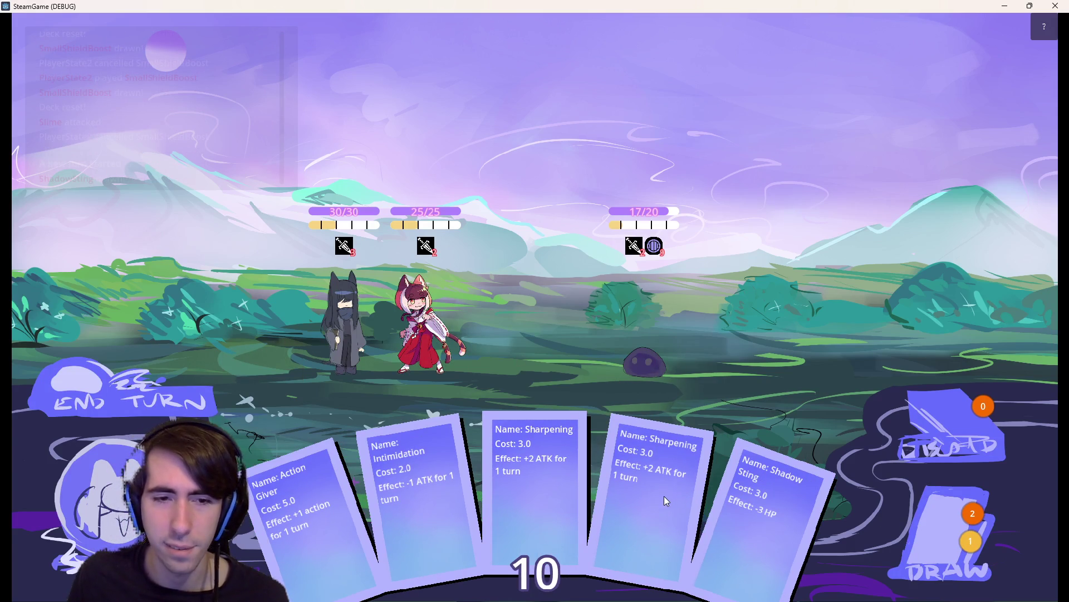
left_click(311, 501)
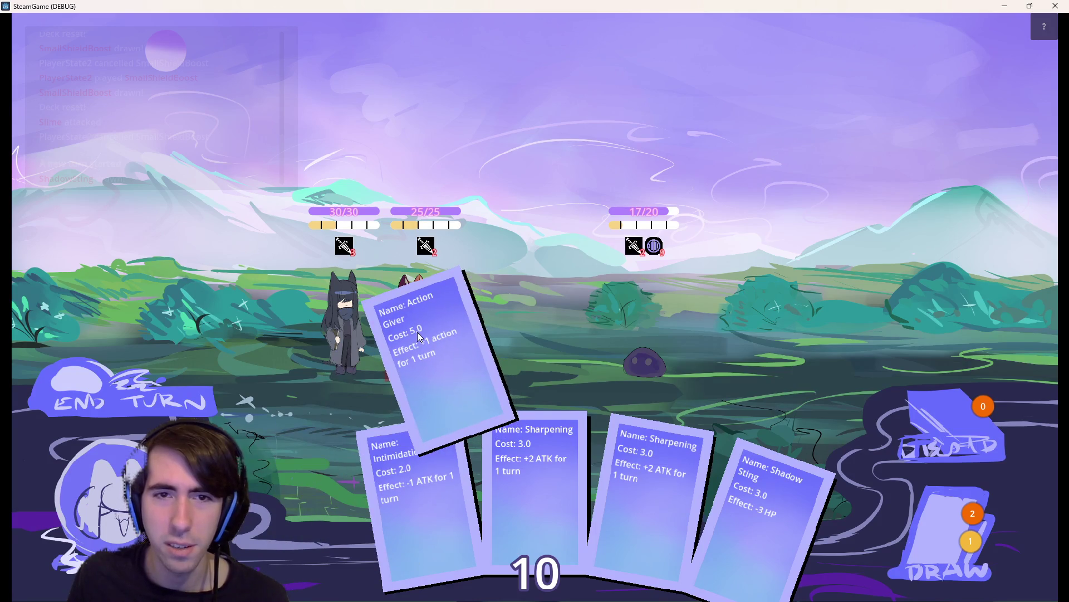
mouse_move(349, 258)
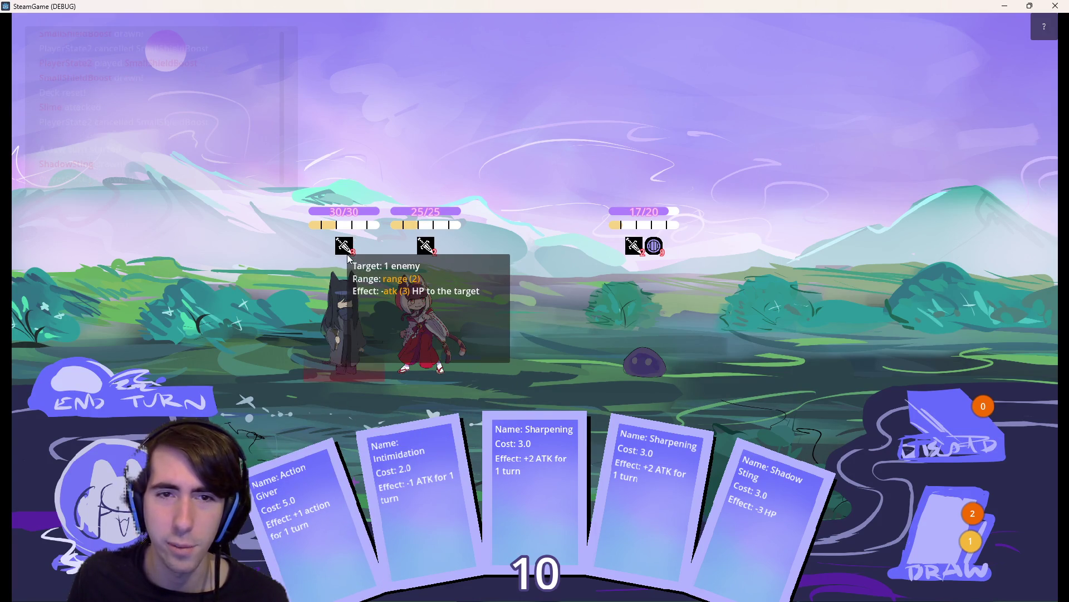
left_click_drag(303, 501, 328, 349)
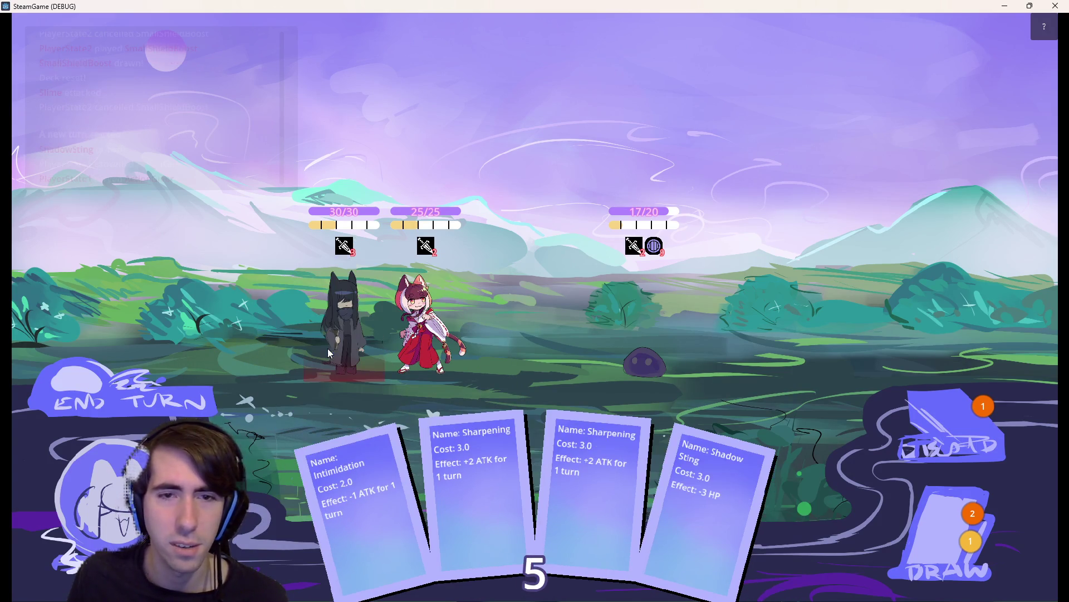
left_click_drag(486, 501, 339, 343)
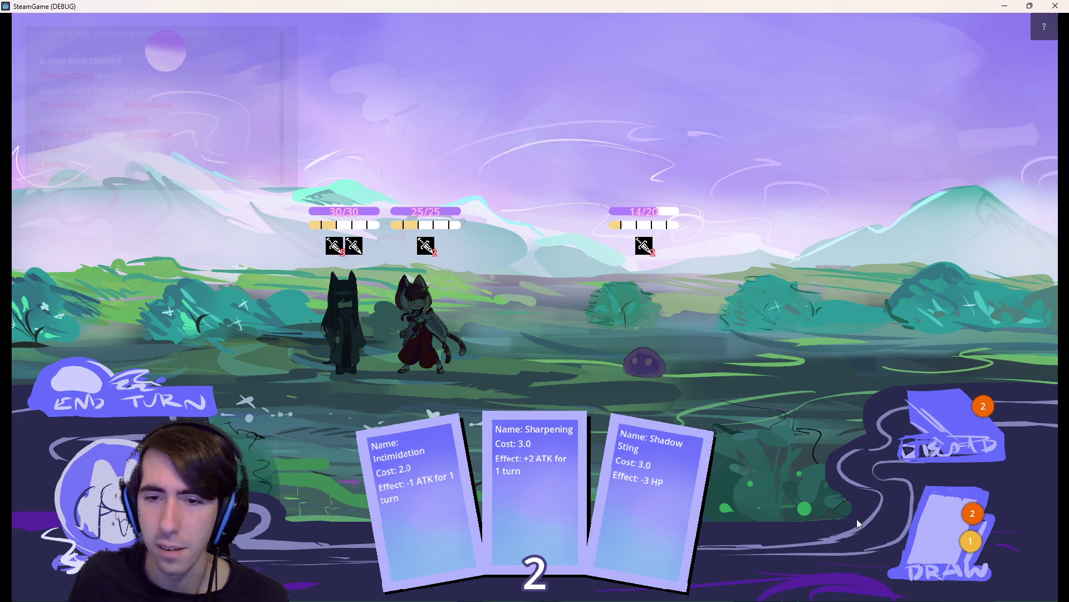
left_click(146, 391)
Step: Play Shadow Sting, Shield Boost, Sharpening and Action Giver until the slime has 10 HP, then close the game
mouse_move(659, 249)
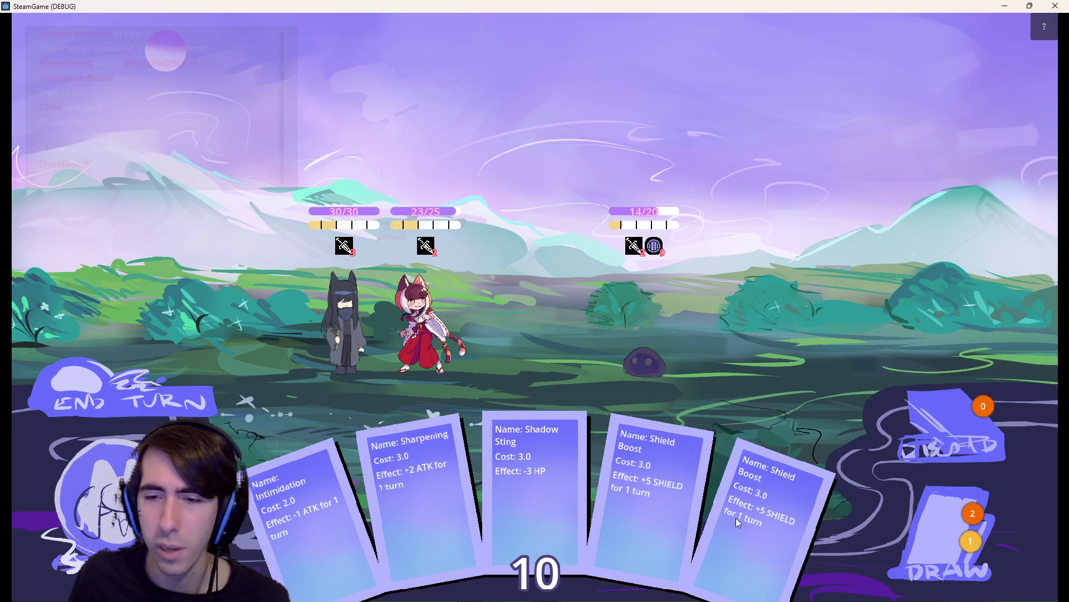
left_click_drag(543, 500, 649, 343)
left_click_drag(452, 340, 333, 330)
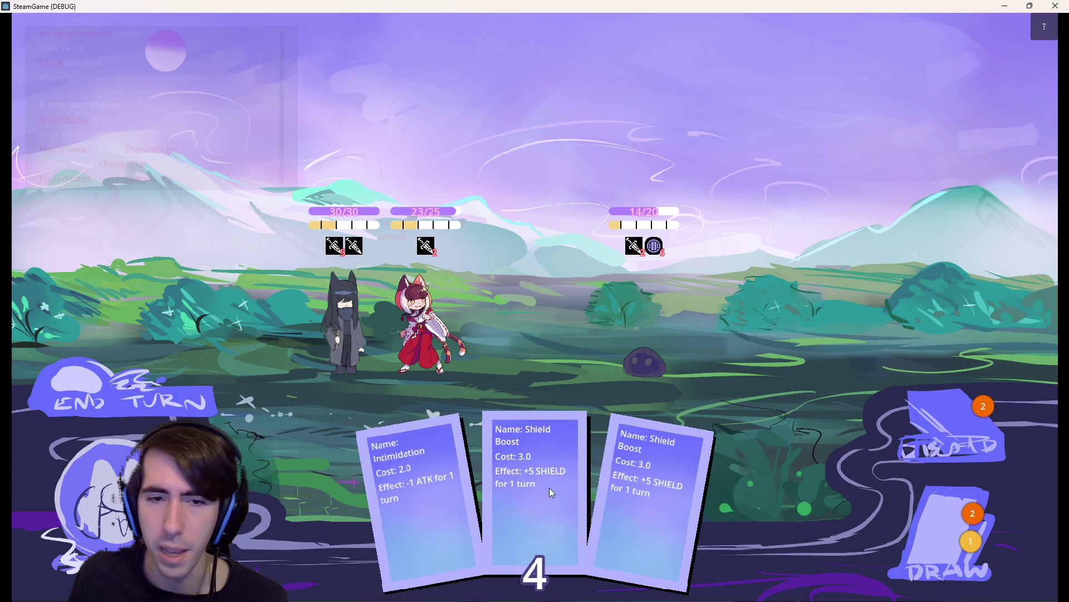
mouse_move(673, 495)
left_mouse_down()
mouse_move(640, 459)
mouse_move(641, 489)
mouse_move(440, 342)
mouse_move(420, 342)
left_mouse_up()
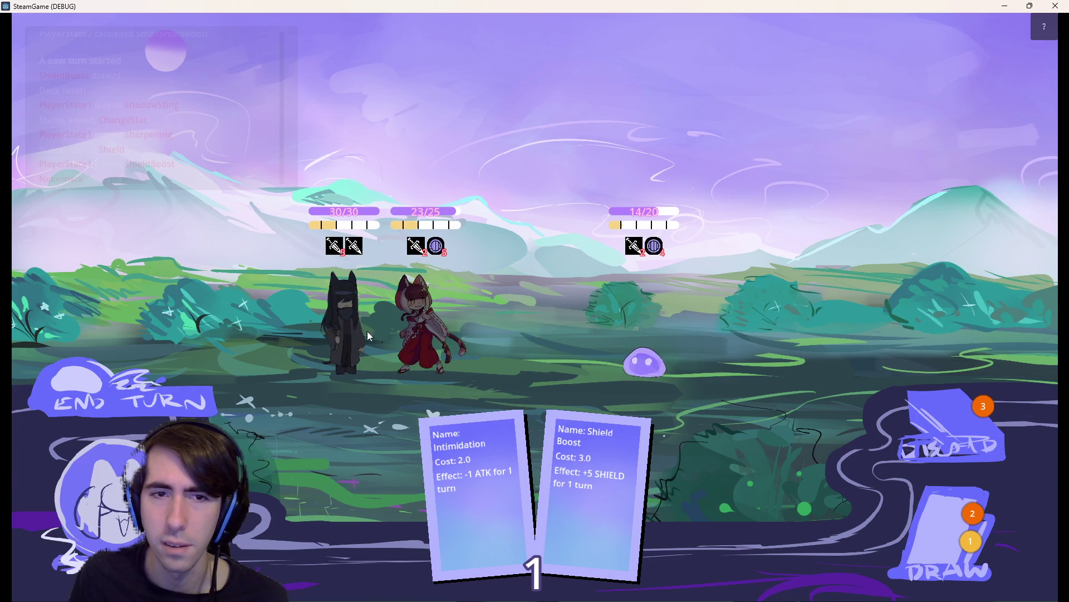
left_click(200, 394)
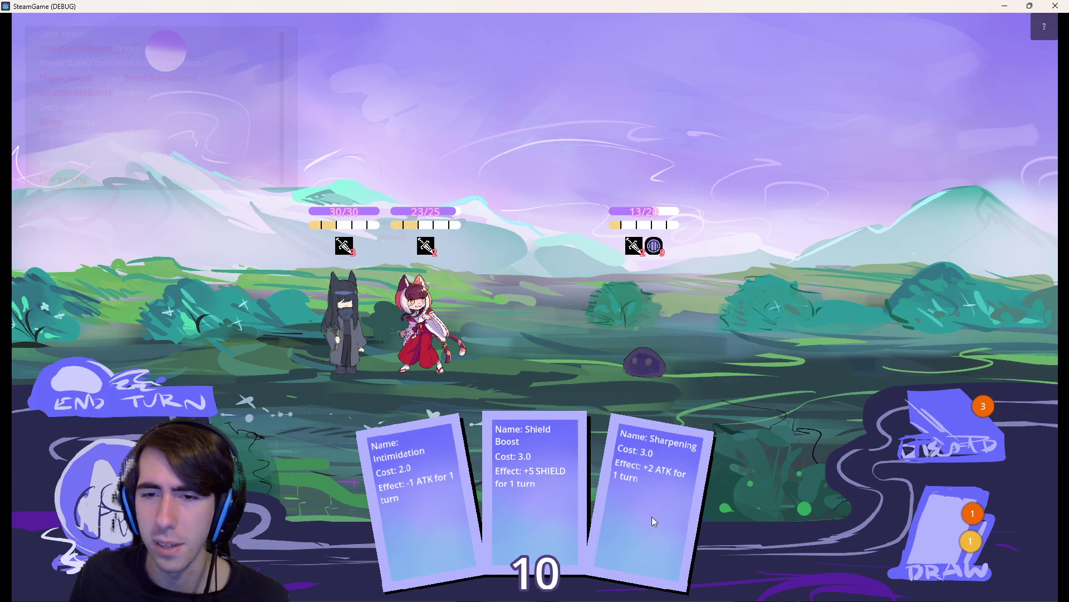
left_click(973, 519)
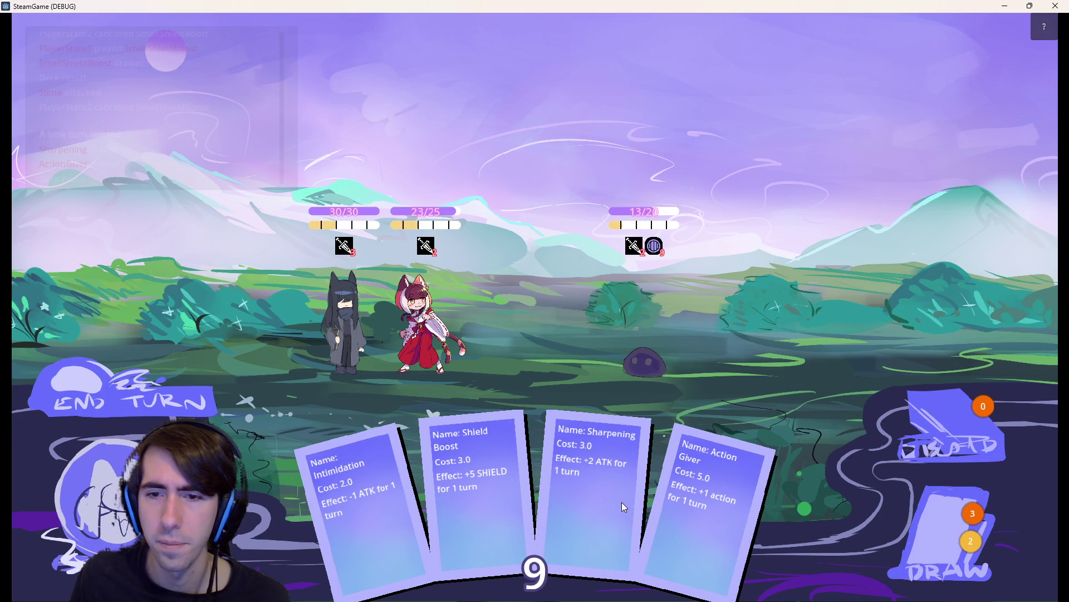
mouse_move(620, 502)
left_mouse_down()
mouse_move(417, 366)
mouse_move(448, 390)
mouse_move(456, 366)
mouse_move(323, 337)
left_mouse_up()
mouse_move(673, 490)
left_mouse_down()
mouse_move(309, 304)
mouse_move(338, 310)
left_mouse_up()
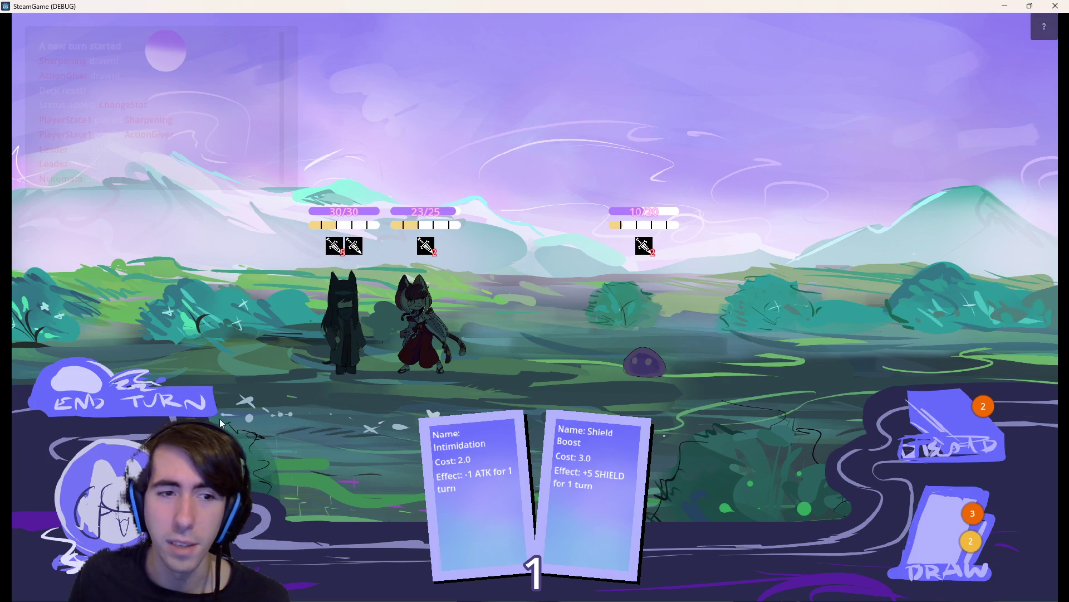
left_click(185, 393)
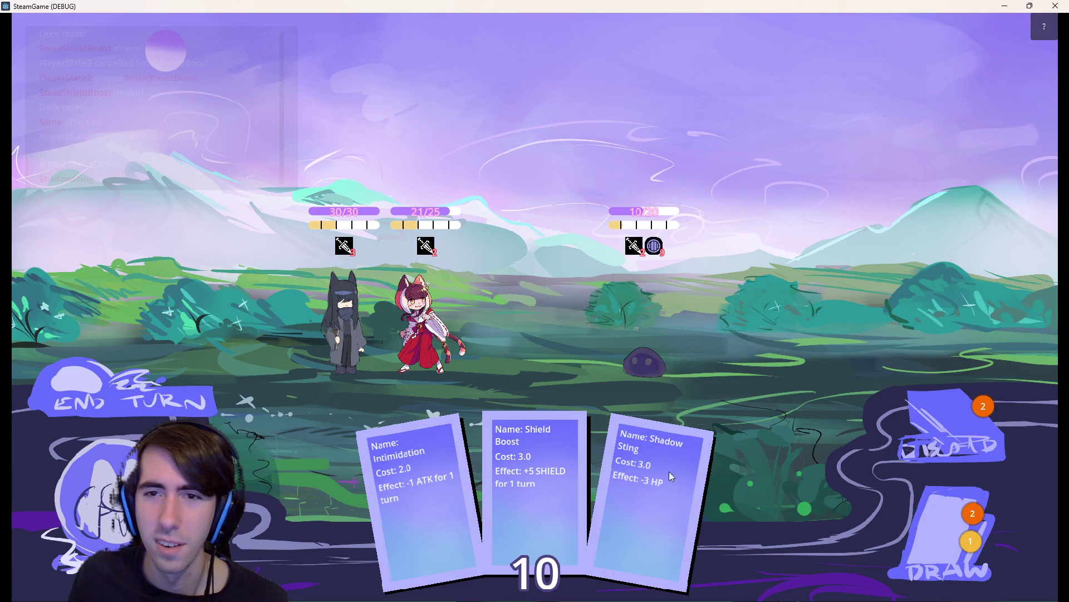
mouse_move(655, 245)
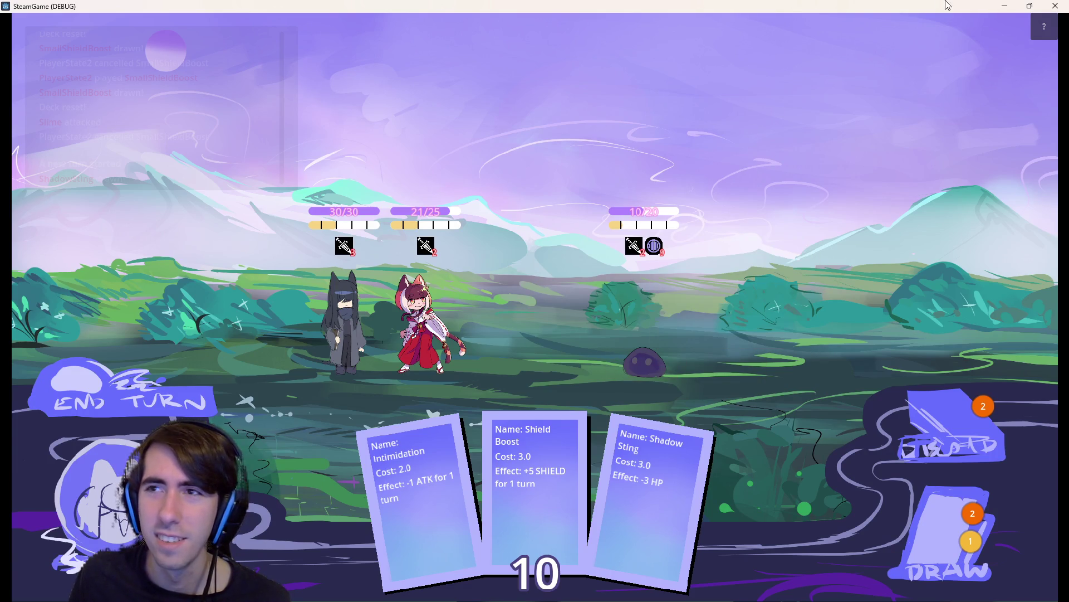
left_click(1050, 6)
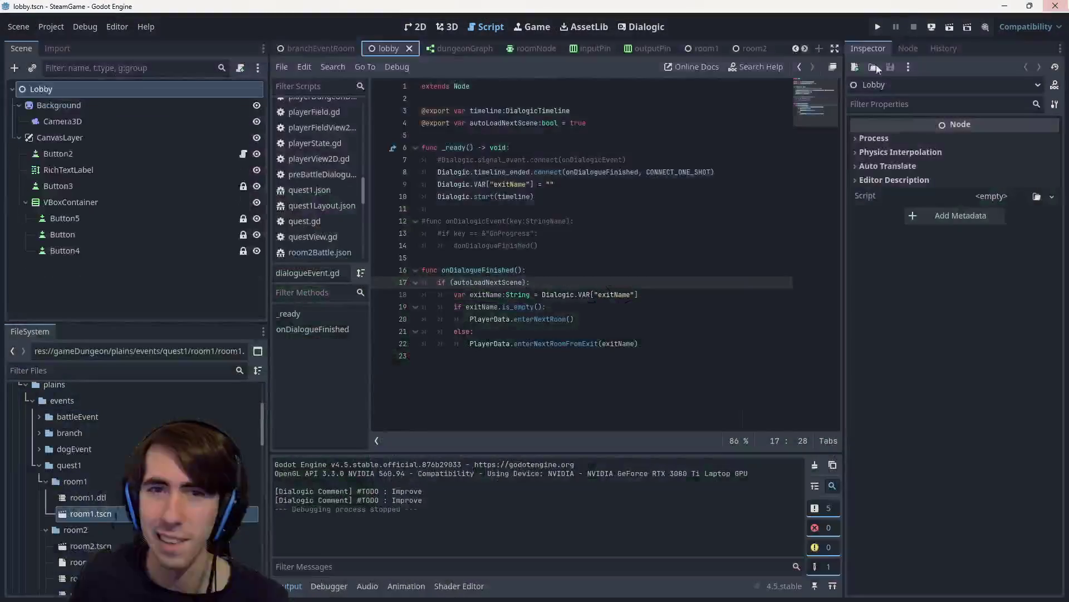
Step: Delete the enemy's SmallShieldBoost cards from room2Battle.json and save it
scroll(115, 531, "down", 3)
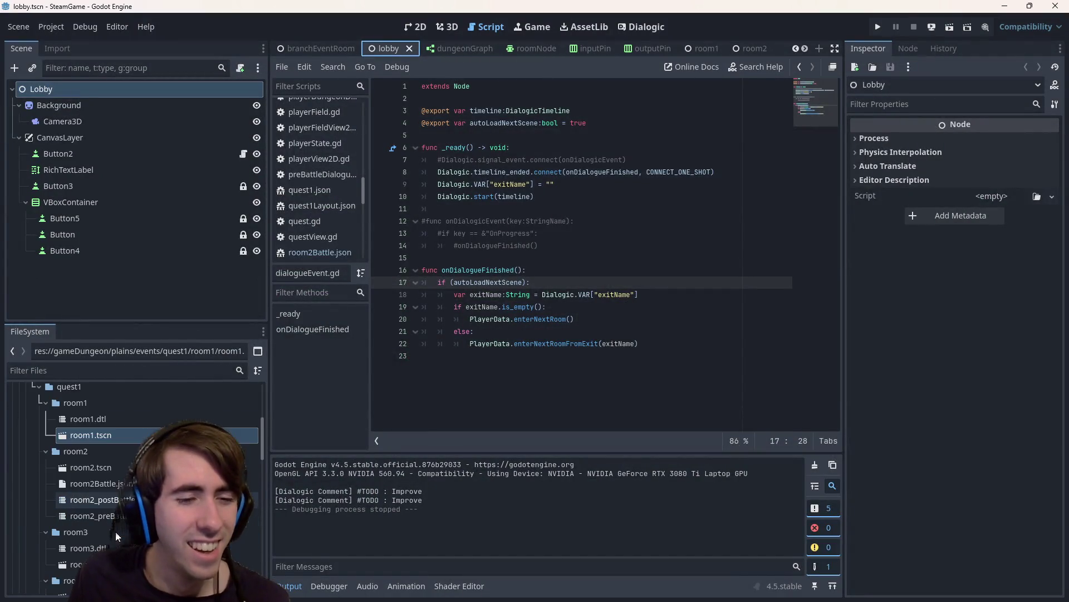
double_click(100, 484)
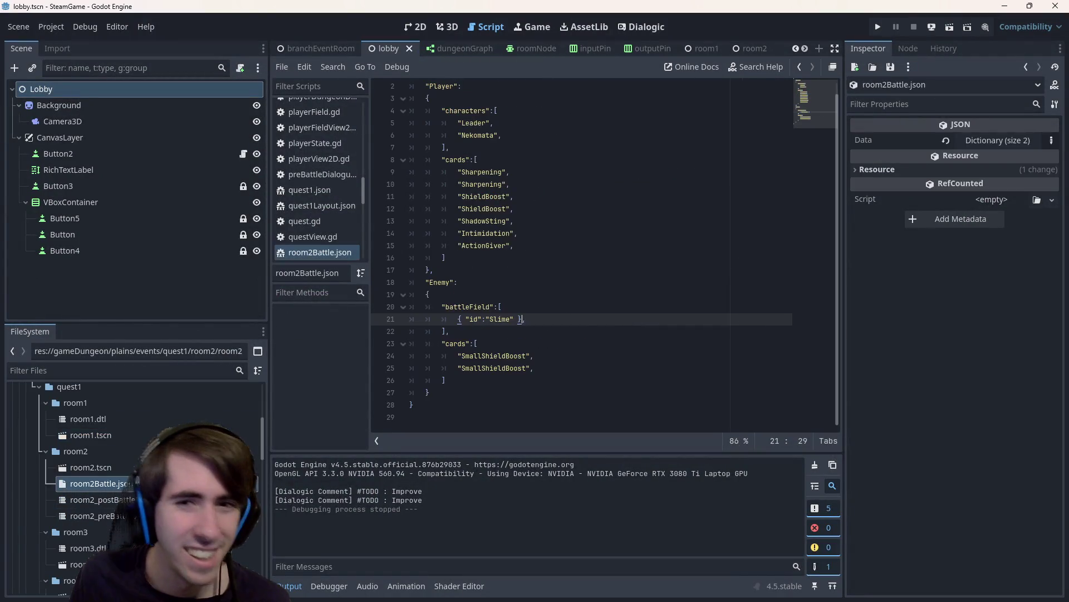
left_click_drag(534, 367, 341, 357)
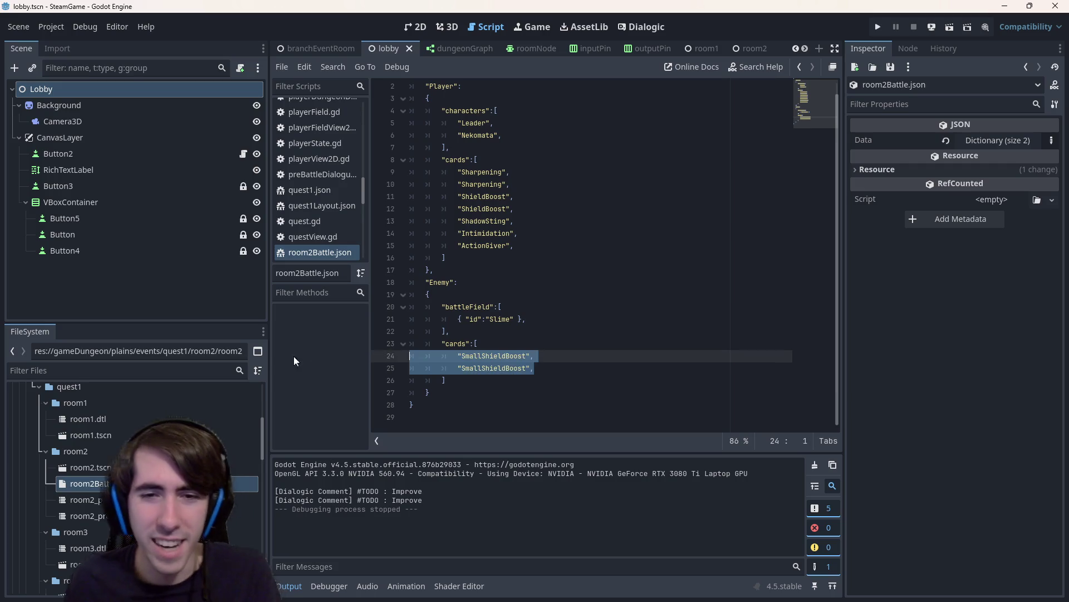
left_click_drag(534, 369, 533, 357)
key("BackSpace")
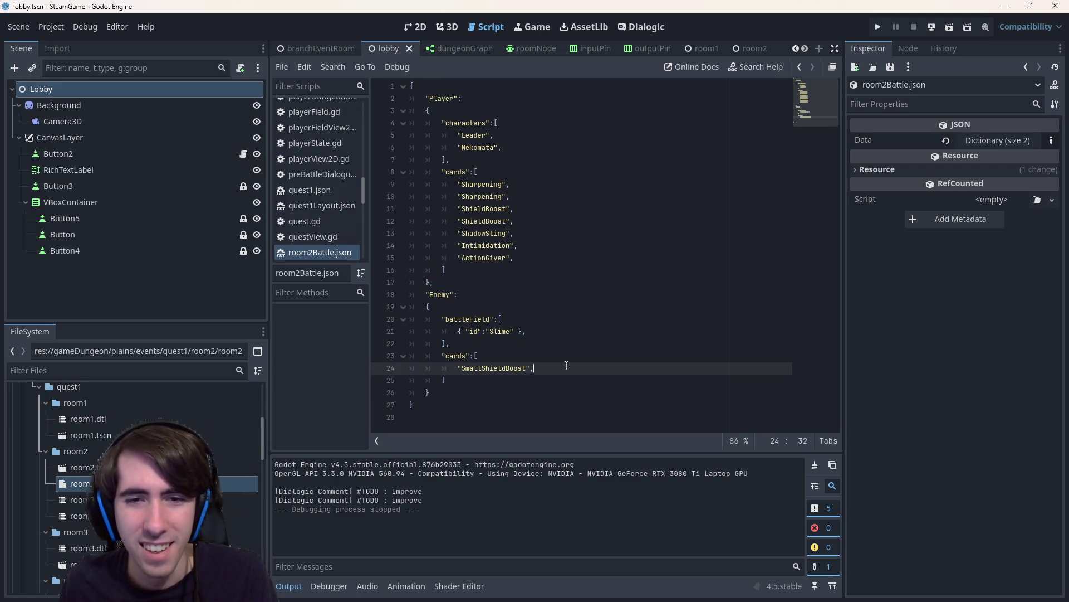
key("shift+Home")
key("BackSpace")
key("BackSpace")
key("BackSpace")
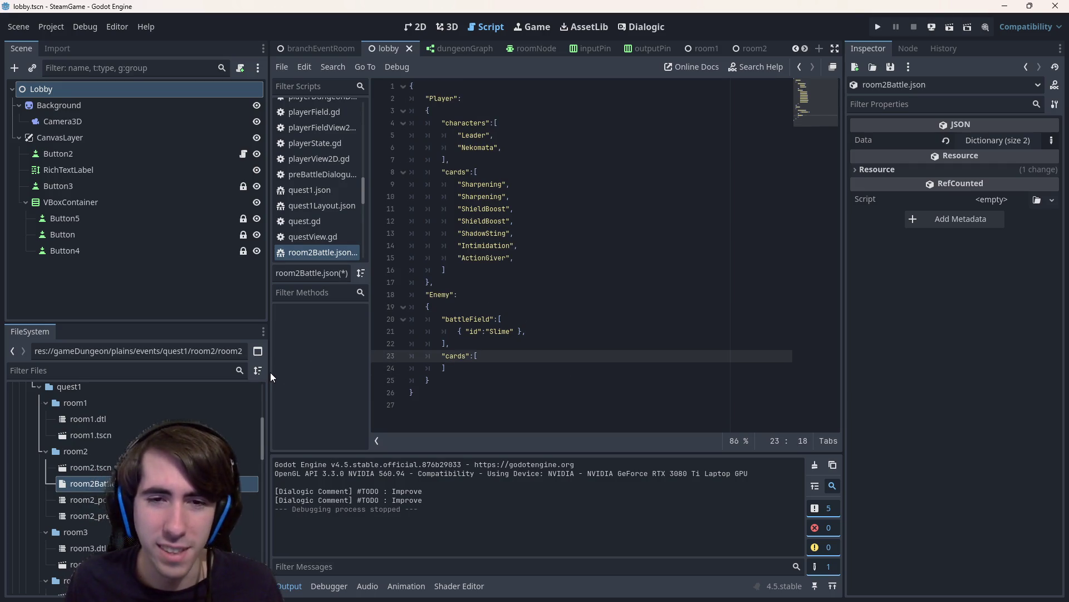
key("ctrl+s")
Step: Delete both SmallShieldBoost entries from room4Battle.json's Enemy card list
scroll(133, 474, "down", 3)
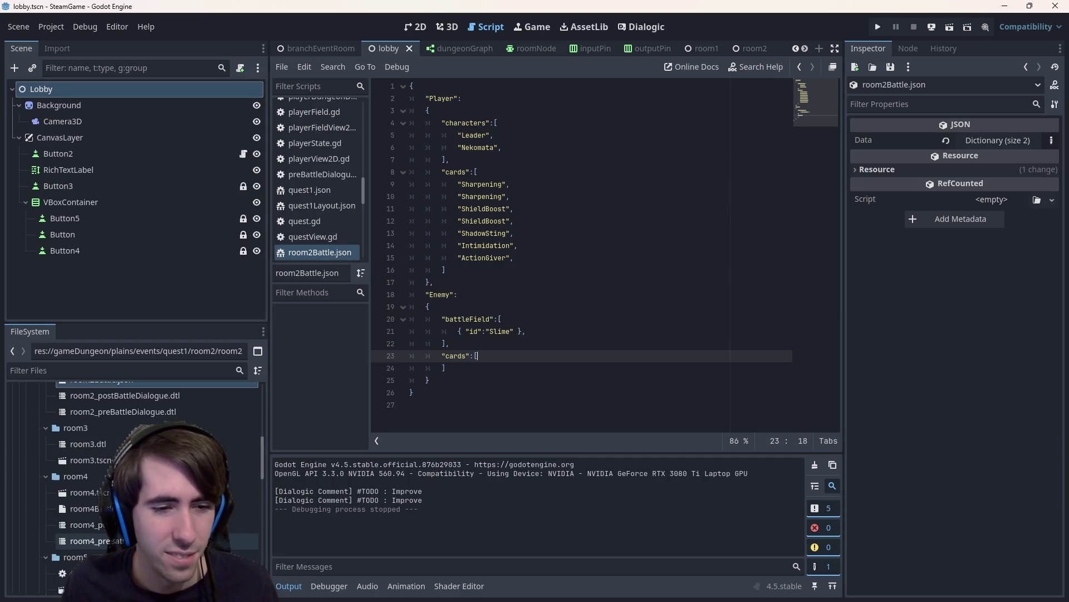
double_click(84, 508)
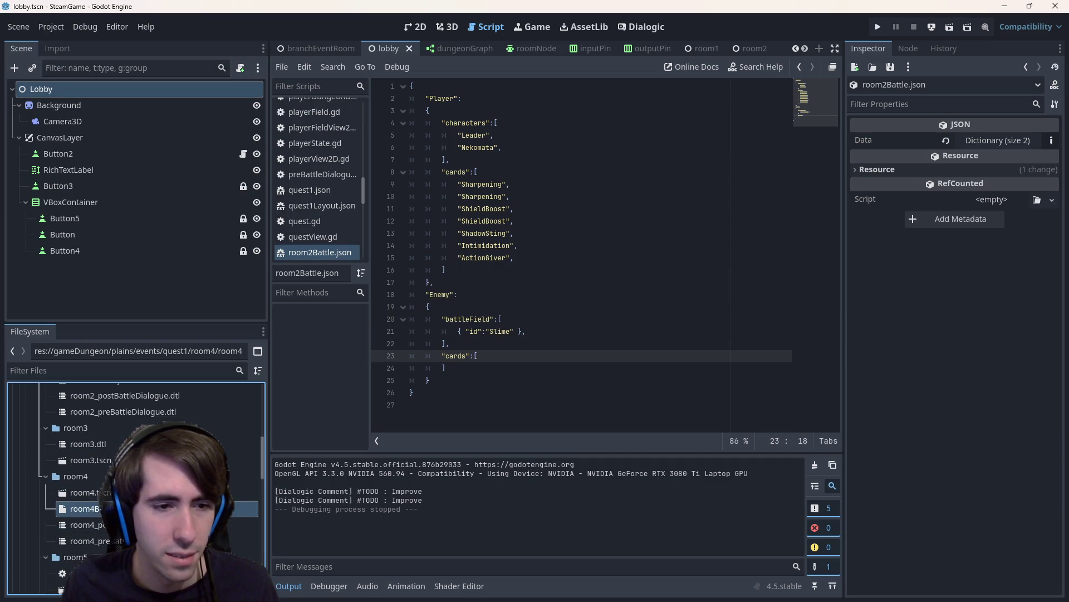
left_click_drag(534, 380, 372, 378)
key("shift+Up")
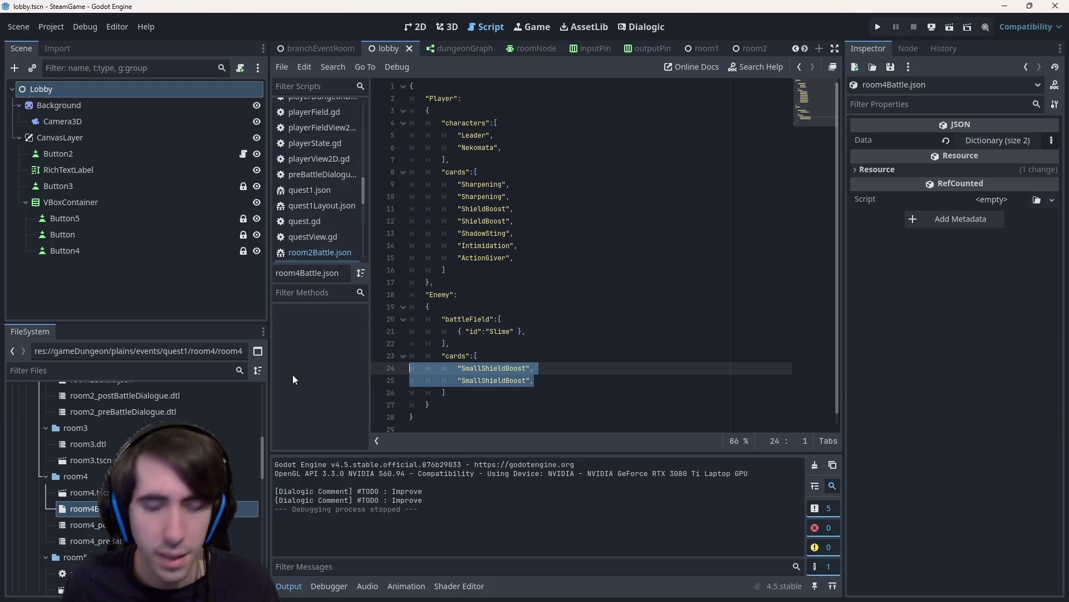
key("ctrl+s")
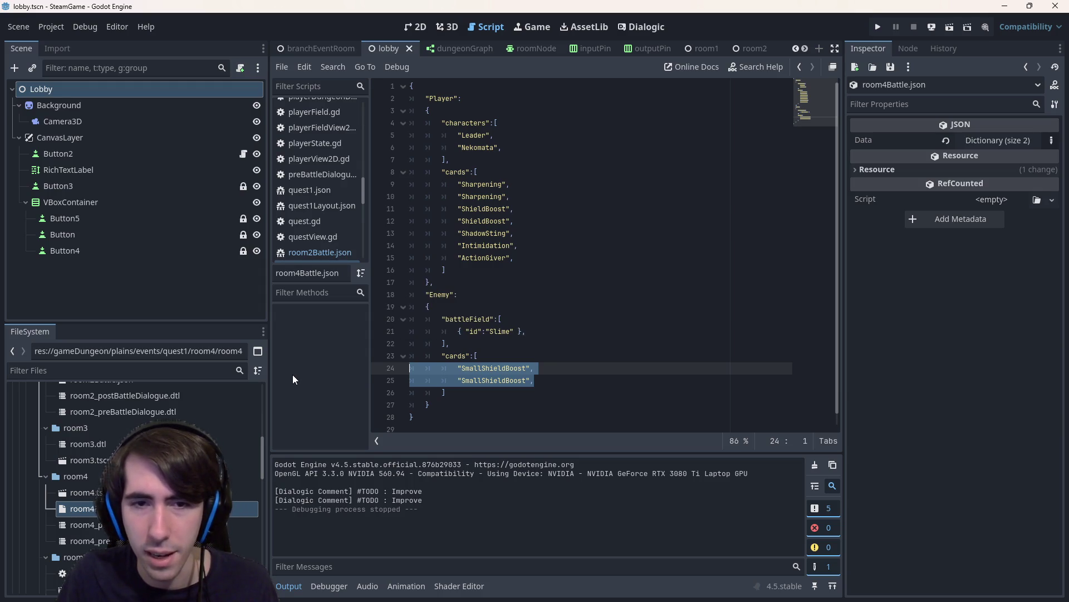
key("BackSpace")
key("BackSpace")
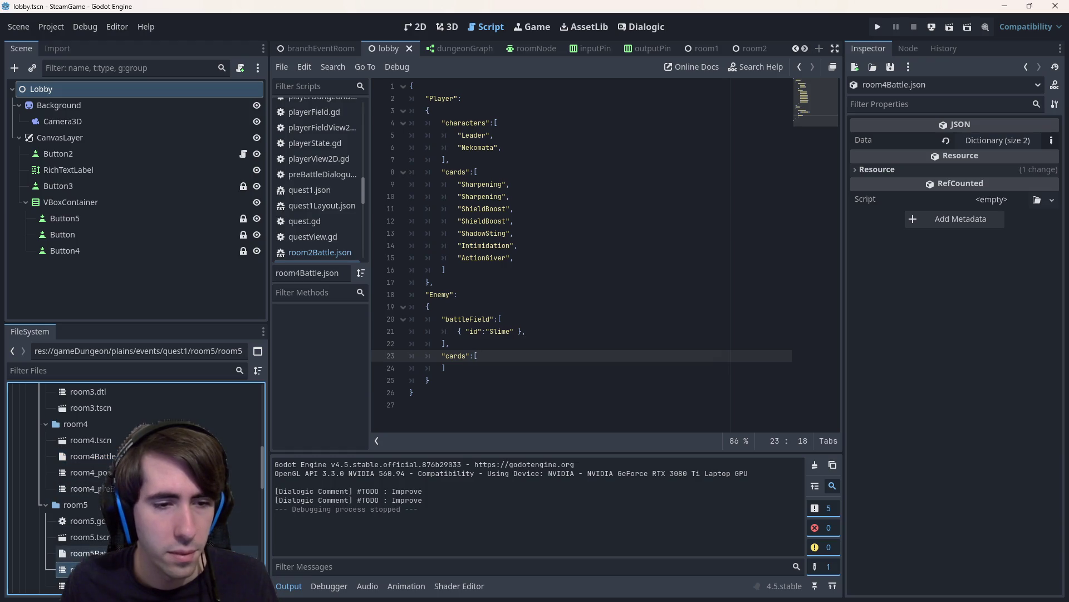
Step: Empty room5Battle.json's Enemy card list, save it, and relaunch the game
double_click(245, 553)
left_click_drag(554, 378, 501, 357)
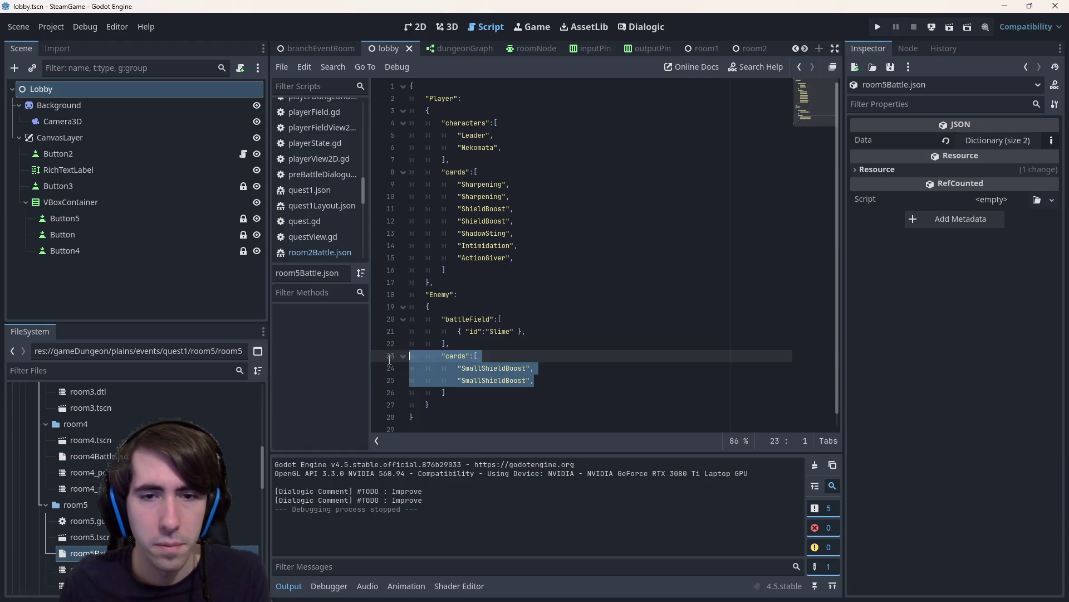
key("BackSpace")
left_click(500, 306)
key("ctrl+s")
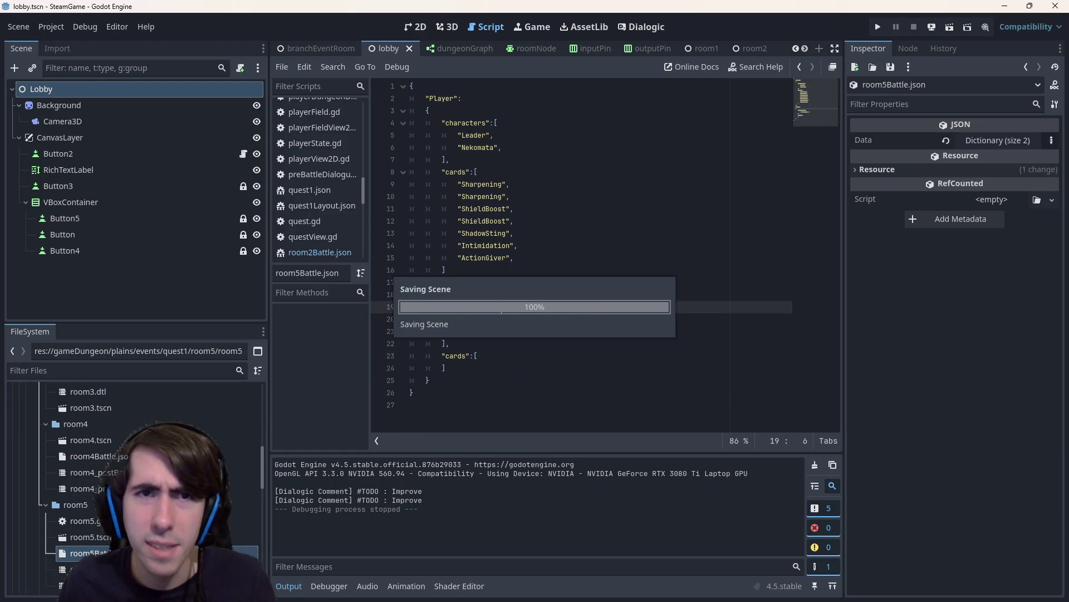
left_click(950, 30)
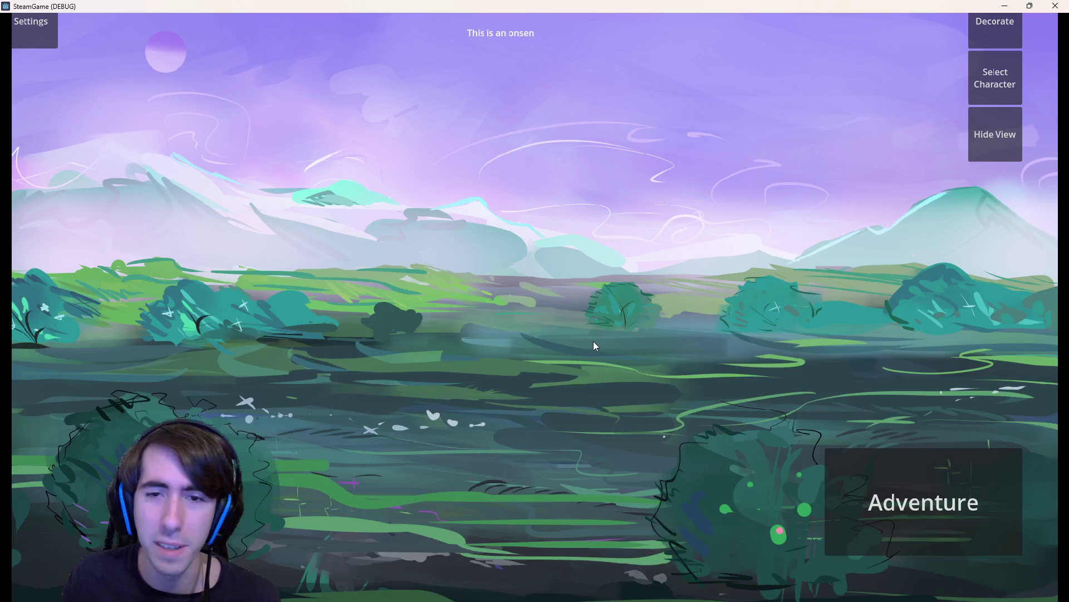
Step: Start a Scouting quest from Adventure and advance through the opening dialogue into battle
left_click(593, 270)
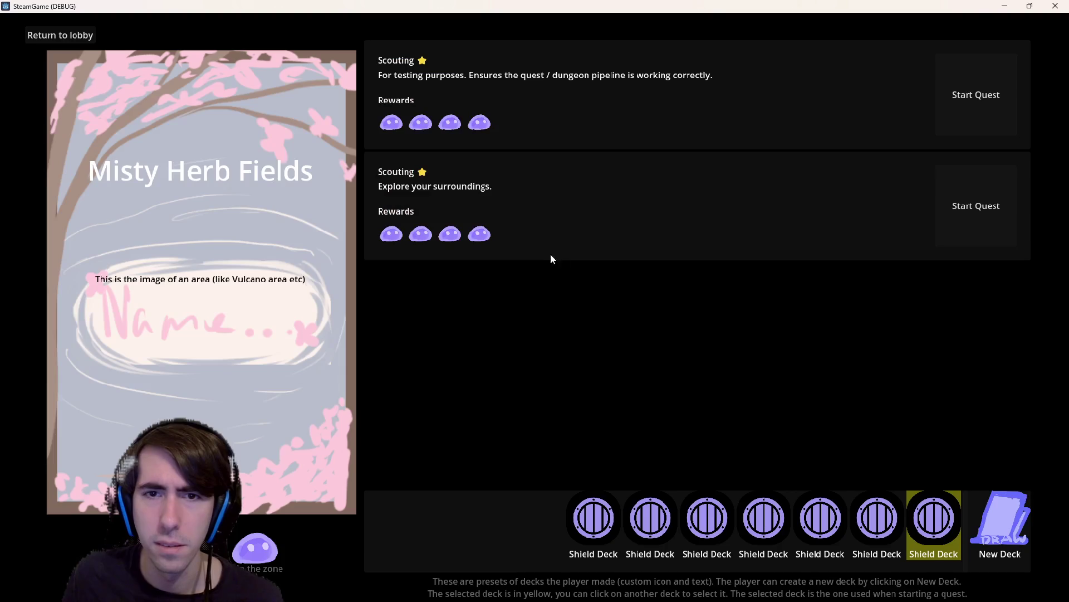
left_click(977, 205)
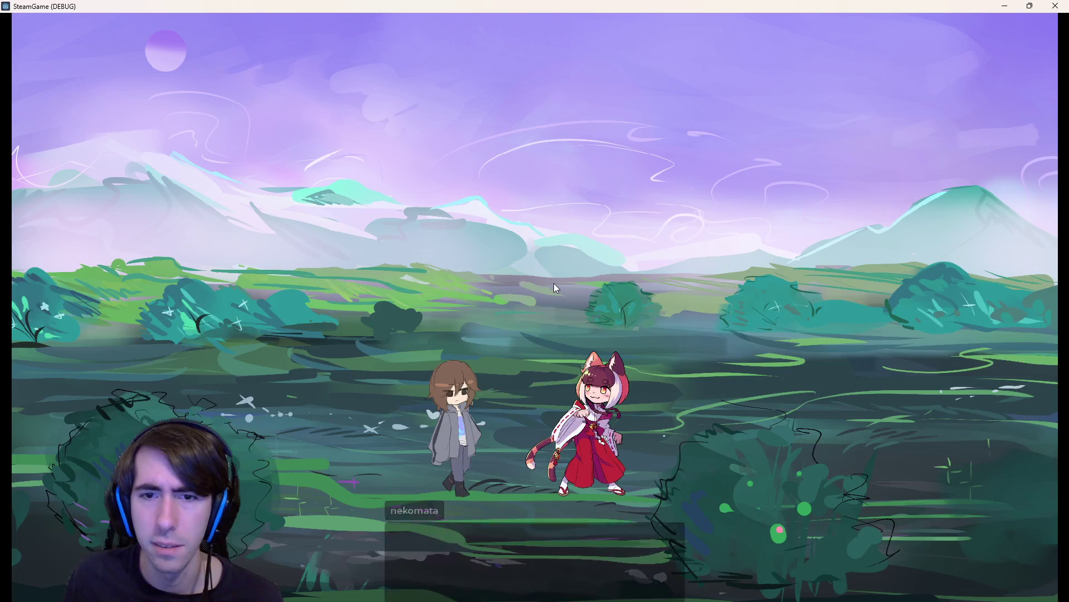
left_click(535, 263)
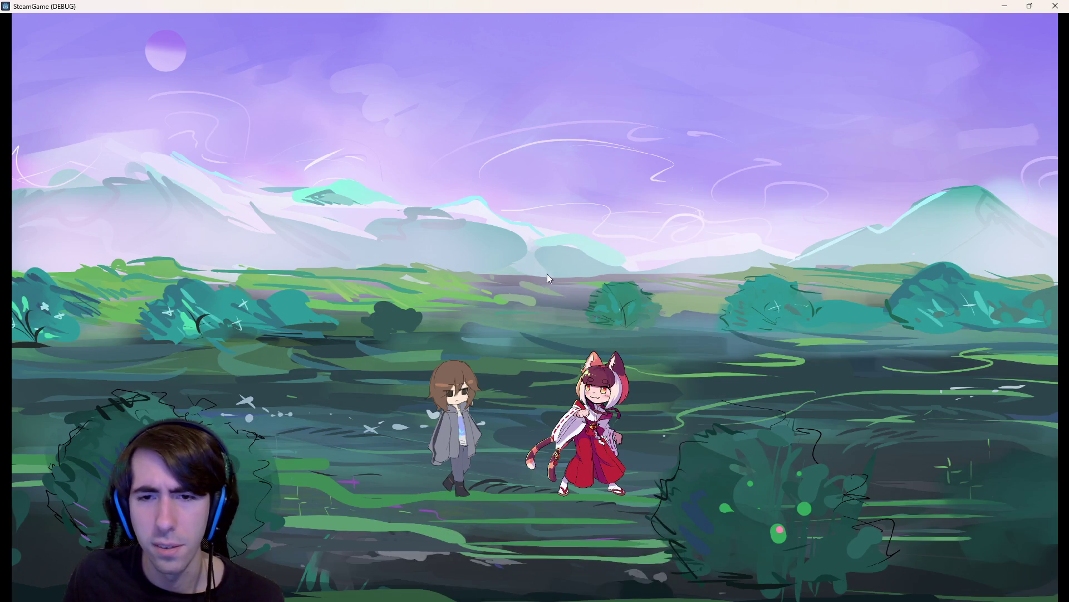
left_click(484, 369)
left_click(480, 350)
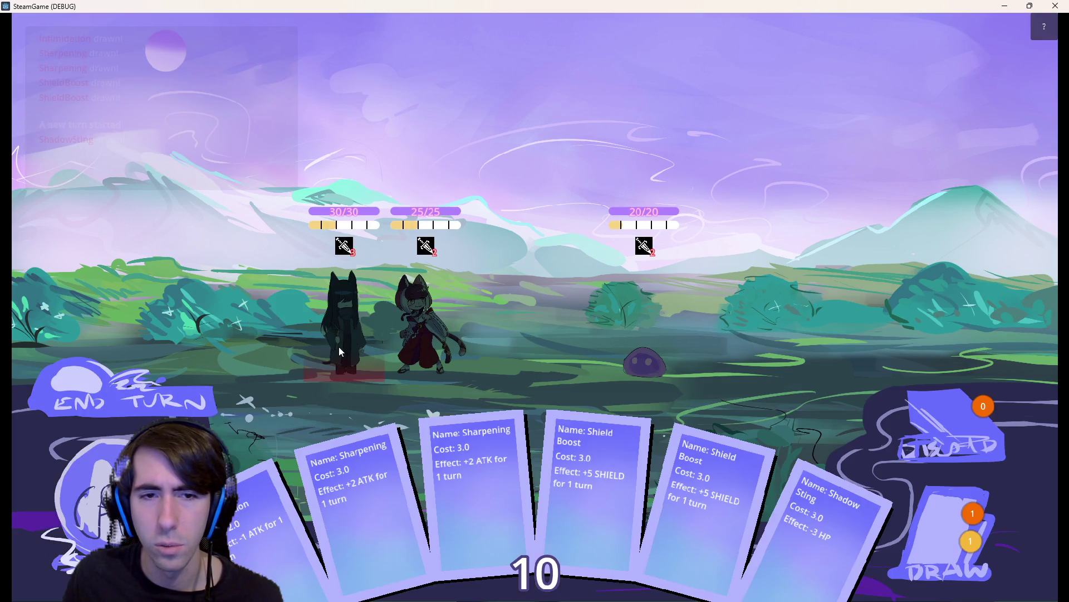
Step: Play Shadow Sting, three Sharpenings and Action Giver across turns to bring the slime down
left_click_drag(820, 514, 643, 349)
left_click_drag(510, 466, 417, 334)
left_click_drag(498, 487, 419, 330)
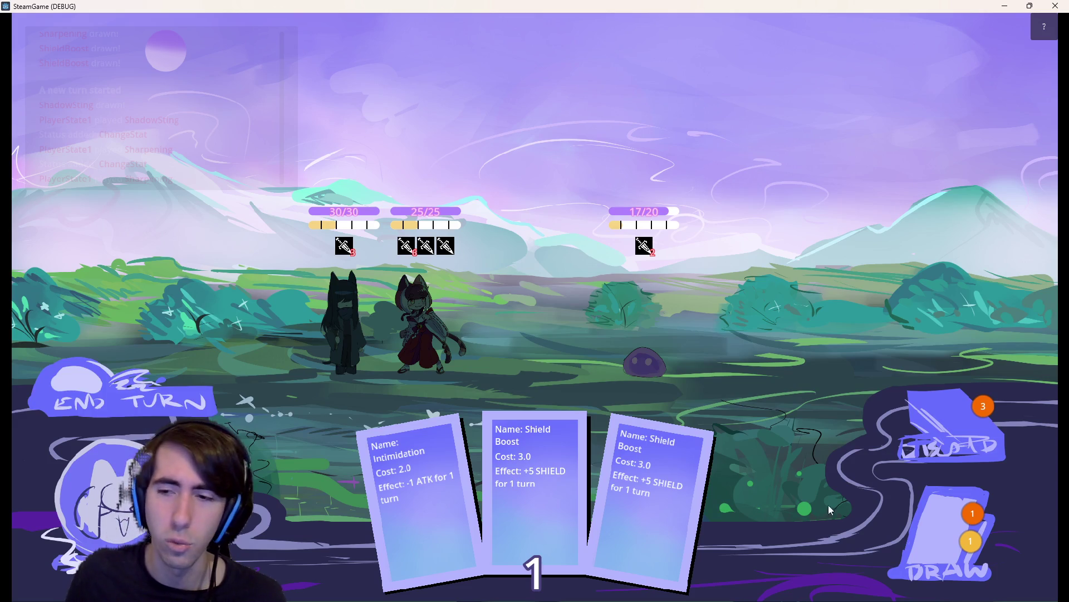
left_click(941, 535)
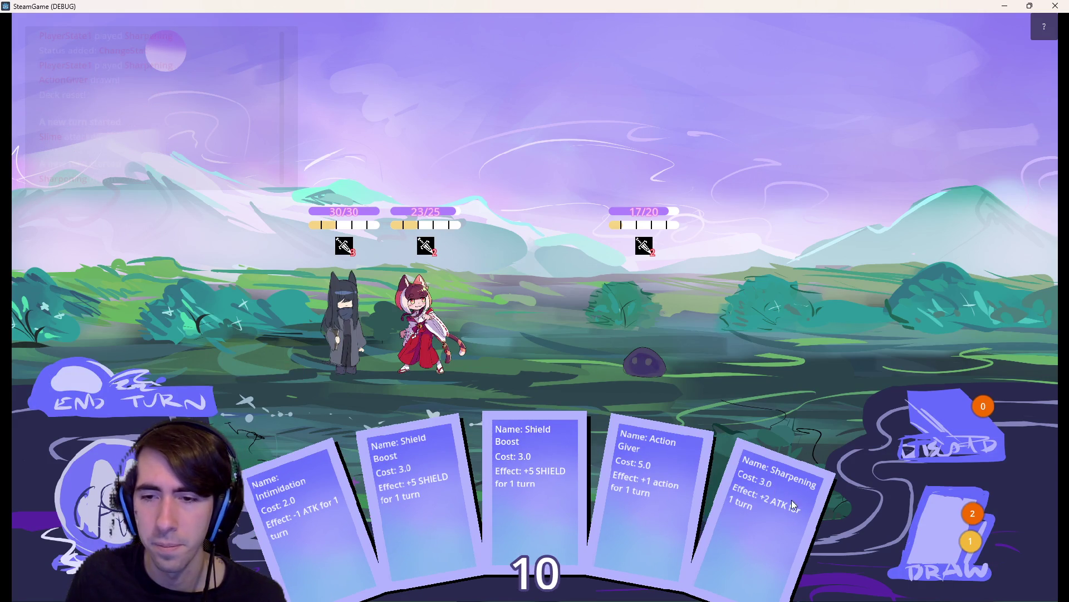
mouse_move(654, 501)
left_mouse_down()
mouse_move(394, 337)
mouse_move(409, 337)
mouse_move(312, 340)
mouse_move(289, 297)
mouse_move(357, 312)
left_mouse_up()
mouse_move(726, 520)
left_mouse_down()
mouse_move(320, 337)
mouse_move(328, 337)
left_mouse_up()
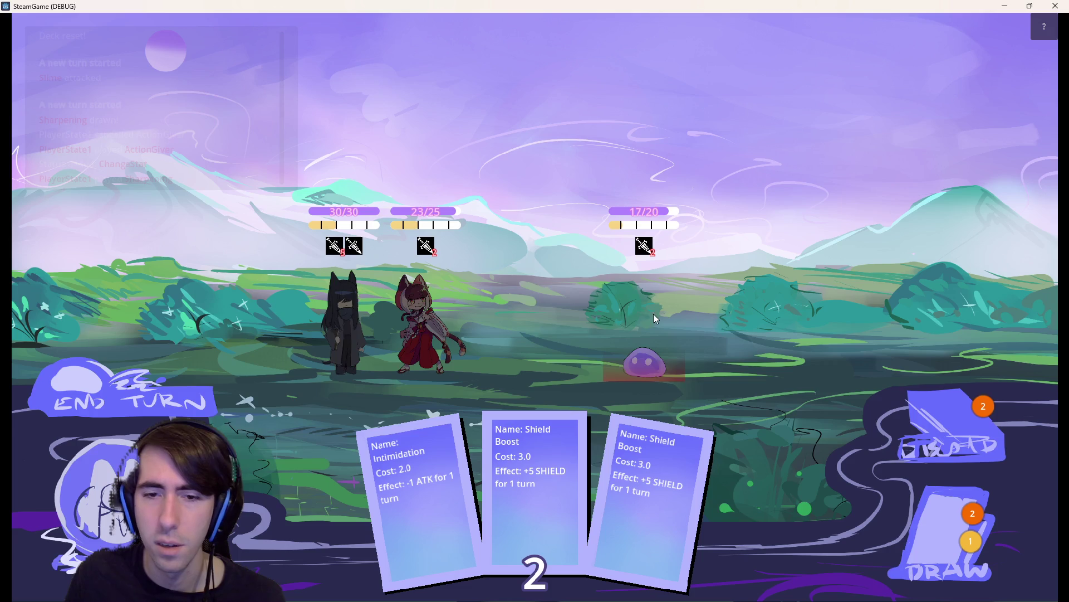
left_click(650, 332)
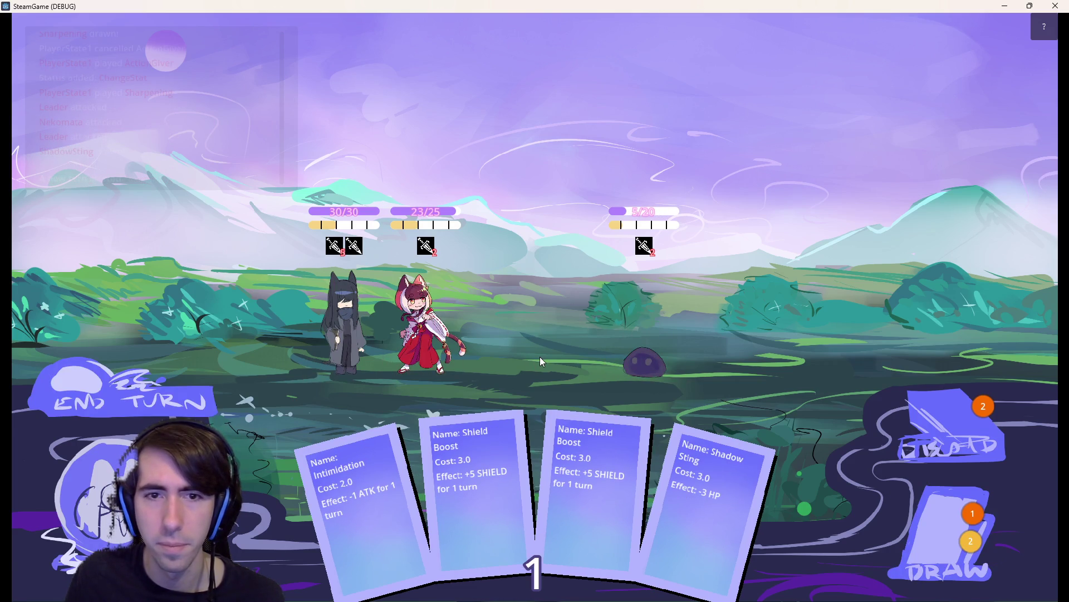
mouse_move(657, 512)
left_mouse_down()
mouse_move(626, 335)
mouse_move(645, 359)
left_mouse_up()
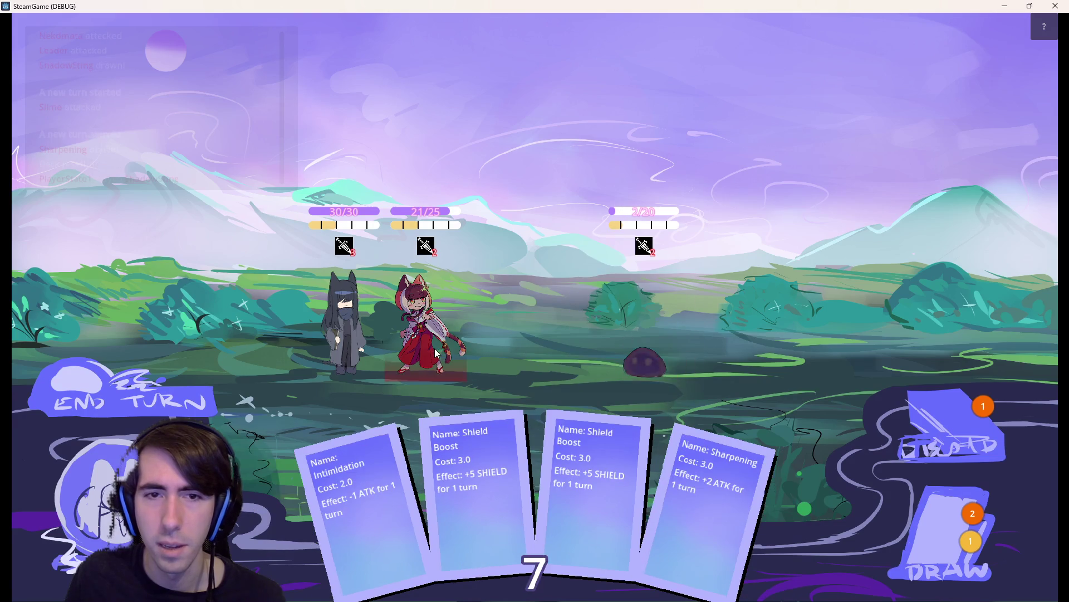
left_click(643, 344)
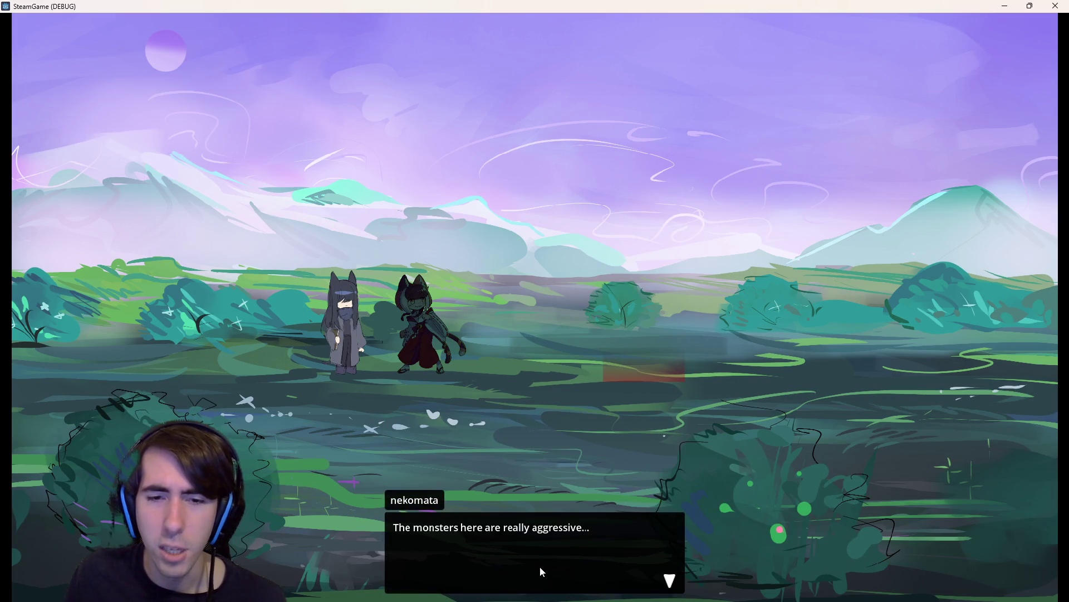
Step: Finish the post-battle nekomata dialogue back to the lobby, then close the SteamGame window
left_click(521, 417)
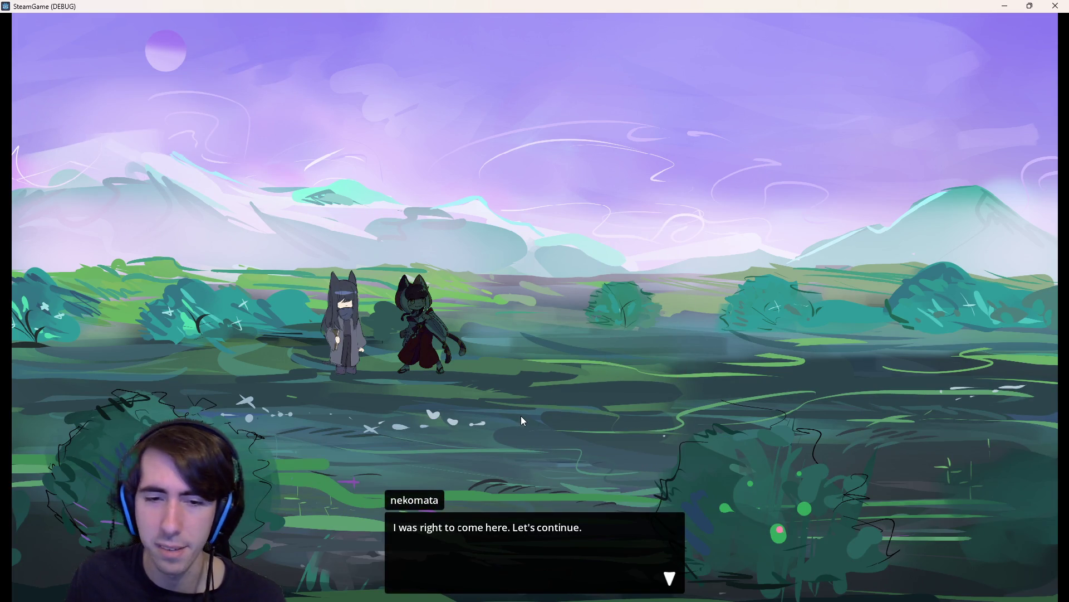
left_click(521, 416)
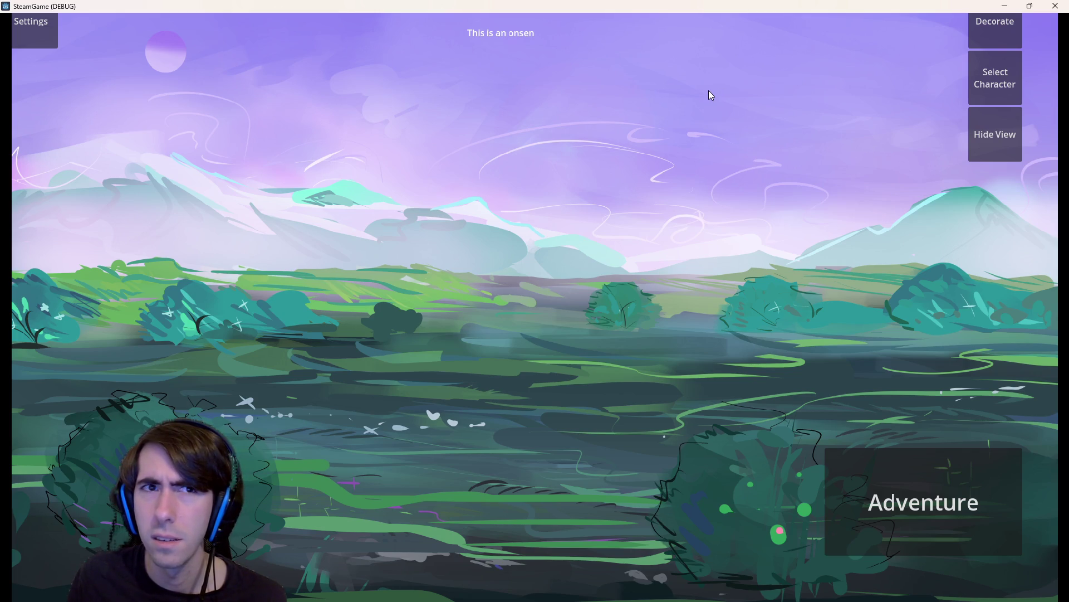
left_click(1055, 5)
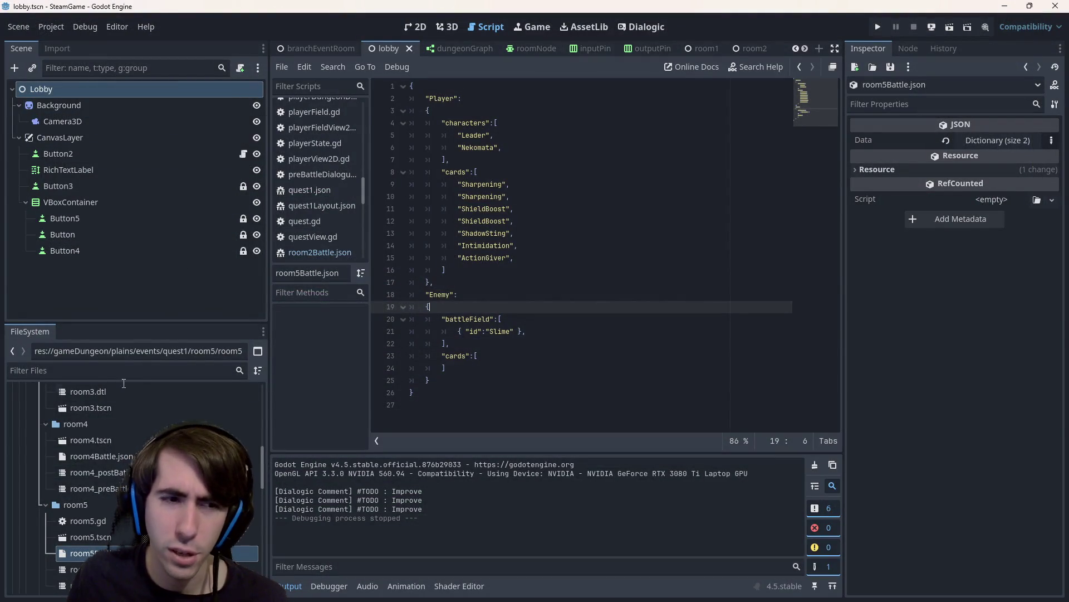
Step: Open room2, then DefaultBattleEndEvents, and inspect the LoadScene event loading res://scenes/lobby.tscn
scroll(123, 382, "up", 5)
double_click(91, 441)
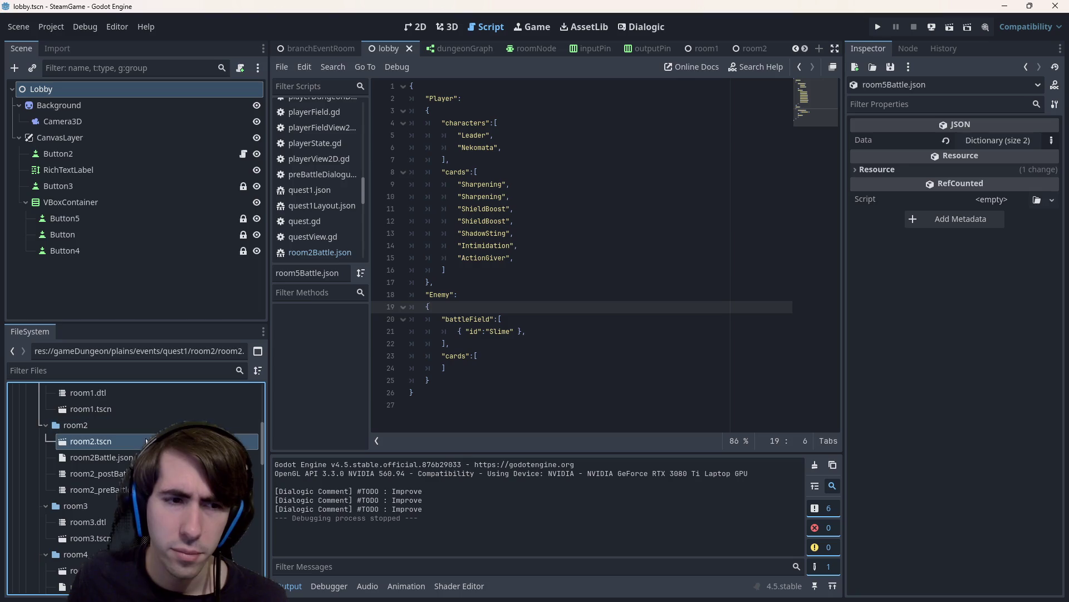
left_click(90, 139)
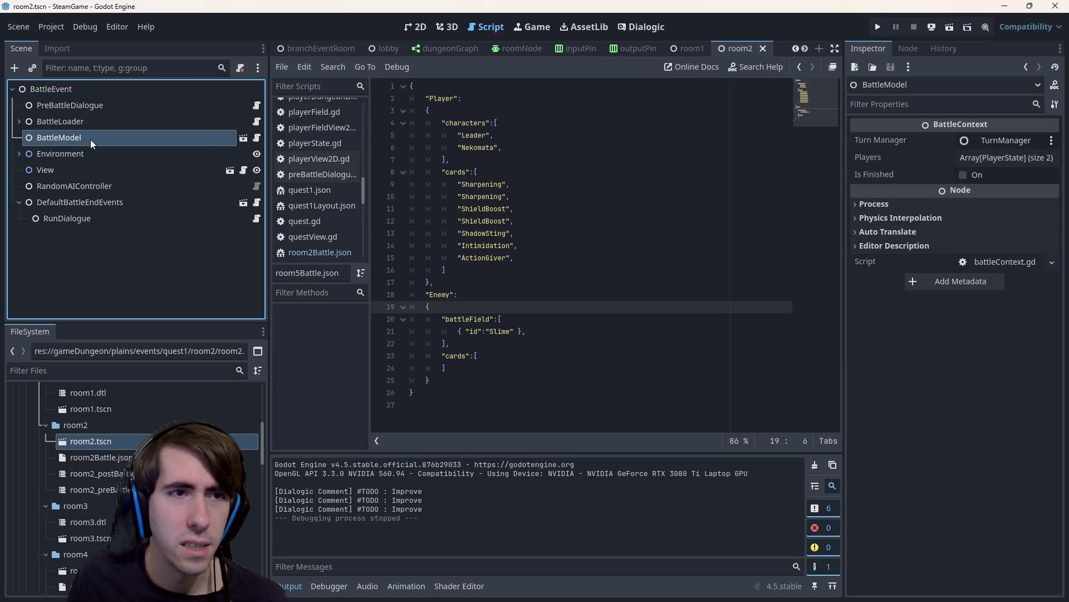
left_click(124, 203)
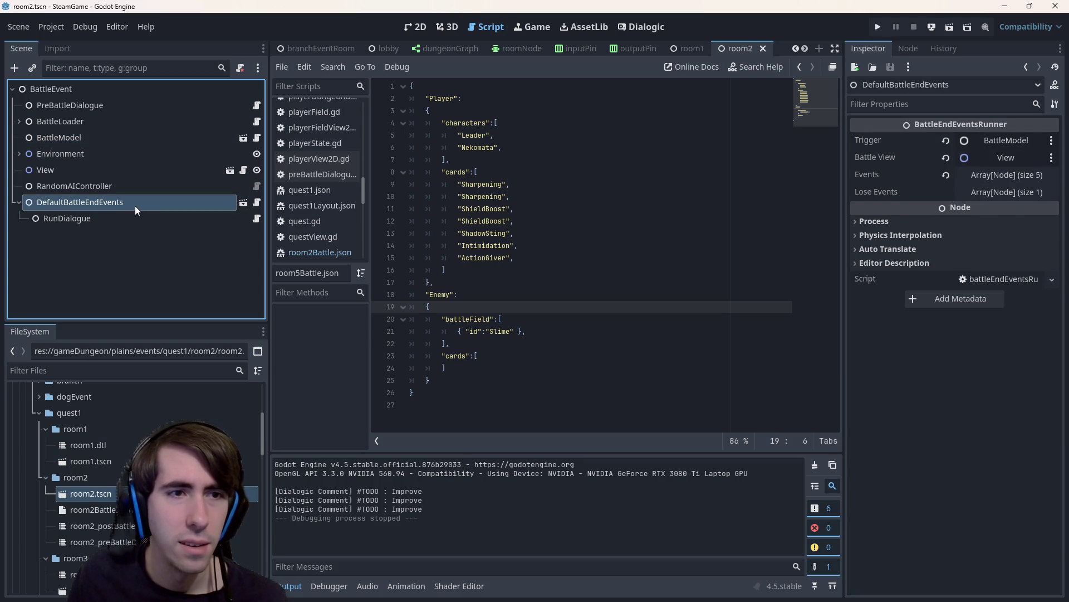
left_click(244, 203)
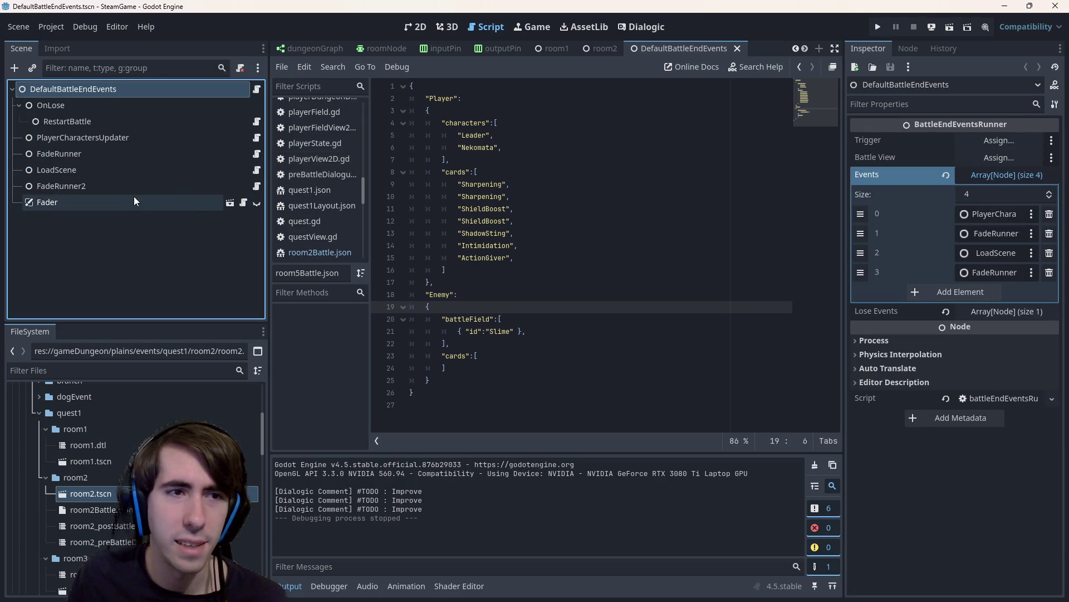
left_click(79, 169)
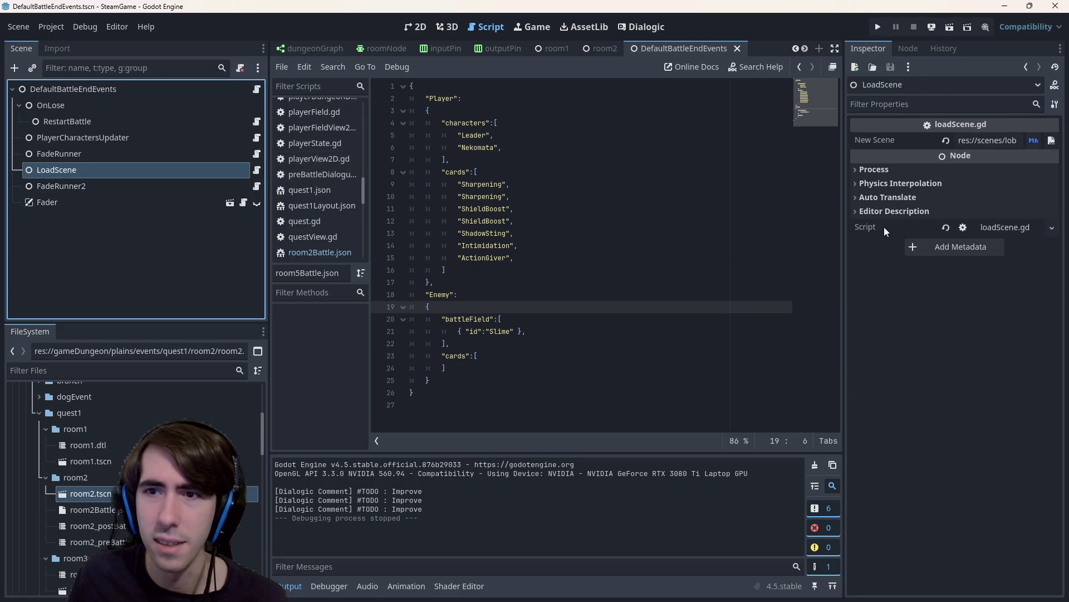
mouse_move(844, 219)
left_mouse_down()
mouse_move(755, 218)
mouse_move(788, 218)
mouse_move(772, 216)
left_mouse_up()
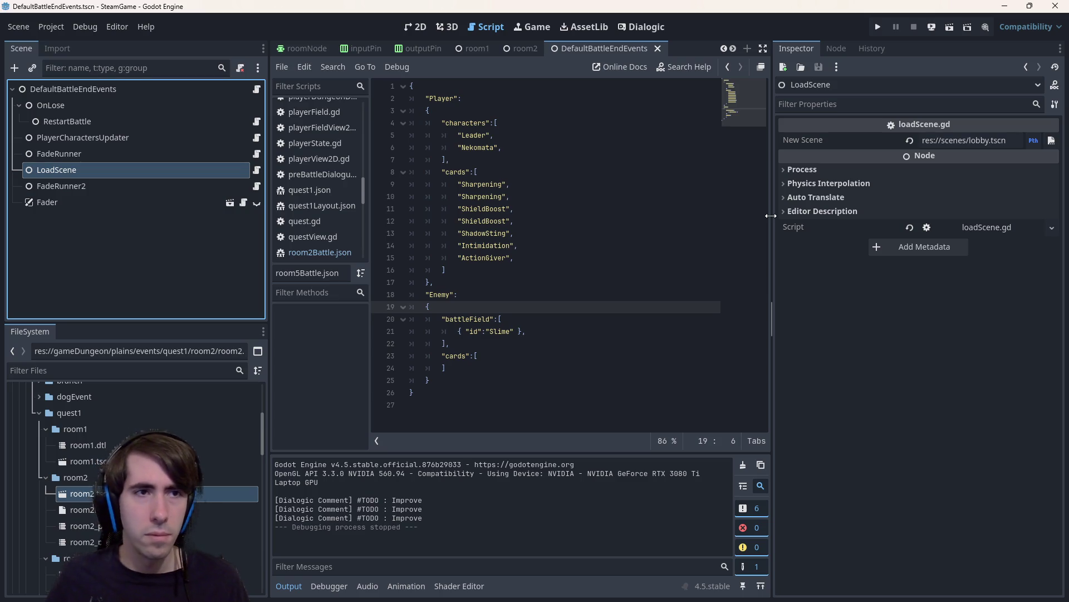
Step: Add a plain Node child named LoadNextRoom, placed between LoadScene and FadeRunner2
left_click(18, 104)
right_click(44, 91)
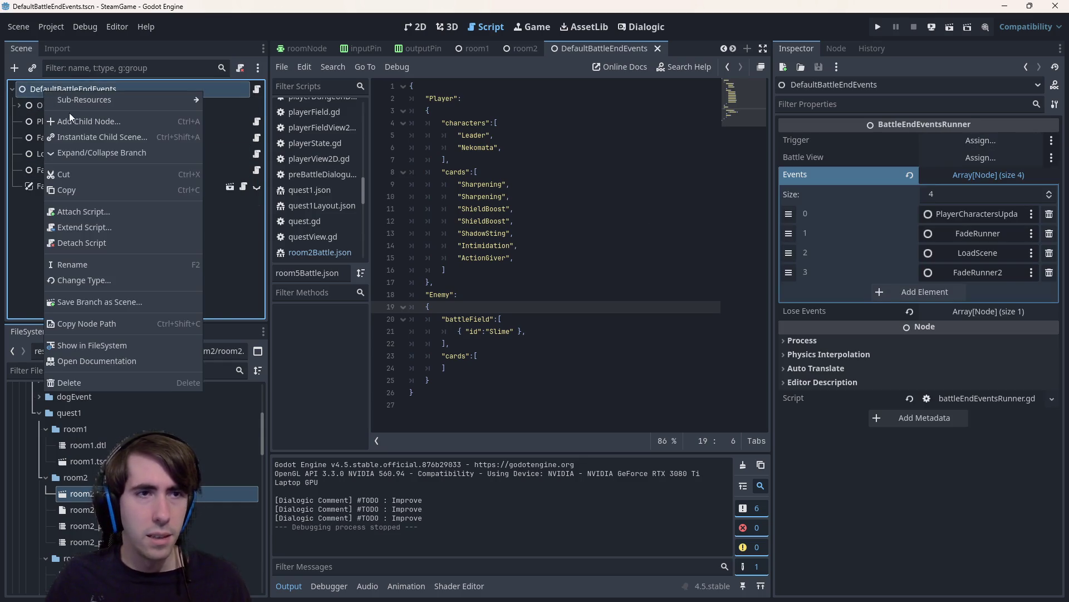
left_click(87, 121)
key("Return")
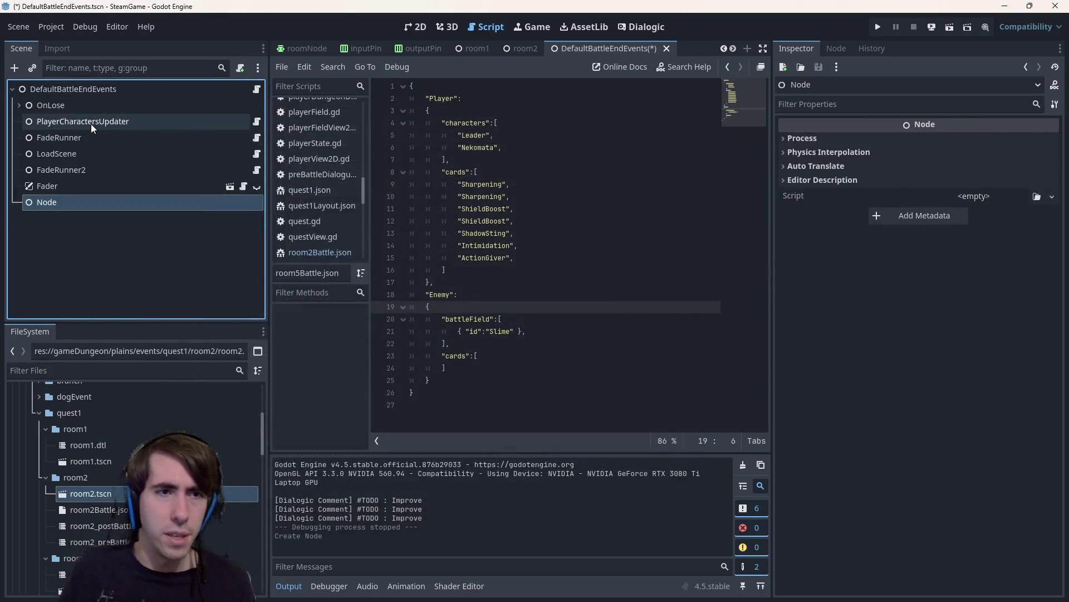
left_click_drag(75, 203, 75, 164)
double_click(76, 167)
type("LoadNextRoom")
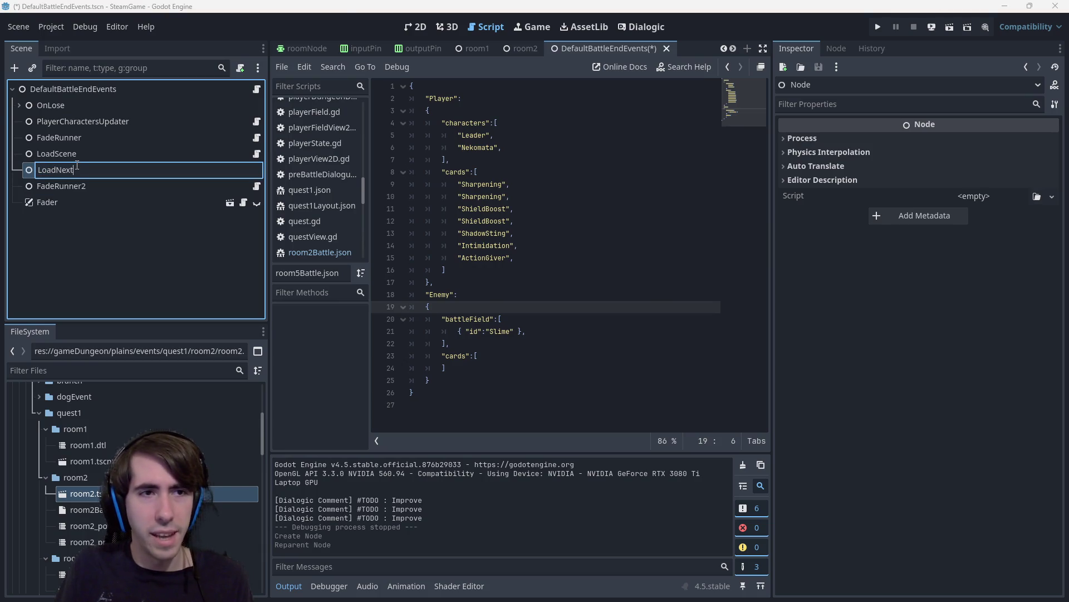
key("Return")
Step: Duplicate loadScene.gd in the FileSystem dock as loadNextRoom.gd
left_click(112, 370)
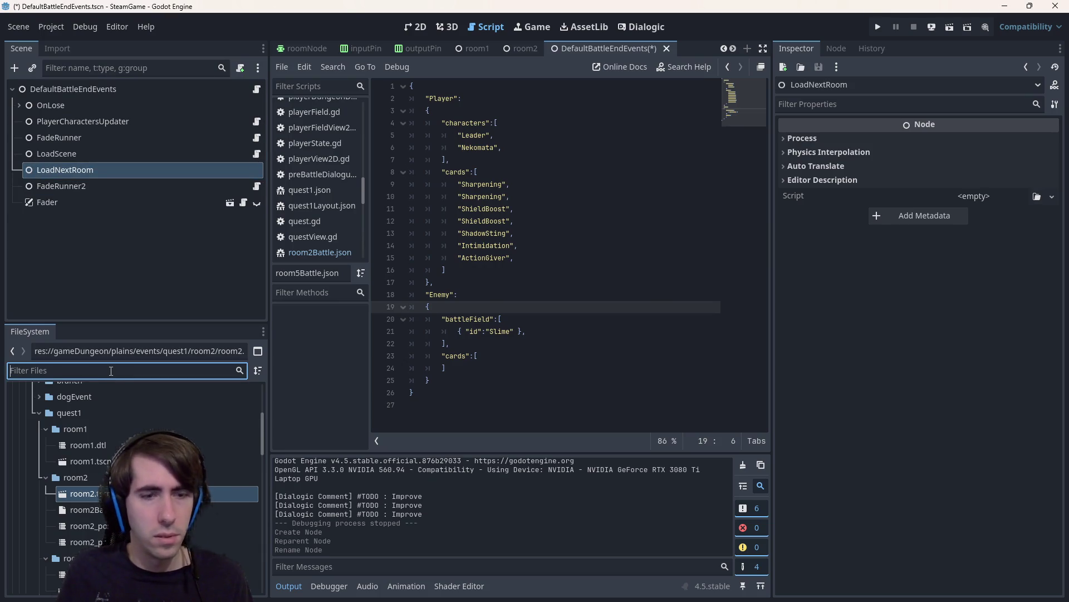
type("loadscene")
left_click(103, 444)
left_click(240, 370)
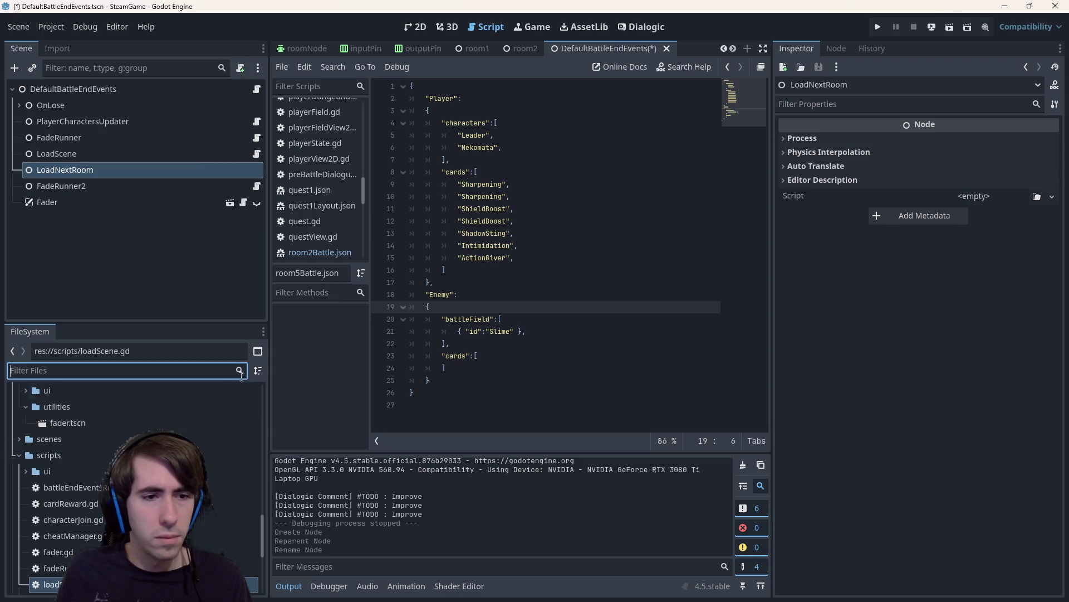
key("ctrl+d")
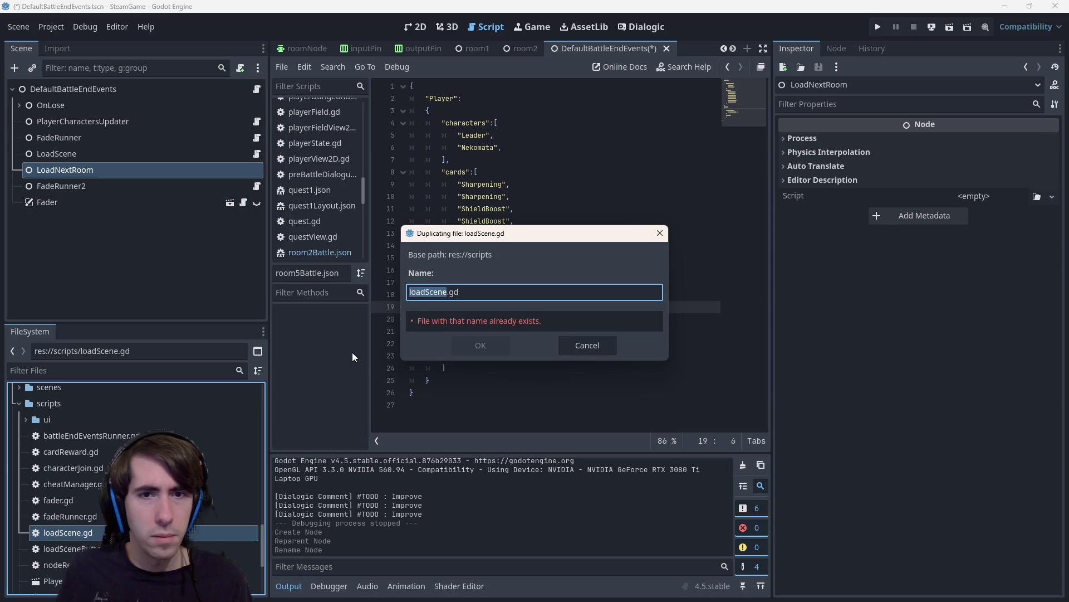
type("loadNextRoom")
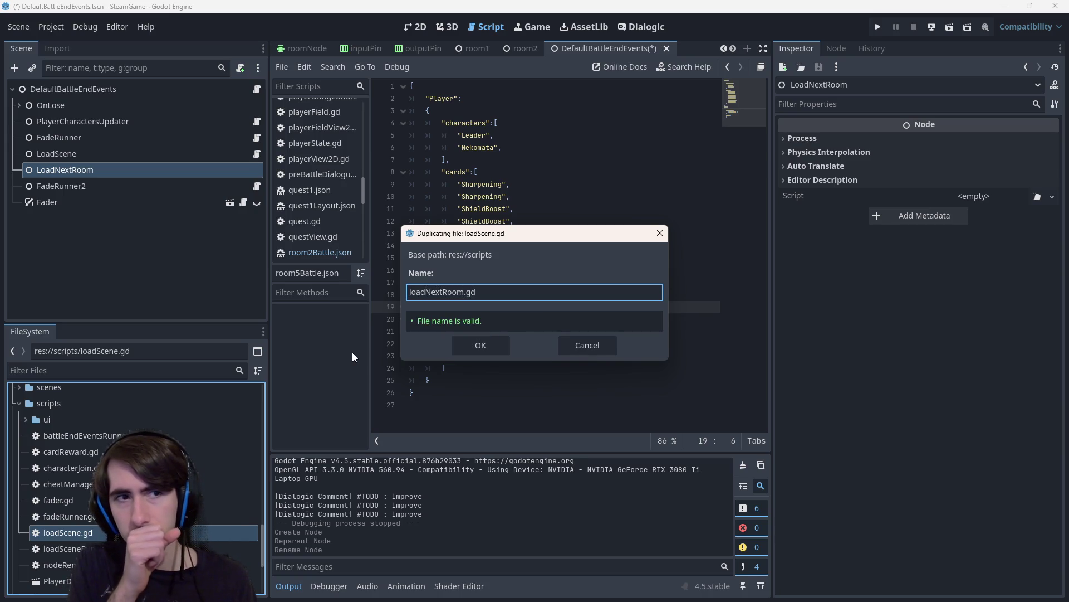
key("Return")
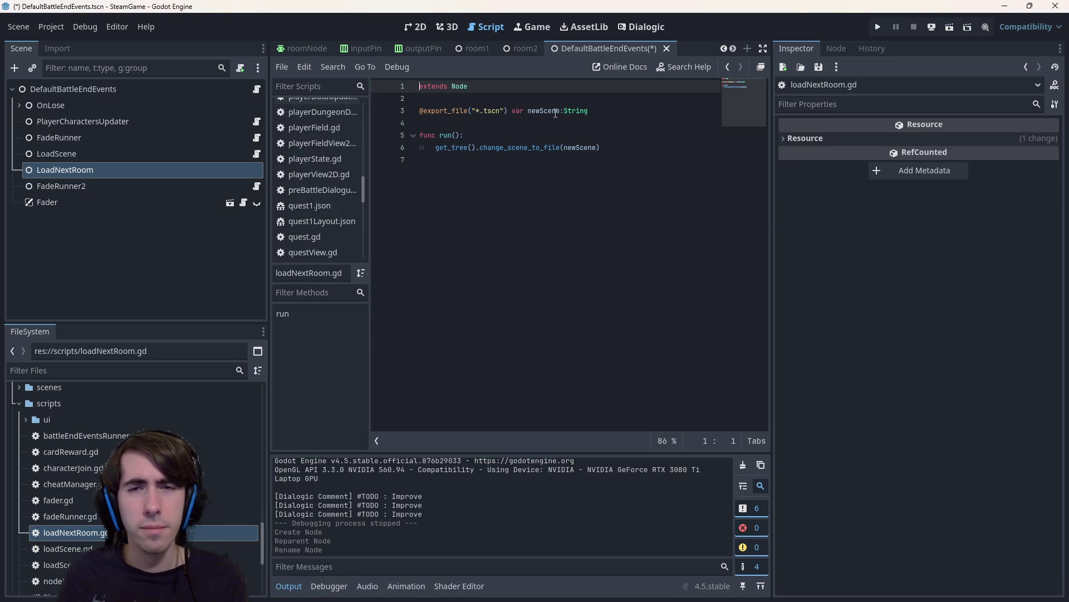
Step: Remove the exported newScene line, make run() call PlayerData.enterNextRoom(), and save
double_click(543, 112)
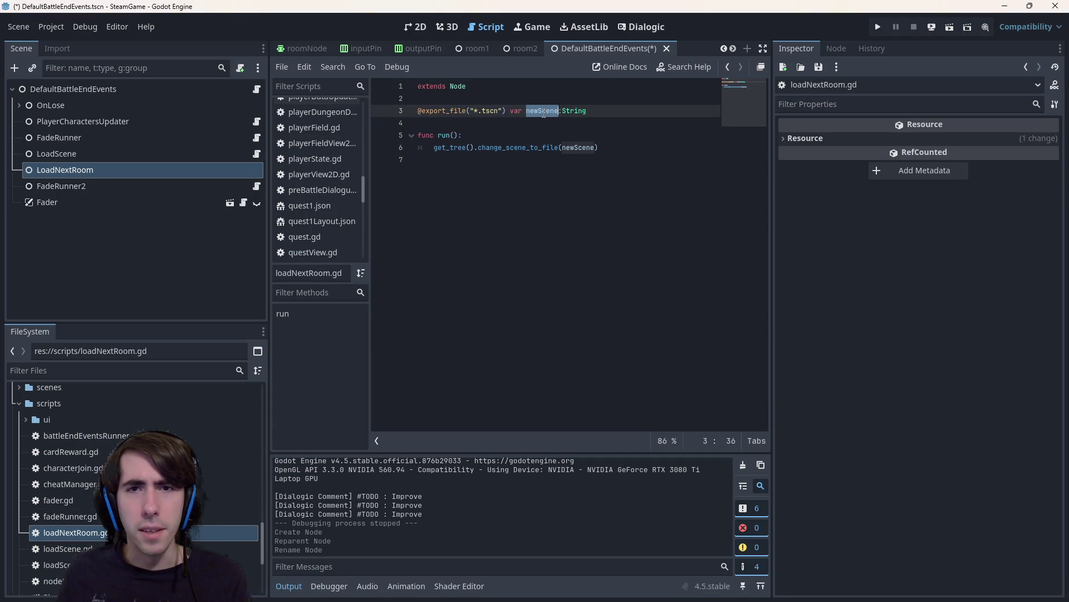
left_click(625, 118)
key("shift+Up")
key("shift+Up")
key("BackSpace")
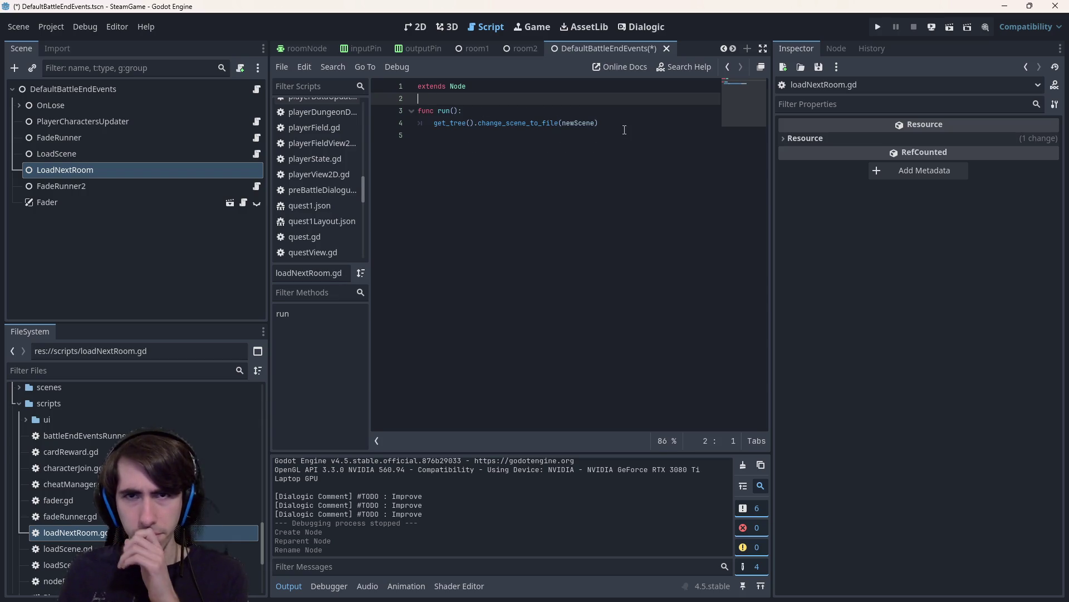
left_click_drag(625, 124, 435, 123)
type("s")
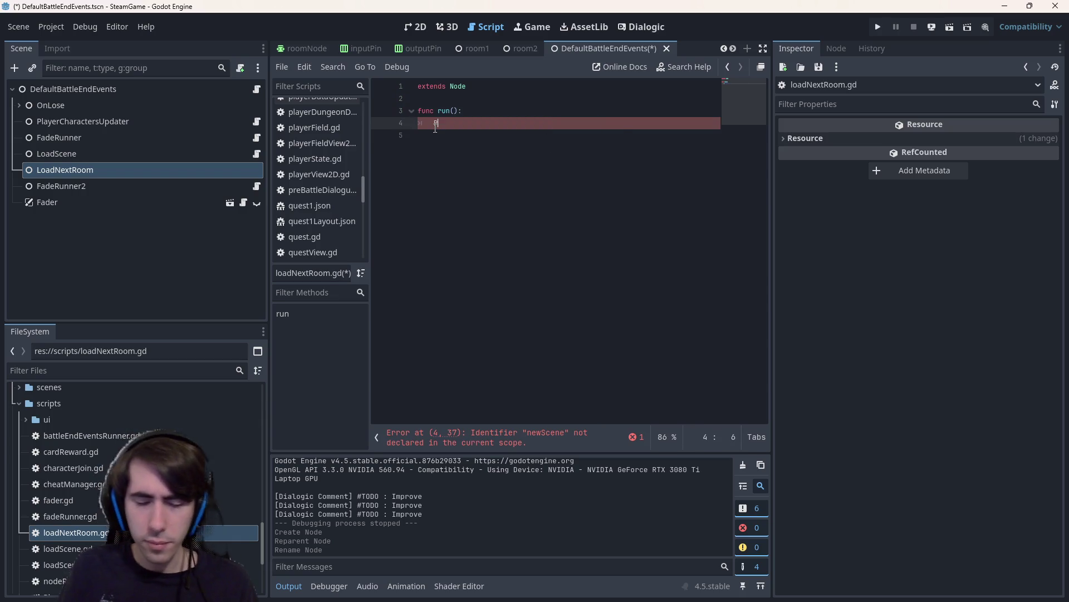
type("layerData")
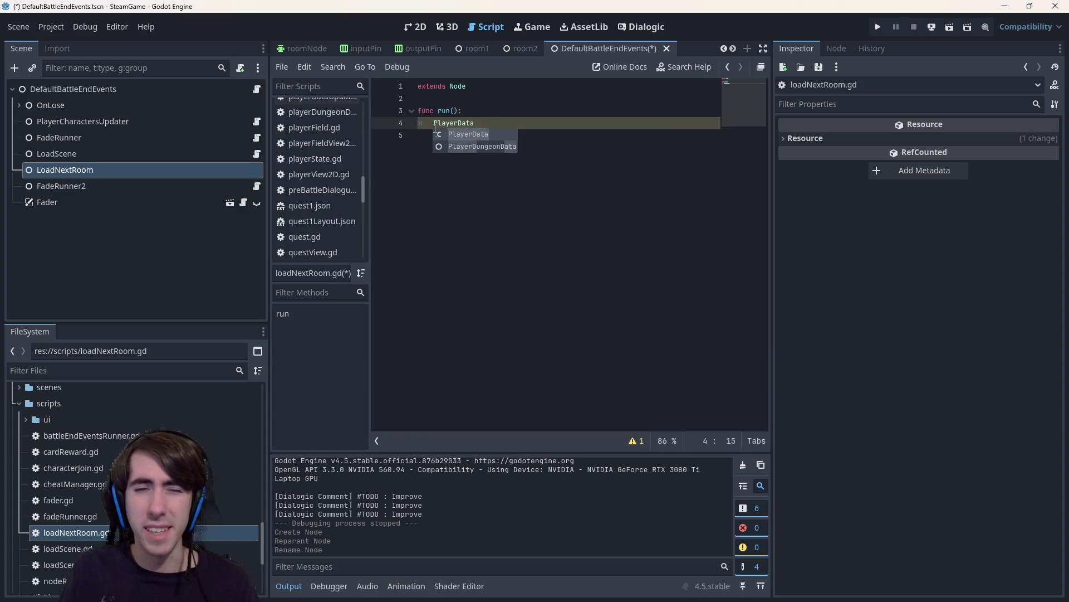
type(".")
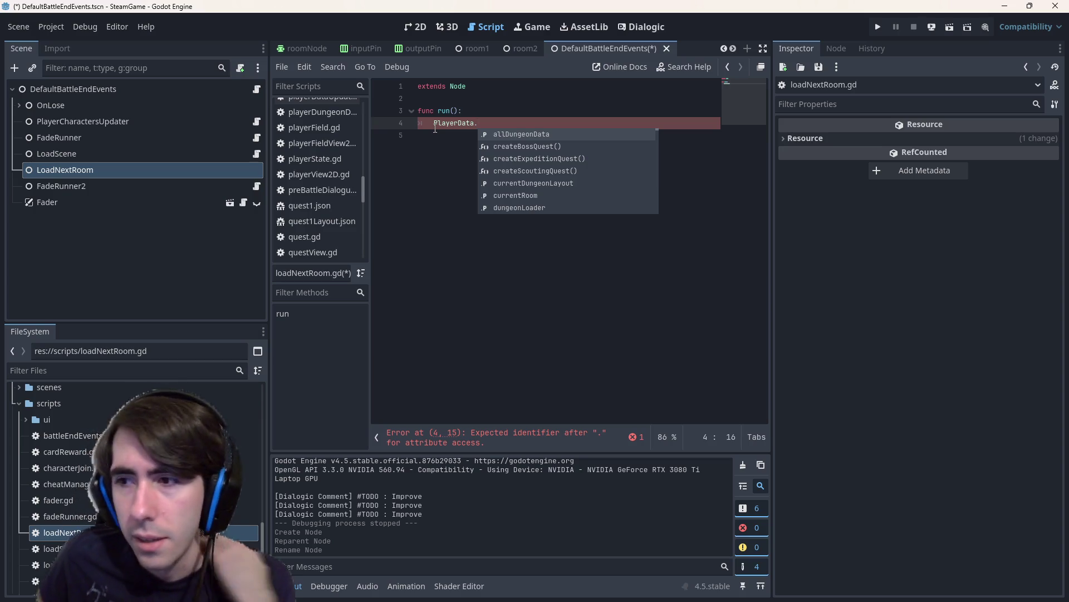
type("next")
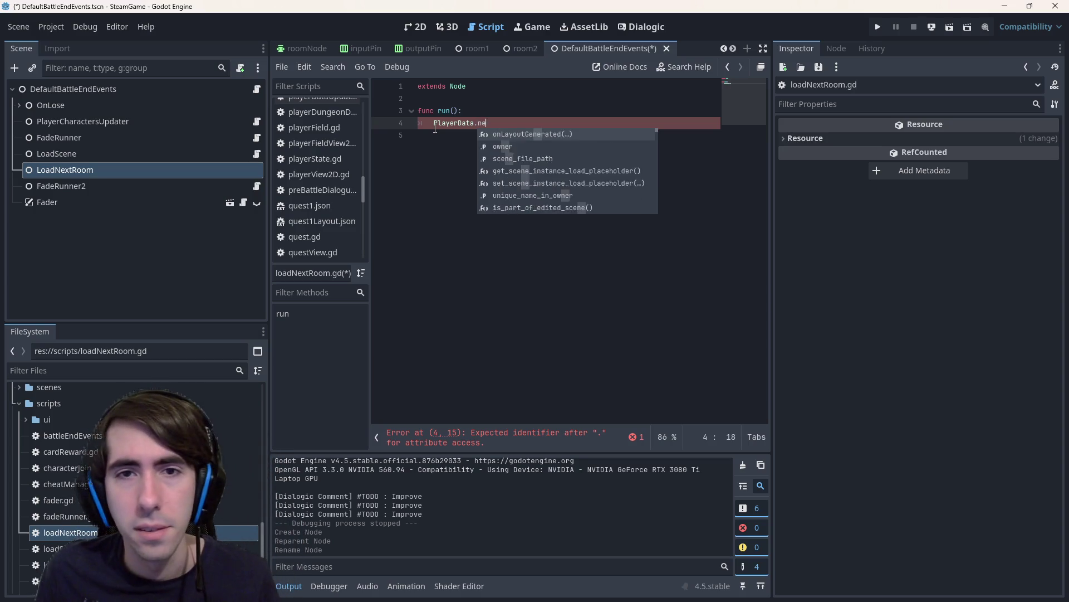
key("Return")
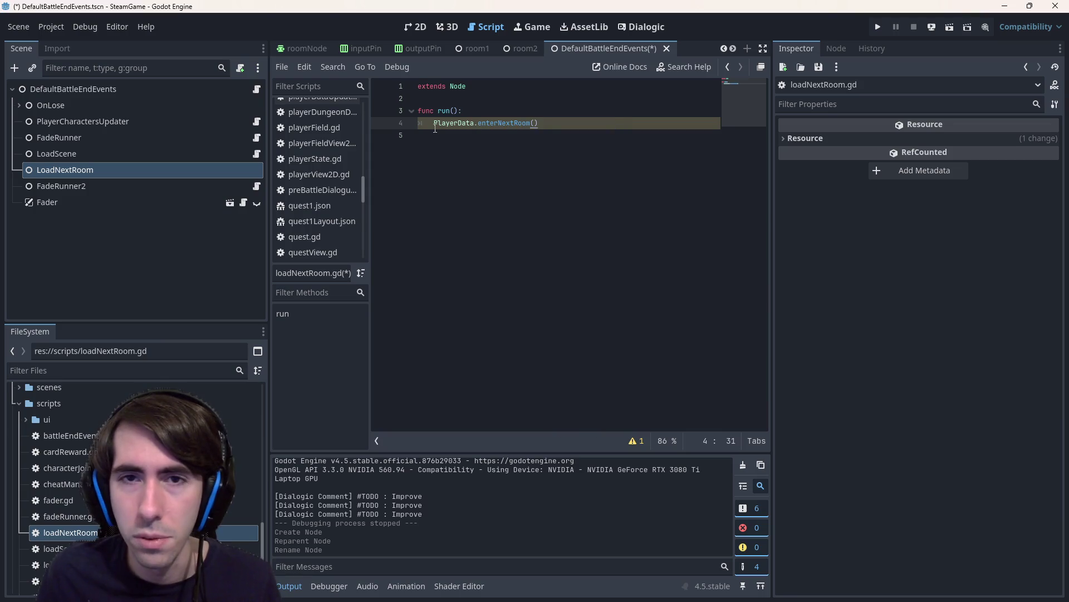
key("ctrl+s")
left_click(499, 120, "ctrl")
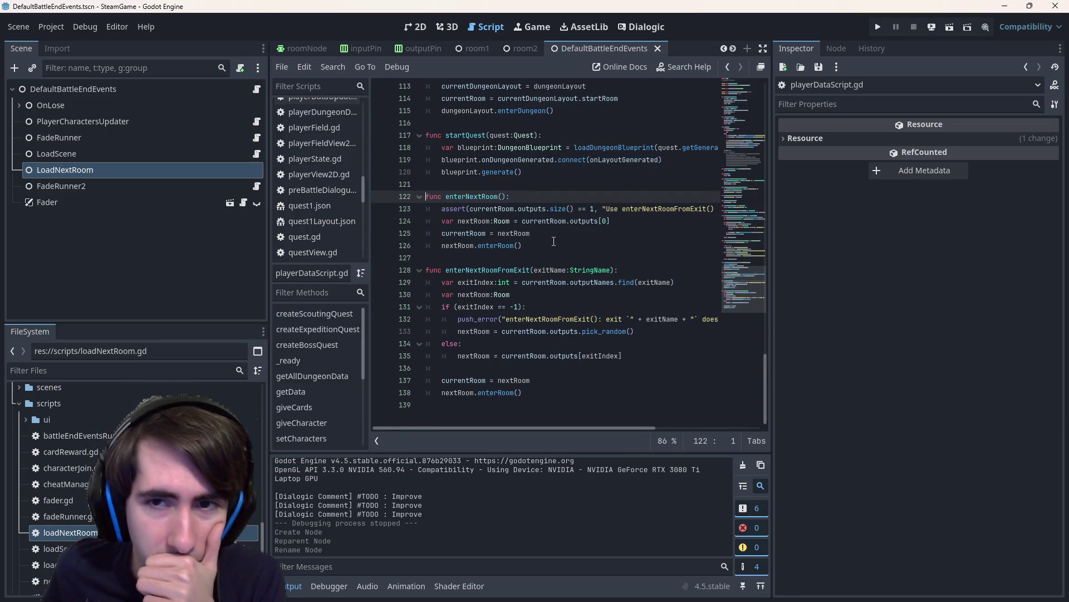
Step: Read through enterNextRoom in playerDataScript.gd, then check LoadNextRoom's still-empty Script property
mouse_move(556, 245)
left_mouse_down()
mouse_move(428, 196)
mouse_move(427, 208)
left_mouse_up()
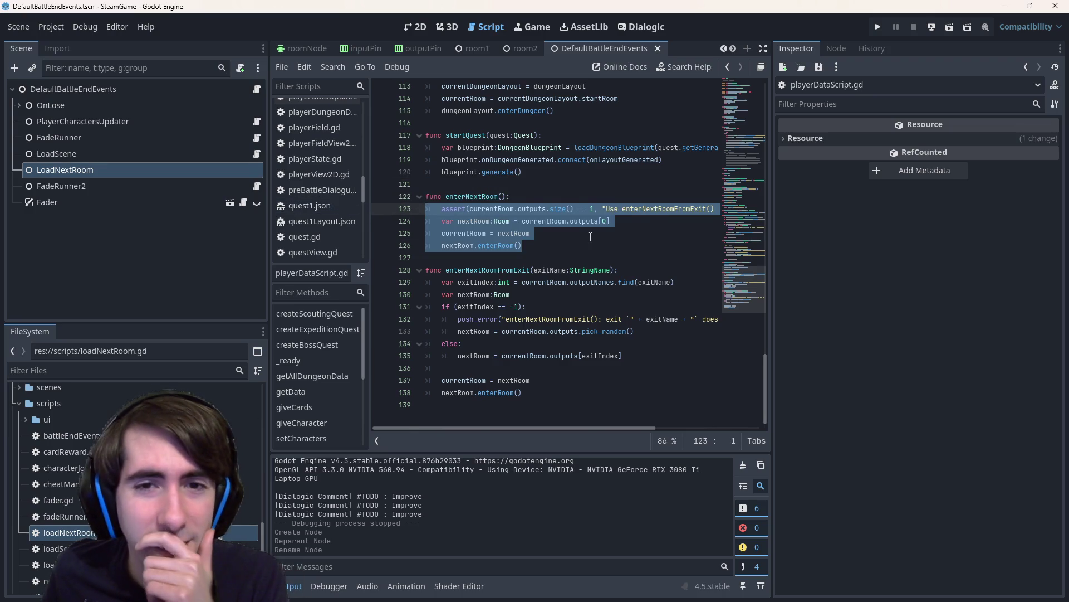
scroll(592, 260, "up", 4)
scroll(591, 260, "up", 12)
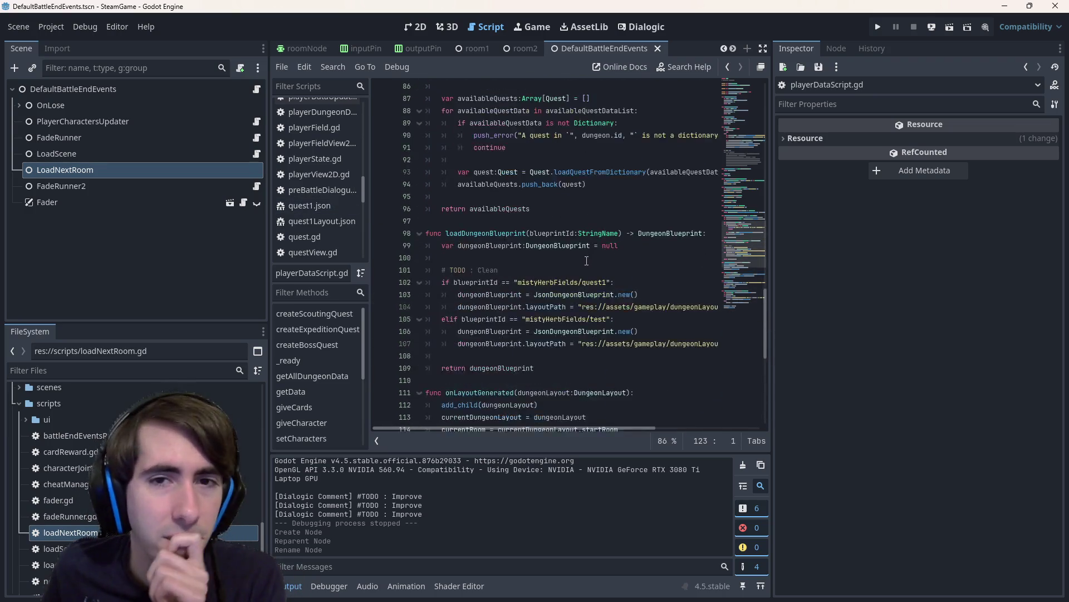
scroll(586, 260, "down", 13)
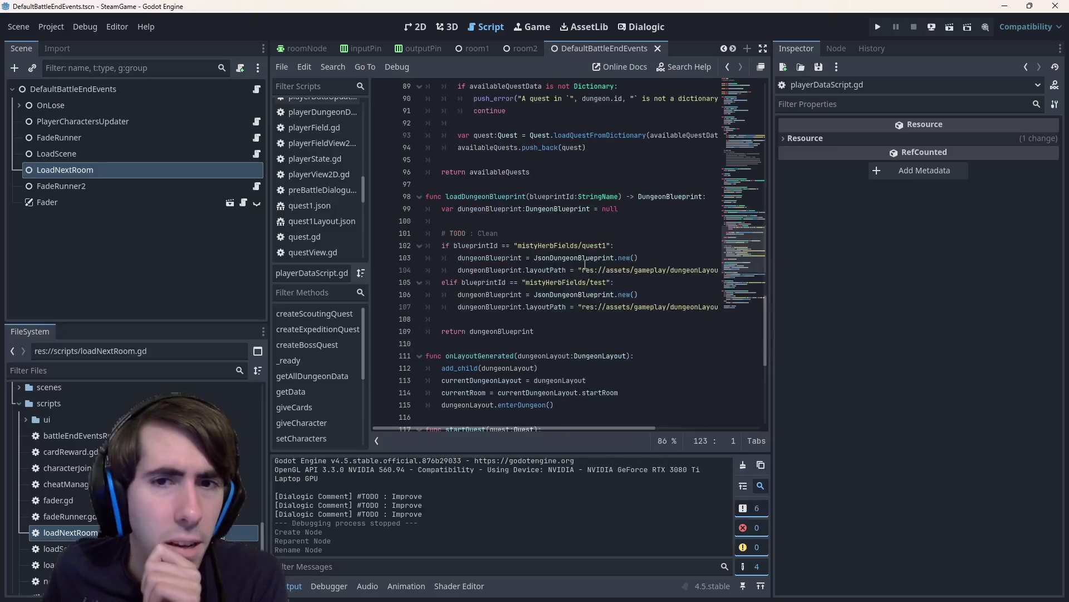
scroll(585, 263, "down", 1)
scroll(585, 263, "up", 20)
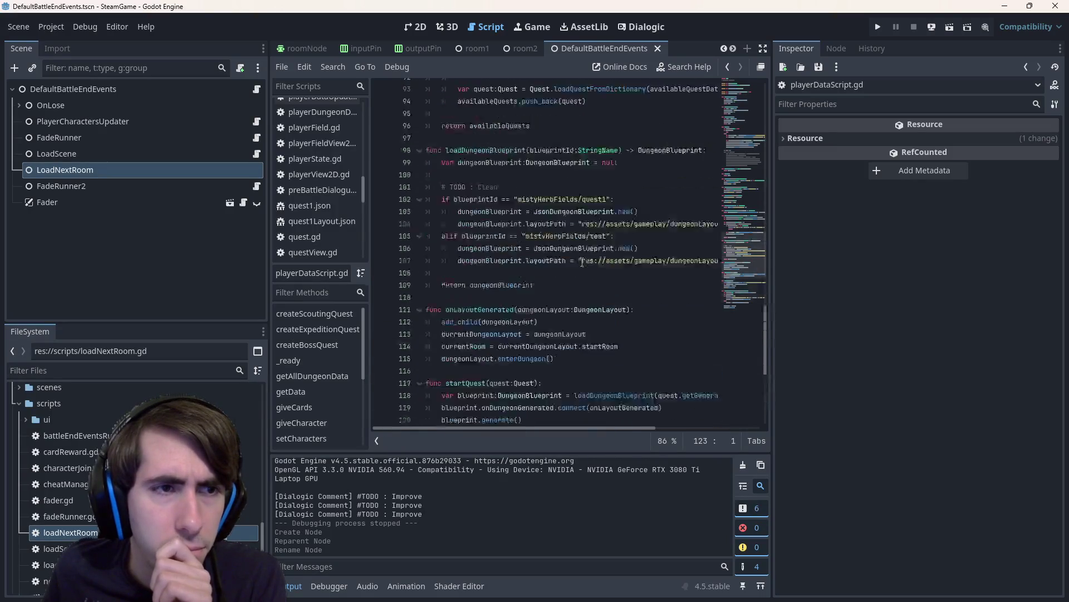
scroll(579, 252, "down", 18)
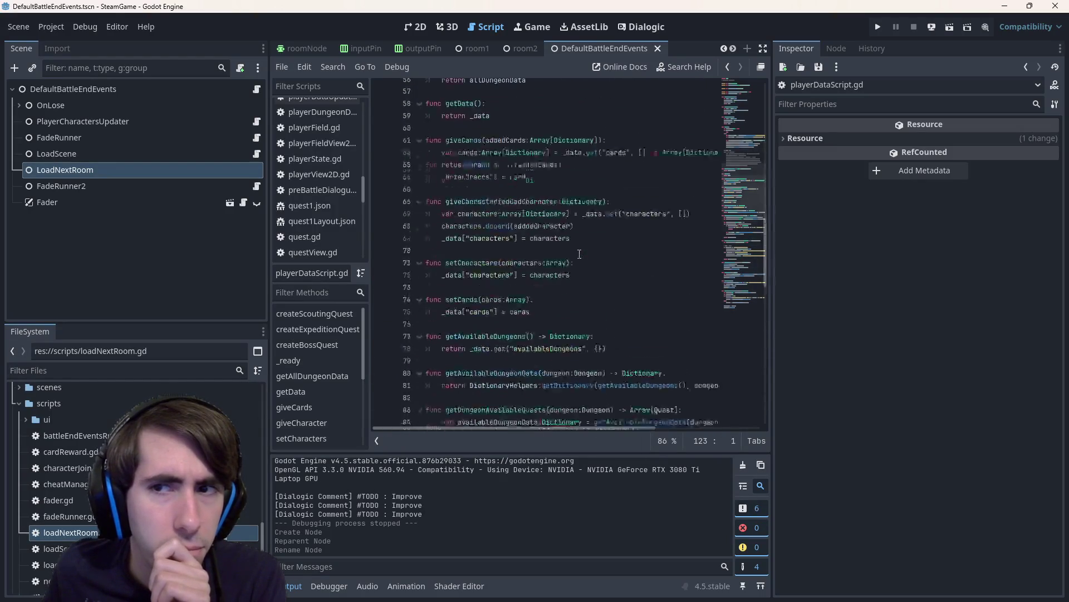
scroll(576, 246, "up", 20)
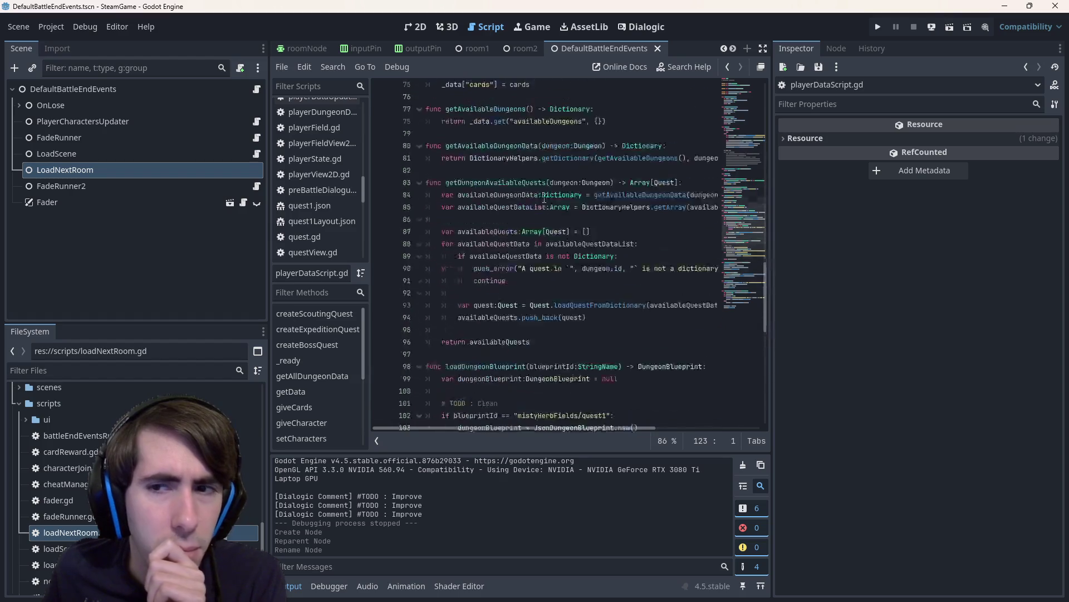
scroll(551, 173, "down", 20)
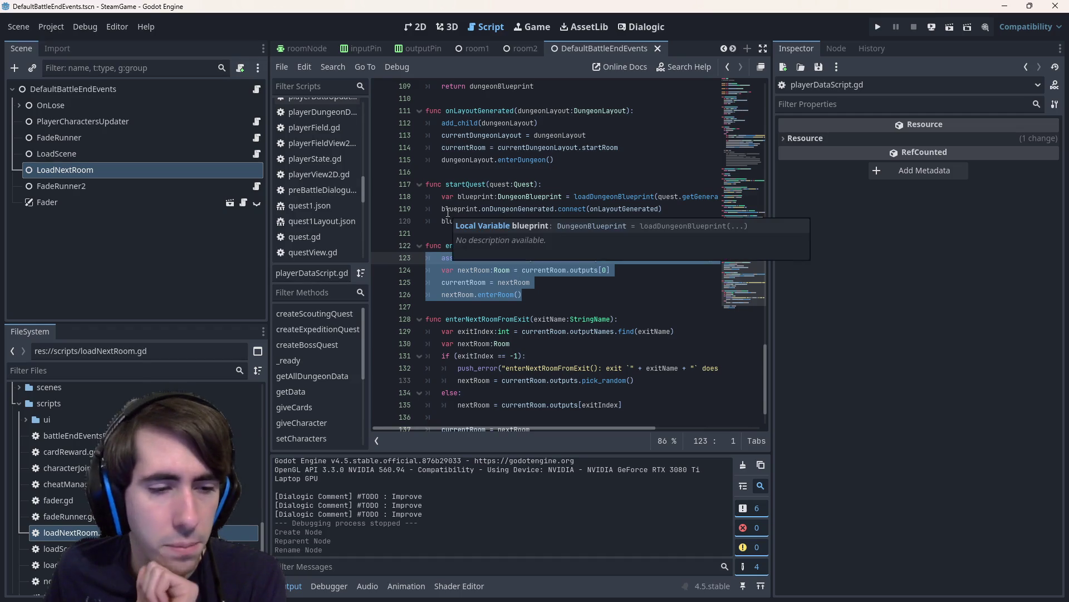
scroll(139, 474, "down", 2)
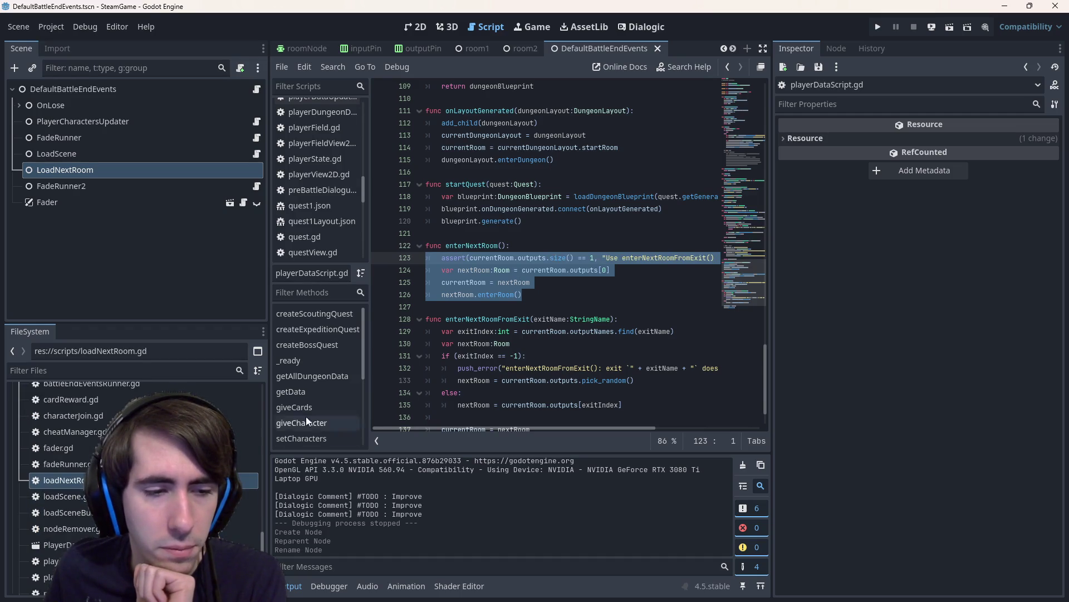
scroll(551, 280, "up", 20)
scroll(551, 280, "up", 10)
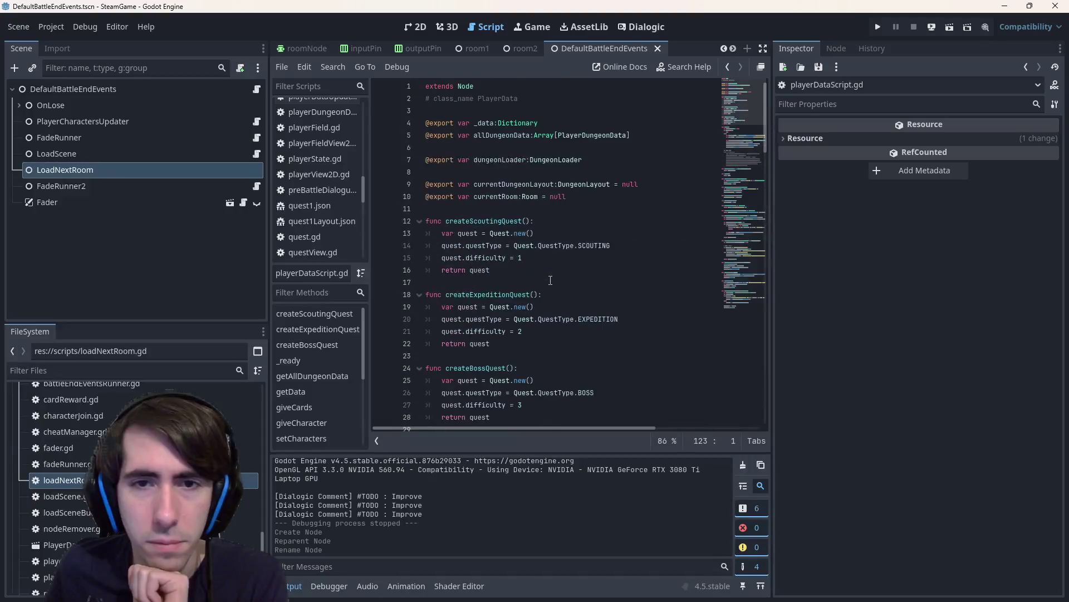
scroll(553, 250, "down", 16)
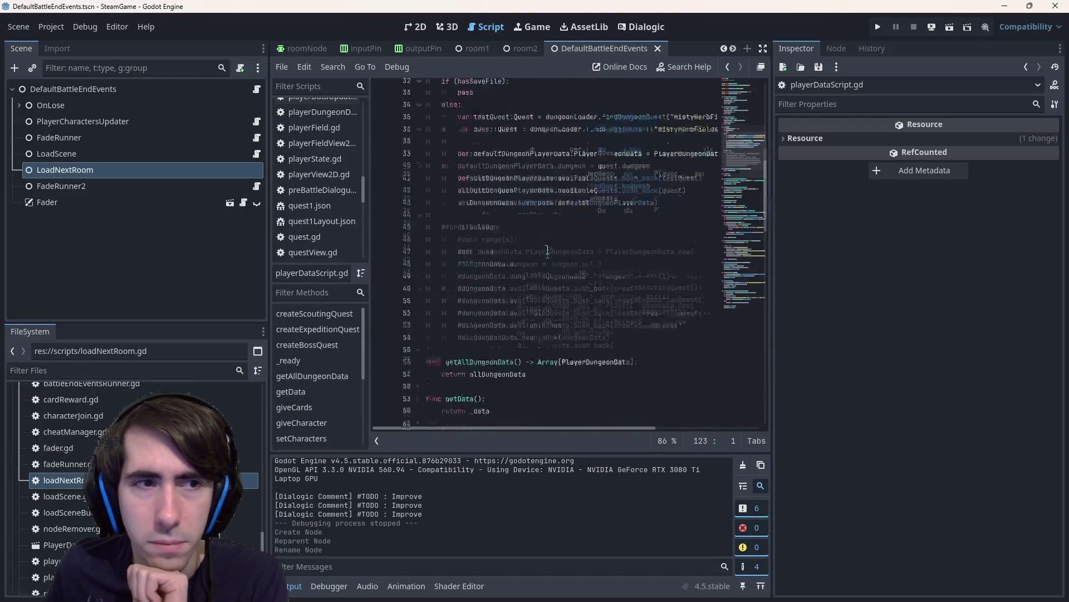
left_click(218, 169)
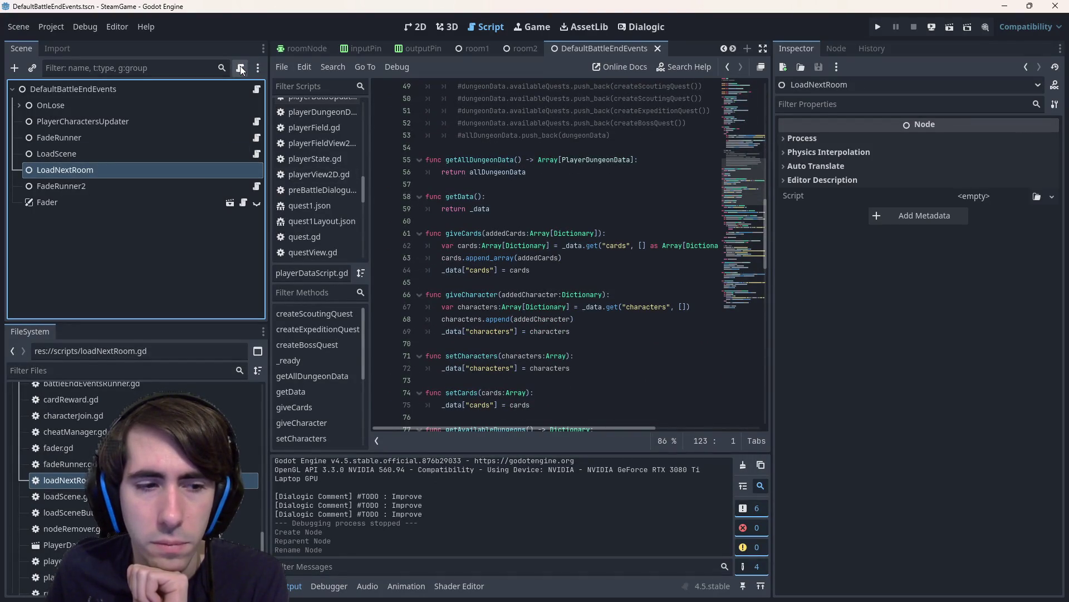
left_click(61, 480)
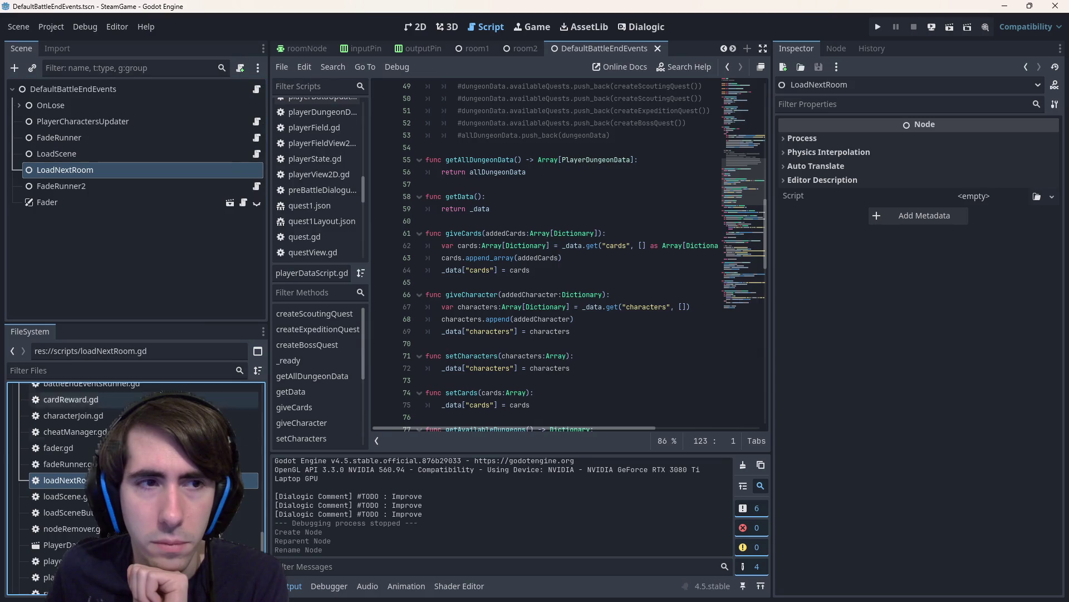
Step: Quick Load loadNextRoom.gd as LoadNextRoom's script and save the scene
left_click(974, 198)
left_click(1008, 236)
type("load")
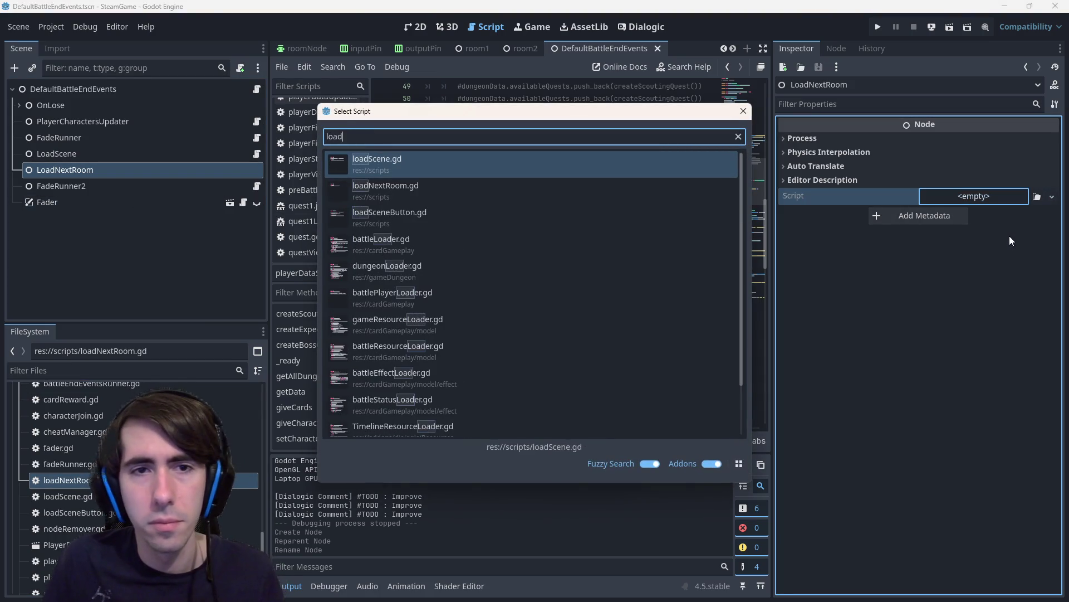
type("Next")
key("Return")
key("ctrl+s")
Step: Put LoadNextRoom in the root's events in place of LoadScene, delete LoadScene, and save
left_click(88, 89)
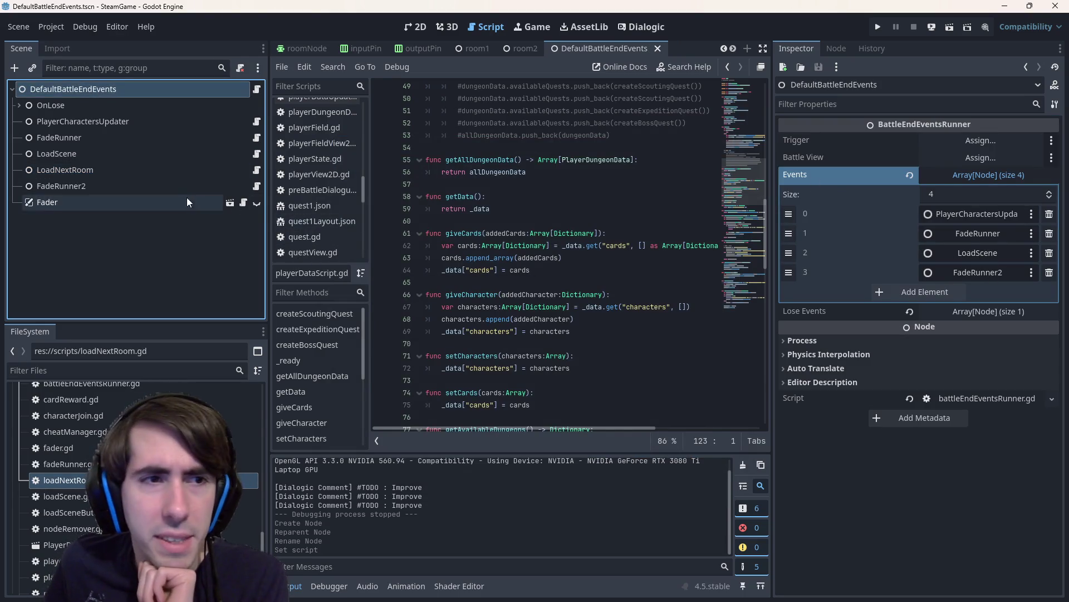
mouse_move(120, 169)
left_mouse_down()
mouse_move(544, 197)
mouse_move(971, 252)
left_mouse_up()
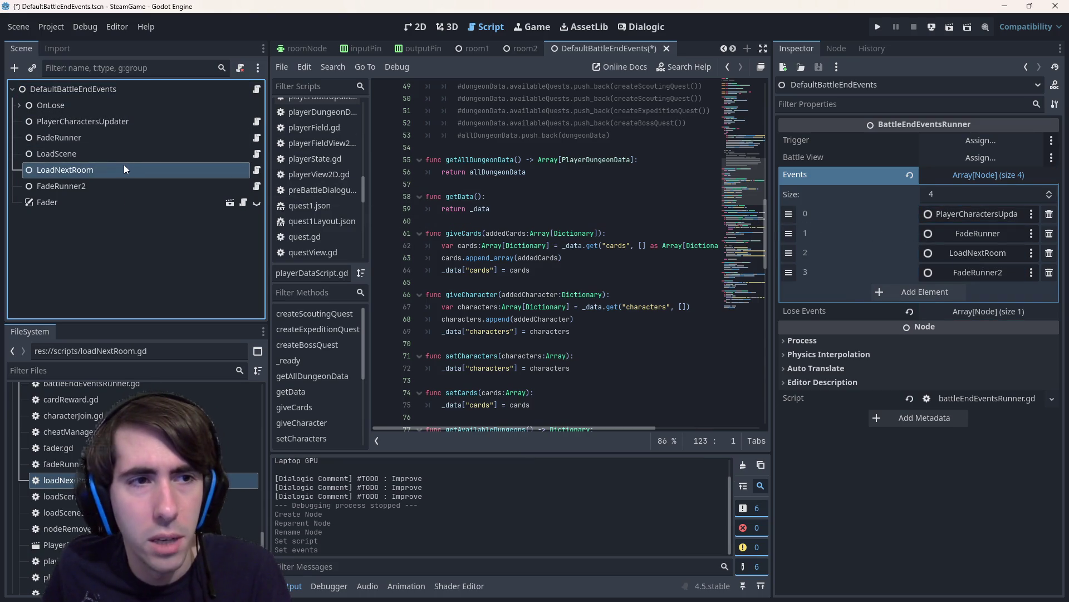
left_click(110, 155)
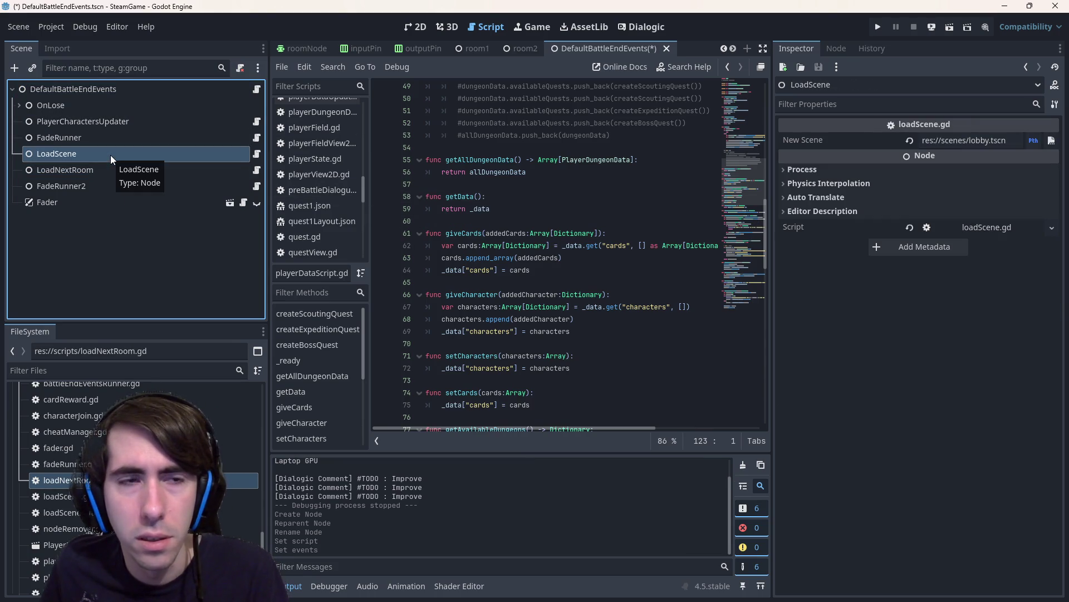
key("Delete")
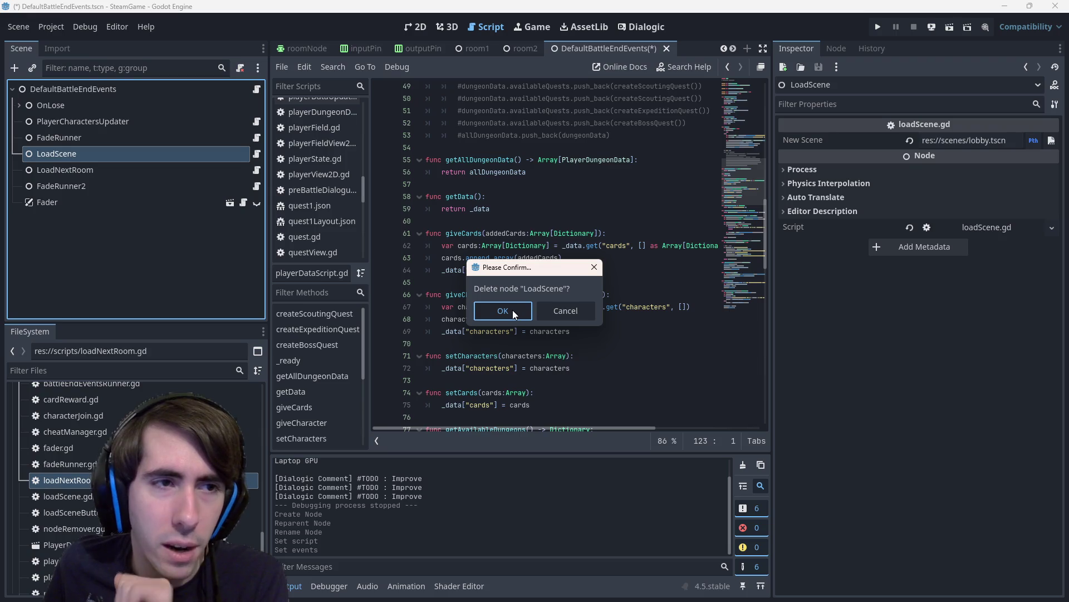
left_click(510, 310)
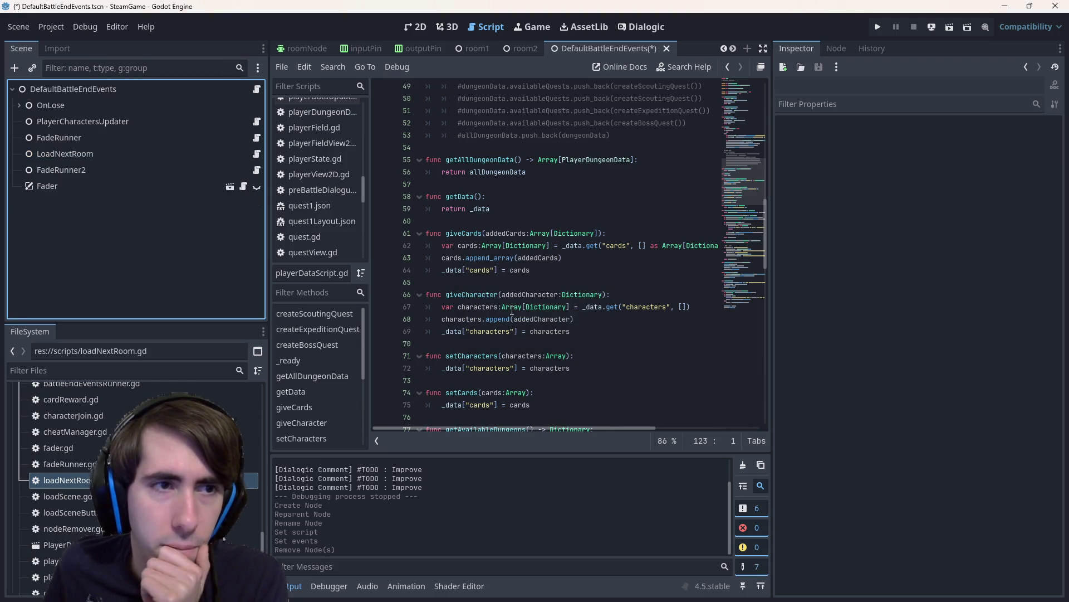
left_click(506, 286)
key("ctrl+s")
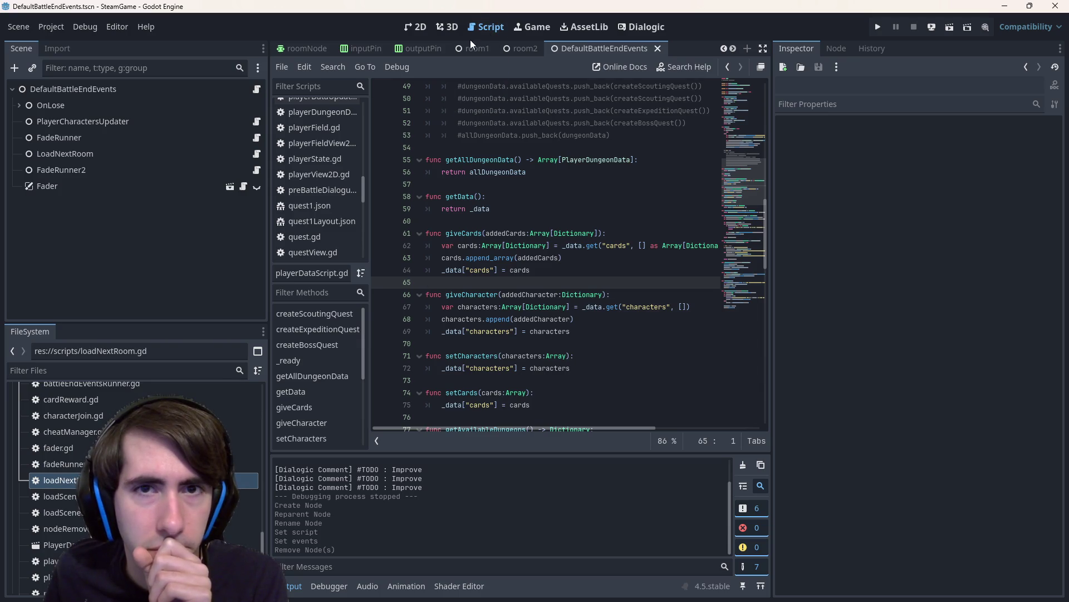
Step: Open LoadNextRoom's loadNextRoom.gd script to review it
left_click(159, 150)
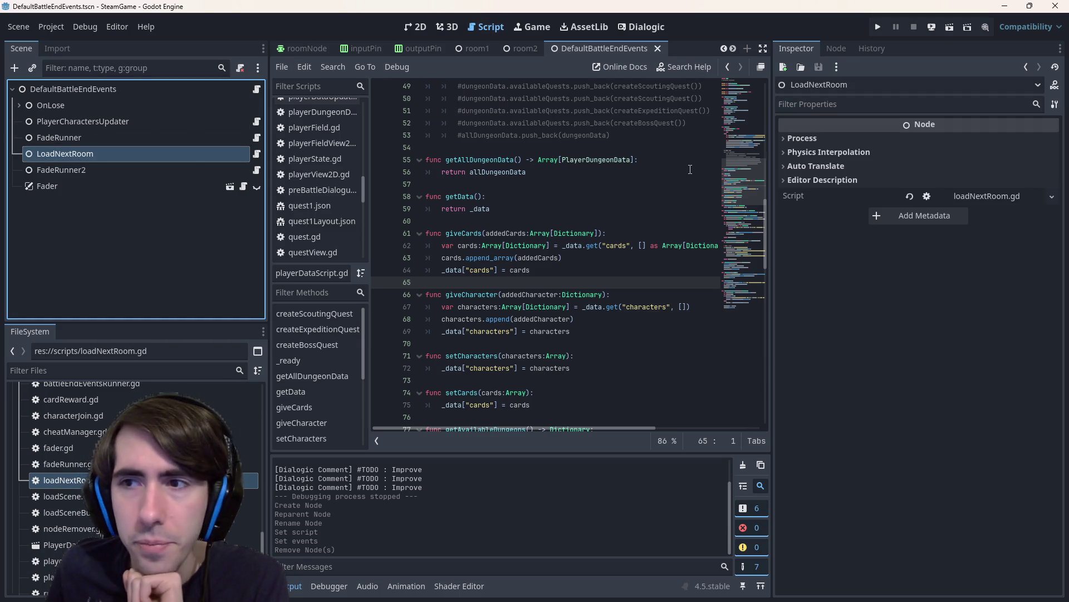
left_click(257, 154)
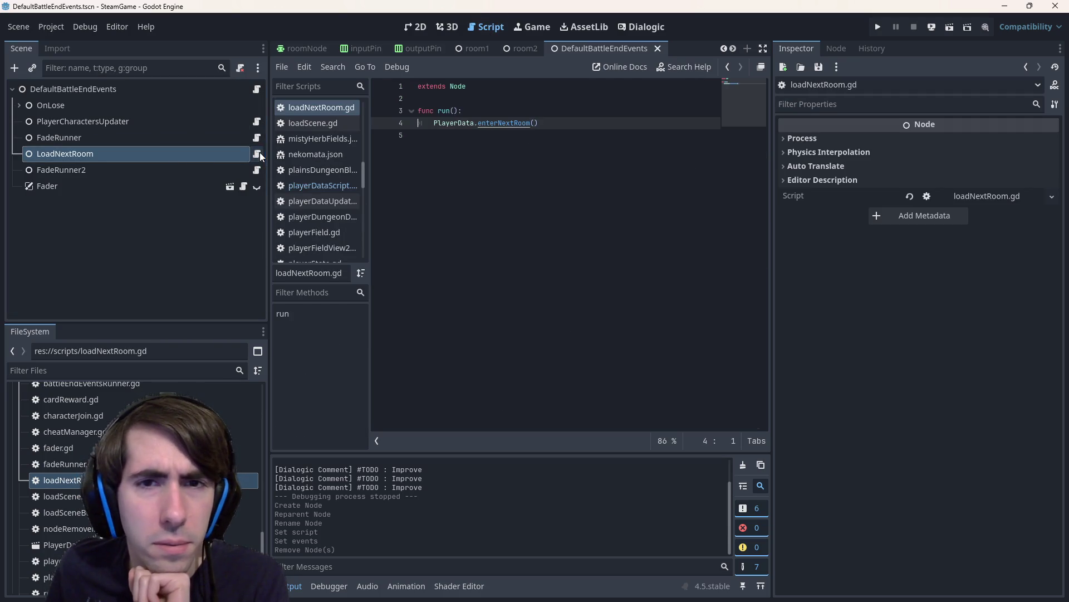
key("ctrl+a")
left_click(384, 136)
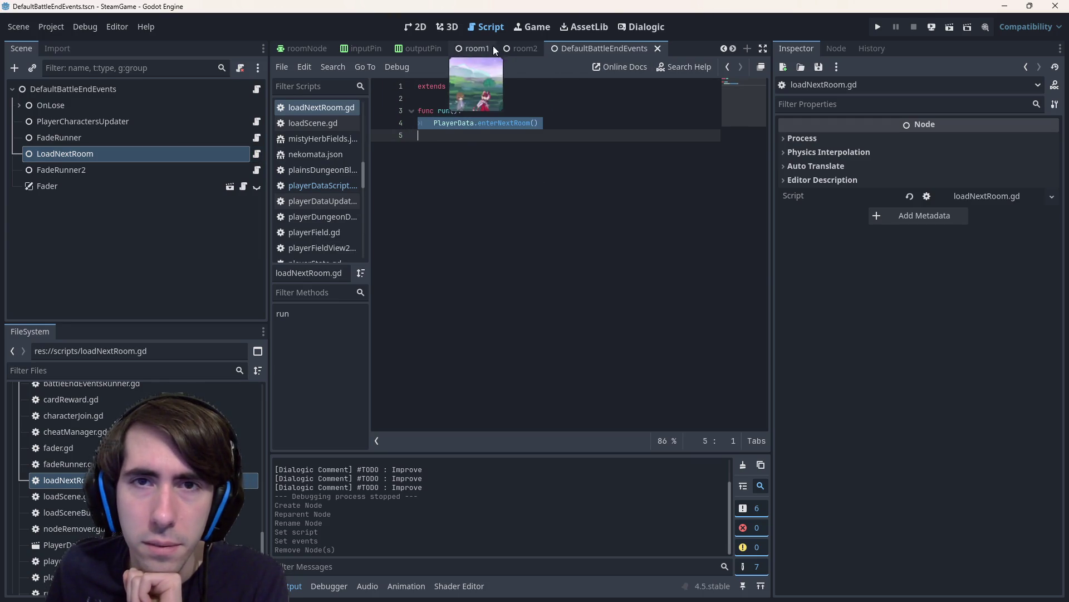
scroll(394, 48, "up", 4)
Step: Test-run the Lobby scene up to the onsen lobby, then close the game
left_click(461, 52)
left_click(950, 28)
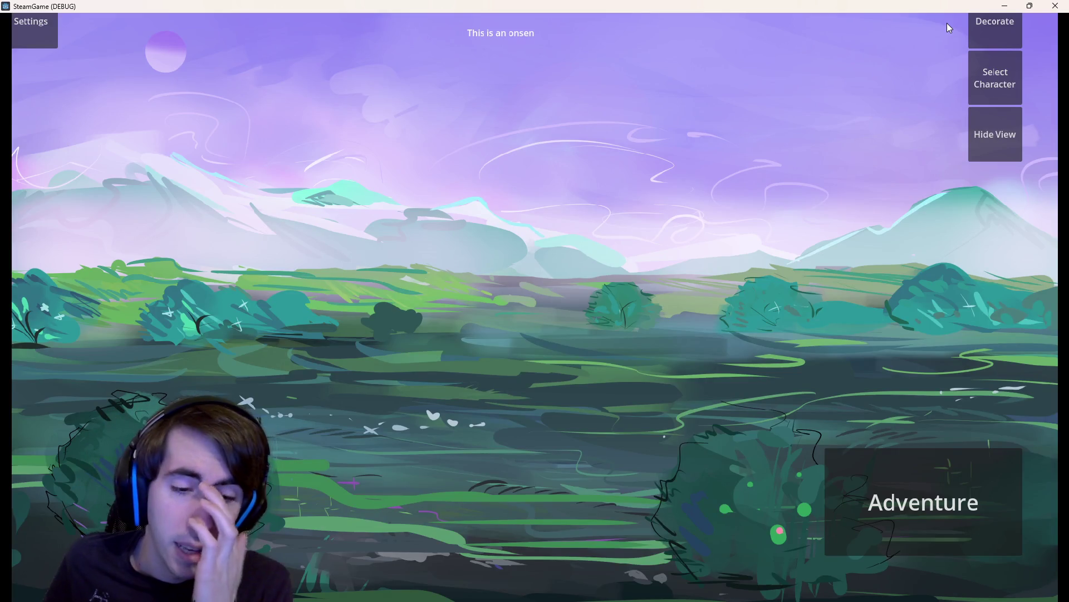
left_click(1055, 5)
left_click(507, 123)
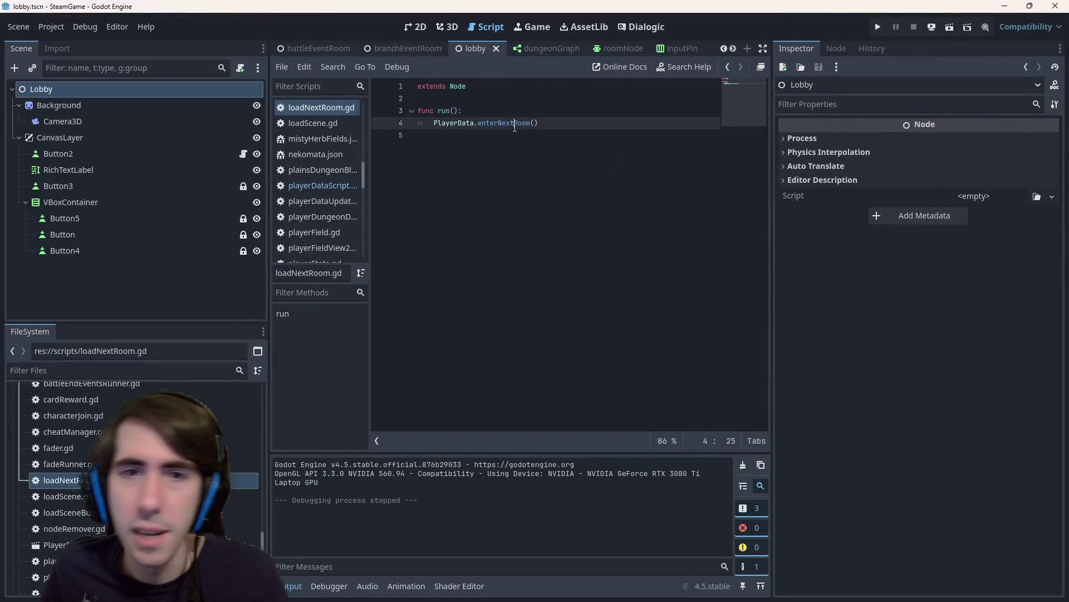
Step: Jump to enterNextRoom in playerDataScript.gd and study how nextRoom is chosen in lines 123–126
left_click(507, 123, "ctrl")
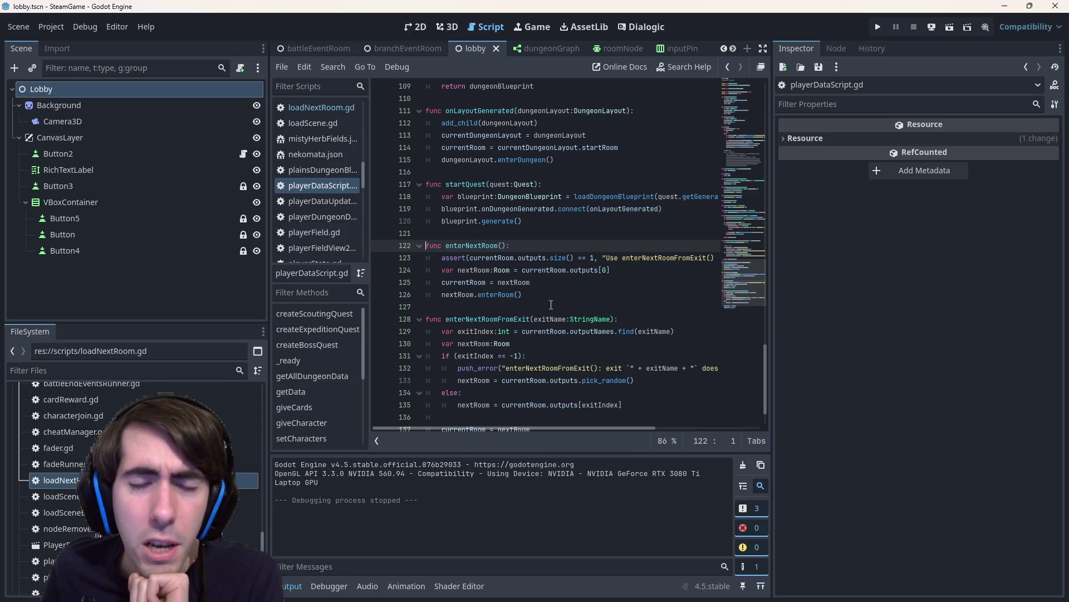
left_click_drag(523, 294, 407, 251)
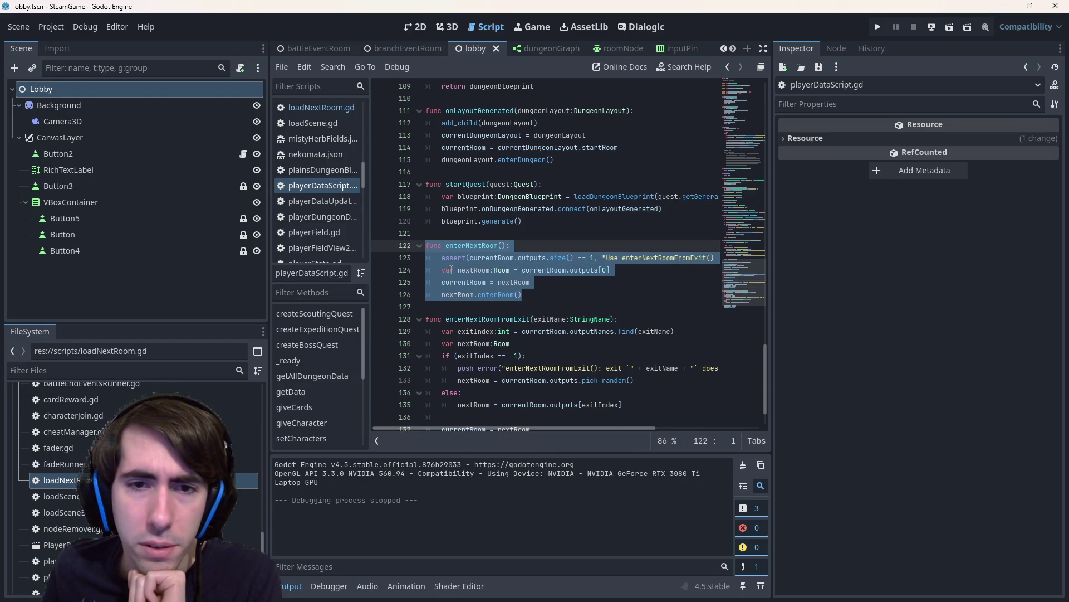
double_click(447, 295)
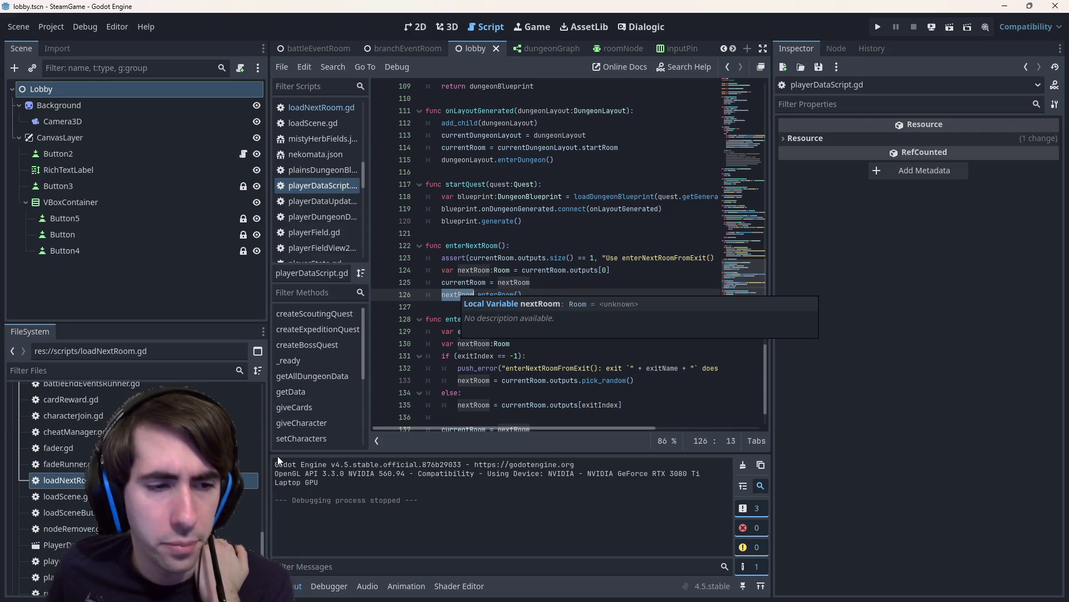
scroll(36, 436, "up", 5)
left_click(19, 533)
left_click(19, 449)
left_click(17, 483)
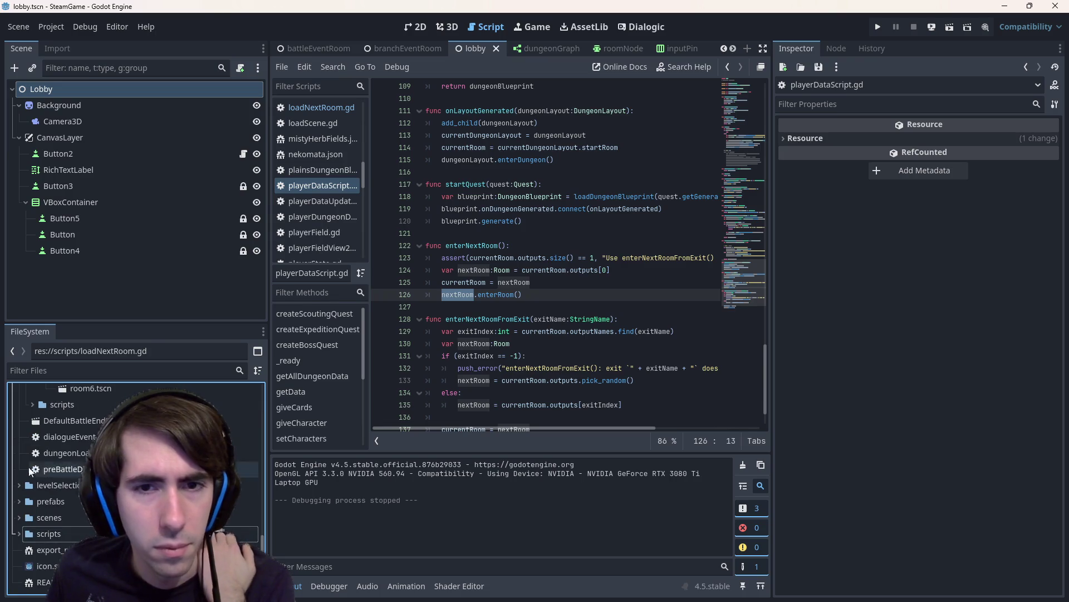
left_click_drag(394, 257, 603, 294)
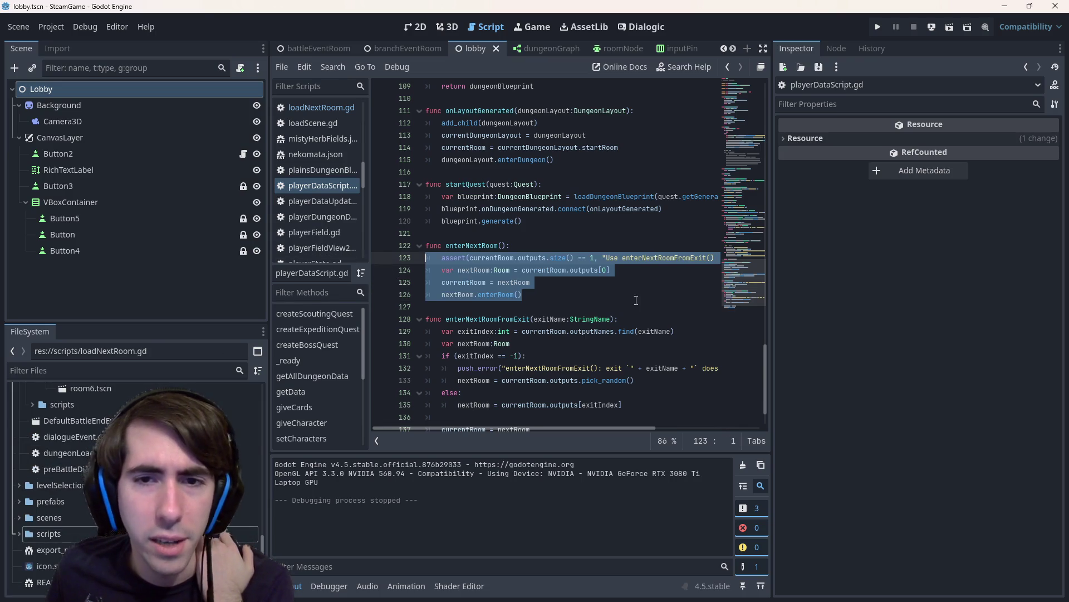
Step: After line 124 add assert(nextRoom != null, "Next Room is null; reward room should be set instead!")
left_click(604, 289)
left_click(648, 270)
key("Return")
type("assert")
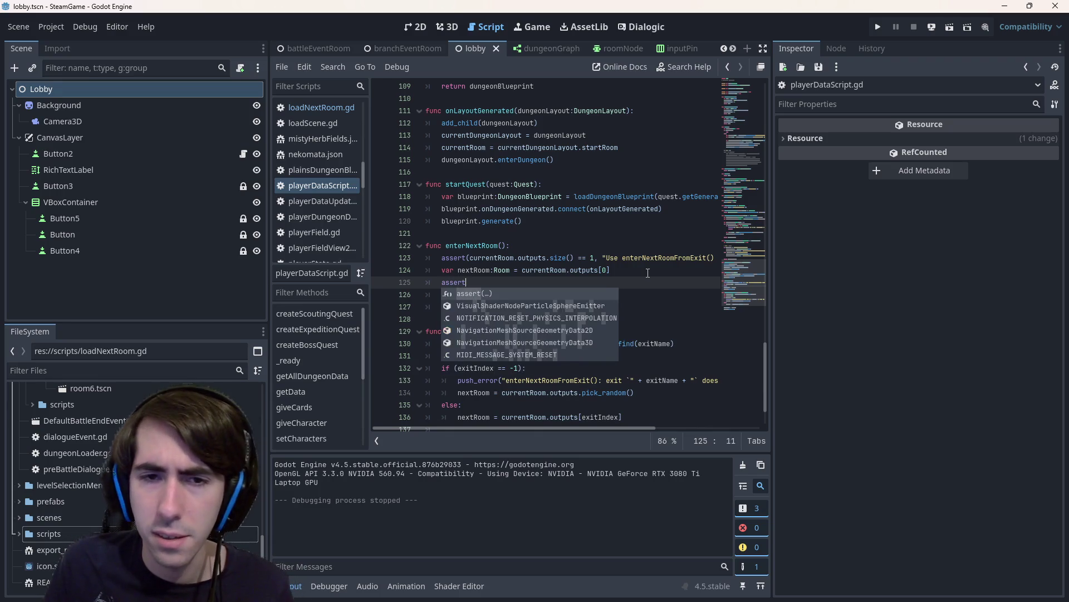
key("Return")
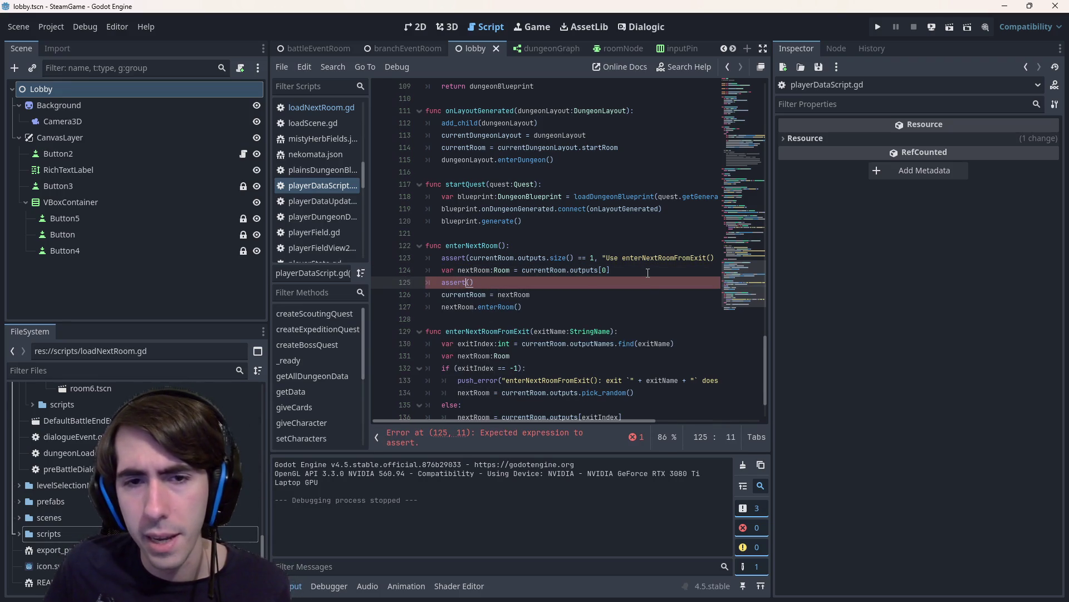
type("nextRoom != nukl")
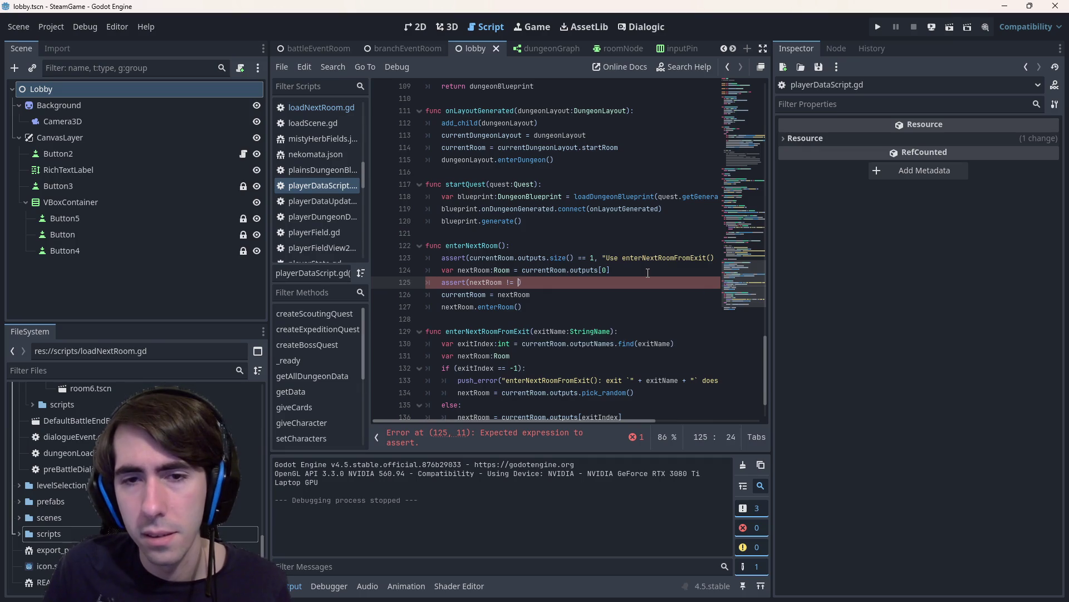
key("BackSpace")
key("BackSpace")
type("ll, ")
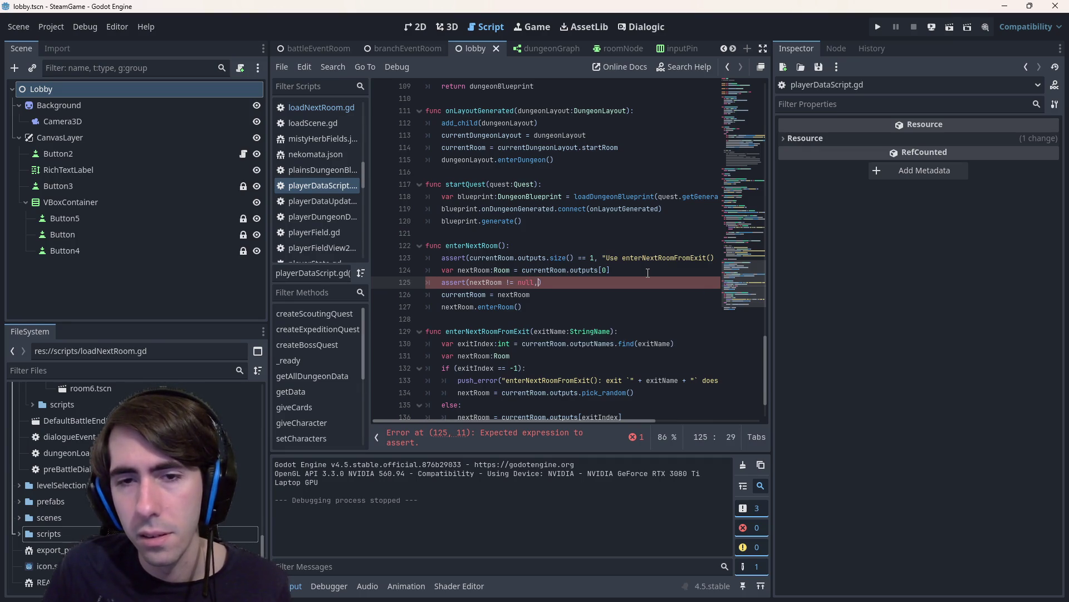
type("\"")
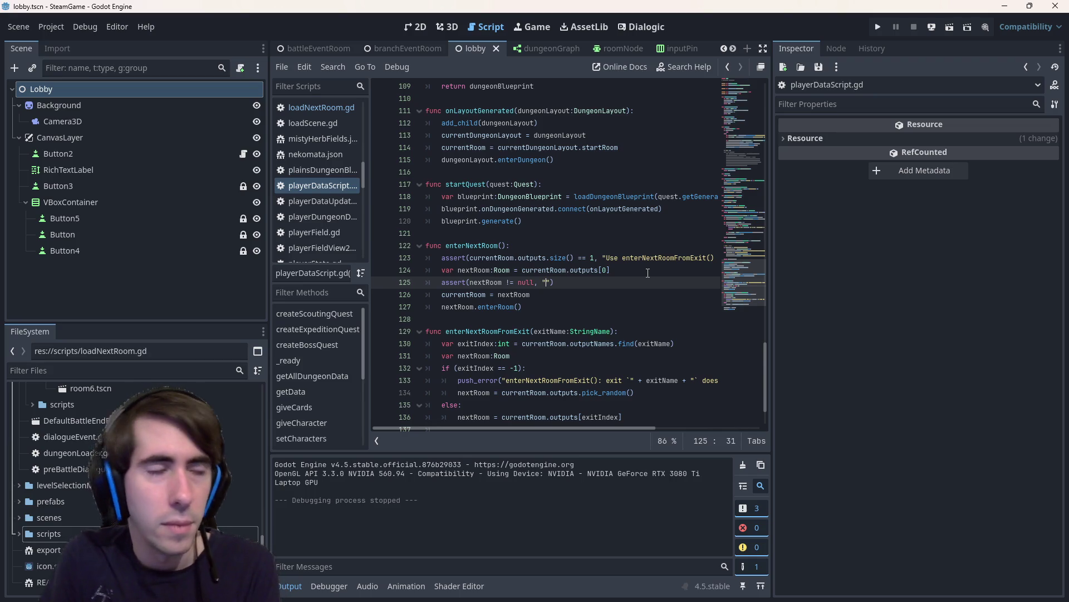
type("R")
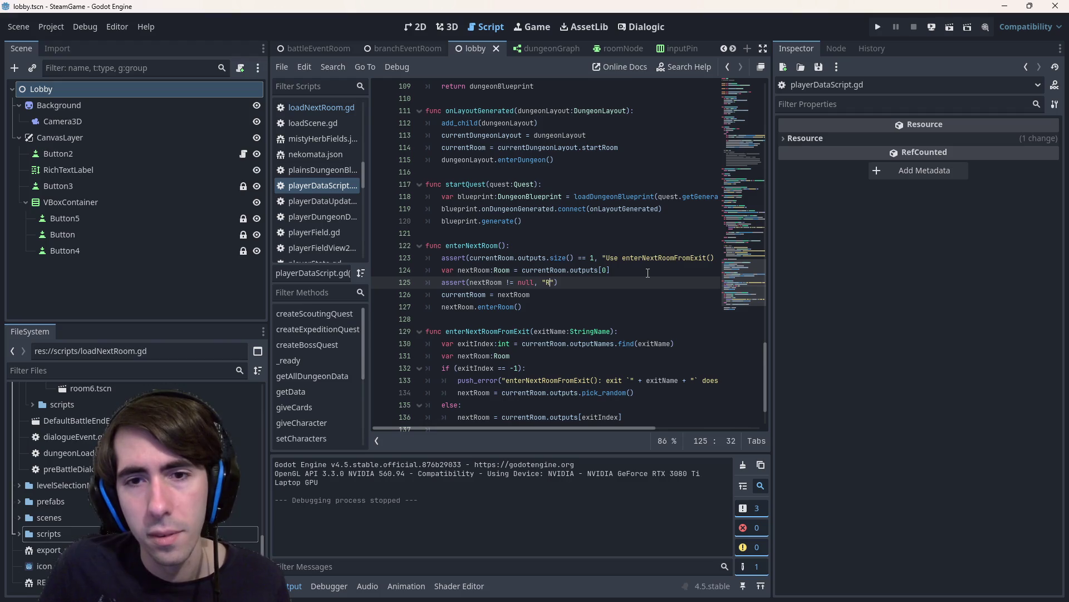
key("BackSpace")
type("Next R")
type("oom is null; rew")
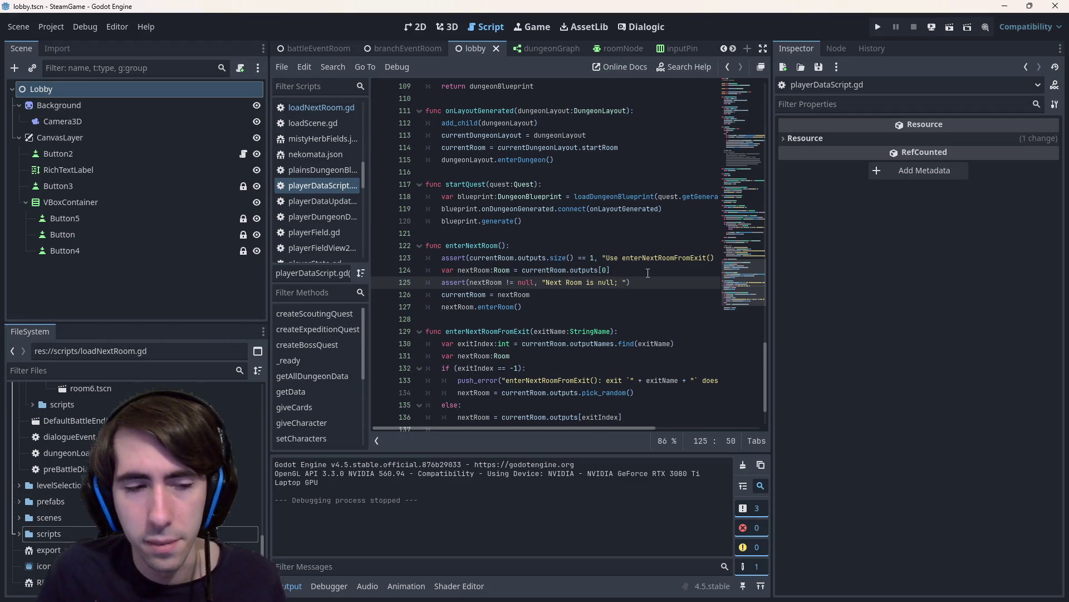
type("ard ")
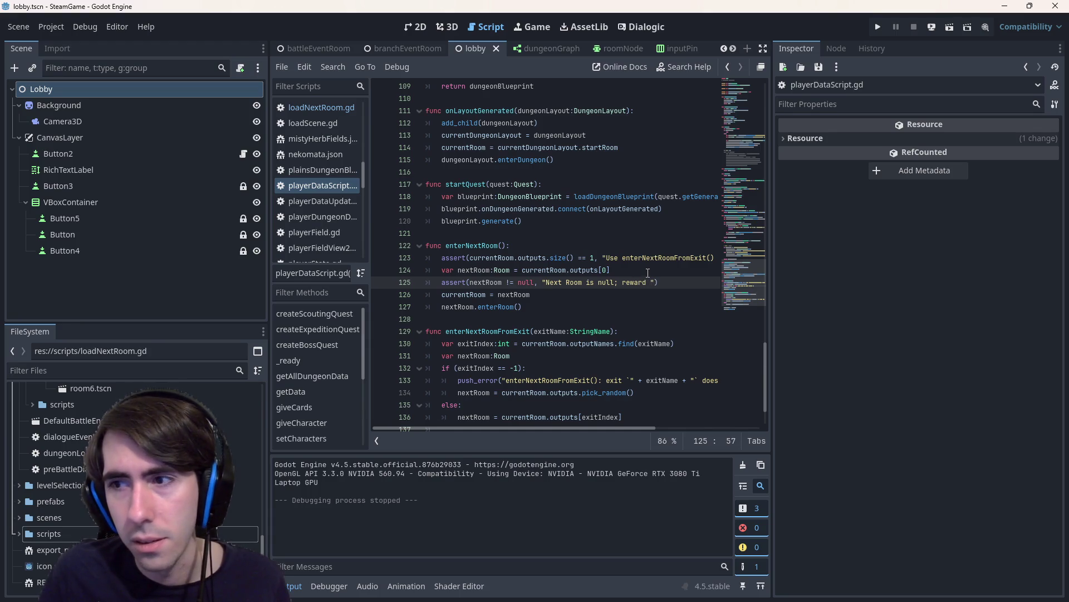
type("room should be")
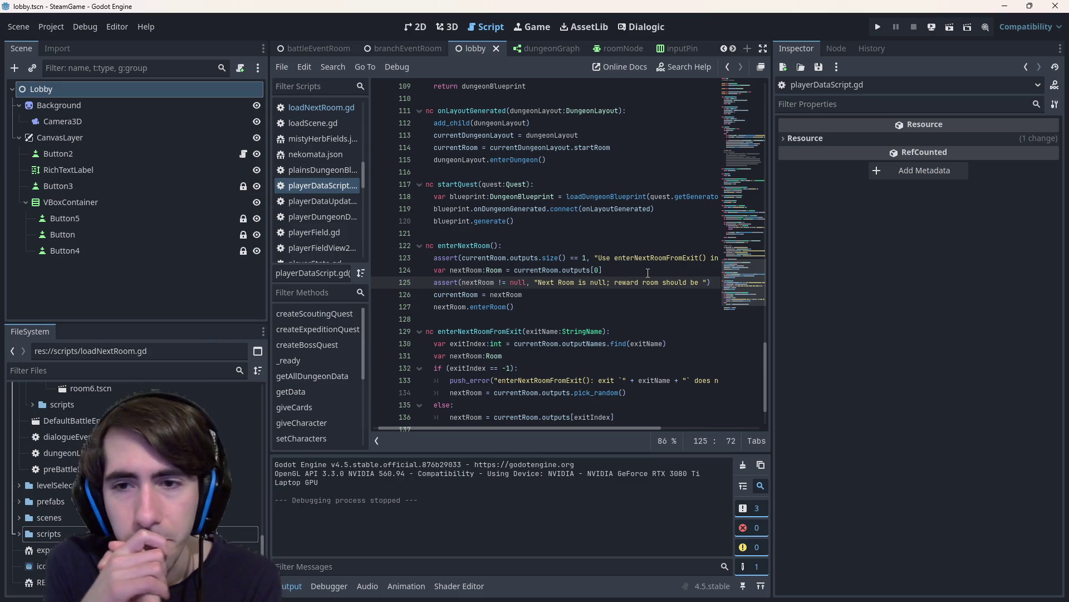
type("set instead!")
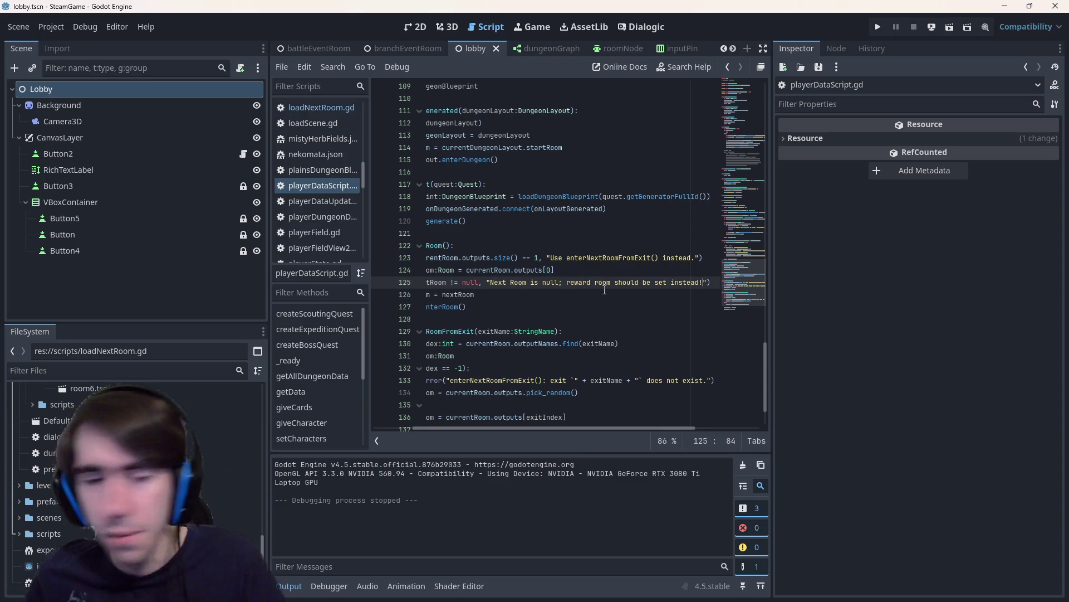
Step: Expand gameDungeon/plains in the FileSystem dock down to the quest1 room scenes
scroll(167, 455, "up", 10)
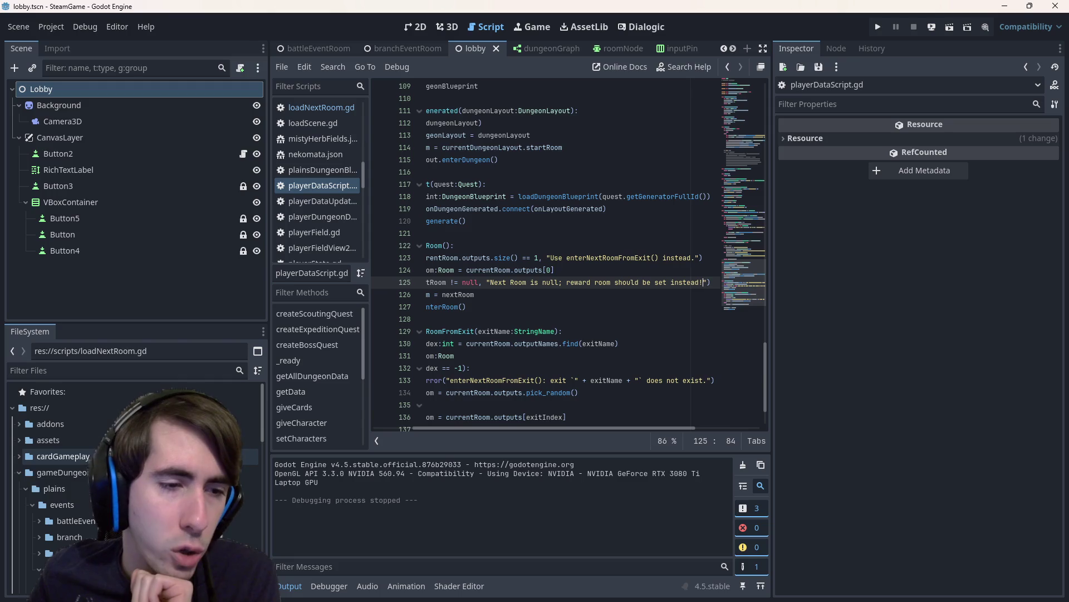
double_click(96, 472)
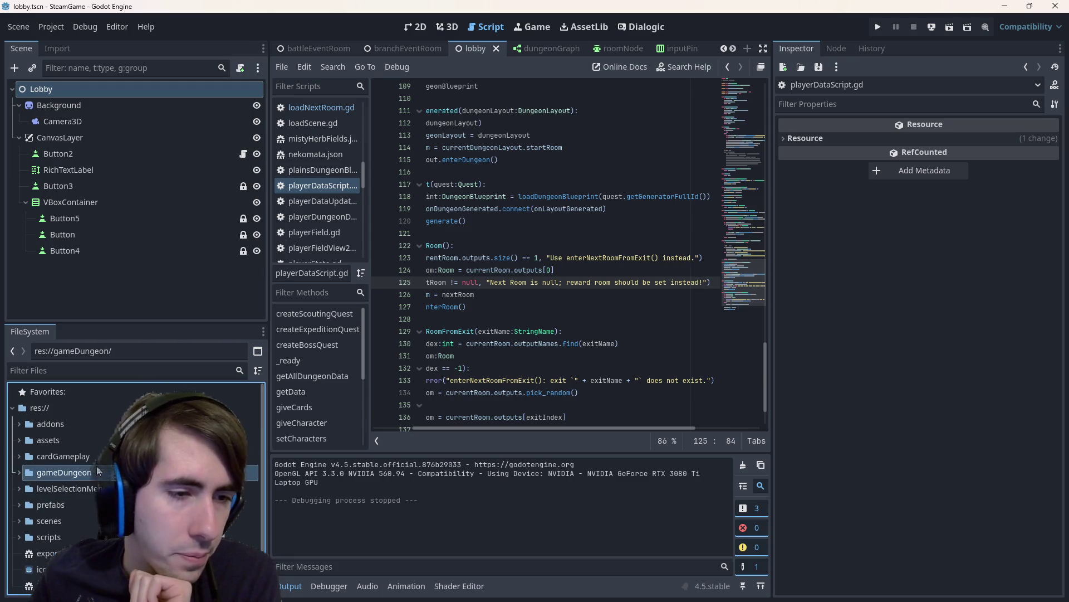
double_click(79, 440)
scroll(78, 446, "down", 1)
left_click(76, 433)
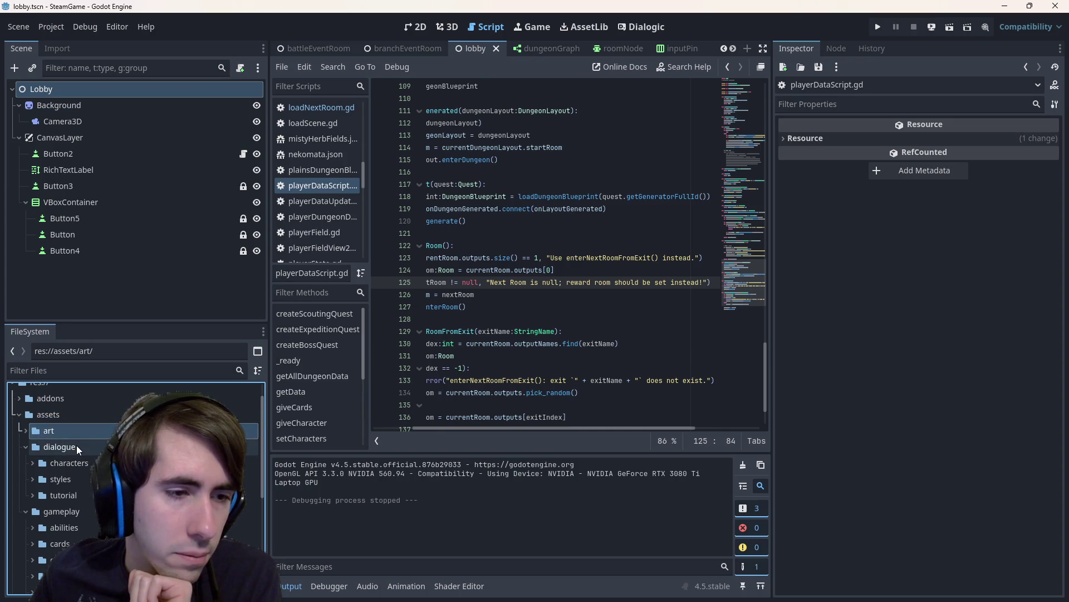
double_click(56, 412)
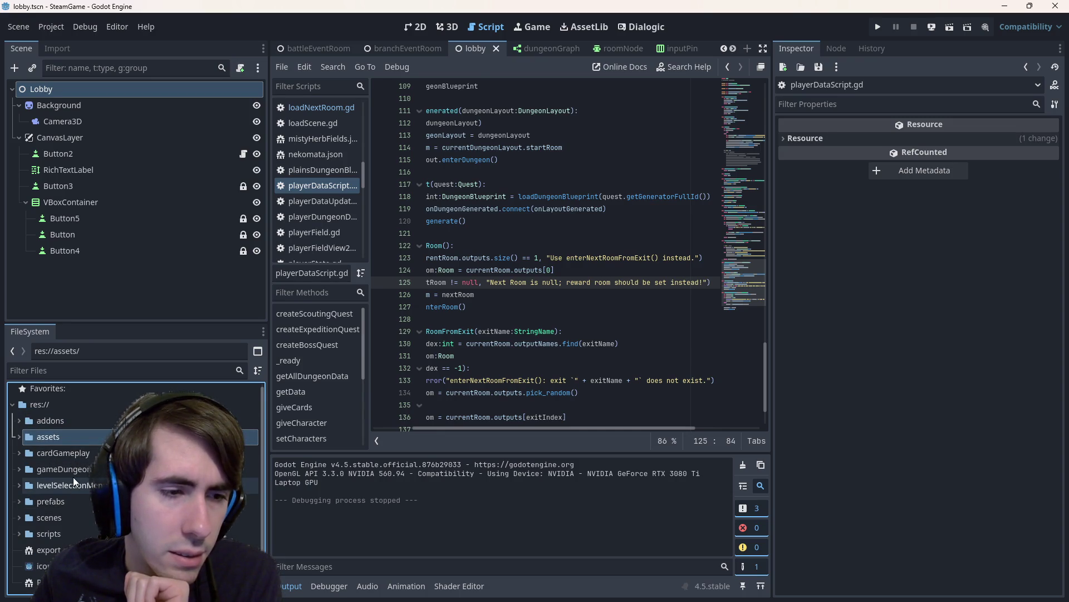
left_click(72, 476)
double_click(72, 476)
left_click(60, 434)
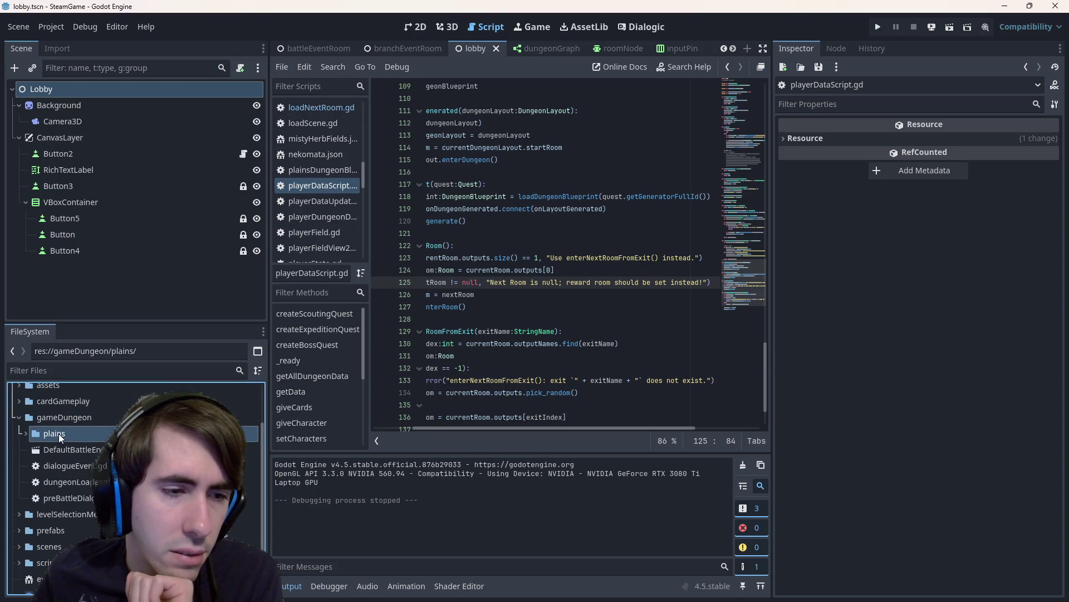
left_click(64, 421)
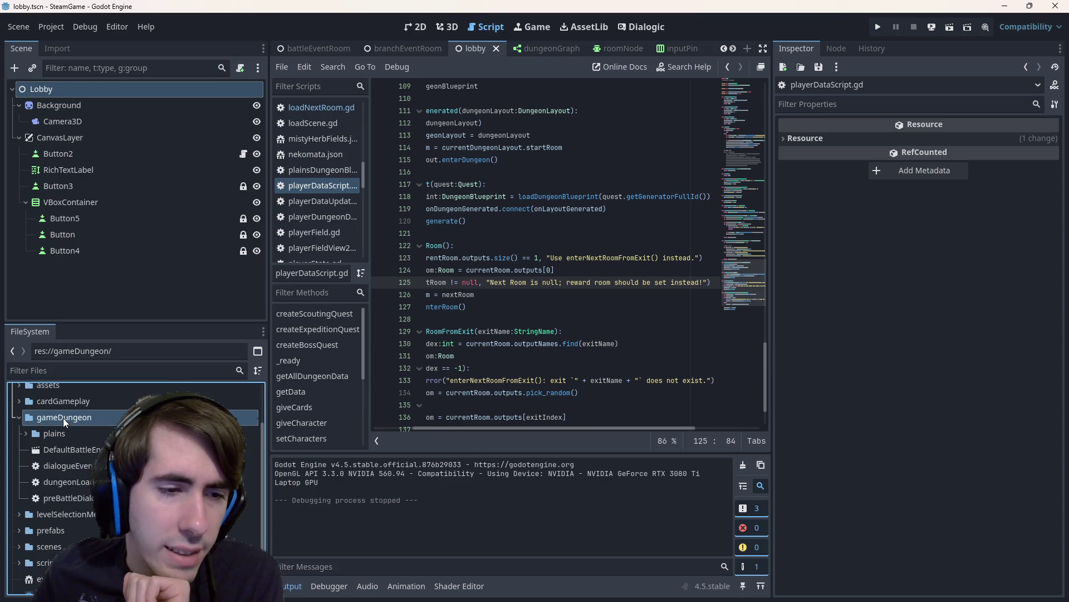
double_click(76, 436)
scroll(83, 463, "down", 2)
Step: Duplicate quest1's room1 scene as rewardRoom.tscn
left_click(88, 484)
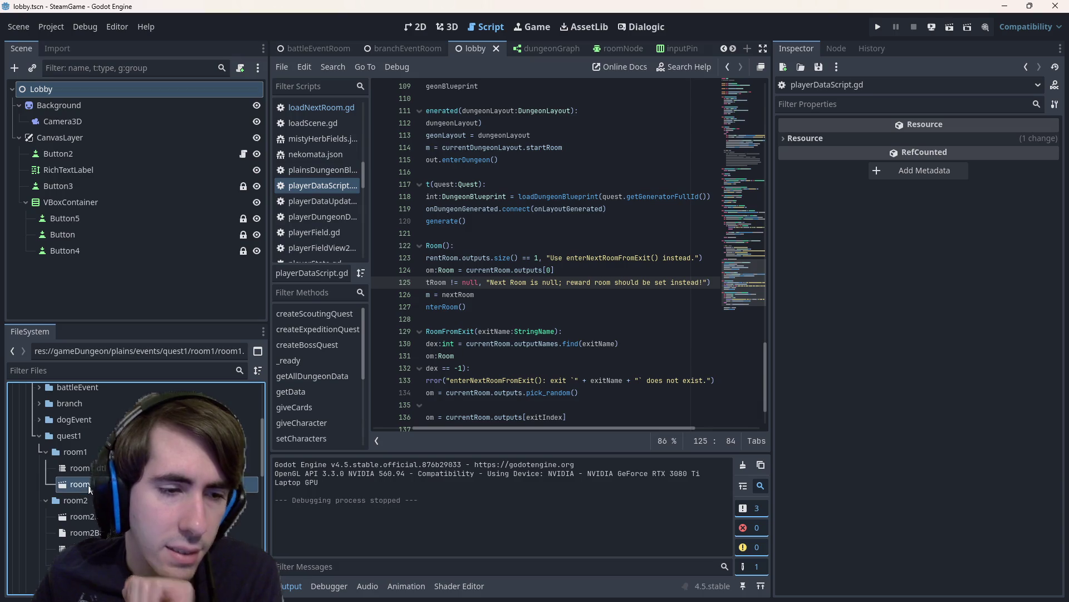
key("ctrl+d")
type("eward")
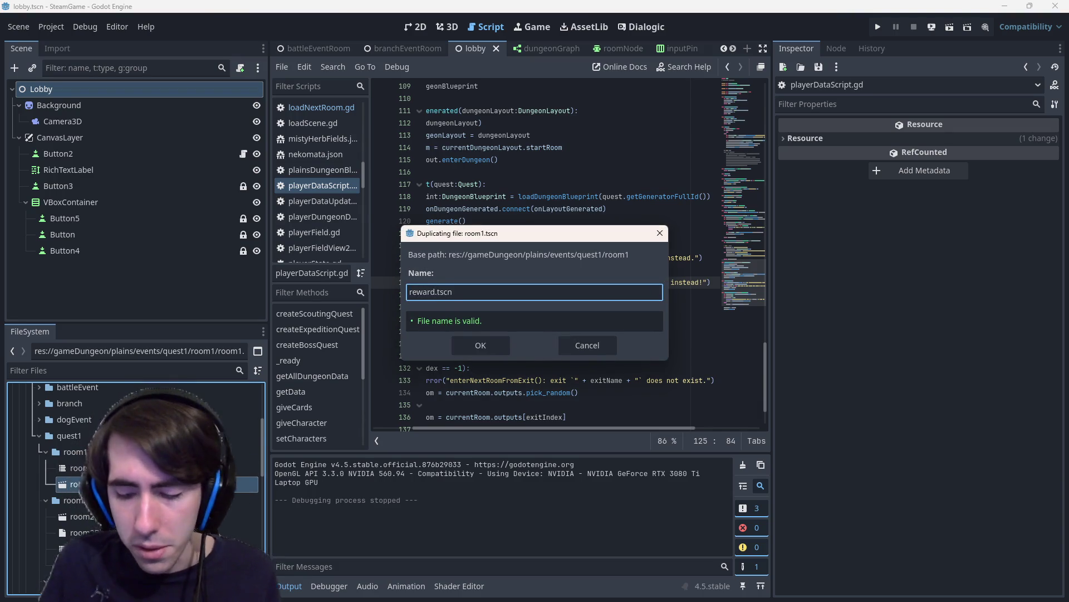
type("Room")
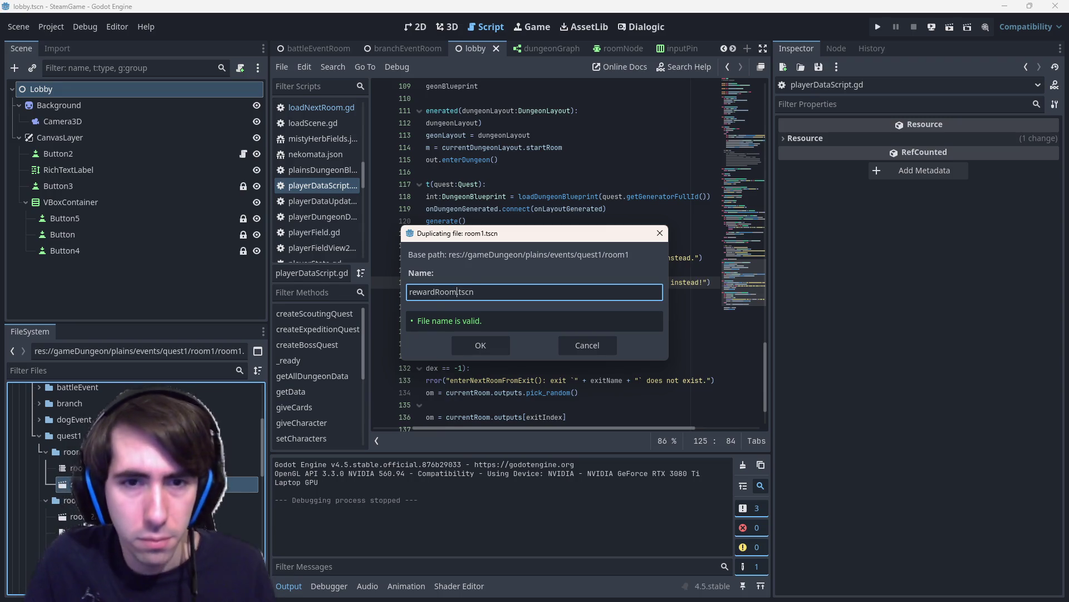
key("Return")
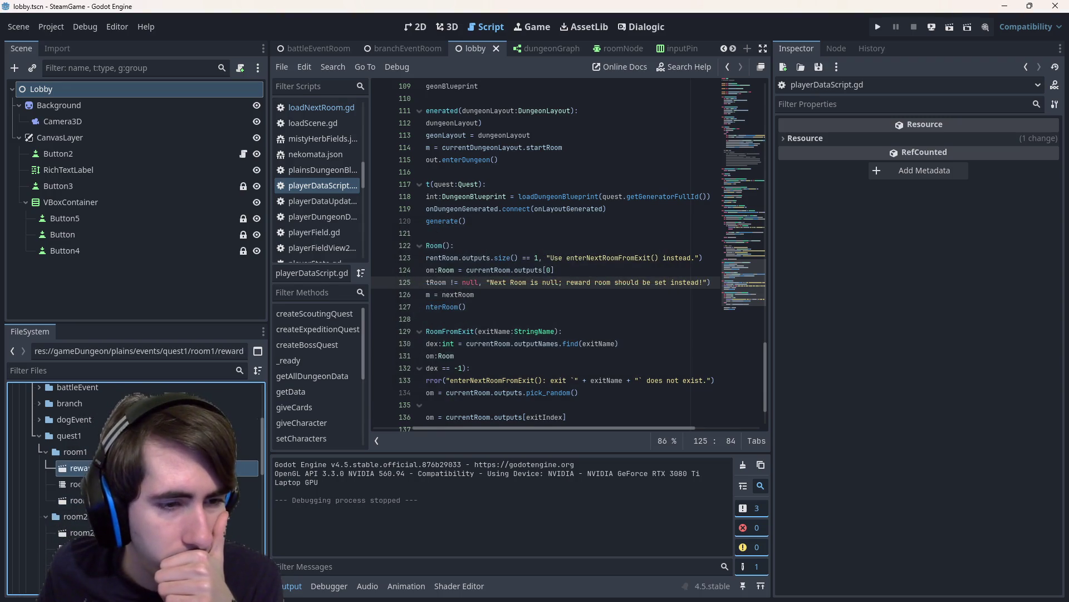
Step: Create a new rewardEvent folder inside plains/events
scroll(89, 436, "up", 1)
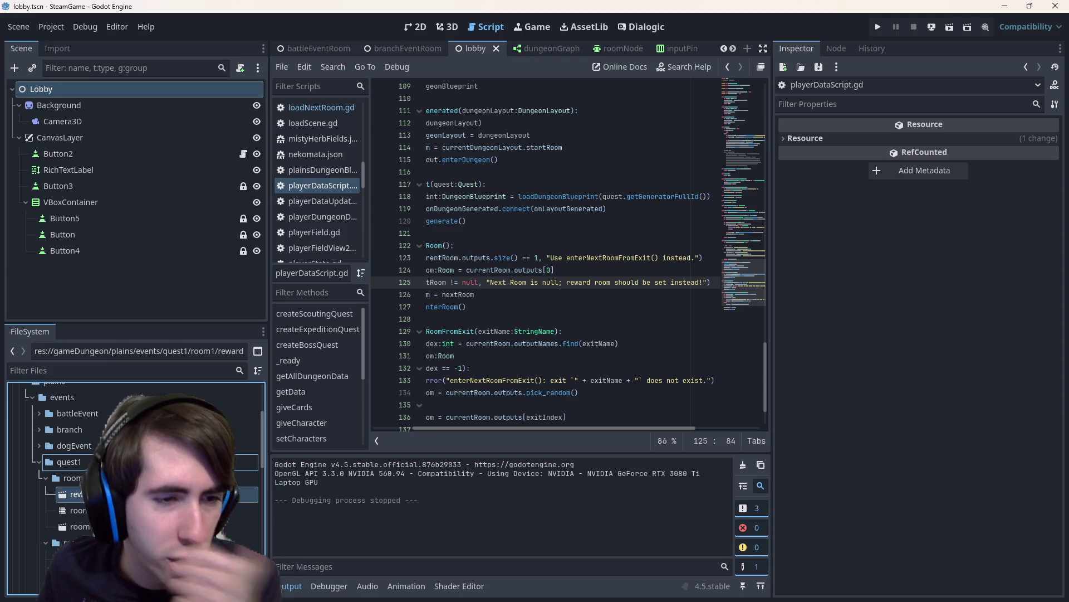
left_click(92, 393)
right_click(93, 394)
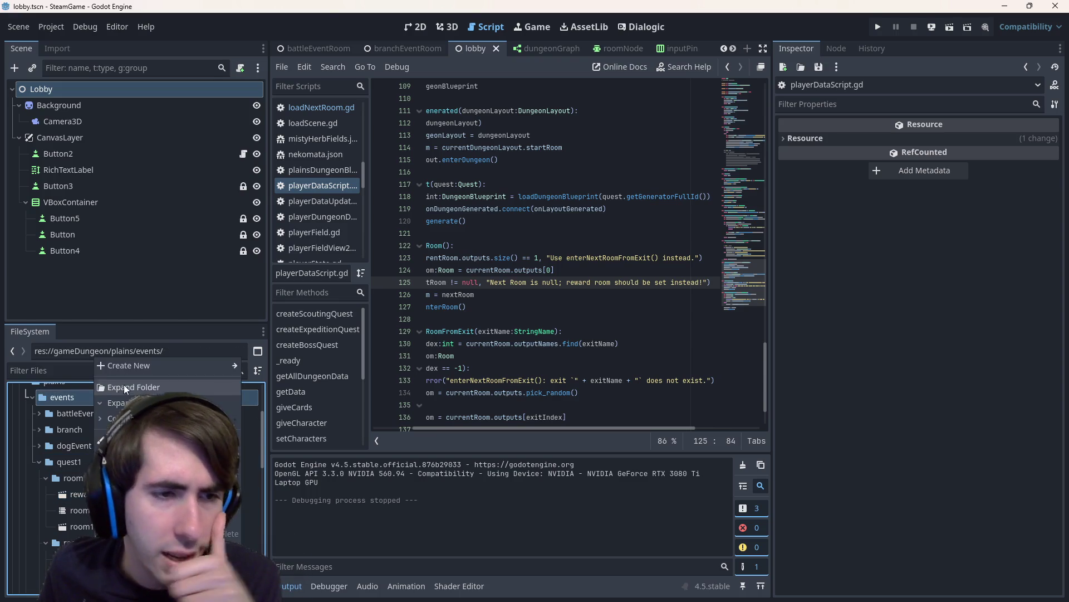
left_click(262, 371)
type("rewar")
type("d room s")
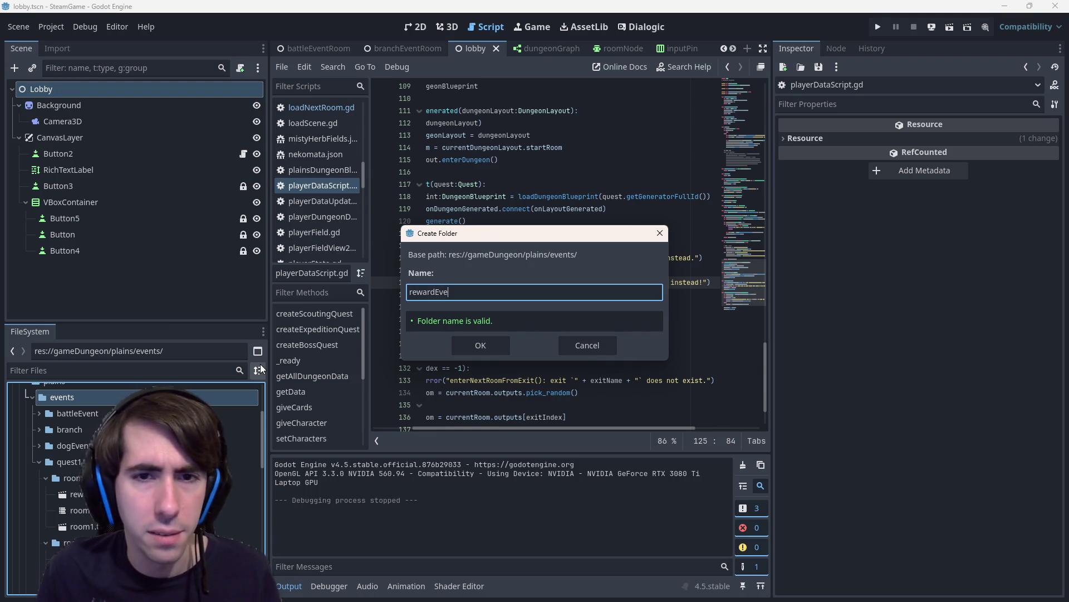
key("Return")
Step: Delete the unneeded rewardRoom.tscn copy
scroll(134, 491, "down", 5)
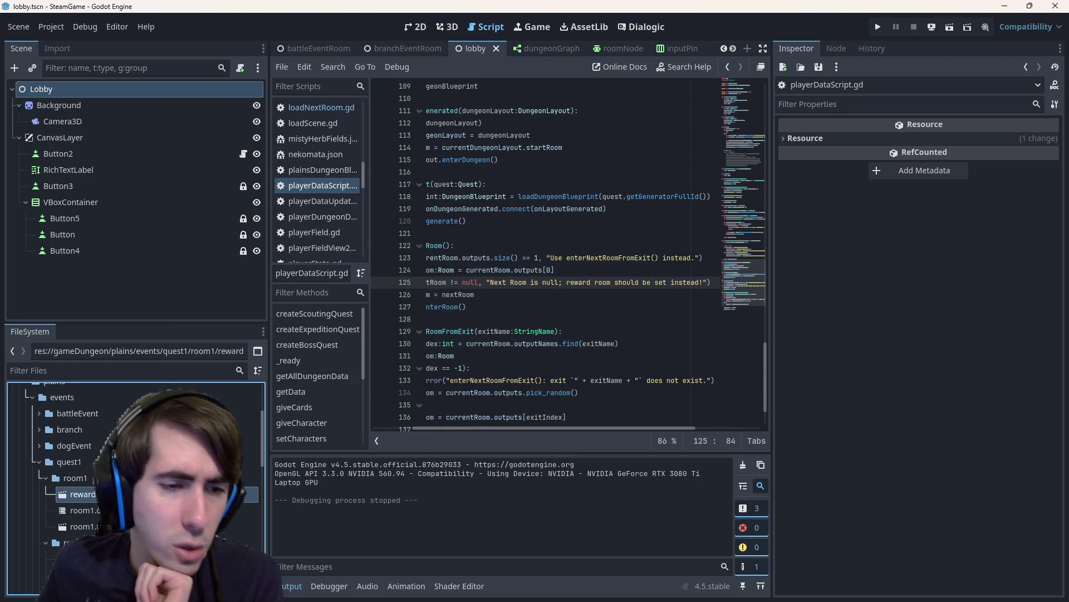
scroll(134, 490, "up", 3)
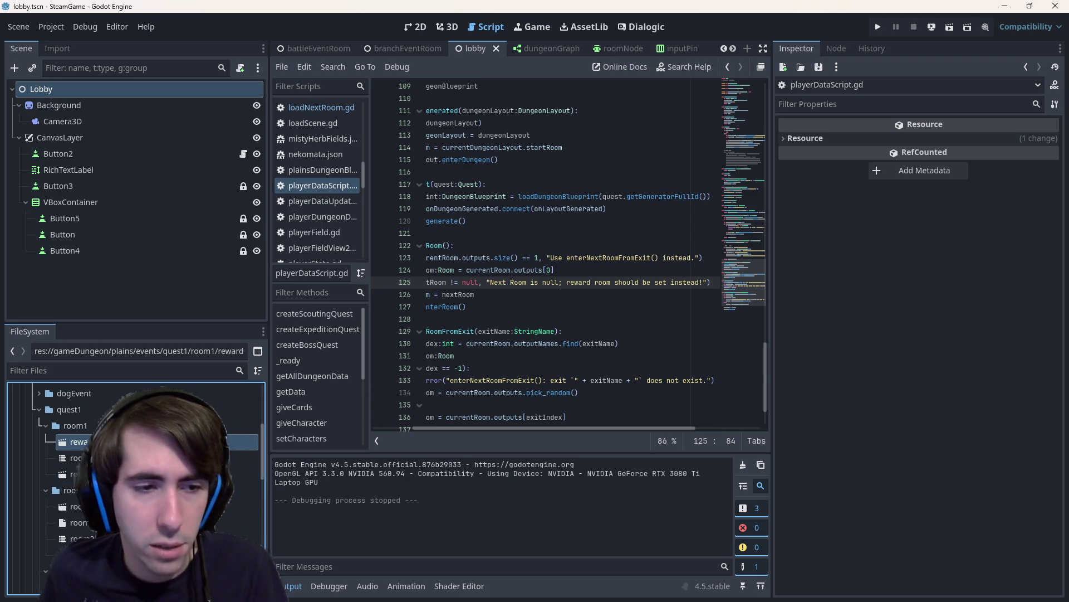
key("Delete")
left_click(469, 352)
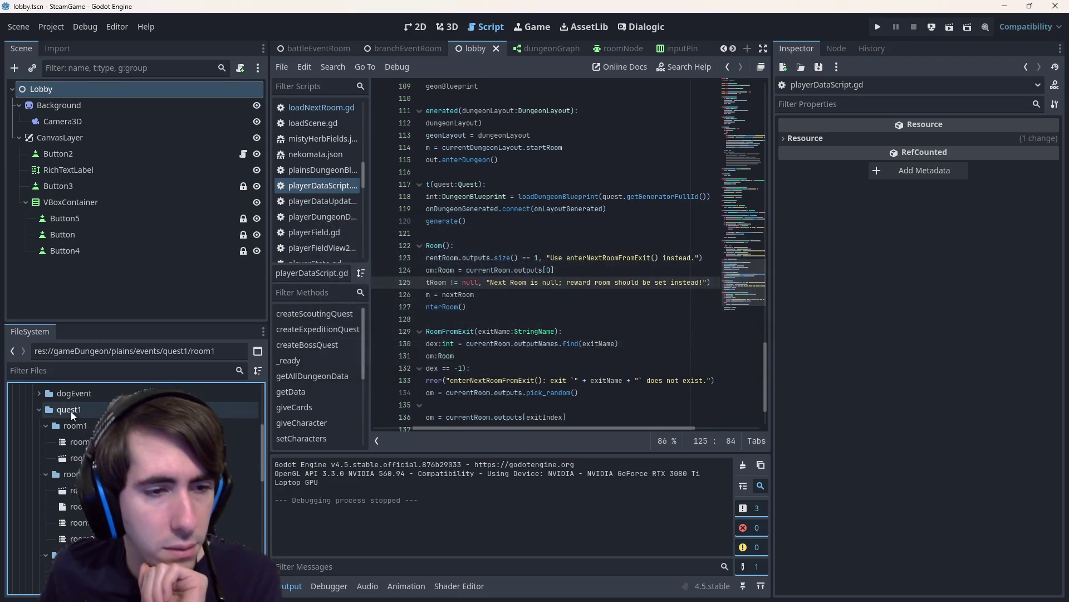
Step: Duplicate branchEventRoom.tscn as rewardEventRoom.tscn and move it into the rewardEvent folder
left_click(40, 411)
scroll(52, 429, "up", 3)
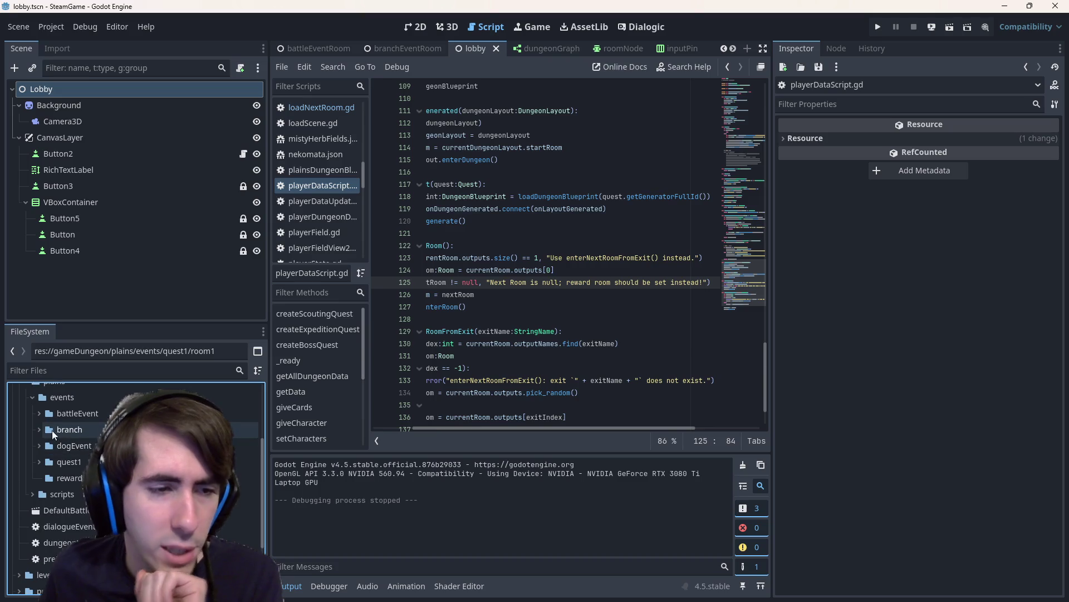
left_click(39, 415)
left_click(39, 419)
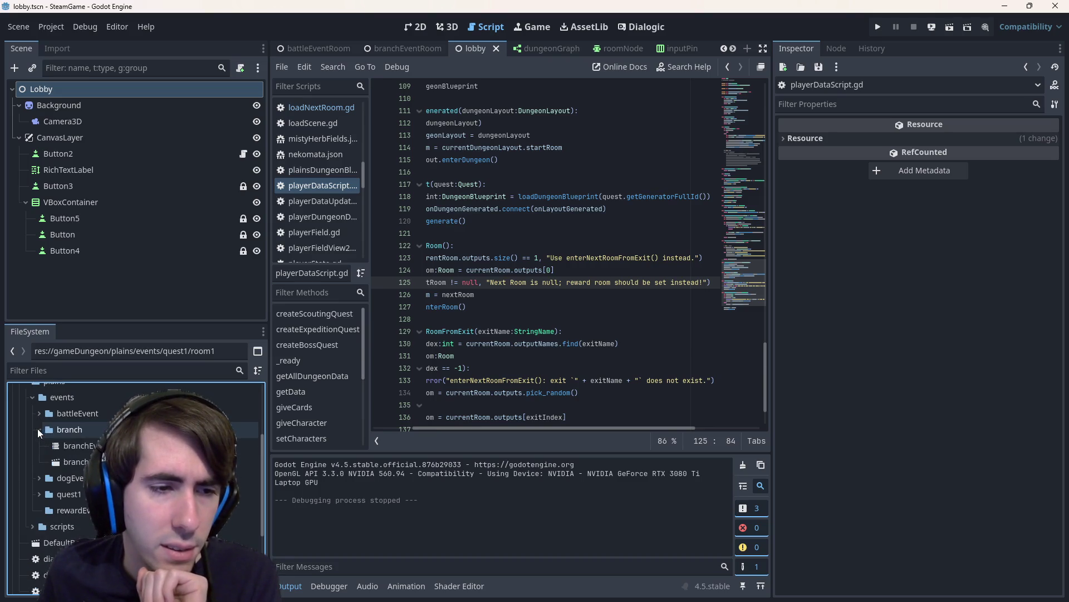
left_click(39, 429)
left_click(95, 460)
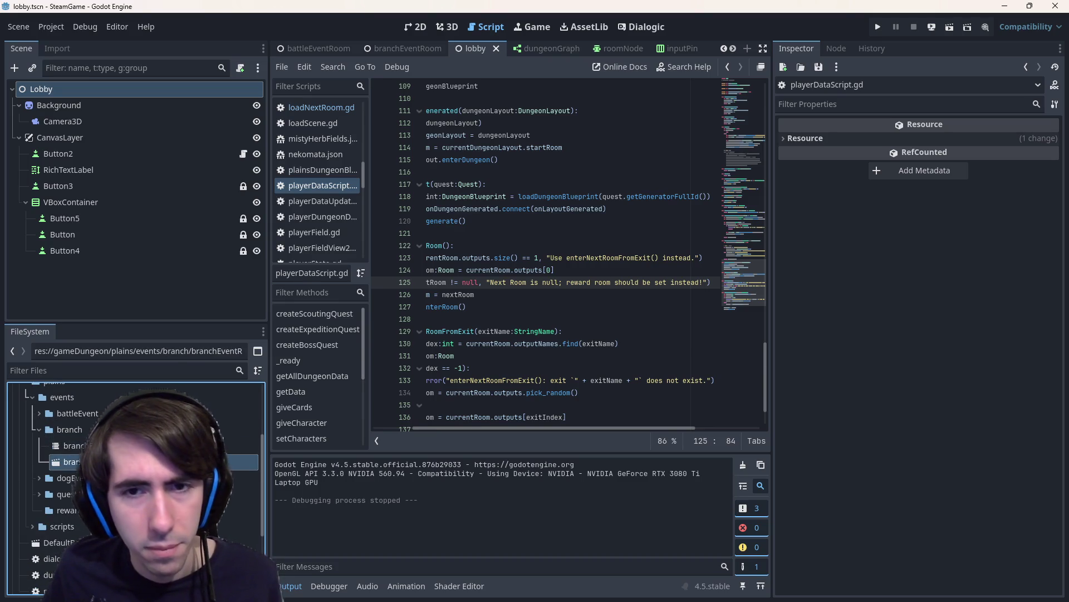
key("ctrl+d")
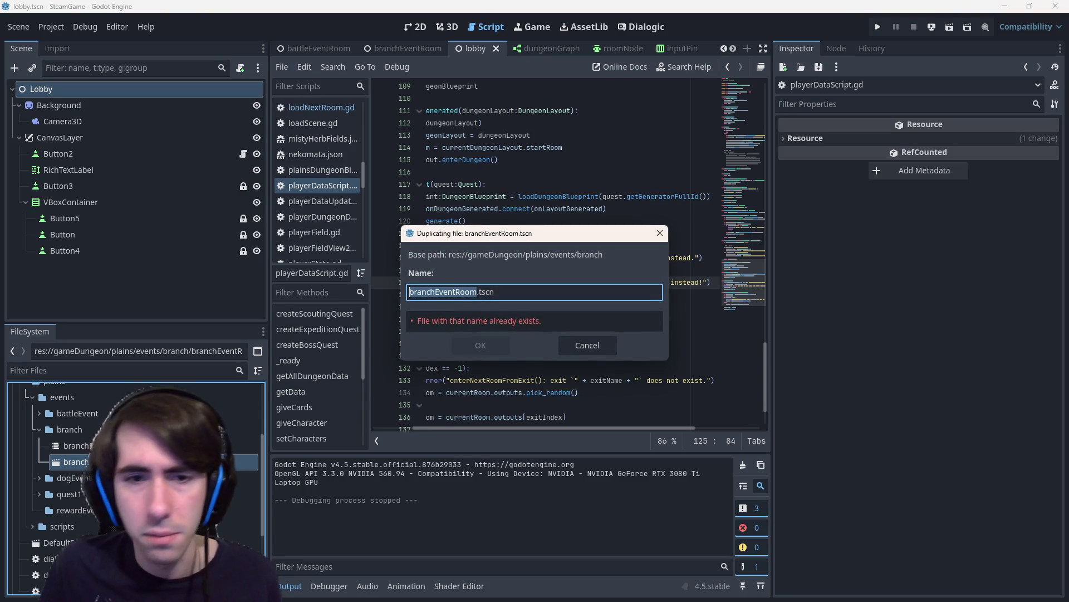
type("reward r")
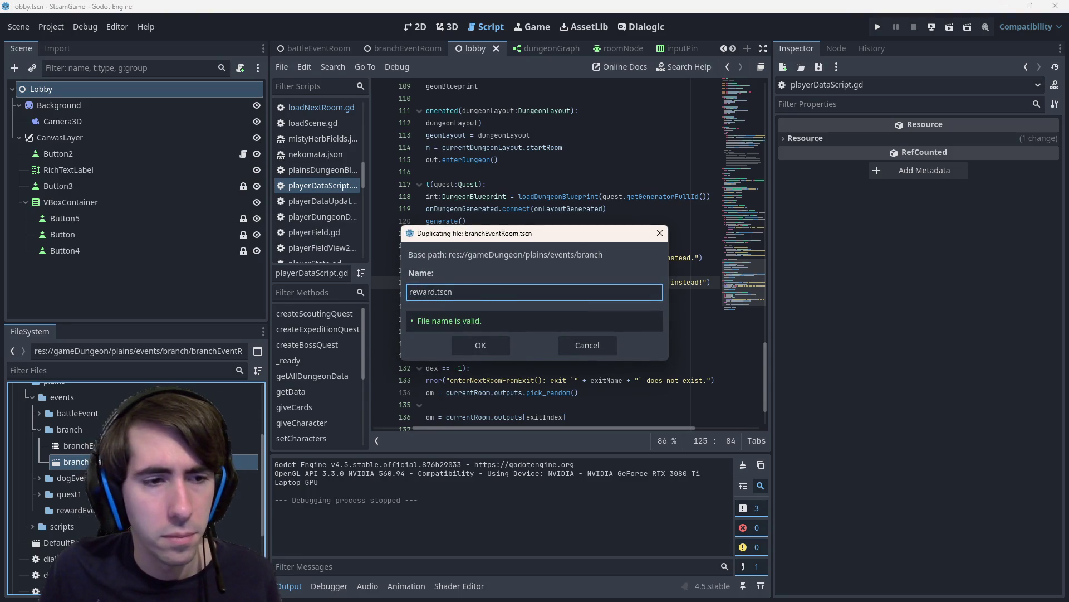
type("oom")
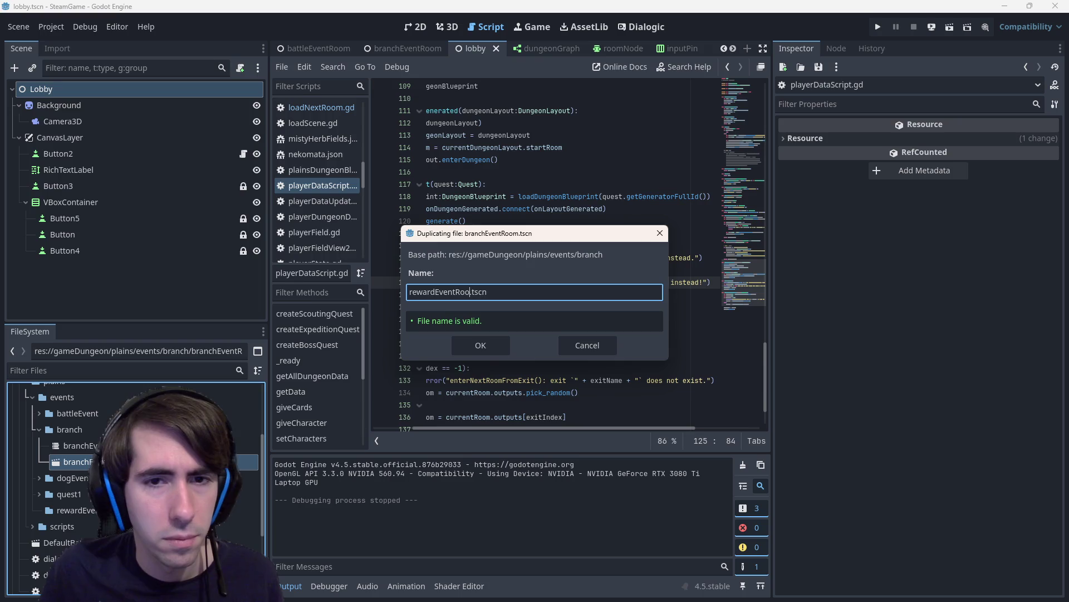
key("Return")
left_click_drag(73, 478, 82, 526)
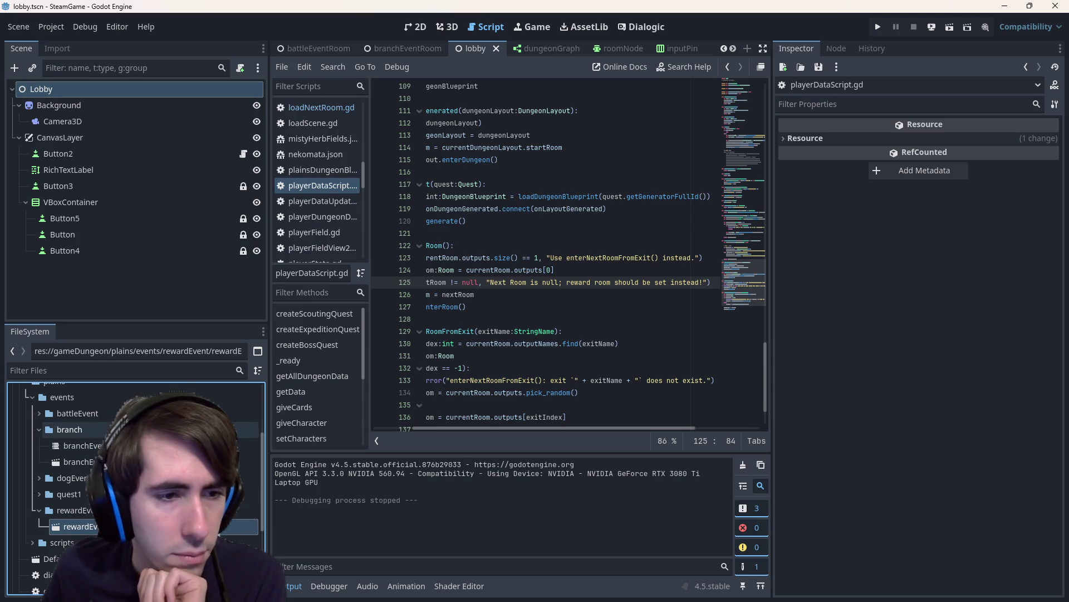
double_click(105, 414)
Step: Open rewardEventRoom.tscn for editing in the 2D view
double_click(104, 413)
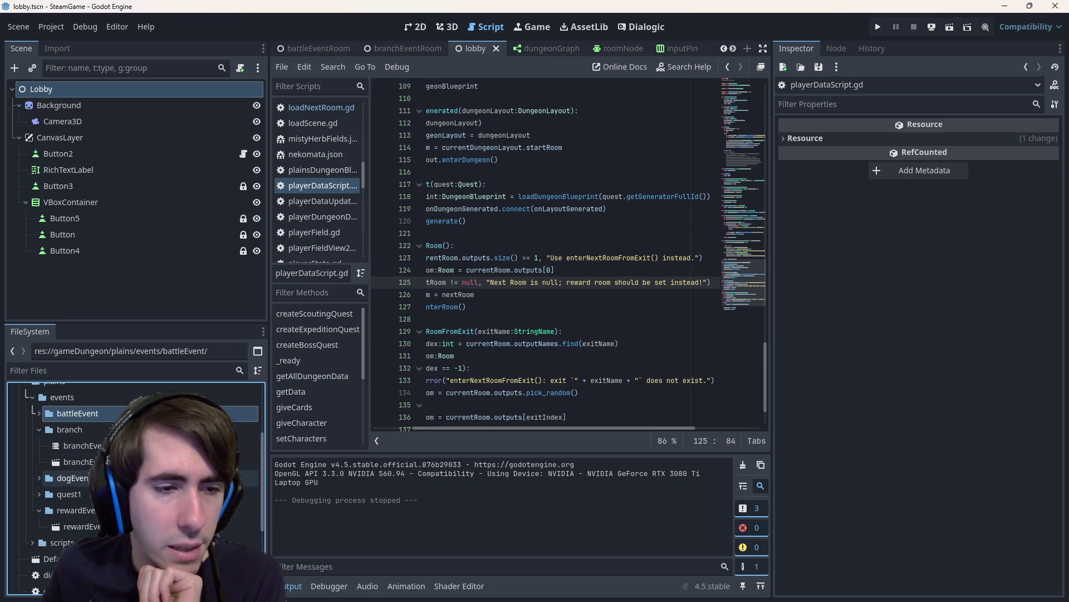
left_click(39, 430)
double_click(73, 494)
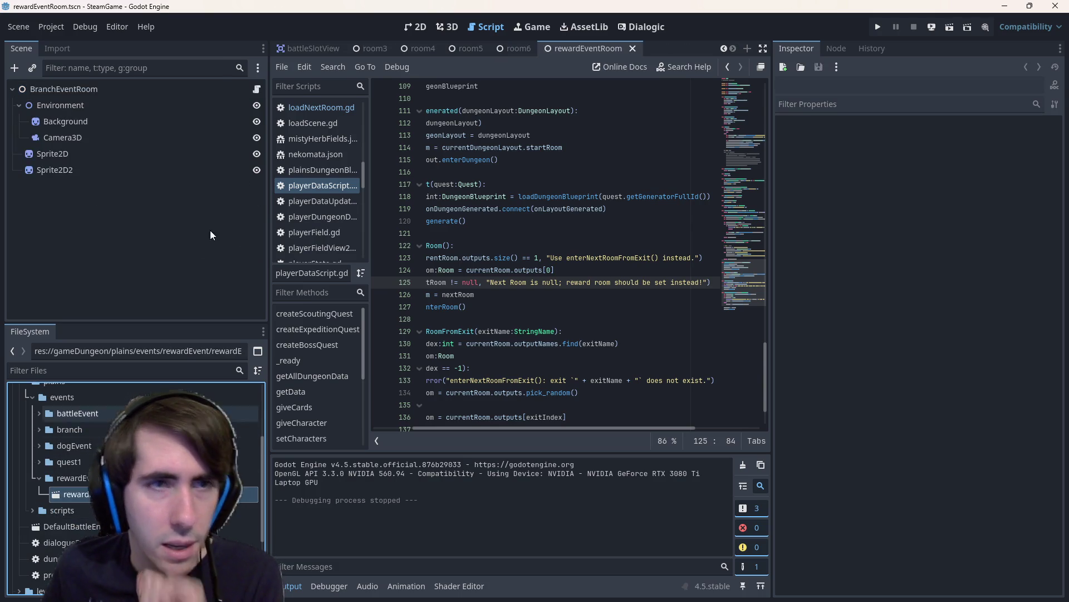
left_click(426, 26)
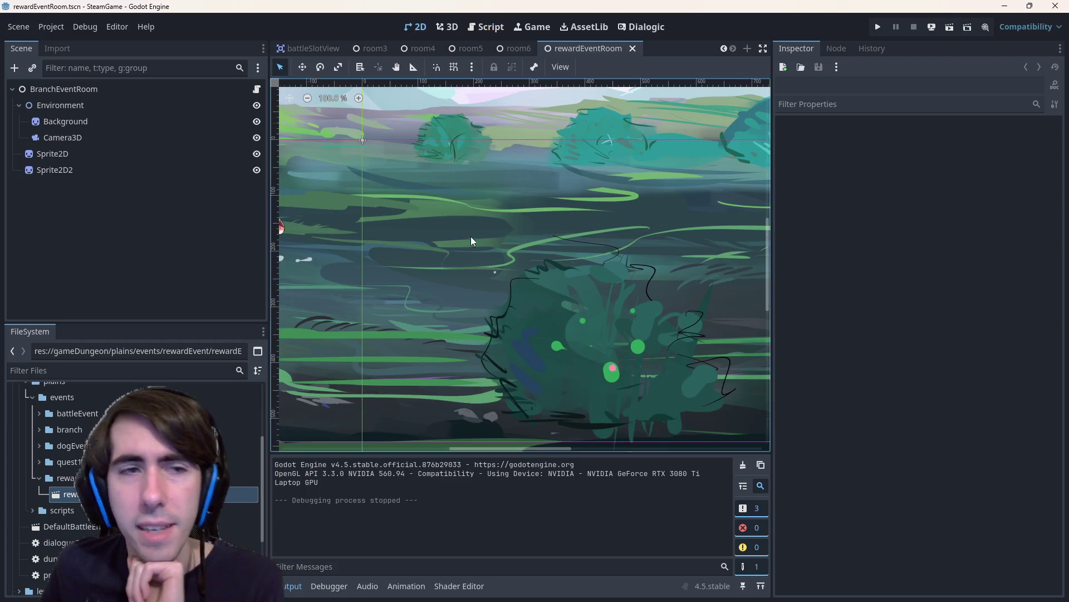
scroll(470, 236, "down", 5)
scroll(423, 279, "up", 4)
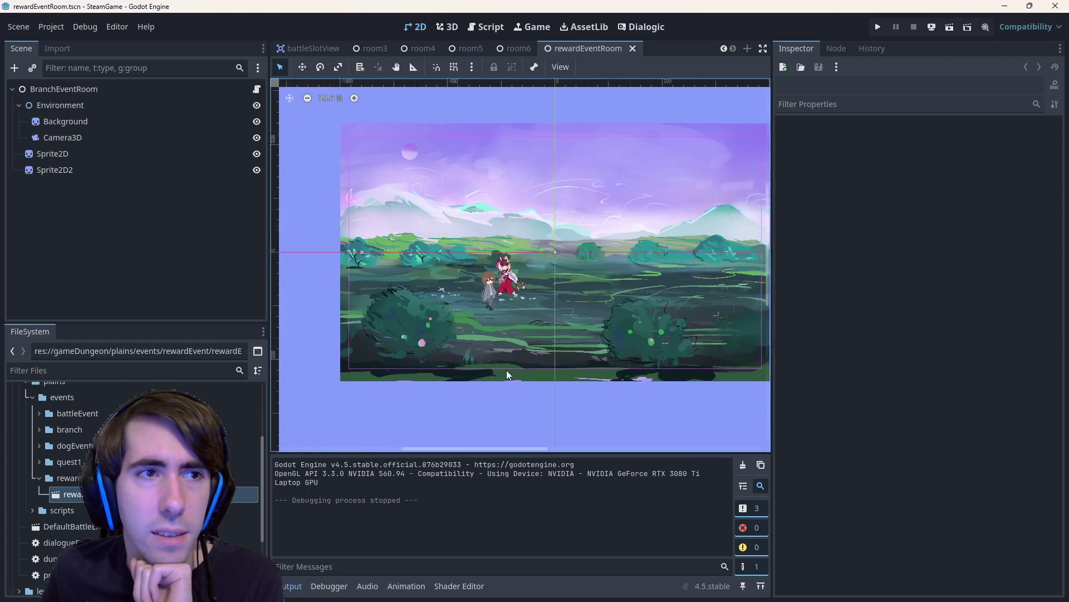
Step: Detach the script from the BranchEventRoom root node
left_click(151, 106)
left_click(143, 92)
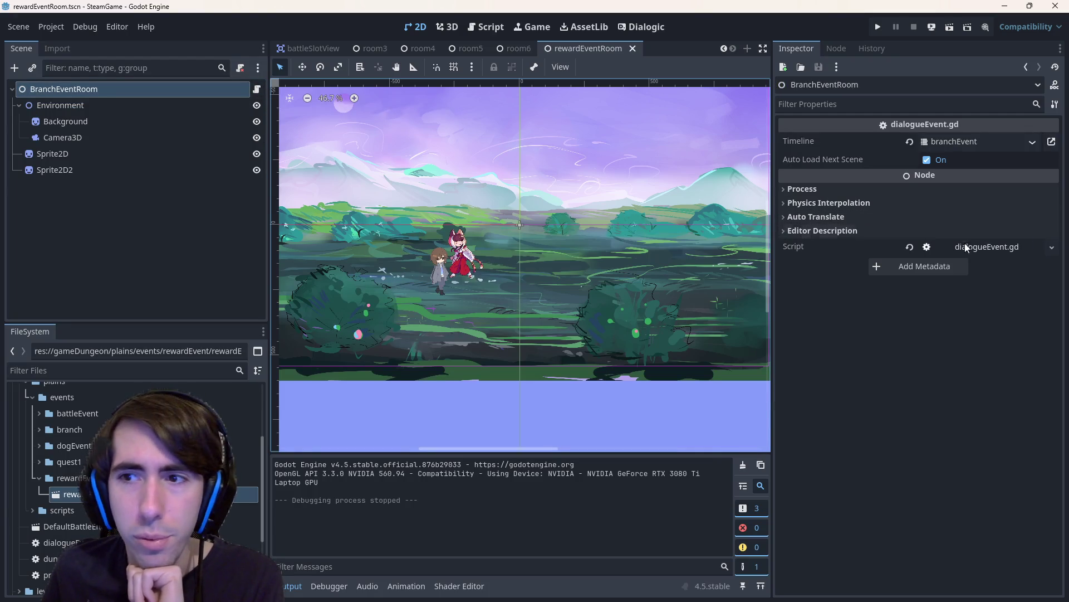
left_click(909, 247)
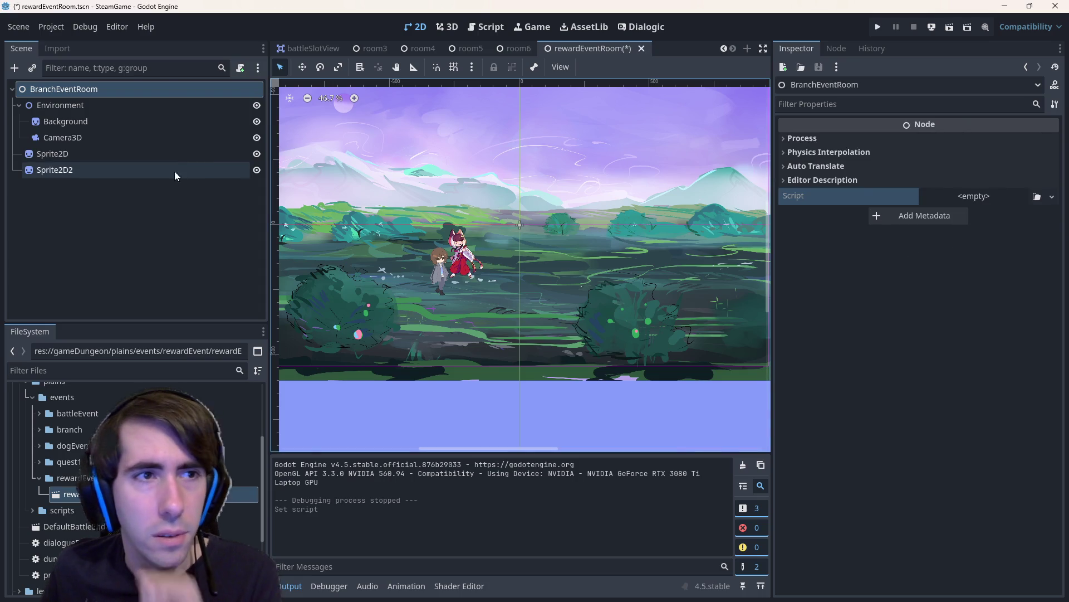
Step: Delete the Environment, Background, Camera3D and both Sprite2D nodes, leaving only the root
left_click(159, 216)
left_click(86, 99)
left_click(101, 173, "shift")
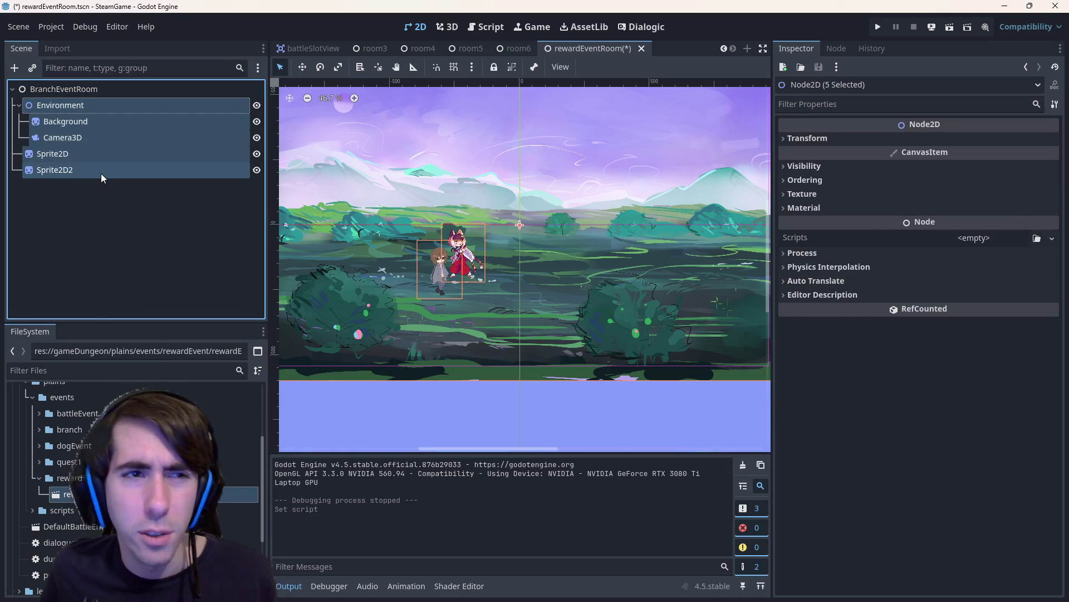
key("Delete")
key("Return")
left_click(89, 88)
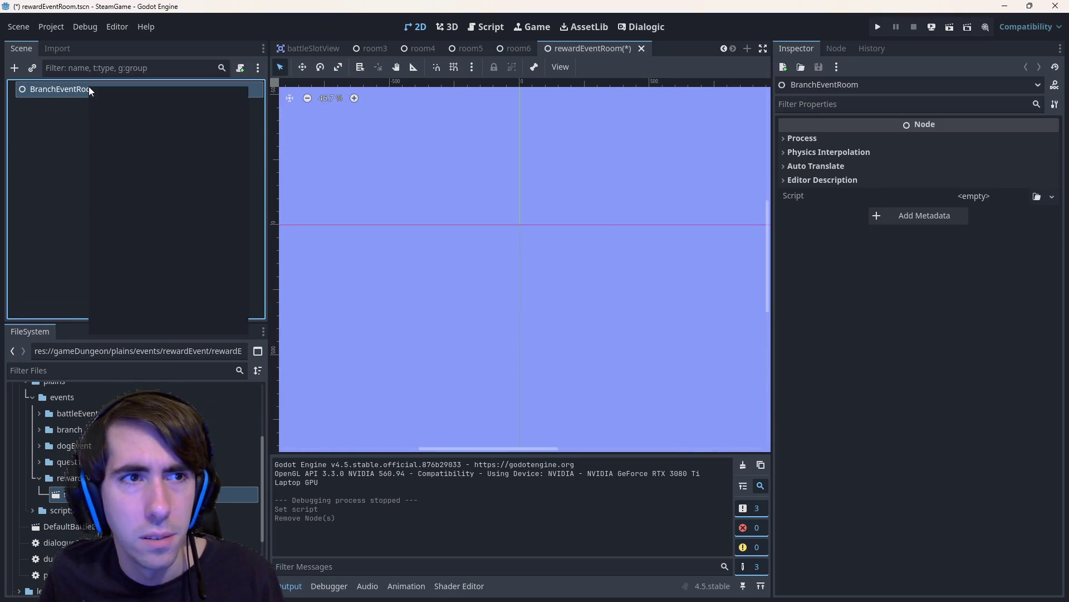
Step: Add a CanvasLayer child under the BranchEventRoom root
right_click(88, 88)
left_click(102, 101)
type("canvas")
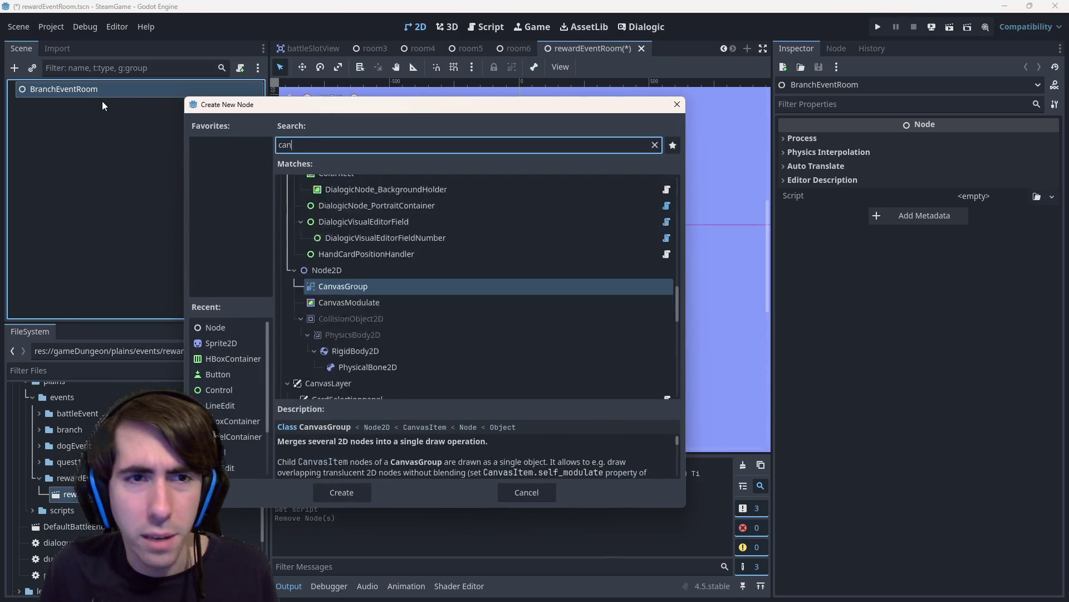
key("Down")
key("Down")
key("Return")
Step: Add a Panel under the CanvasLayer and give it the Full Rect anchor preset
right_click(102, 101)
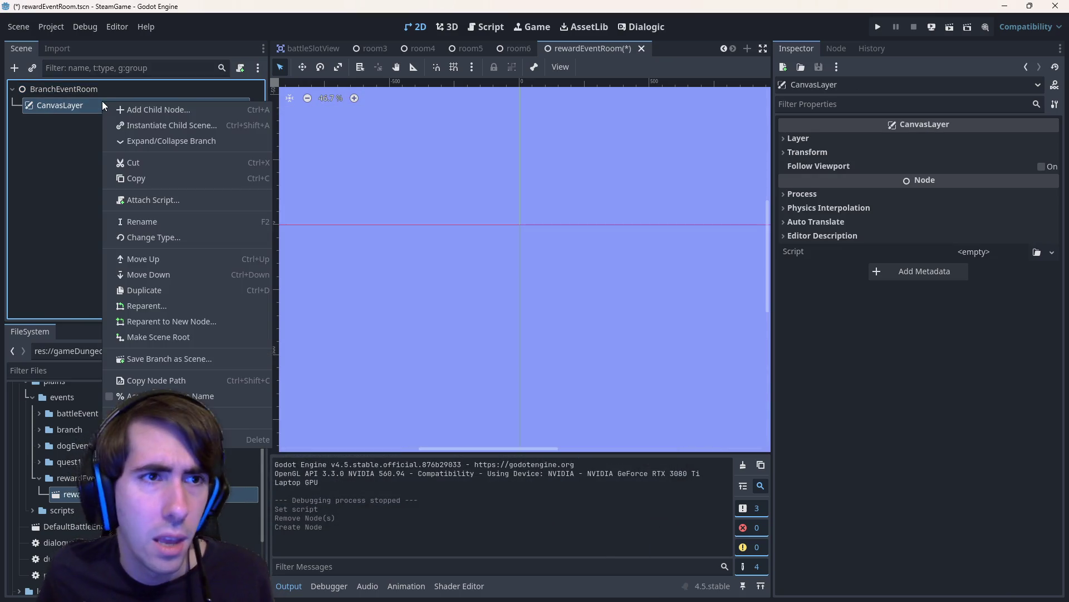
right_click(142, 100)
right_click(142, 101)
left_click(153, 103)
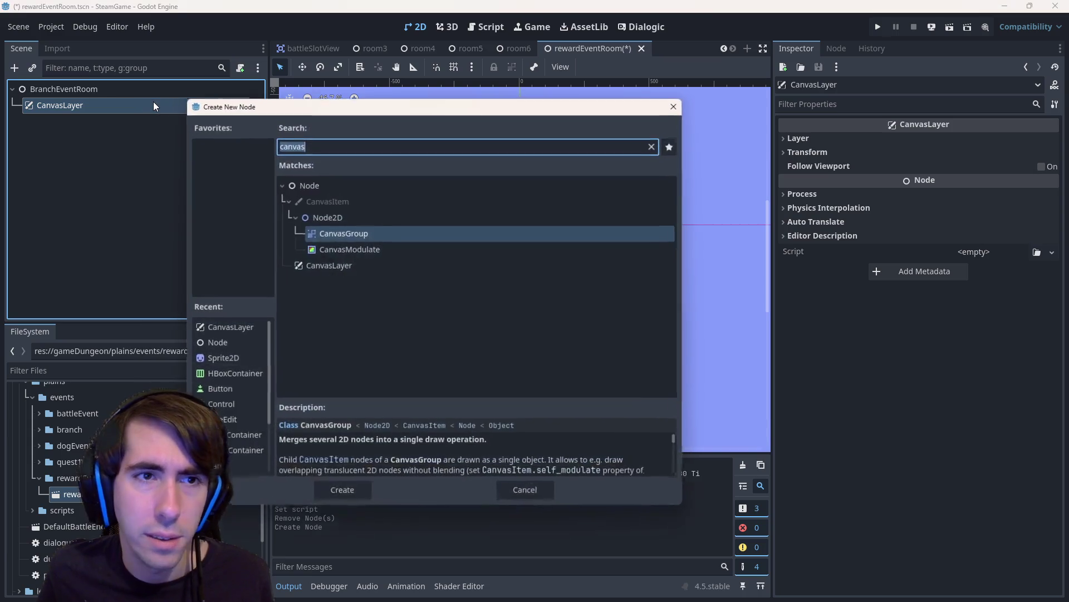
key("BackSpace")
key("BackSpace")
key("BackSpace")
type("panel")
key("Return")
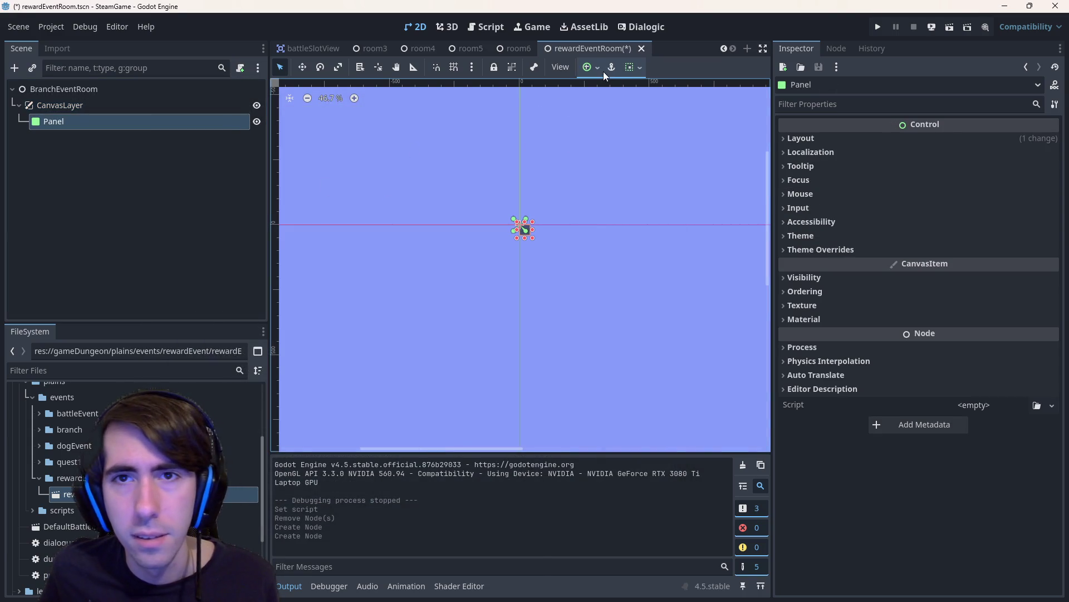
left_click(598, 68)
left_click(656, 170)
key("f")
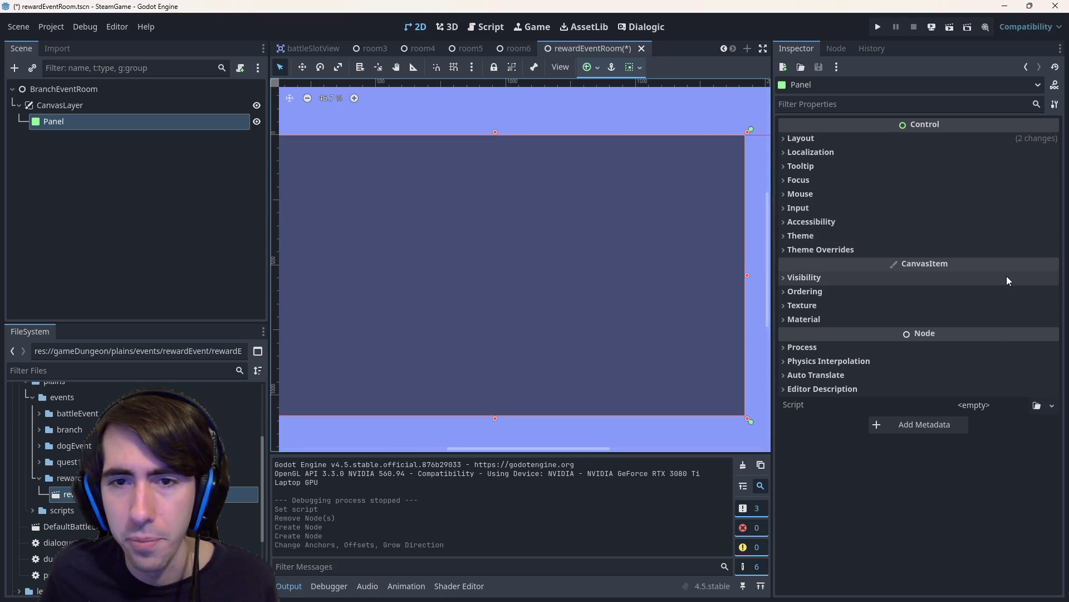
scroll(593, 298, "down", 2)
Step: Add a RichTextLabel as a child of the Panel
right_click(56, 87)
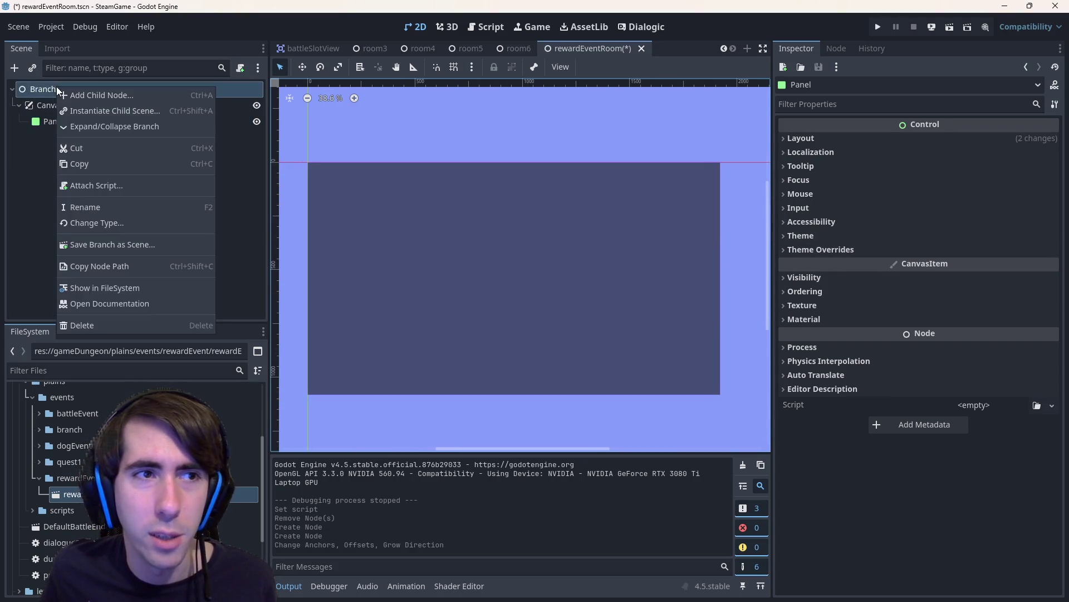
right_click(53, 119)
left_click(79, 128)
type("ric")
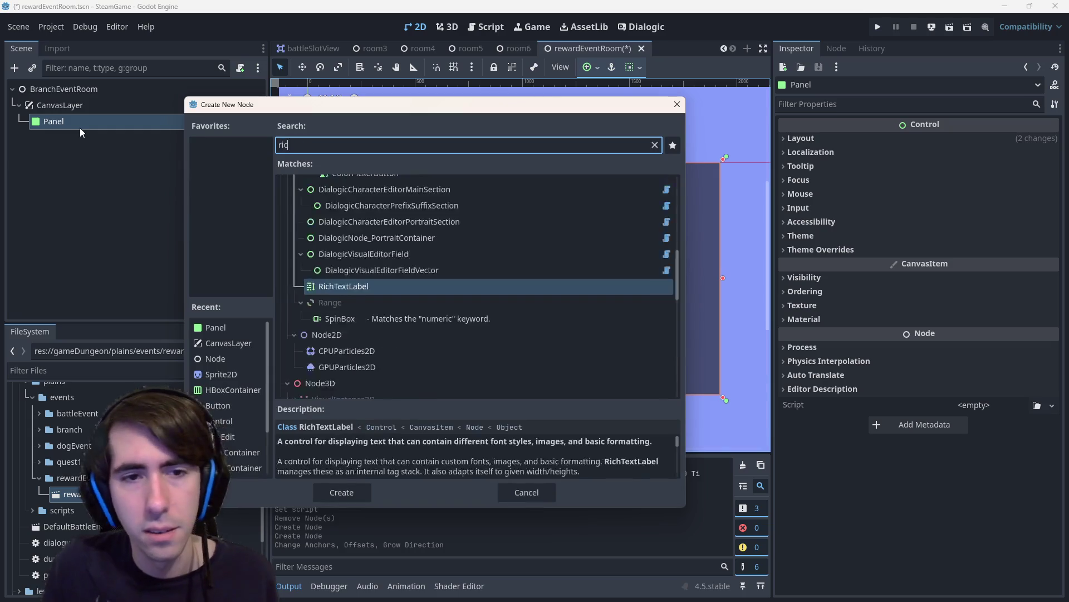
type("htext")
key("Return")
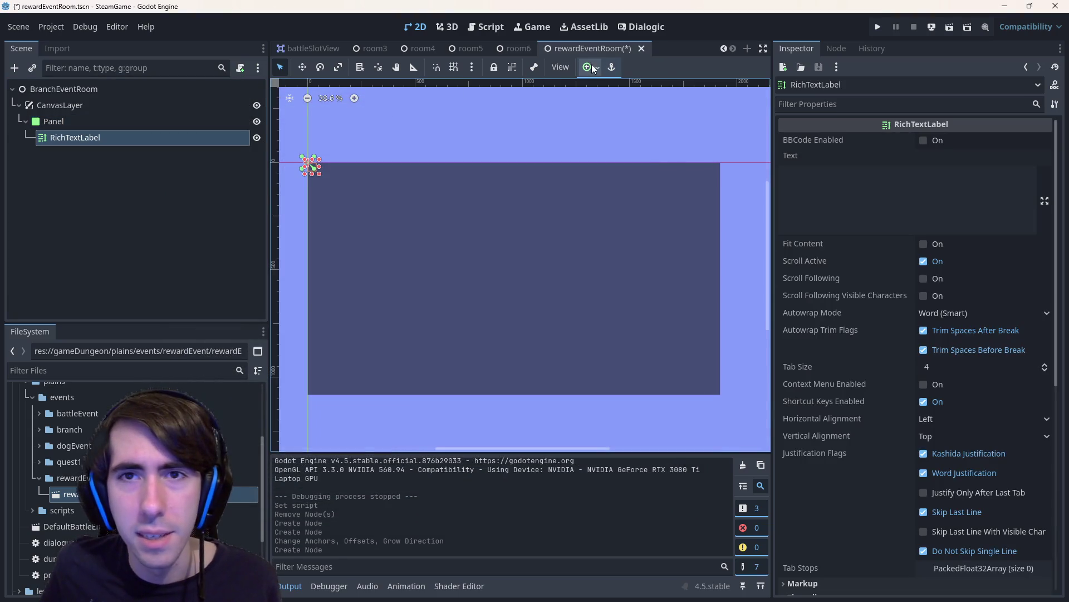
Step: Stretch the label to Full Rect, enter the text QUEST FINISHED, and save
left_click(592, 68)
left_click(655, 170)
left_click(872, 192)
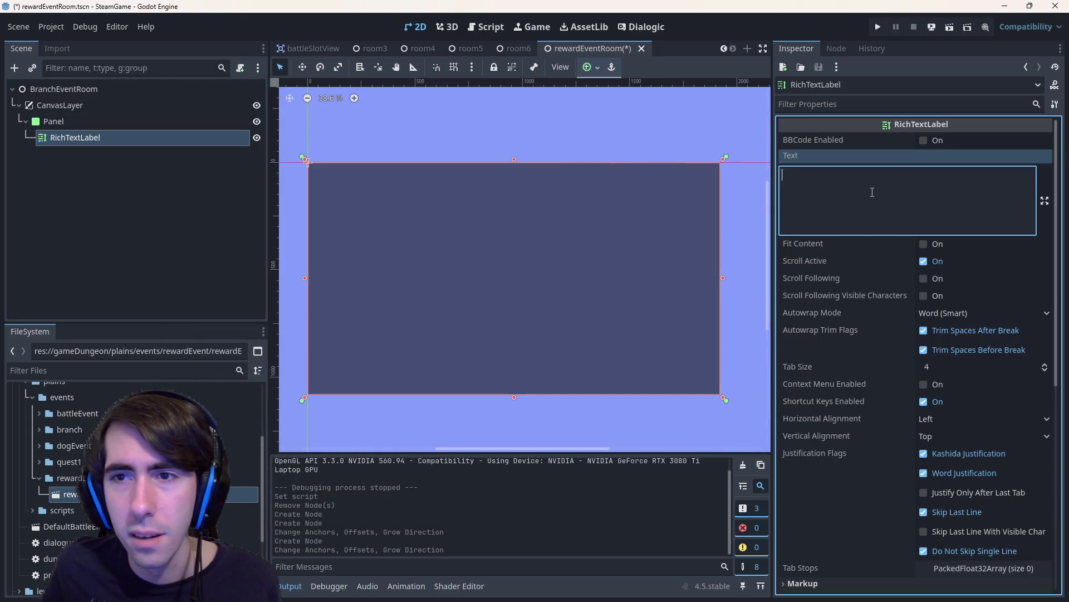
type("QUEST FINISHED")
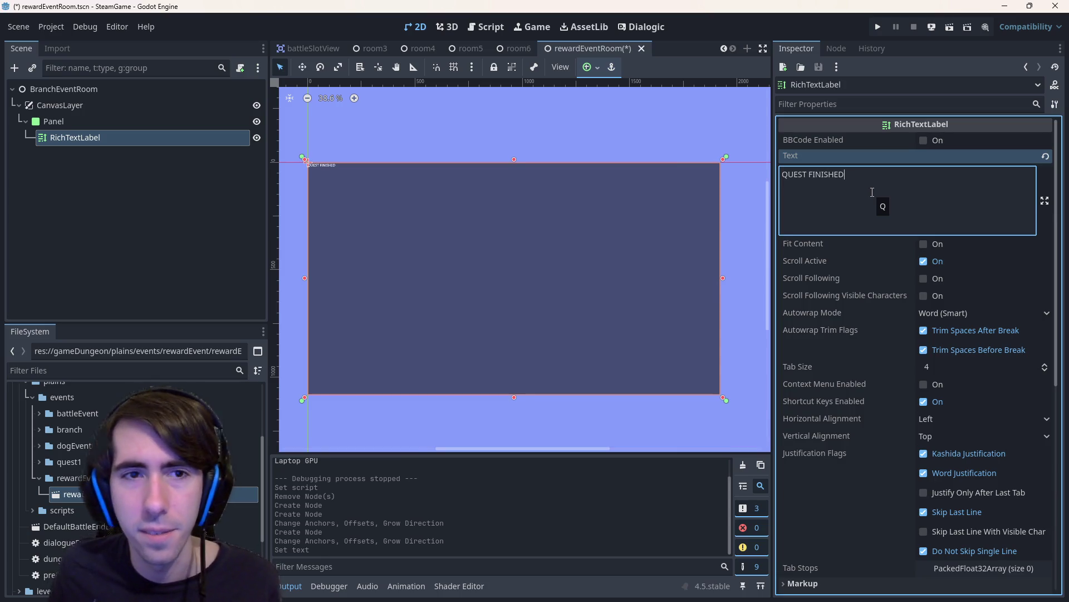
key("ctrl+s")
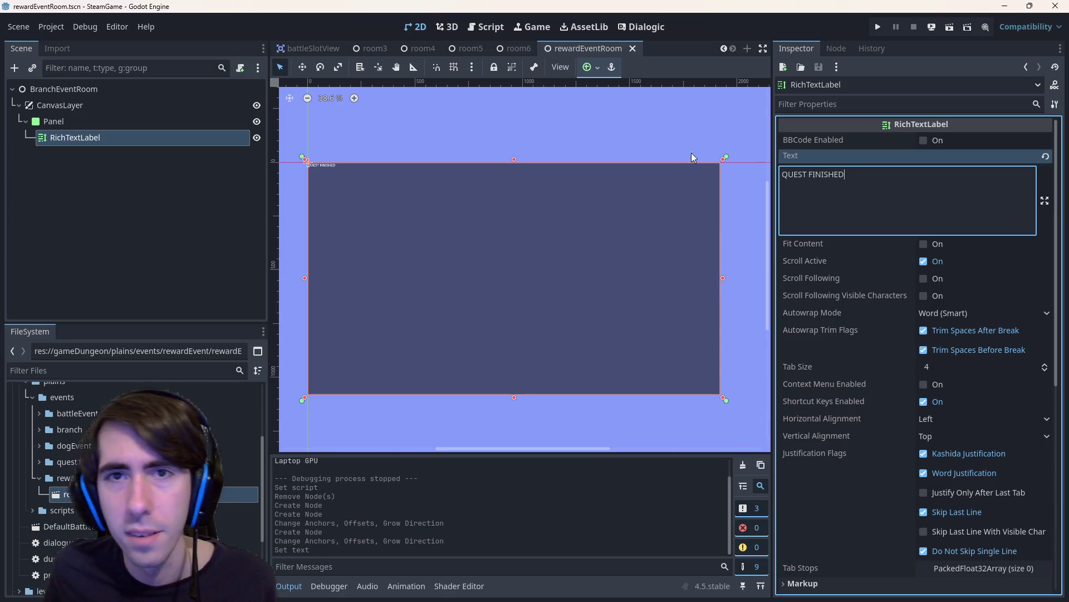
Step: Try the Center and full-width anchor presets on the label
left_click(585, 68)
left_click(613, 130)
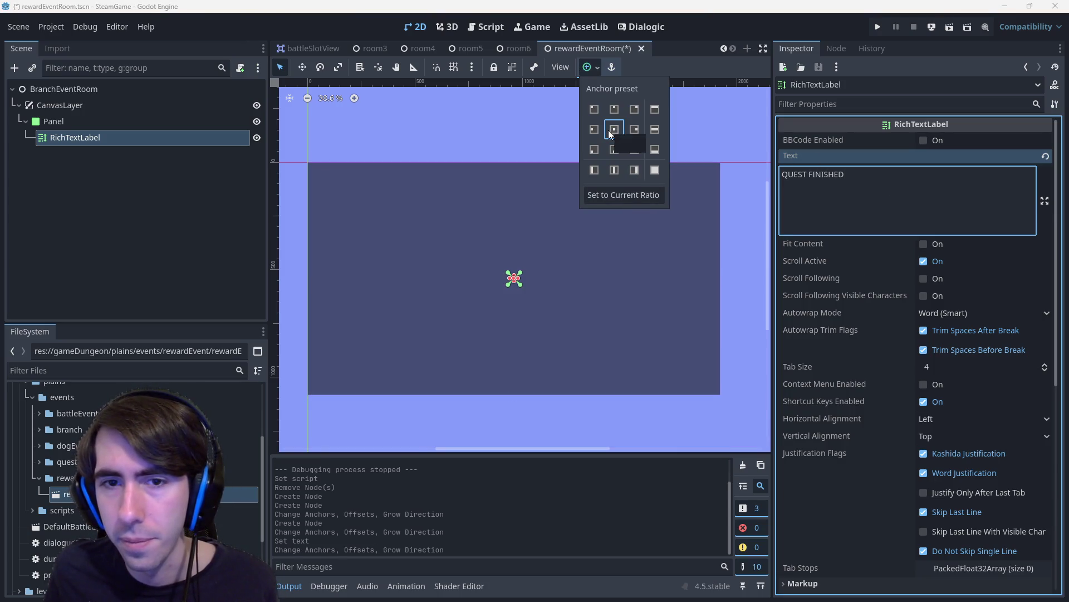
left_click(940, 246)
left_click(941, 245)
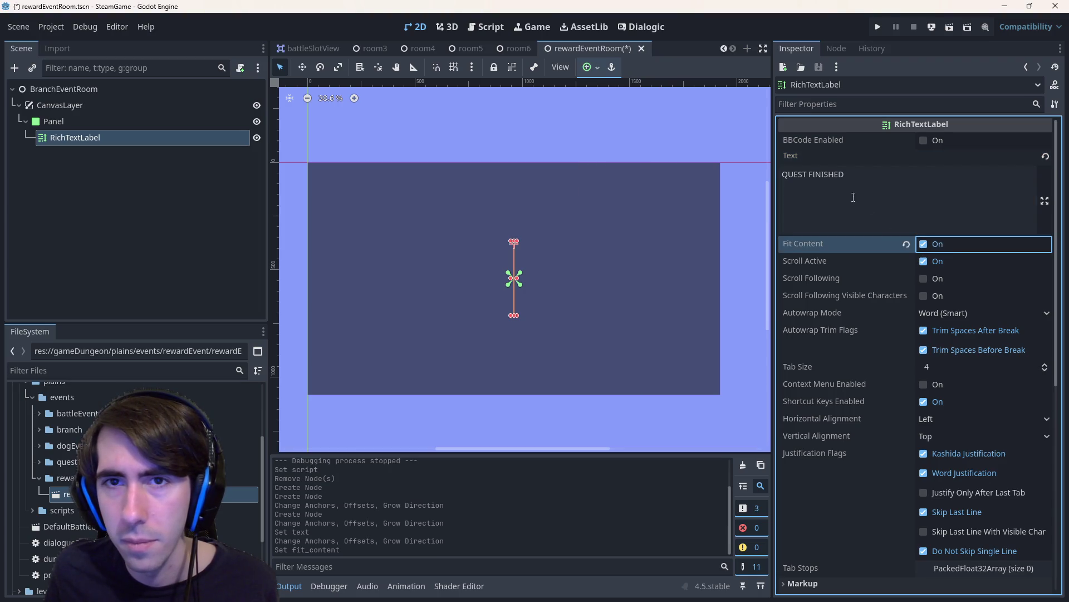
left_click(590, 67)
left_click(656, 130)
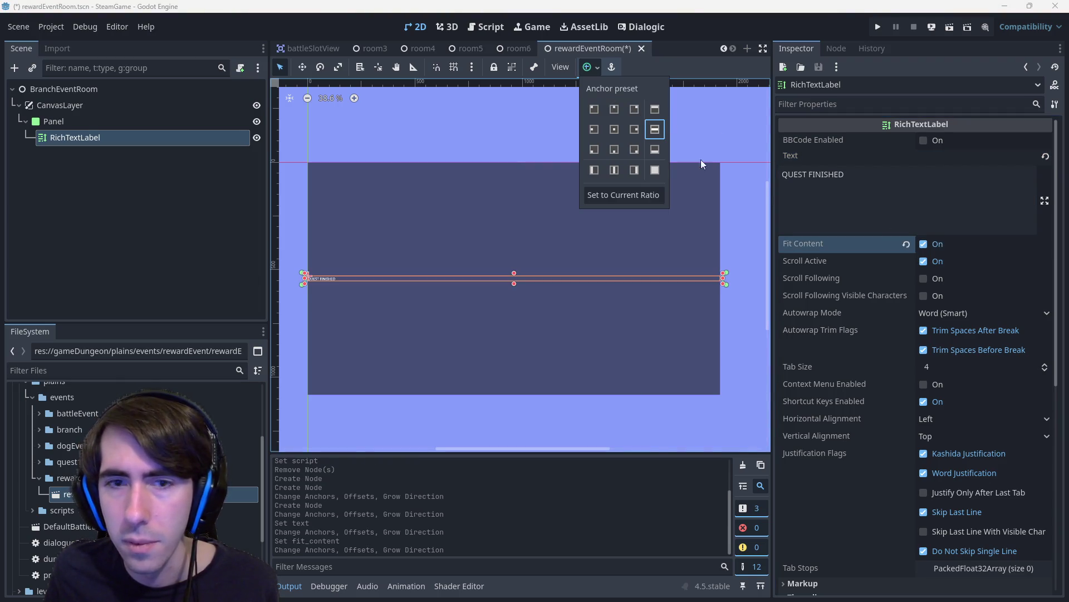
Step: Center the label text horizontally and vertically and restore Full Rect anchors
left_click(972, 426)
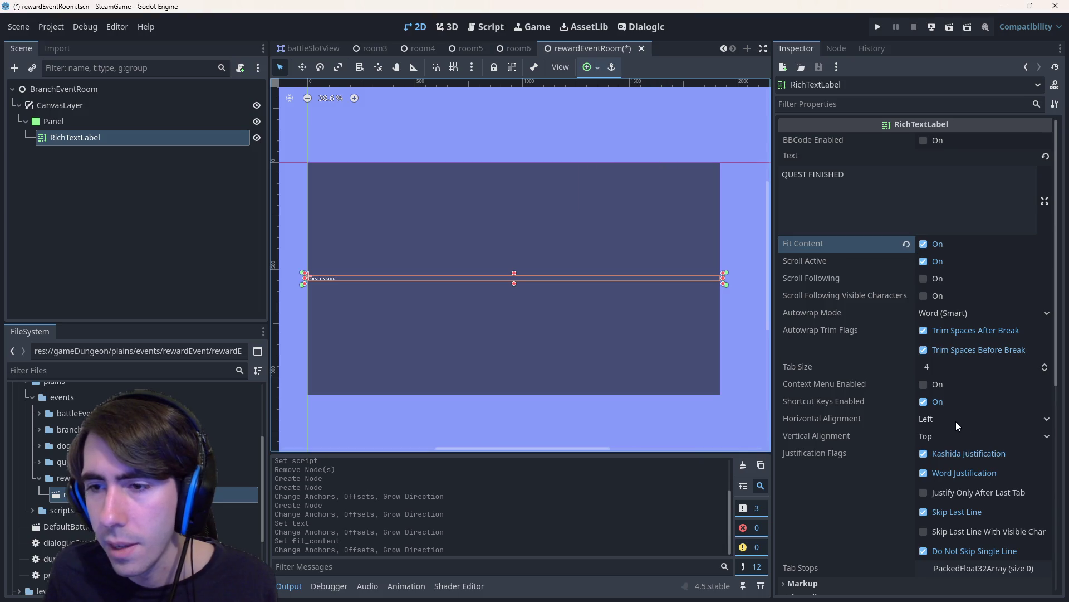
left_click(955, 421)
left_click(957, 453)
left_click(958, 436)
left_click(958, 471)
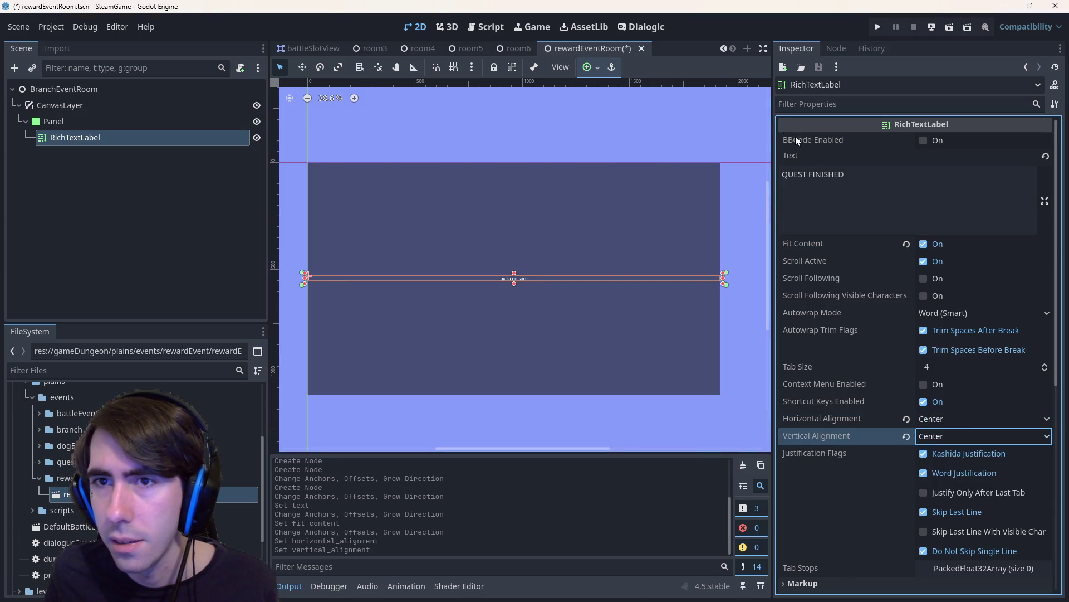
left_click(590, 67)
left_click(655, 166)
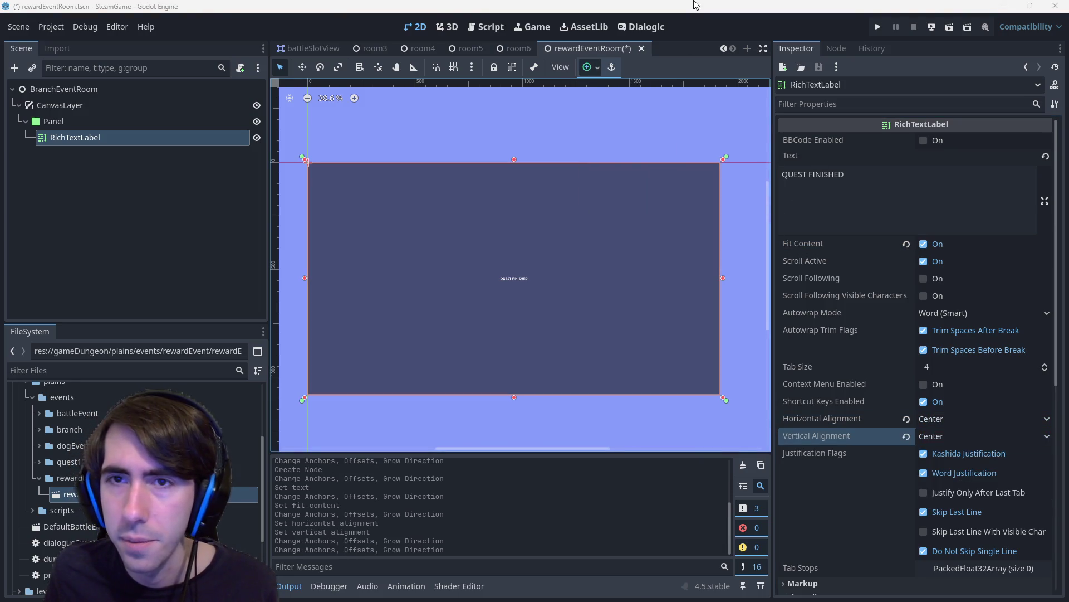
scroll(914, 450, "down", 5)
Step: Override the label's normal font size to 186 px and save the scene
left_click(858, 410)
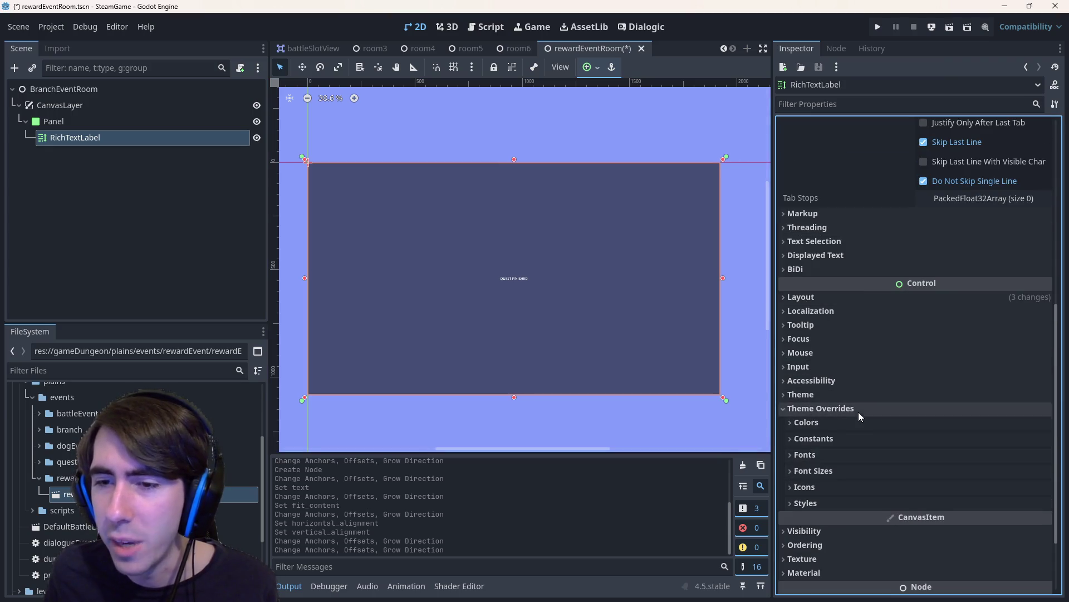
left_click(849, 472)
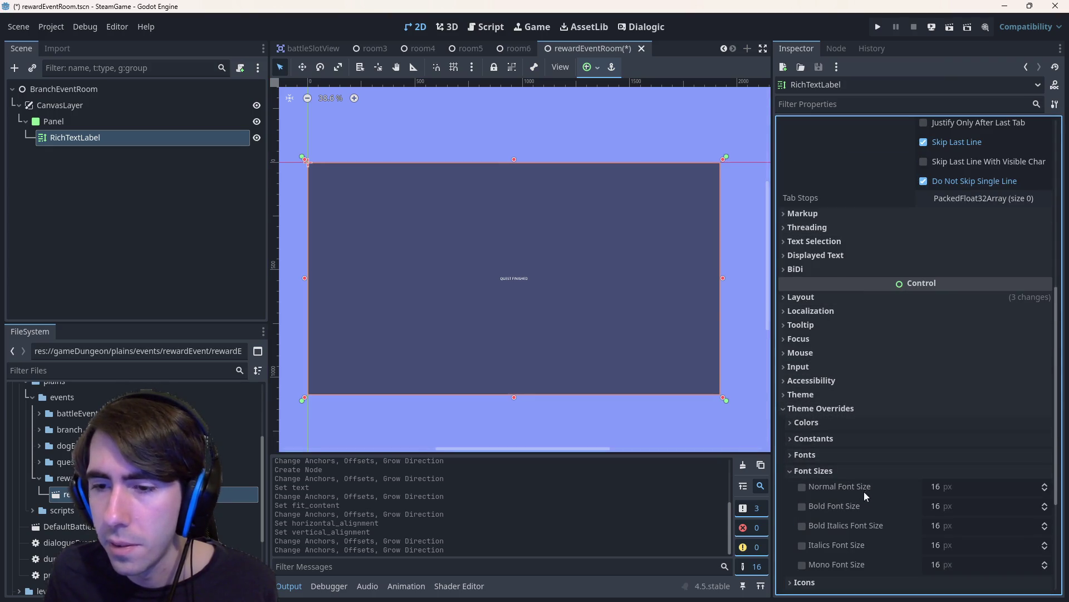
left_click(802, 486)
left_click_drag(941, 486, 1003, 487)
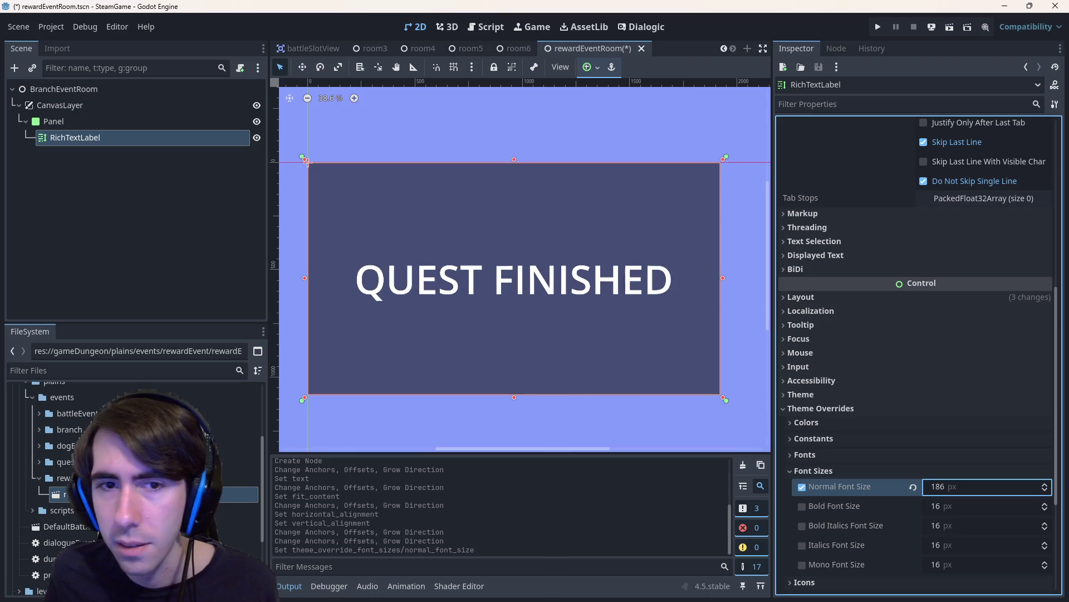
key("ctrl+s")
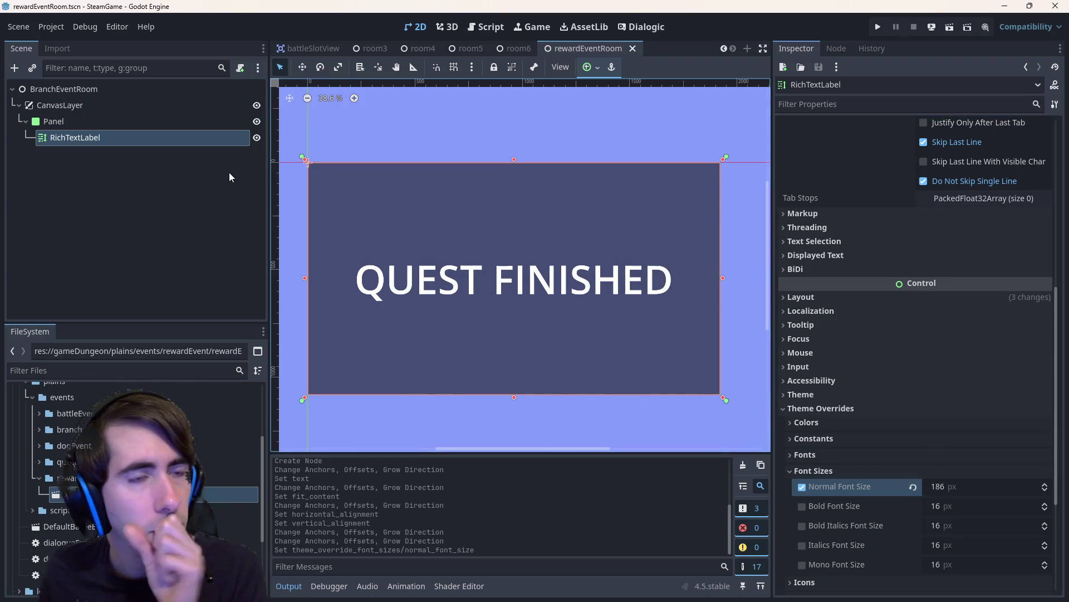
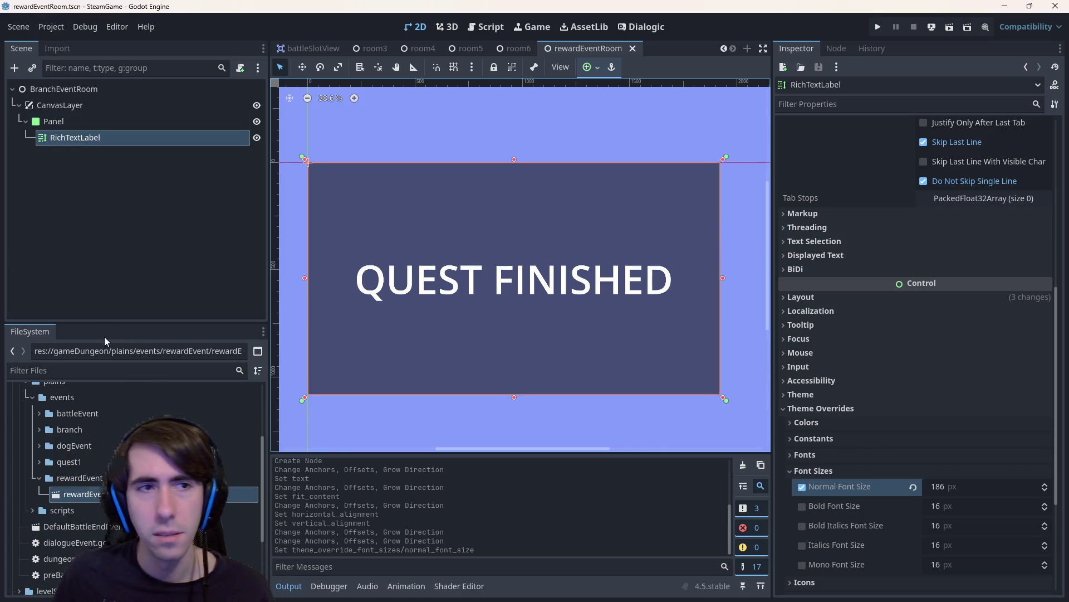
Step: Add an HBoxContainer as a child of the reward Panel
right_click(56, 121)
left_click(98, 129)
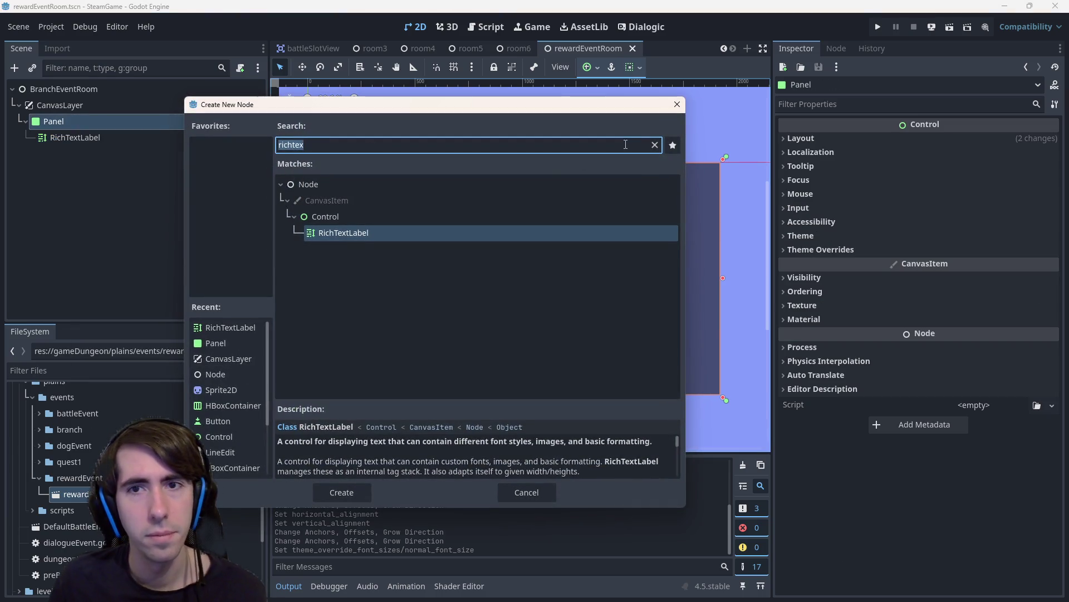
type("pane")
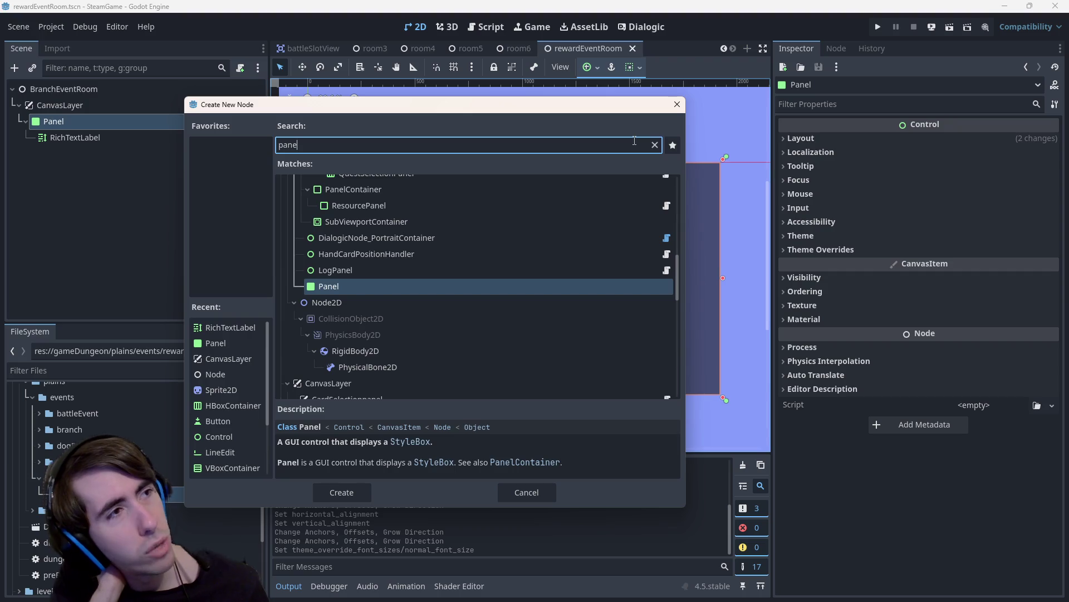
key("BackSpace")
key("BackSpace")
key("BackSpace")
type("hbox")
key("Return")
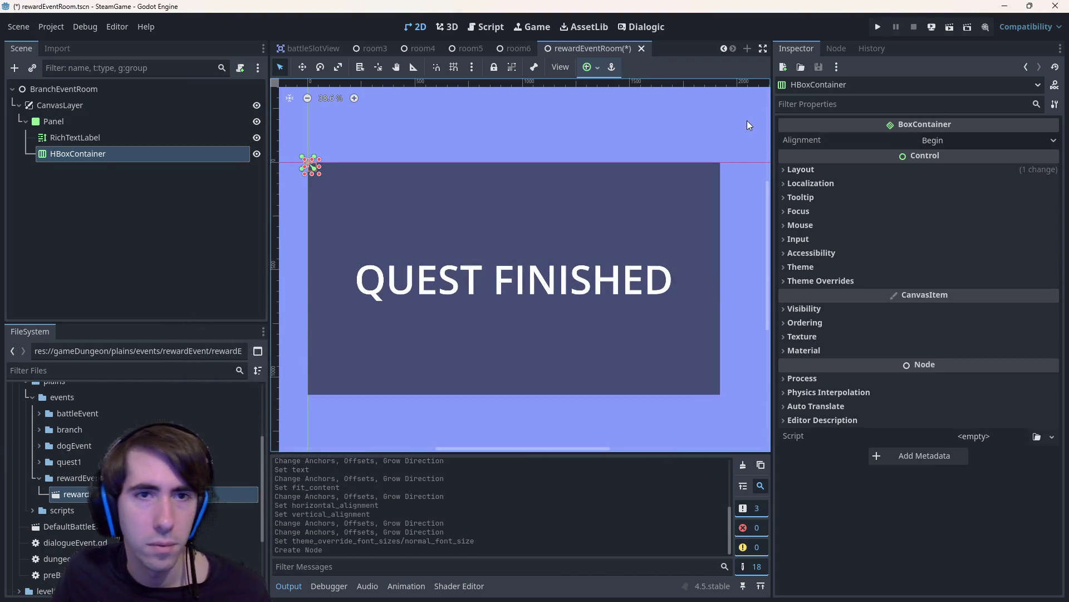
Step: Add a Bottom Wide VBoxContainer to the Panel and nest the HBoxContainer inside it
right_click(115, 149)
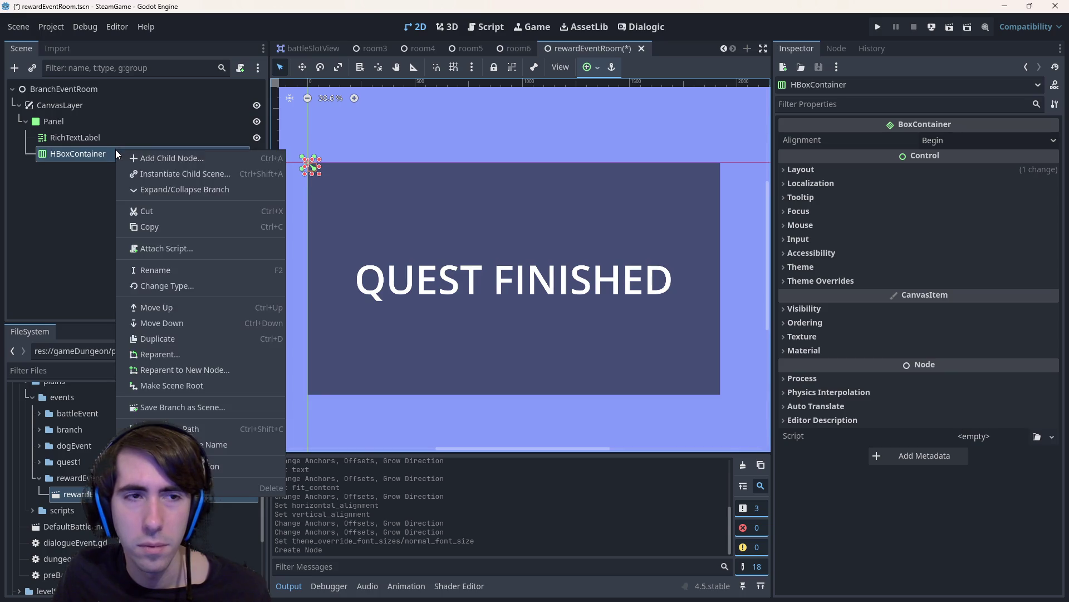
right_click(103, 121)
left_click(128, 133)
type("vbox")
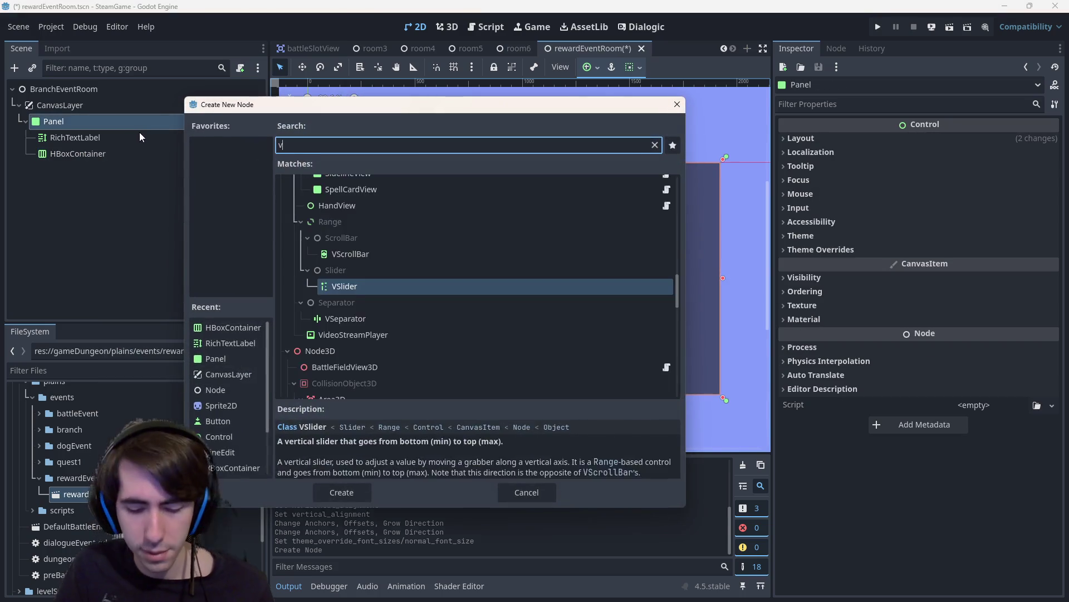
key("Return")
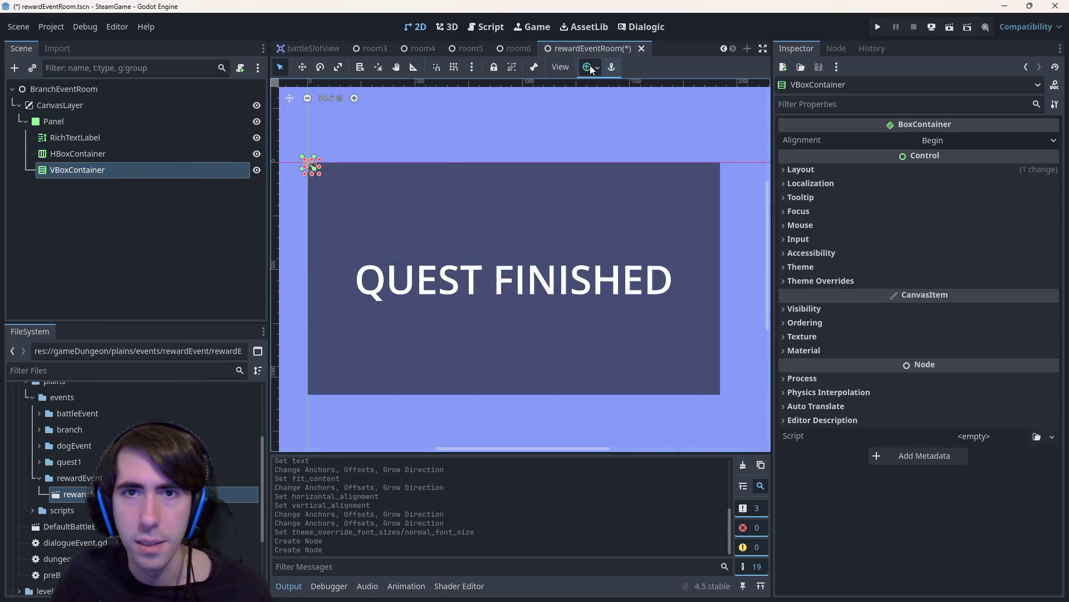
left_click(592, 70)
left_click(655, 149)
left_click_drag(89, 158, 90, 171)
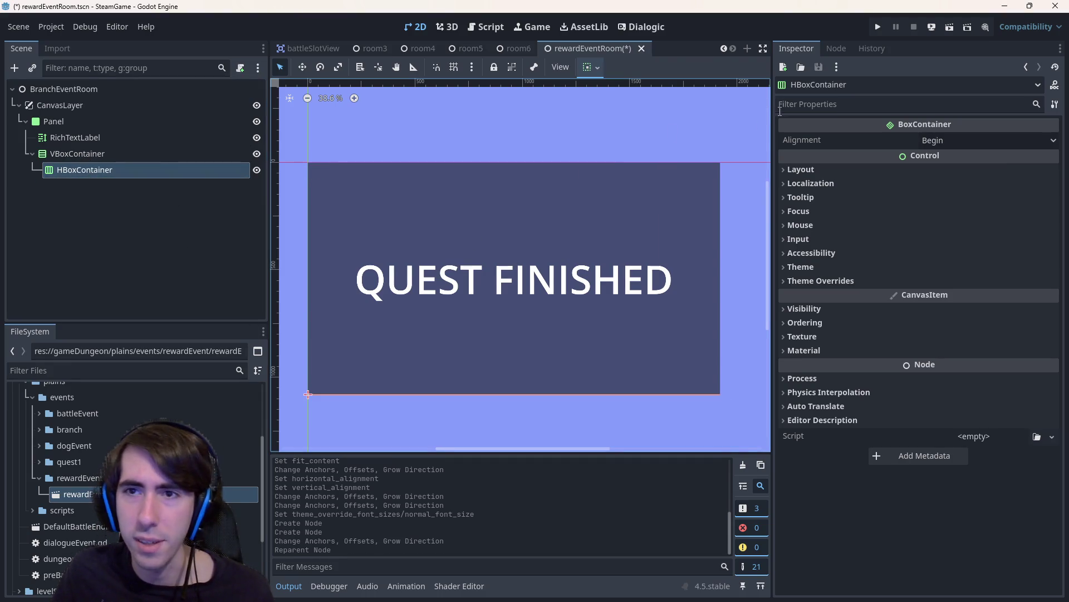
Step: Add a TextureRect to the HBoxContainer showing the Attack.png sword icon
right_click(187, 173)
left_click(188, 184)
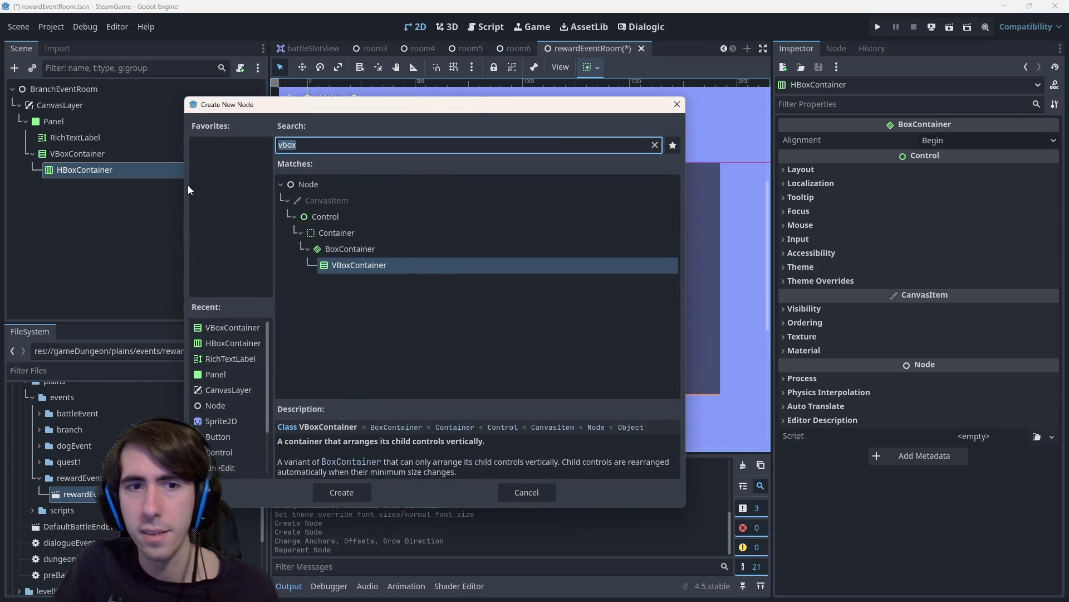
type("texture")
key("Return")
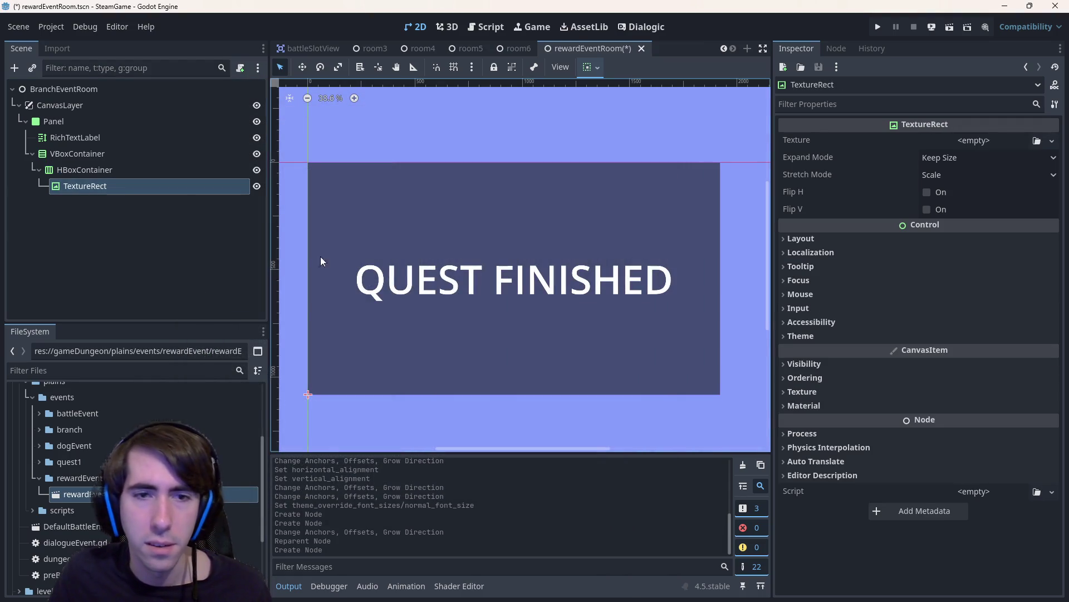
left_click(972, 140)
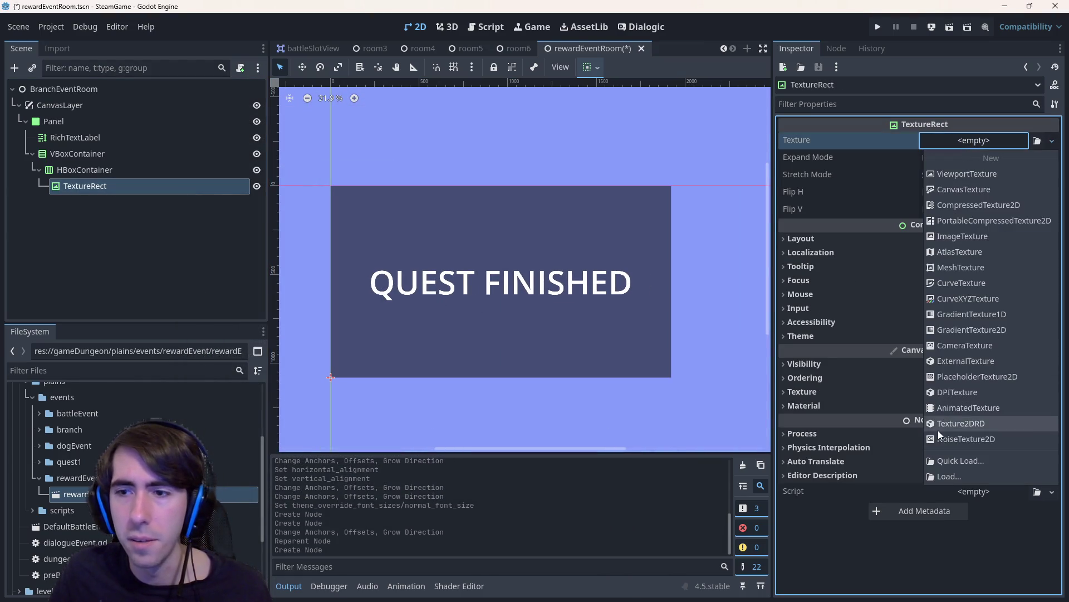
left_click(980, 461)
scroll(588, 275, "down", 3)
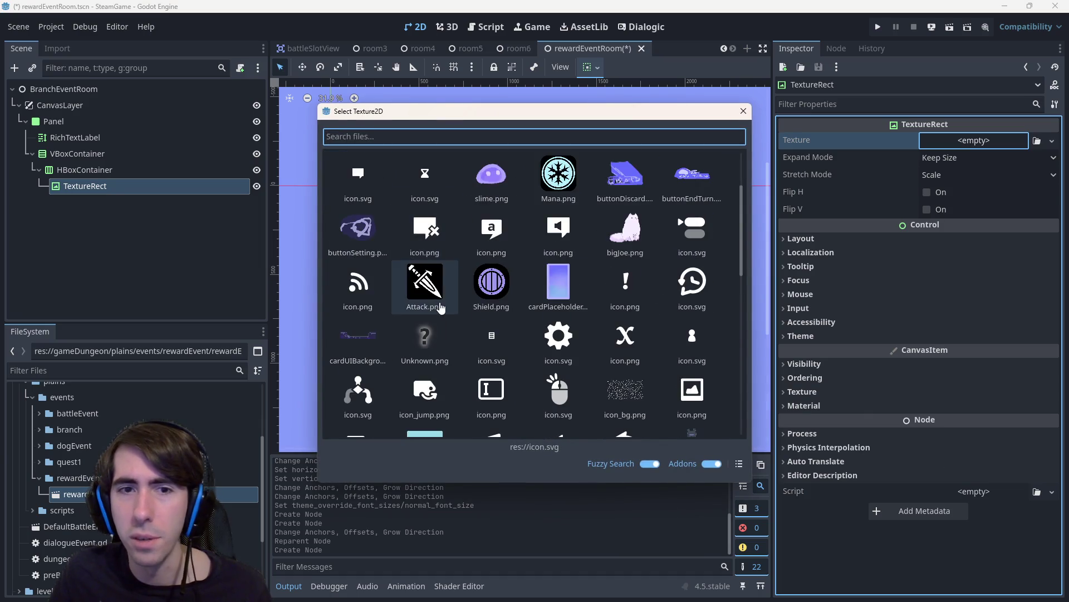
double_click(439, 290)
Step: Set the TextureRect's expand mode to Ignore Size and stretch mode to Keep Aspect Centered
left_click(960, 177)
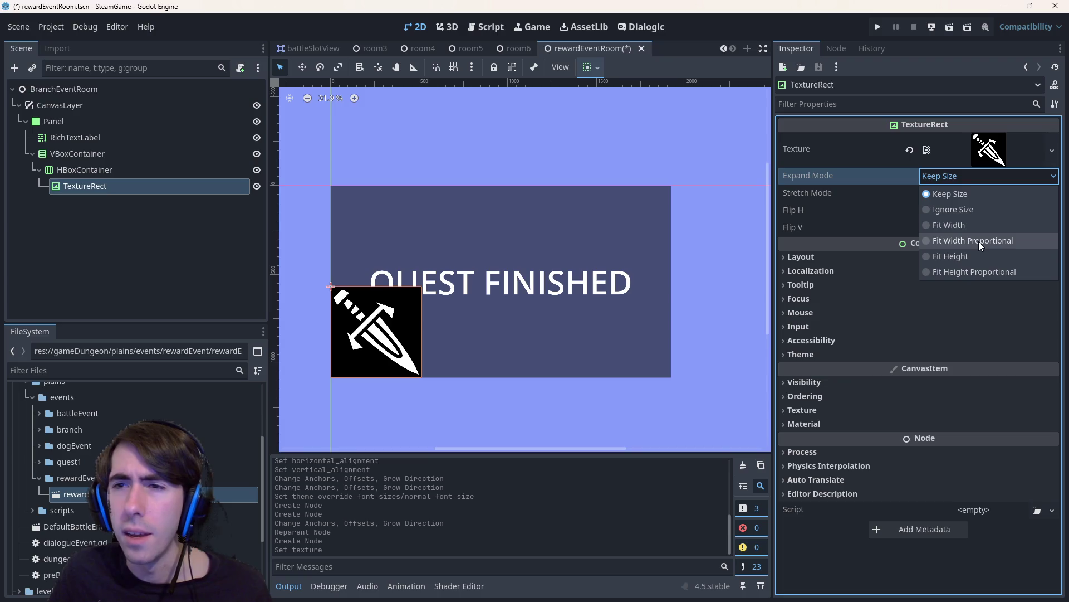
left_click(964, 215)
left_click(961, 192)
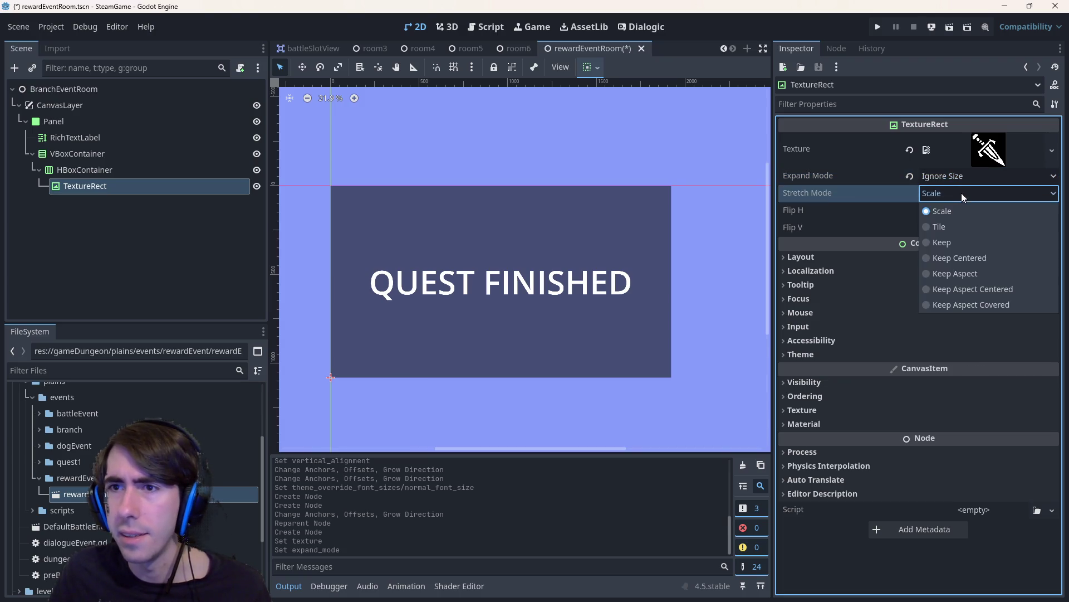
left_click(1003, 289)
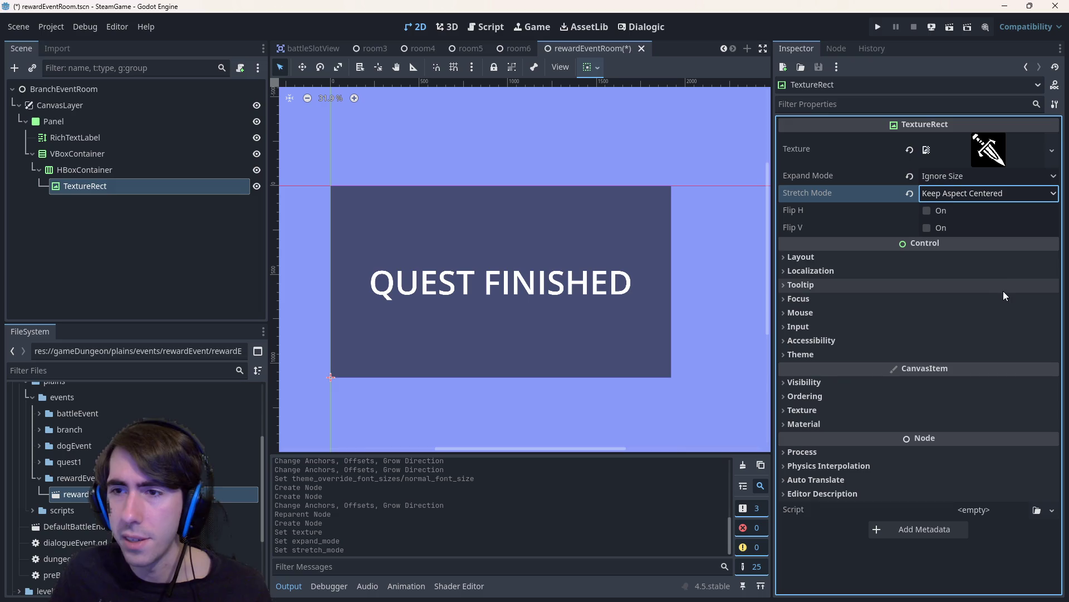
Step: Give the TextureRect a 100×100 custom minimum size and save the scene
left_click(909, 103)
type("min")
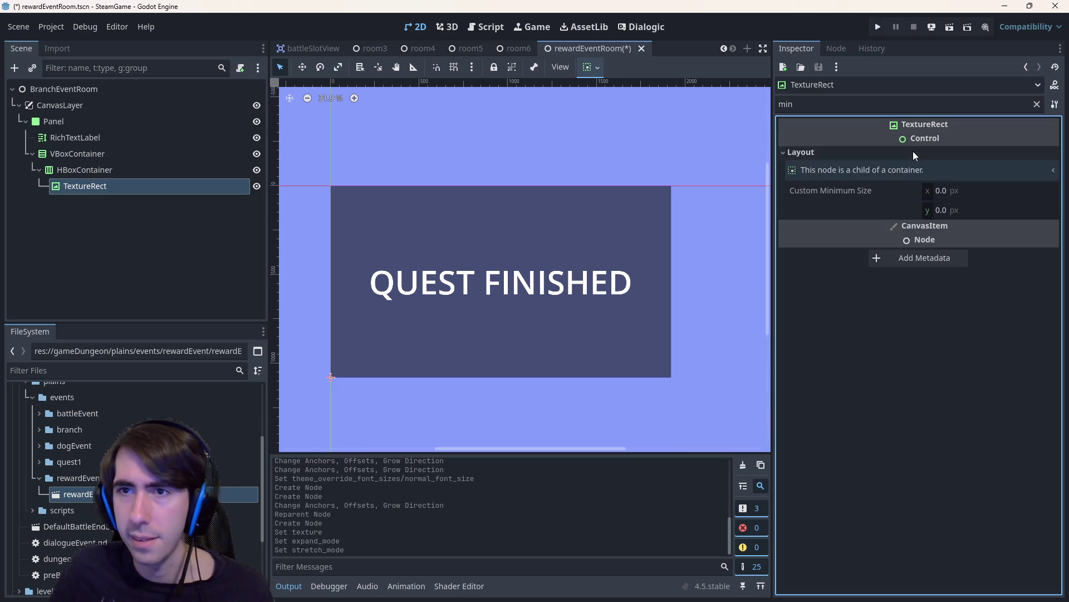
type("0")
key("Tab")
type("50")
key("Return")
left_click(986, 188)
key("Tab")
type("1")
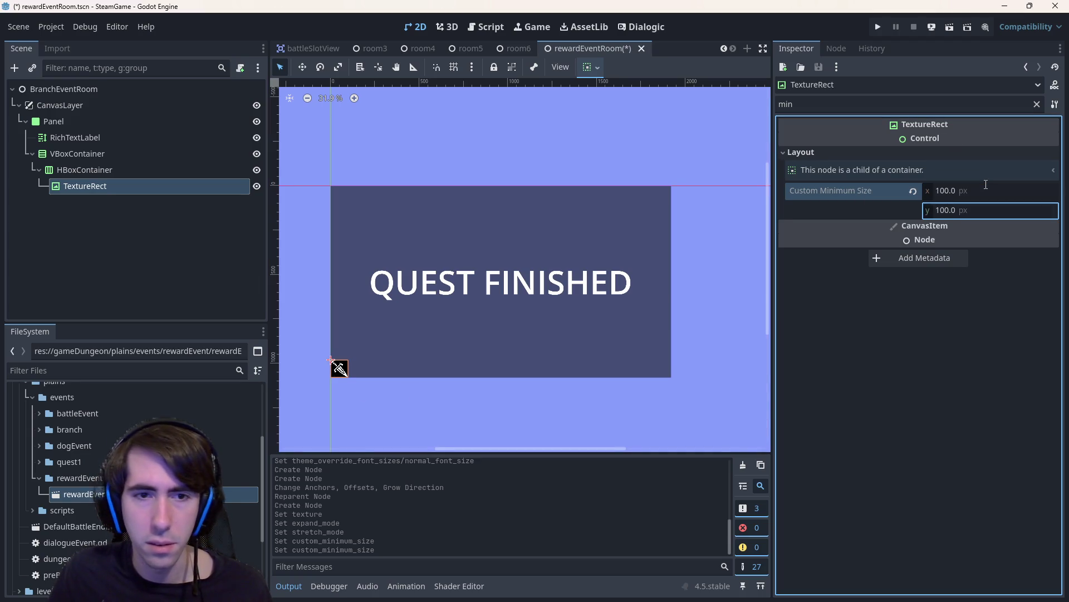
key("ctrl+s")
left_click(89, 154)
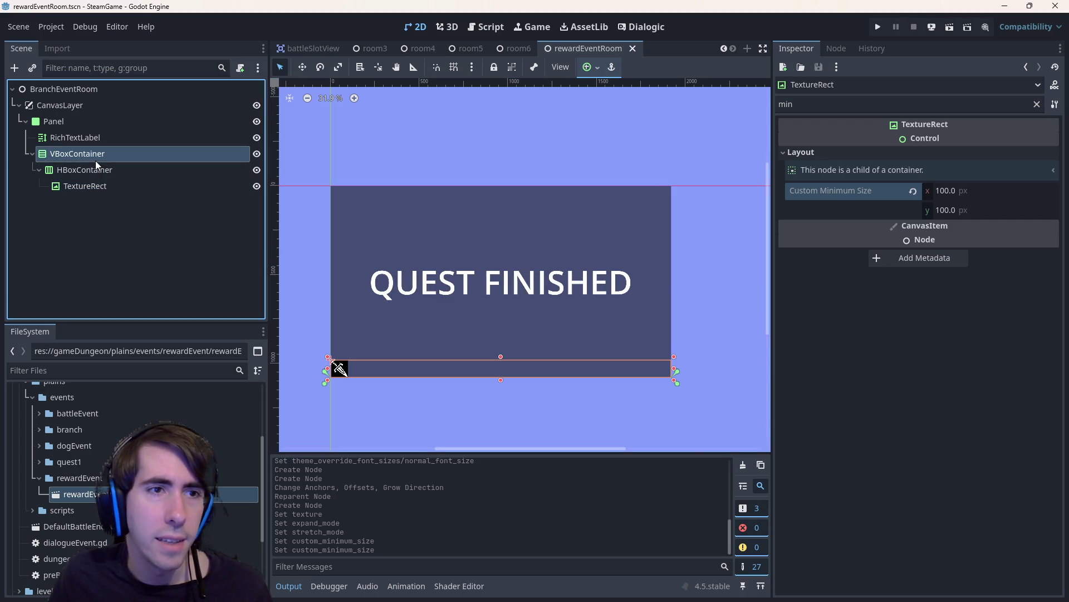
Step: Add a 'Rewards' RichTextLabel above the HBoxContainer, with Fit Content enabled, and save
right_click(84, 156)
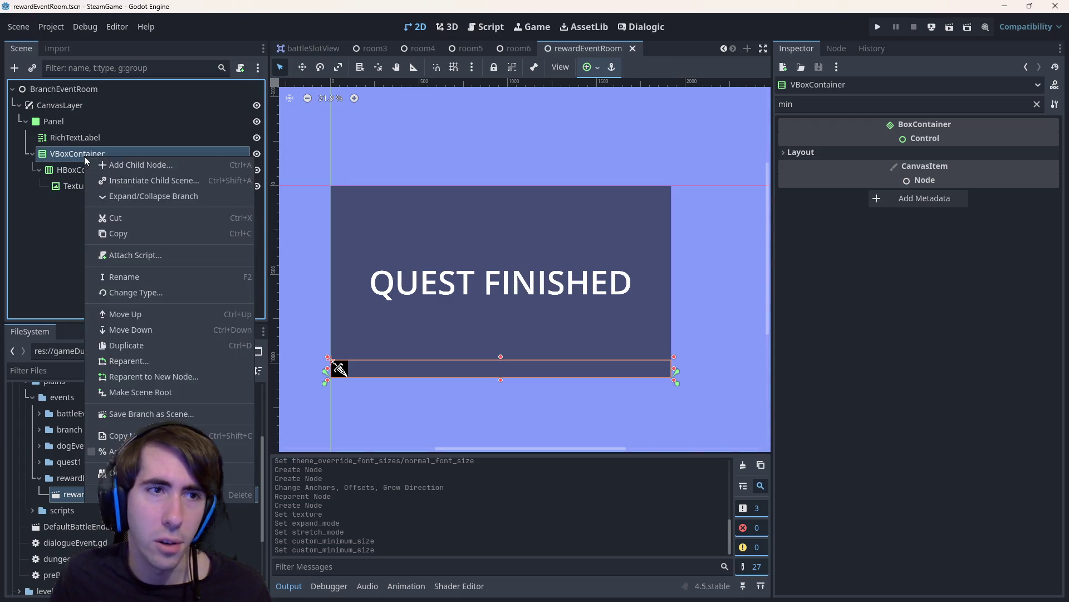
left_click(102, 162)
type("rich")
key("Return")
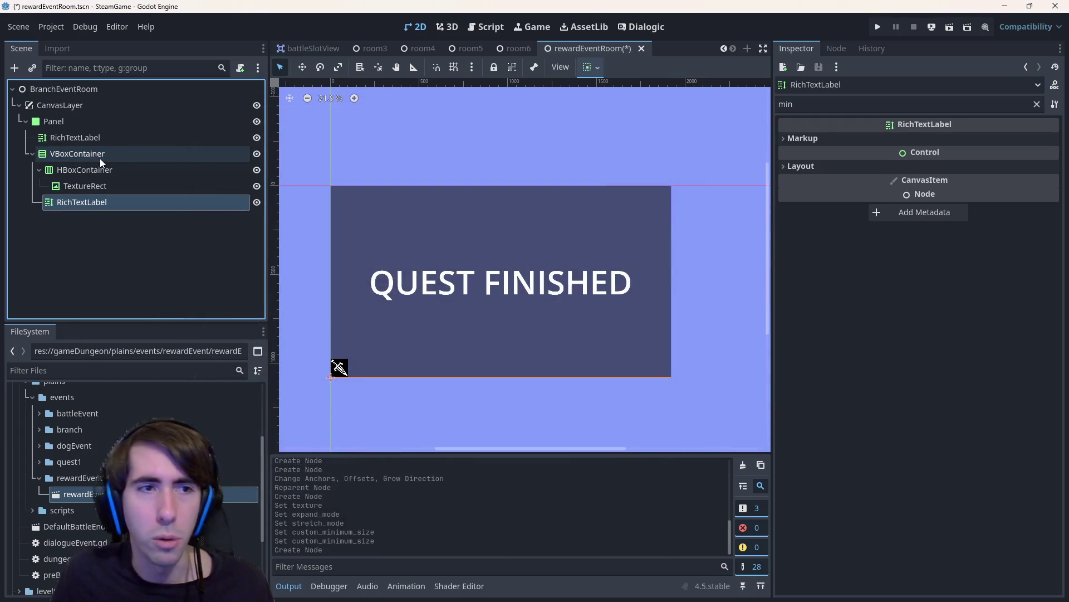
key("BackSpace")
key("BackSpace")
key("BackSpace")
left_click(833, 177)
type("Rewards")
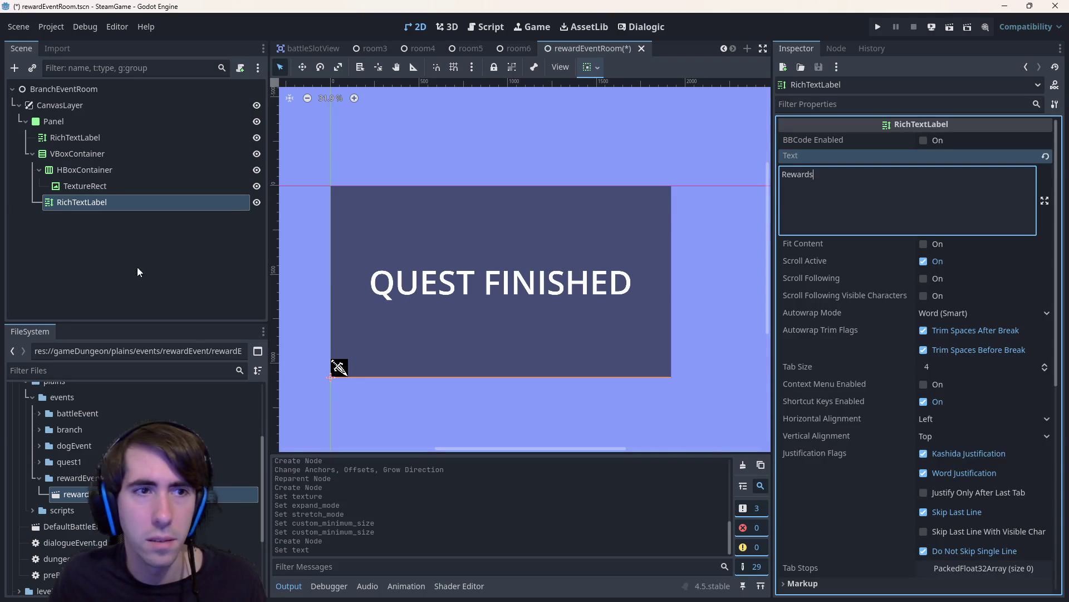
left_click_drag(62, 201, 60, 170)
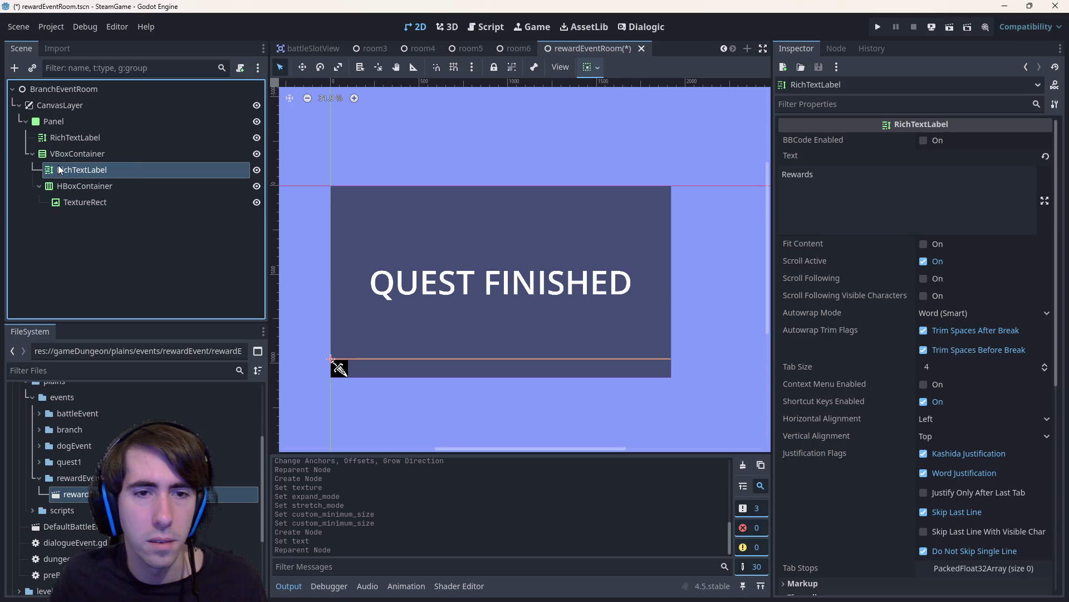
left_click(938, 245)
key("ctrl+s")
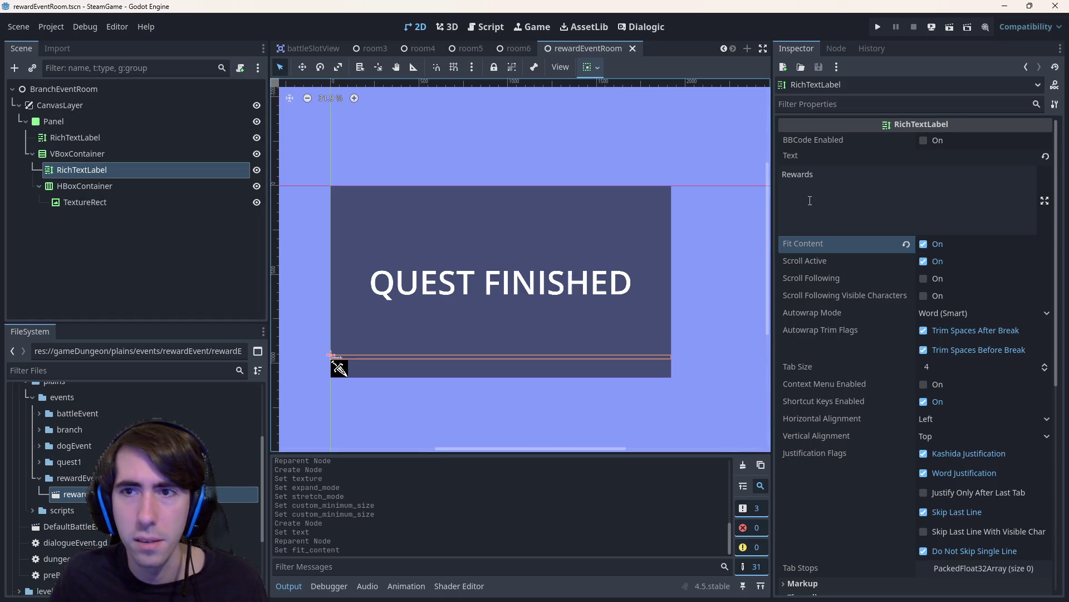
Step: Override the Rewards label's normal font size to 66 and save the scene
scroll(921, 419, "down", 5)
left_click(856, 408)
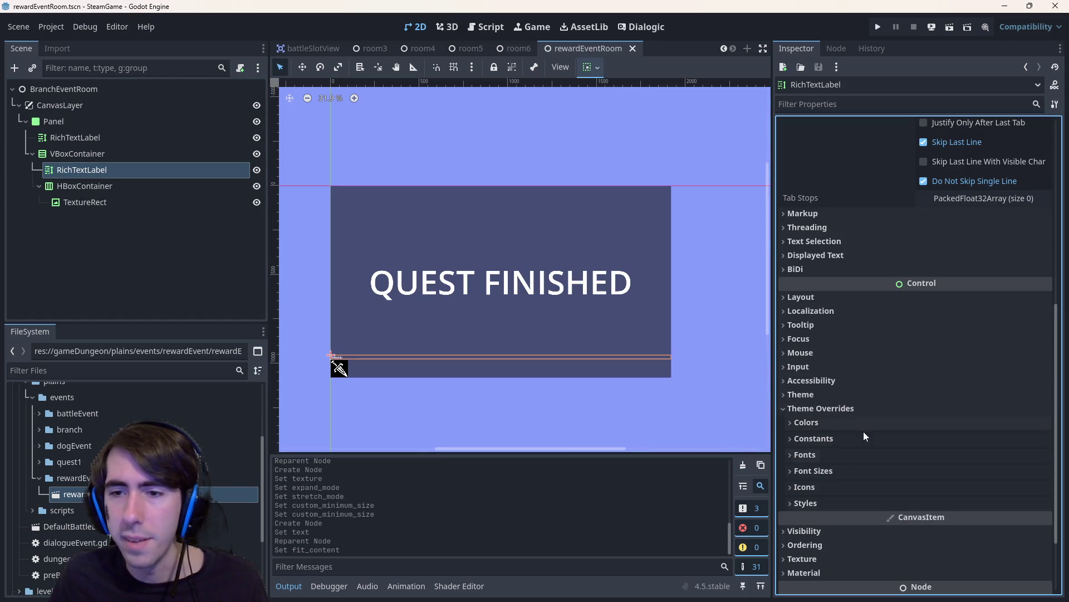
left_click(817, 471)
left_click(802, 487)
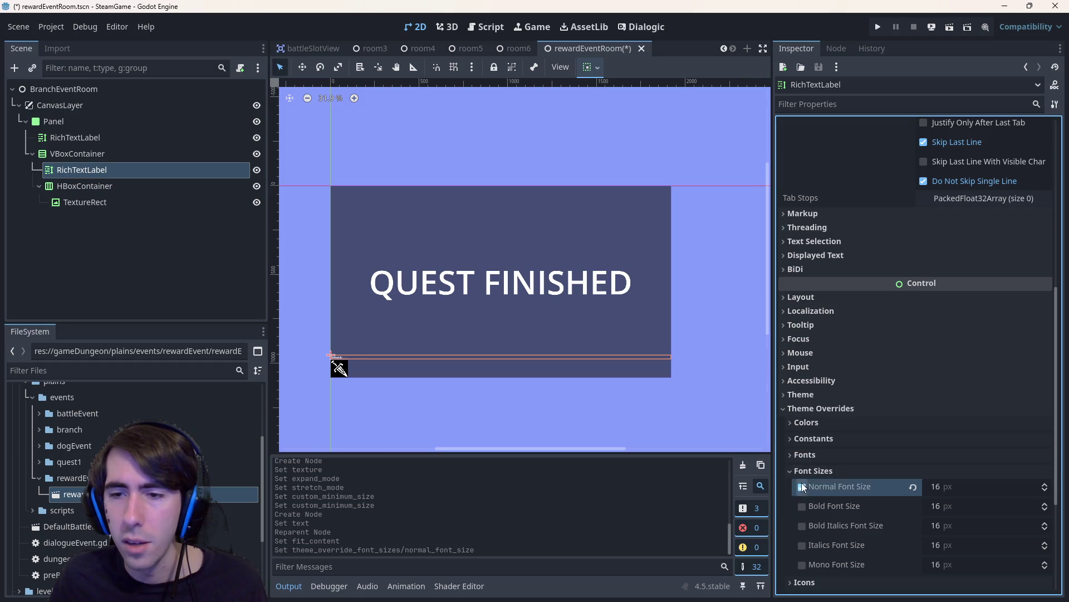
left_click(972, 486)
key("BackSpace")
key("BackSpace")
type("66")
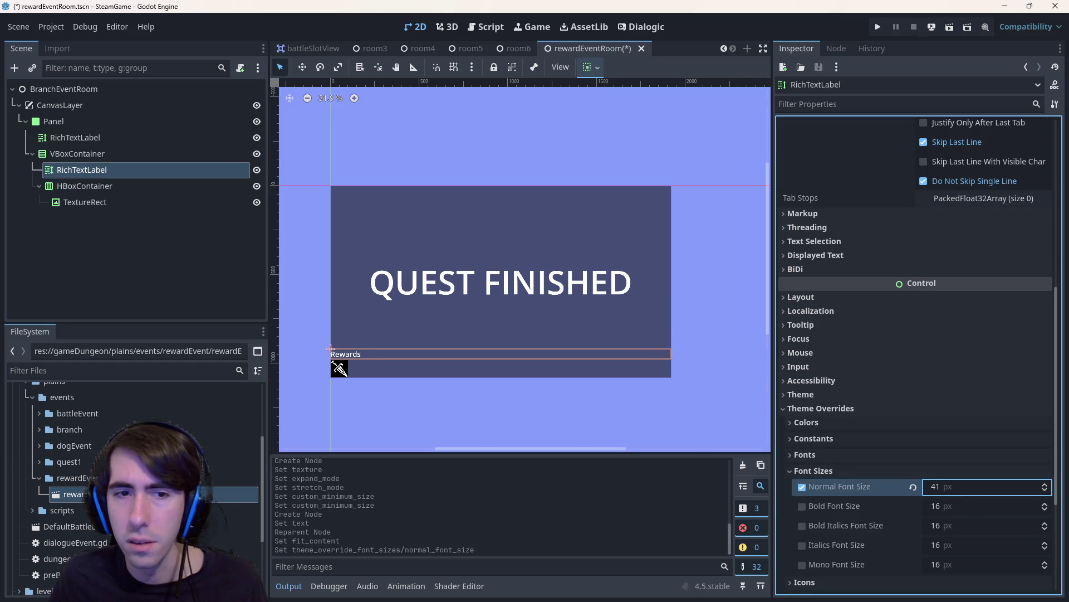
key("ctrl+s")
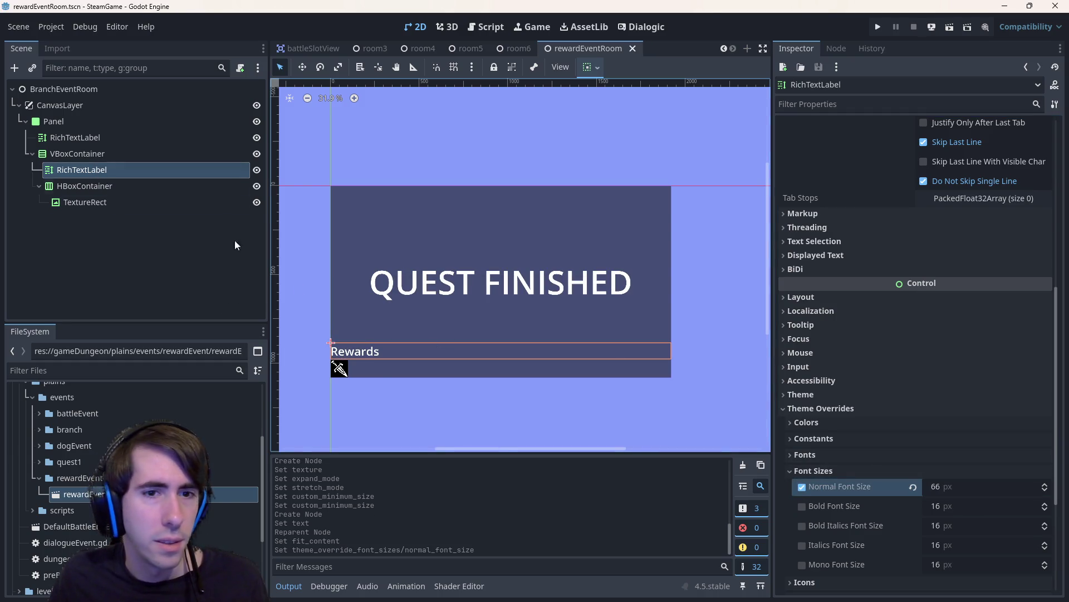
scroll(379, 372, "up", 3)
scroll(415, 404, "down", 3)
left_click(416, 404)
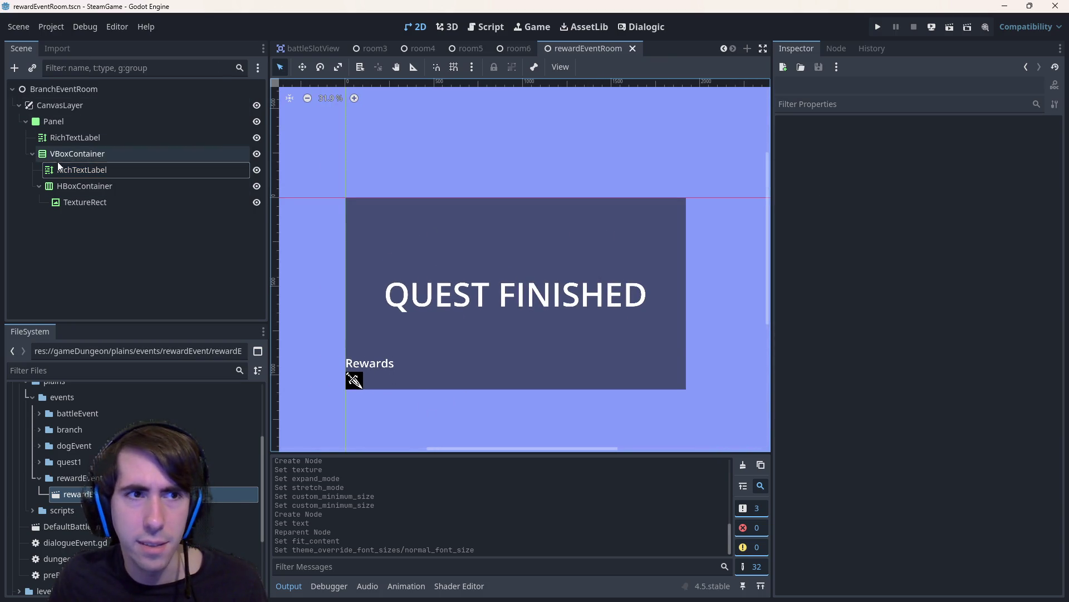
Step: Add a Bottom Wide MarginContainer to the Panel and move the VBoxContainer into it
left_click(54, 121)
right_click(64, 119)
left_click(81, 128)
type("margin")
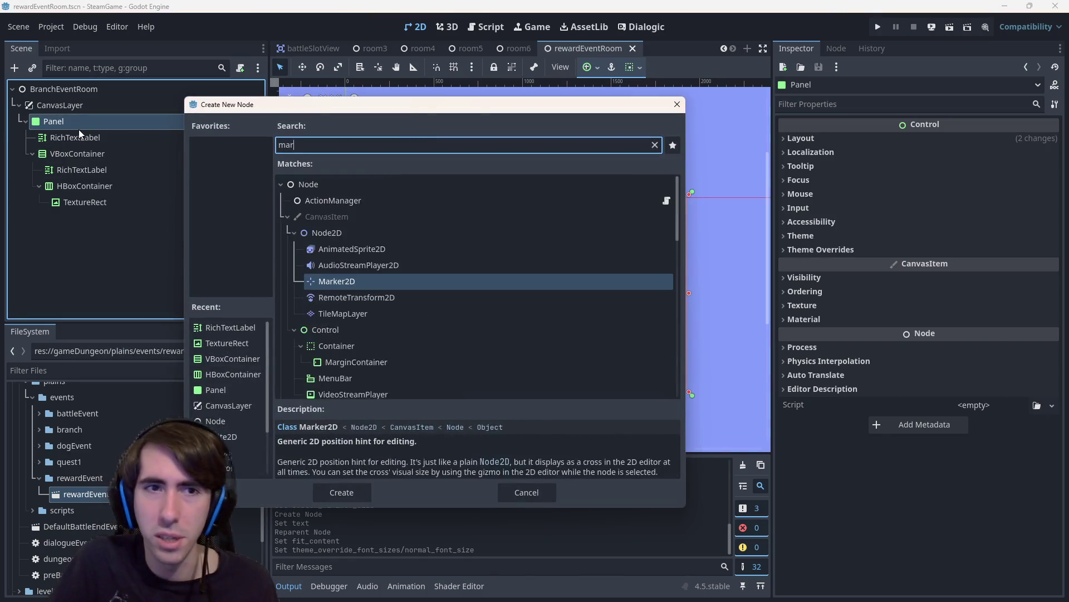
key("Return")
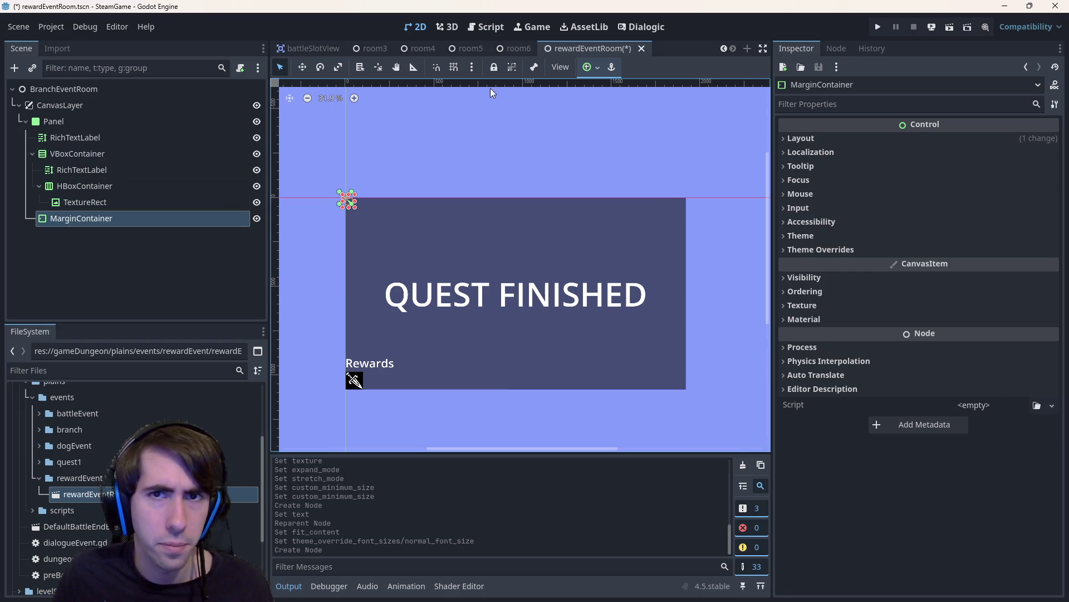
left_click(591, 67)
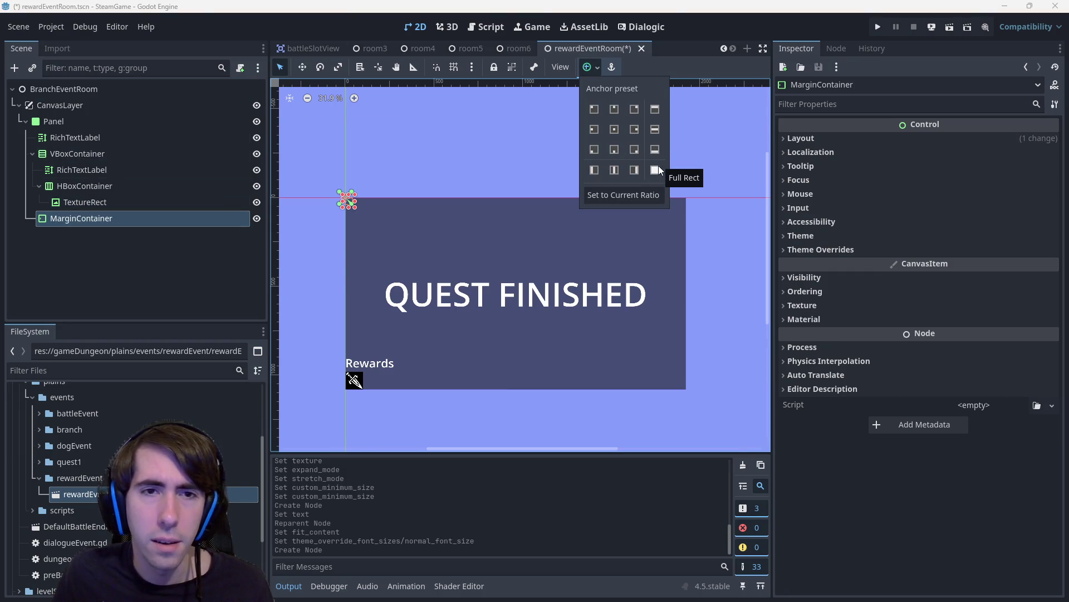
left_click(655, 149)
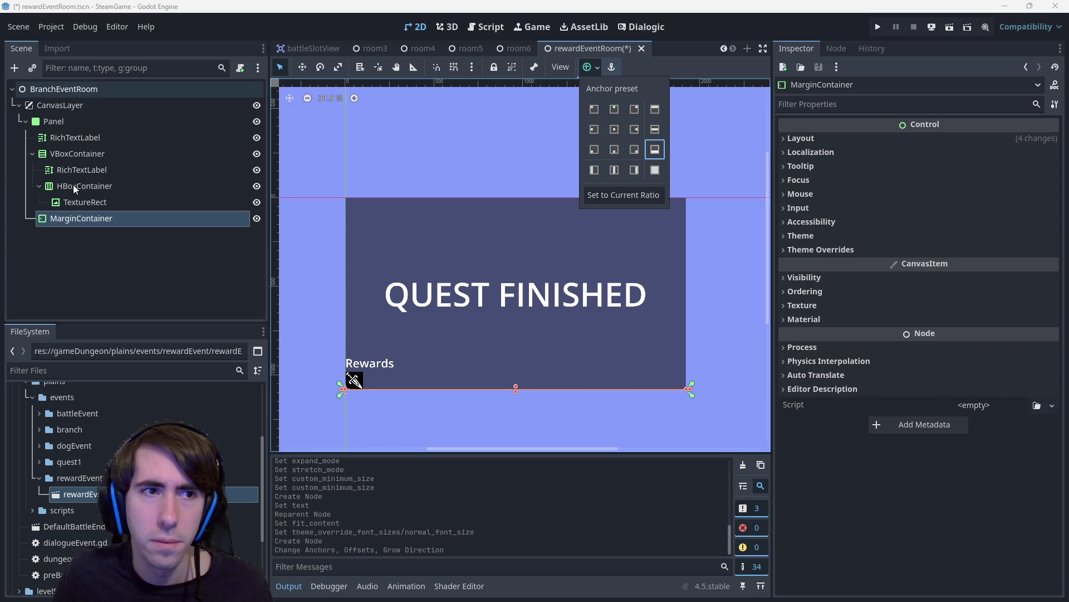
left_click(81, 147)
left_click_drag(81, 147, 71, 220)
Step: Override all four MarginContainer margins to 30
left_click(80, 154)
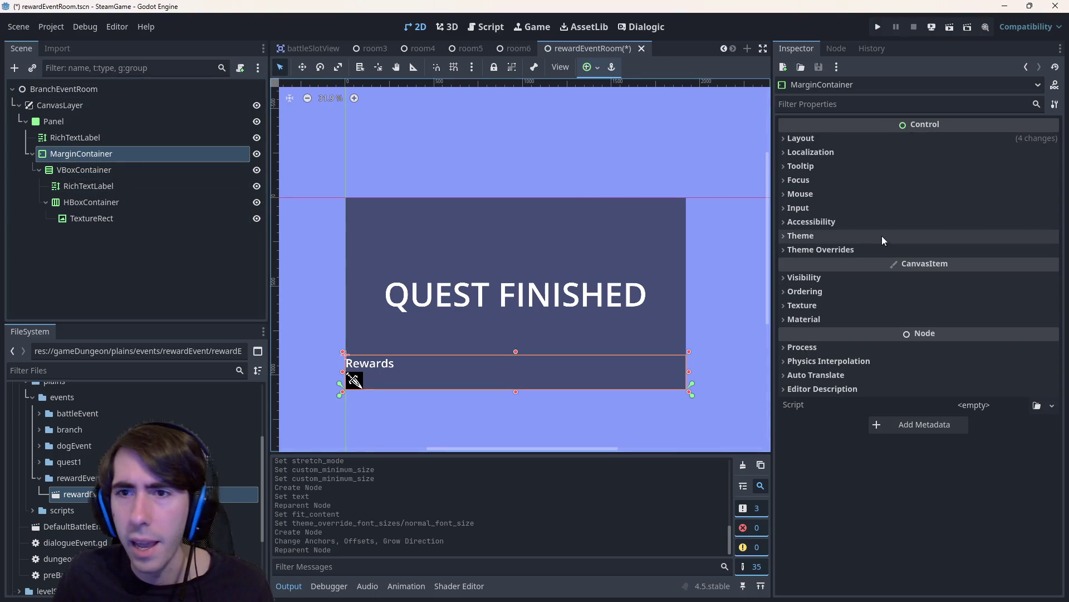
left_click(897, 249)
left_click(925, 265)
left_click(861, 140)
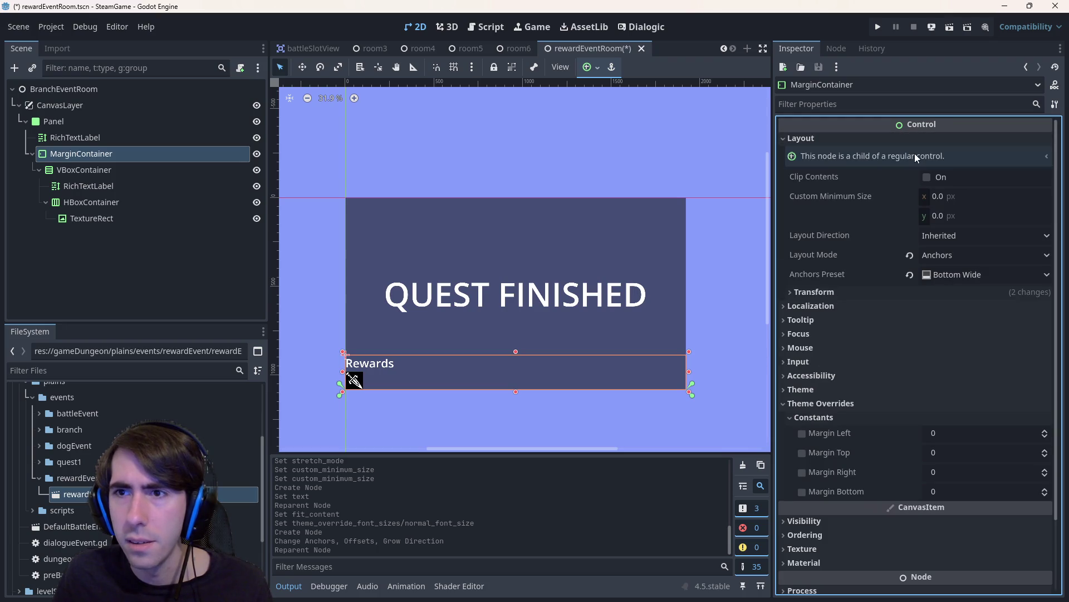
left_click(897, 142)
left_click(966, 277)
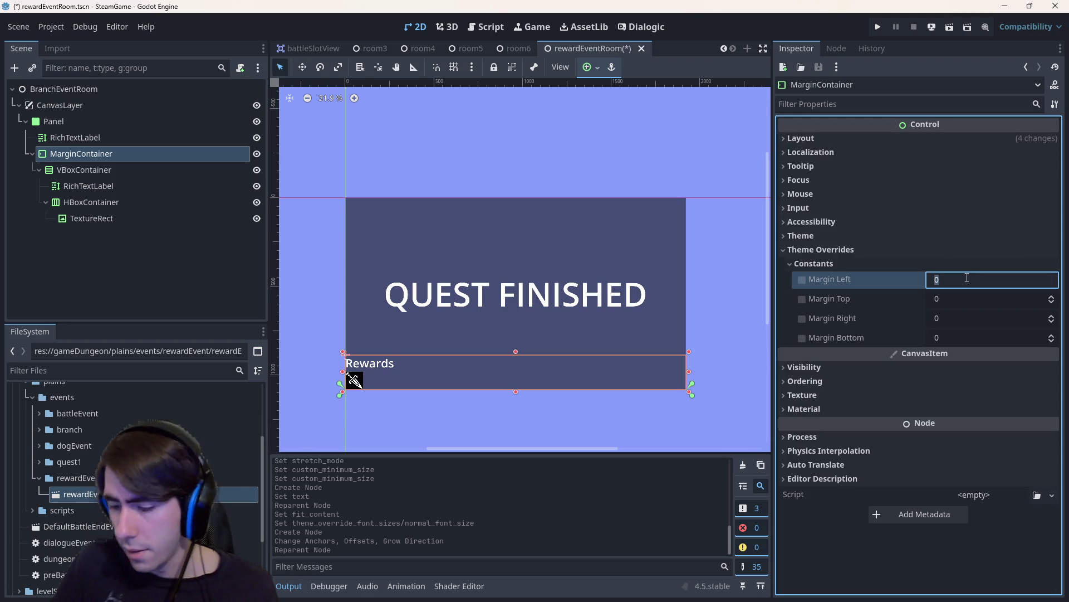
type("30")
key("Tab")
type("30")
key("Tab")
type("30")
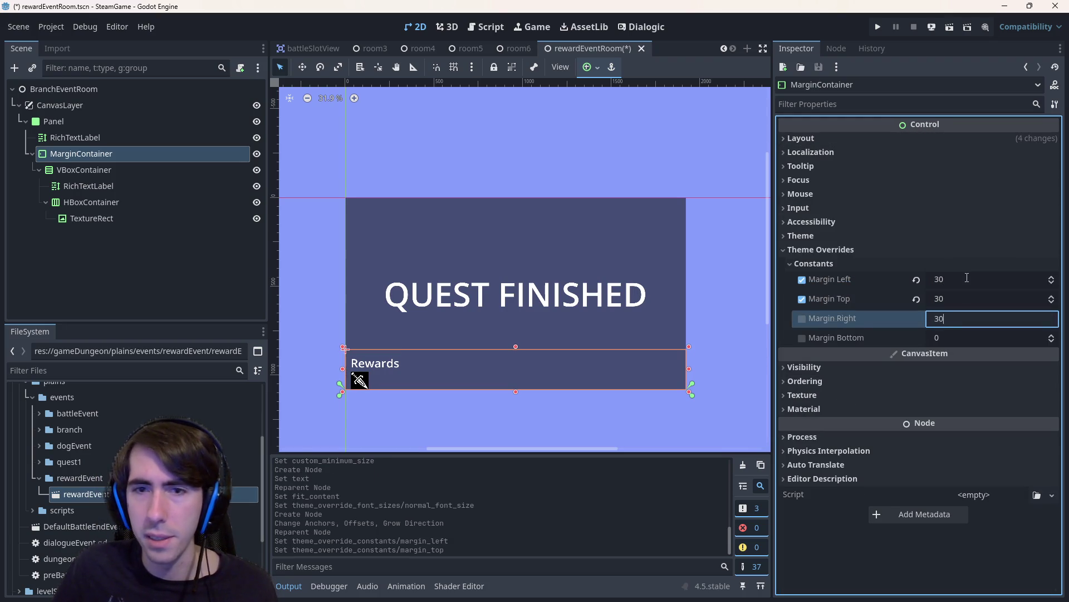
key("Tab")
type("30")
key("Return")
Step: Change the margins to 150 left and right, and 50 top and bottom
left_click(967, 277)
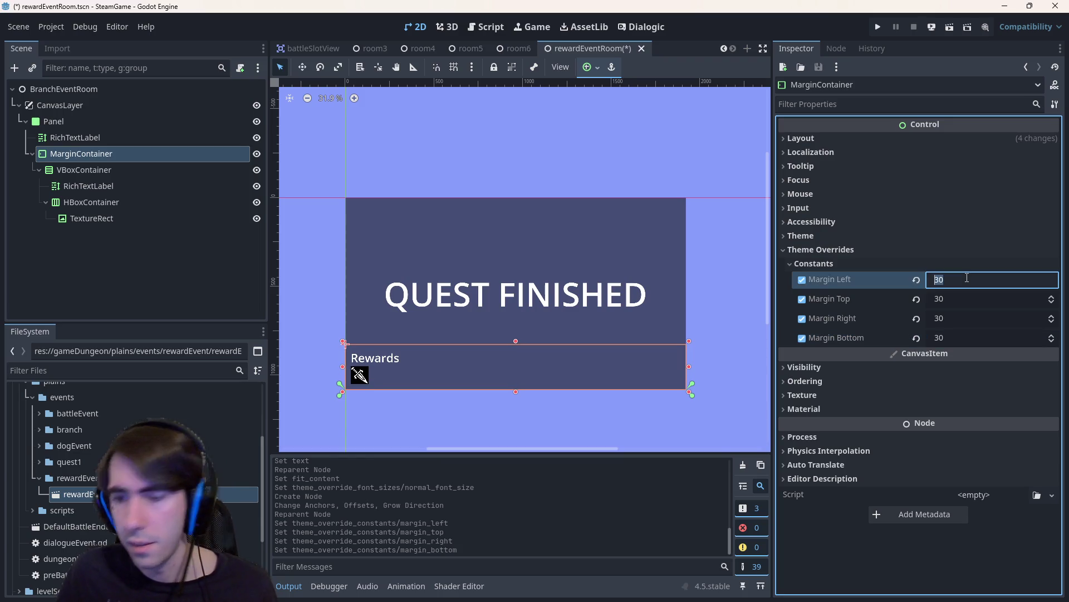
type("150")
key("Tab")
type("1")
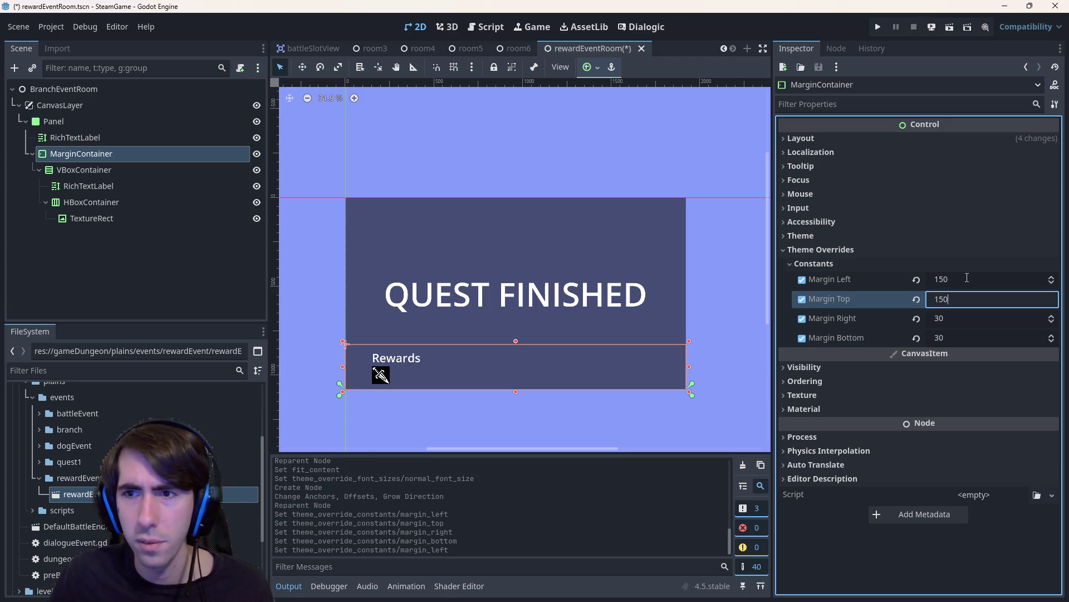
key("Tab")
type("150")
key("Tab")
type("150")
key("Return")
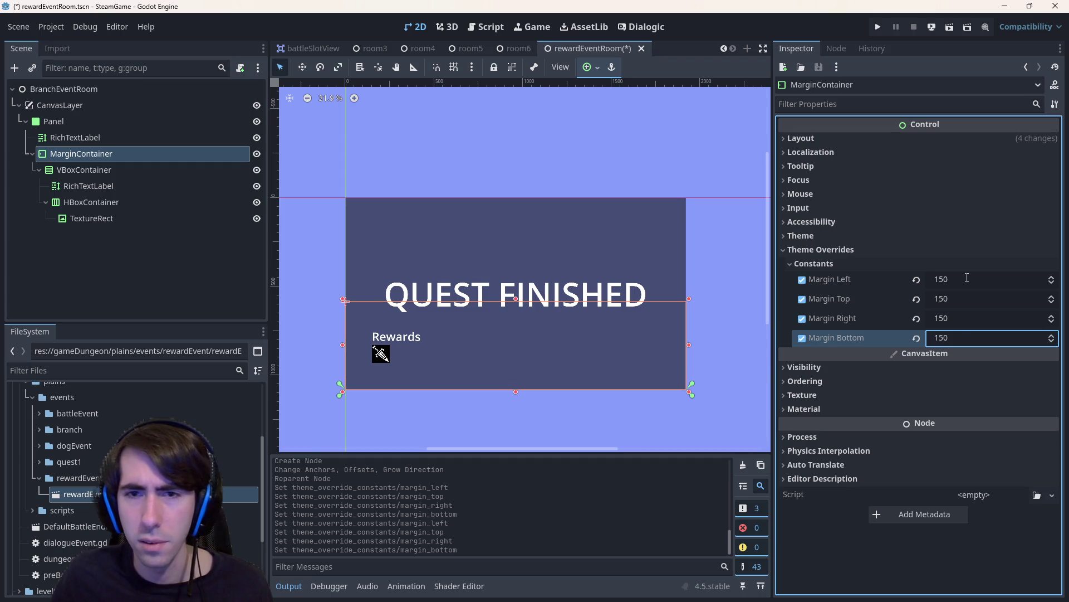
left_click(961, 343)
type("50")
key("Return")
left_click(944, 300)
type("50")
key("Return")
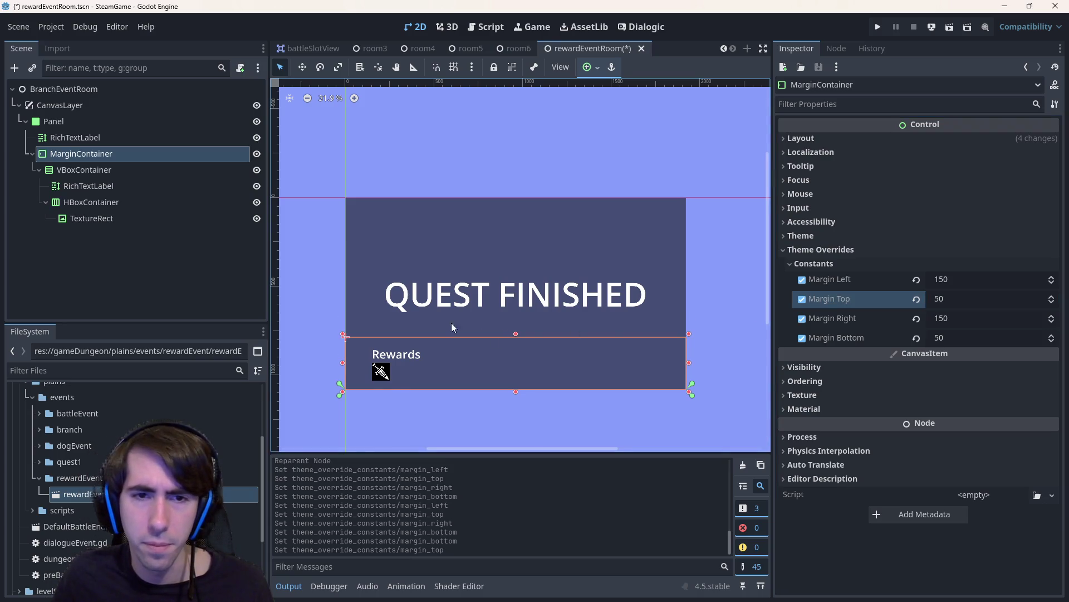
scroll(396, 379, "up", 3)
scroll(396, 379, "down", 3)
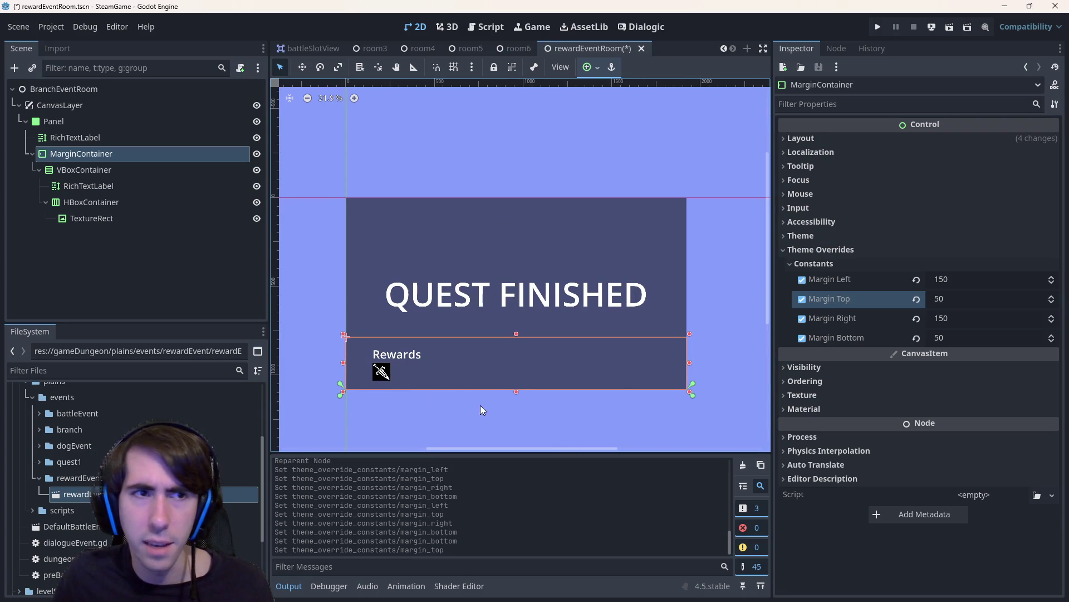
left_click(122, 138)
Step: Assign a new StyleBoxFlat as the Panel's panel style override
left_click(84, 121)
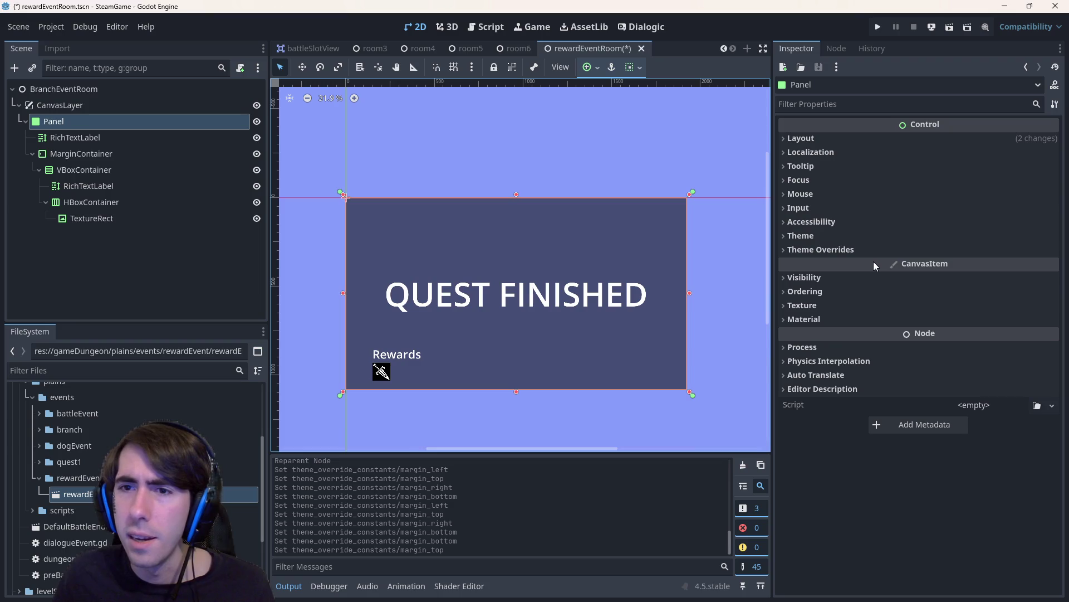
left_click(854, 137)
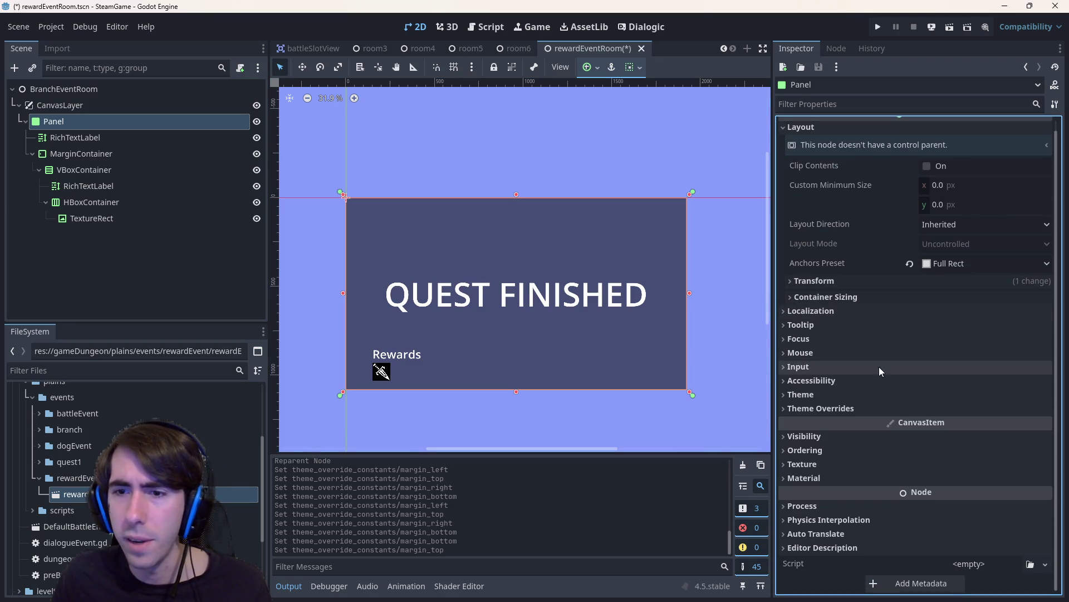
left_click(837, 449)
left_click(837, 449)
left_click(843, 470)
left_click(843, 470)
left_click(843, 484)
left_click(841, 479)
left_click(827, 410)
left_click(831, 424)
left_click(962, 439)
left_click(1046, 440)
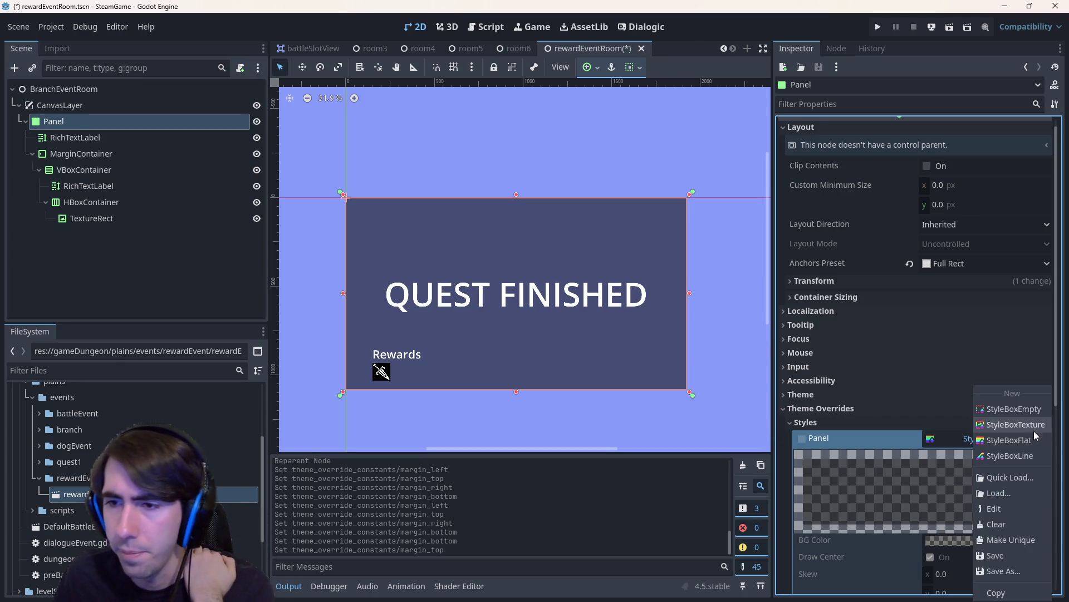
left_click(1033, 440)
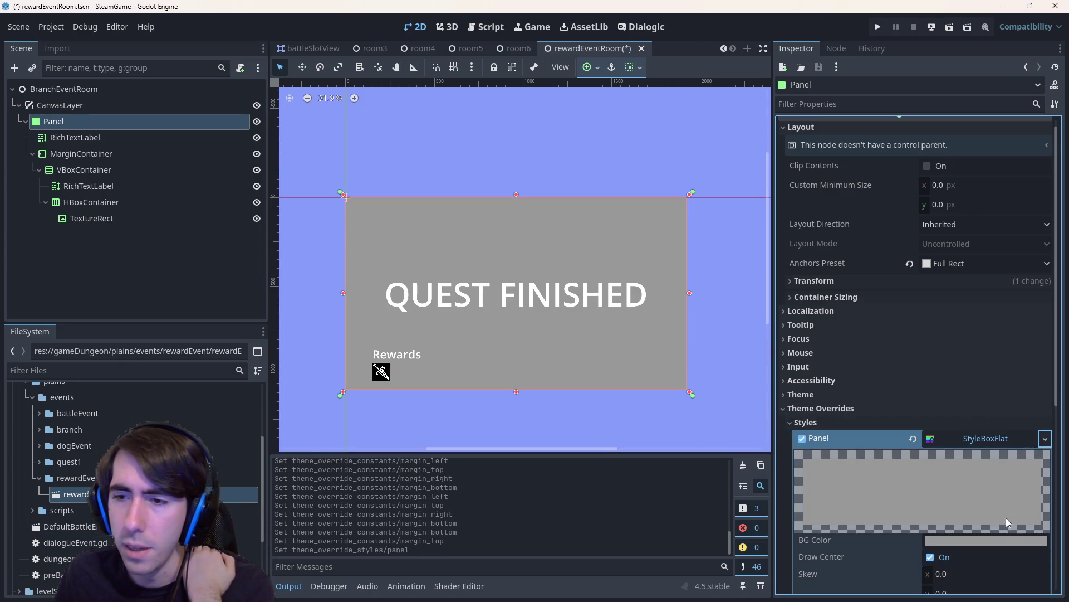
Step: Keep Draw Center on and set the style's background colour to 000000
left_click(1001, 552)
left_click(1000, 545)
left_click(985, 553)
left_click(977, 556)
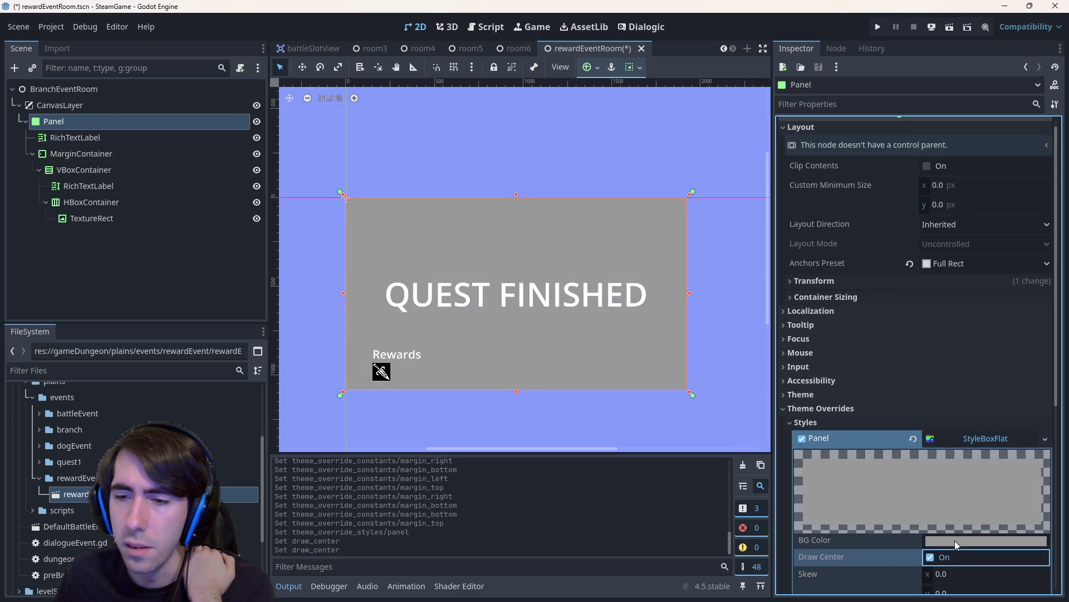
left_click(955, 540)
type("000000")
key("Return")
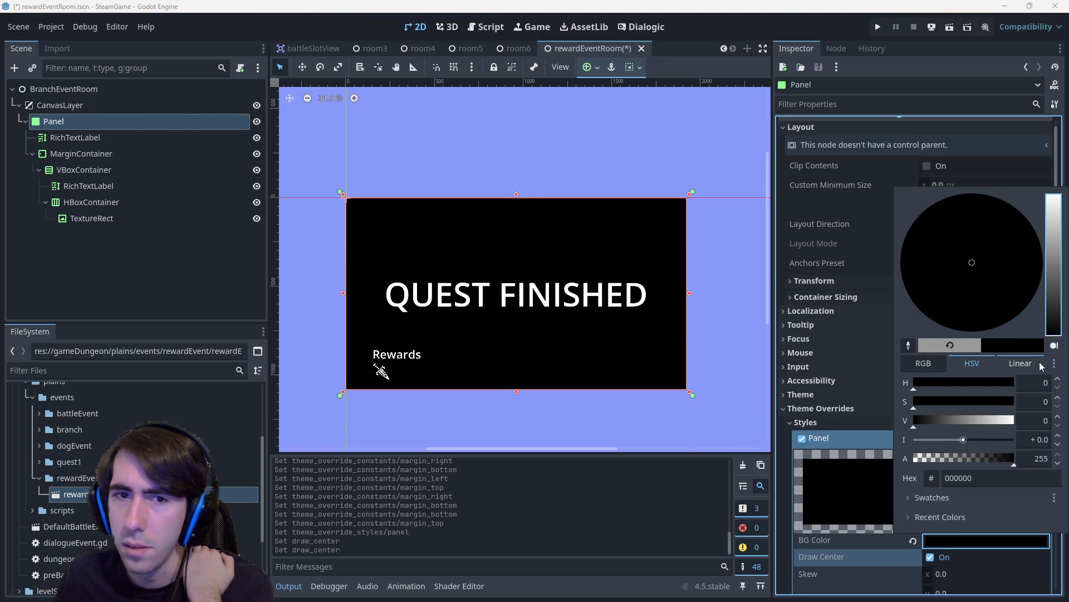
left_click(585, 167)
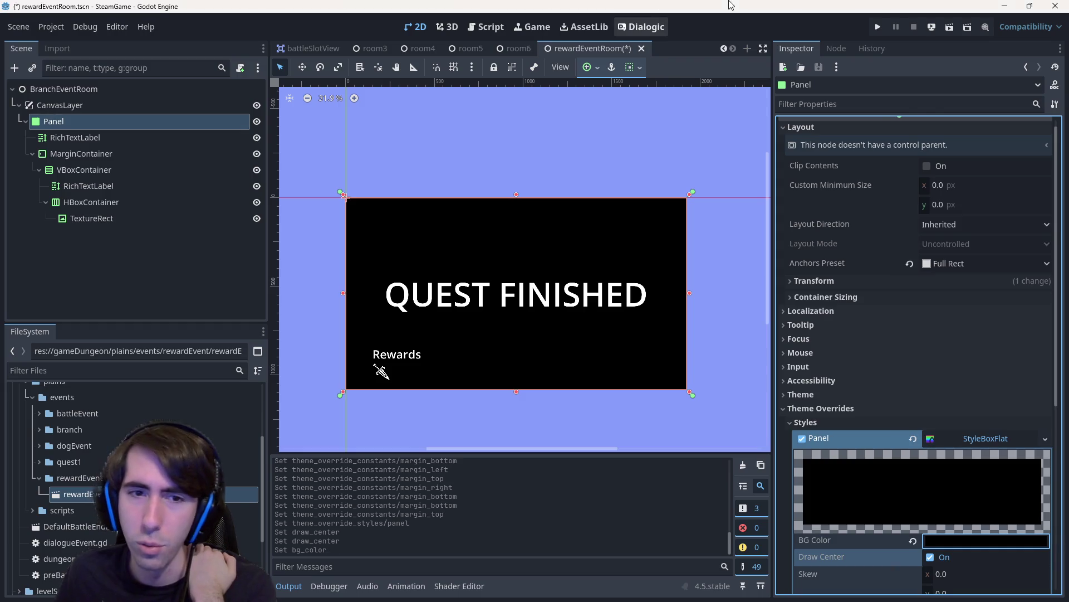
scroll(579, 370, "up", 2)
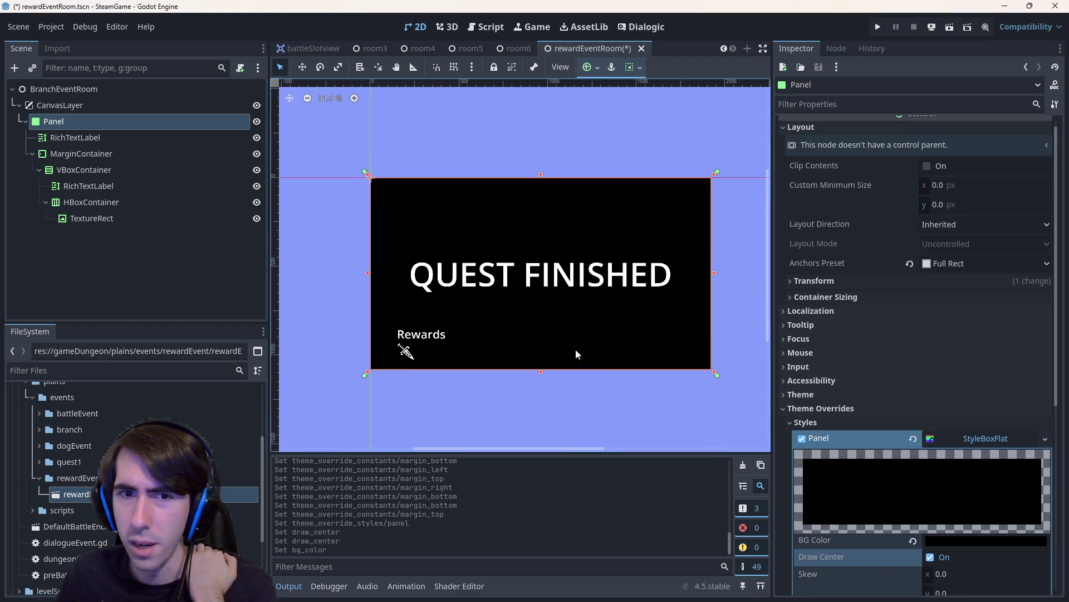
left_click(412, 365)
Step: Browse the sword icon's texture options, leaving Attack.png unchanged
scroll(423, 356, "up", 1)
scroll(494, 353, "down", 2)
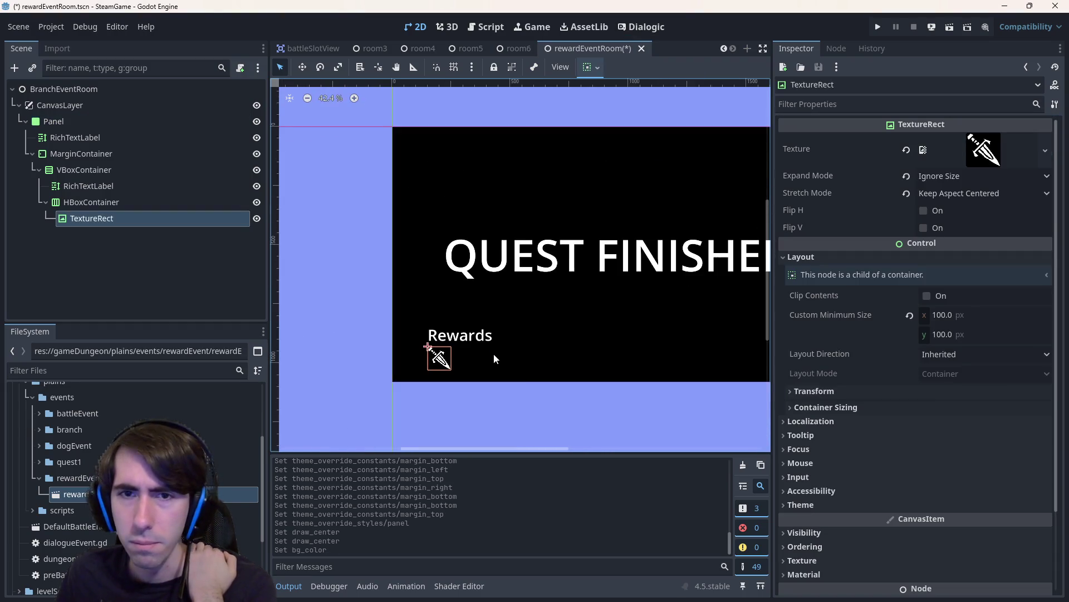
scroll(470, 390, "up", 1)
left_click(1046, 151)
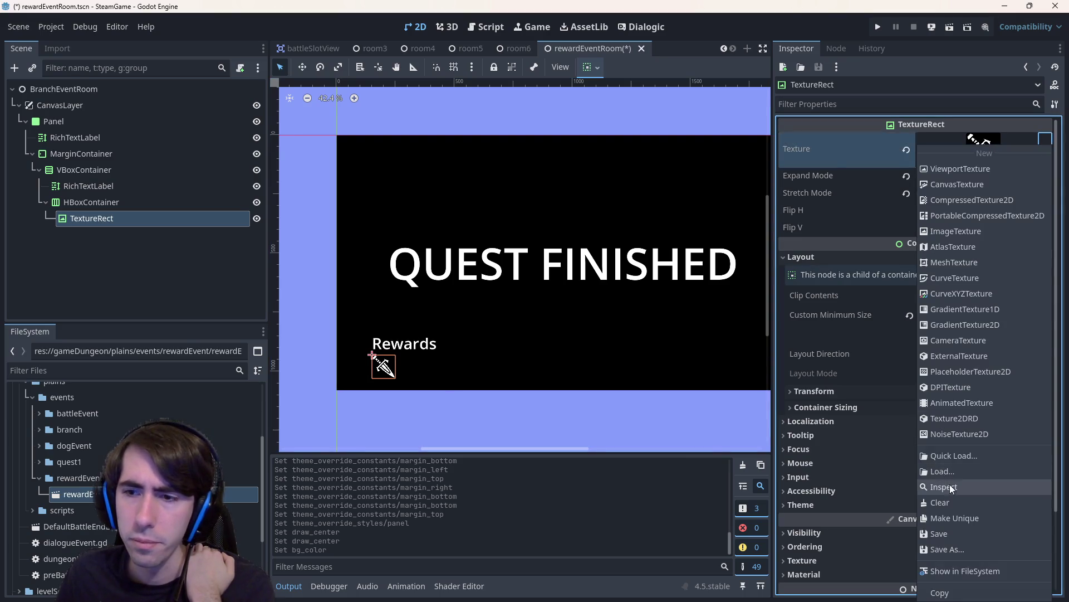
left_click(947, 457)
scroll(547, 346, "down", 15)
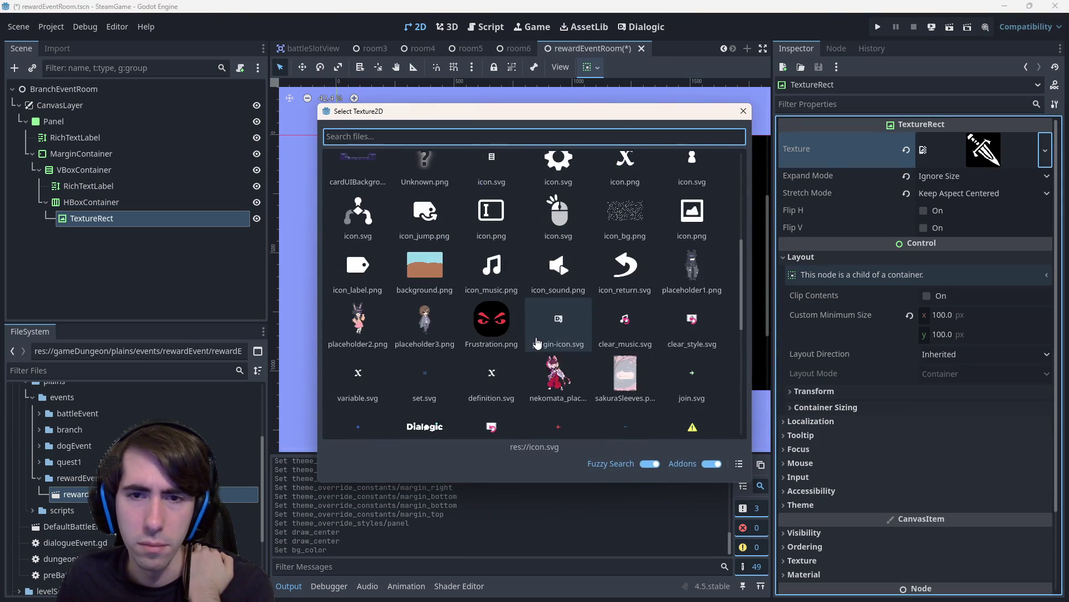
left_click(743, 111)
scroll(491, 362, "right", 2)
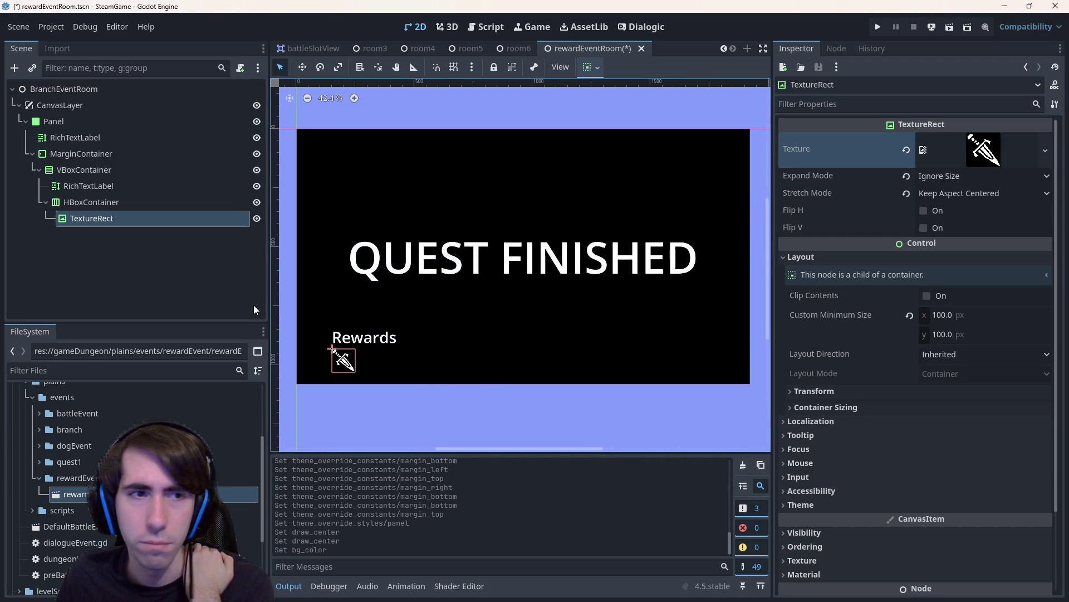
Step: Duplicate the sword icon to fill the row with four icons and save the scene
left_click(115, 218)
key("ctrl+d")
key("ctrl+d")
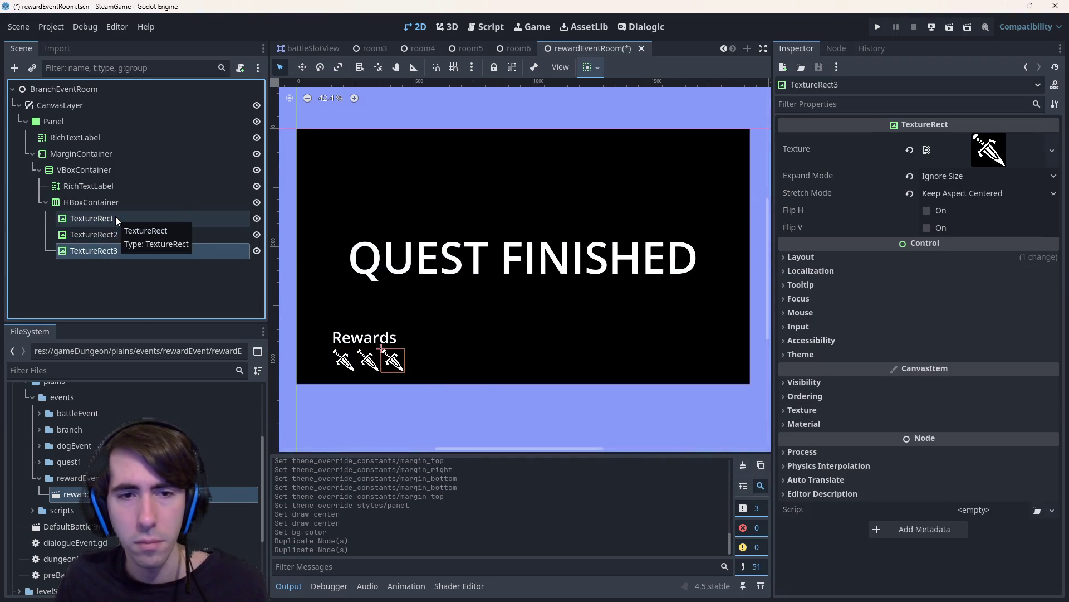
key("ctrl+d")
key("ctrl+d")
left_click(399, 433)
key("ctrl+z")
key("ctrl+s")
Step: Inspect the duplicated sword icons on the canvas
mouse_move(492, 347)
left_mouse_down()
mouse_move(470, 361)
mouse_move(399, 356)
mouse_move(429, 362)
left_mouse_up()
left_click(353, 393)
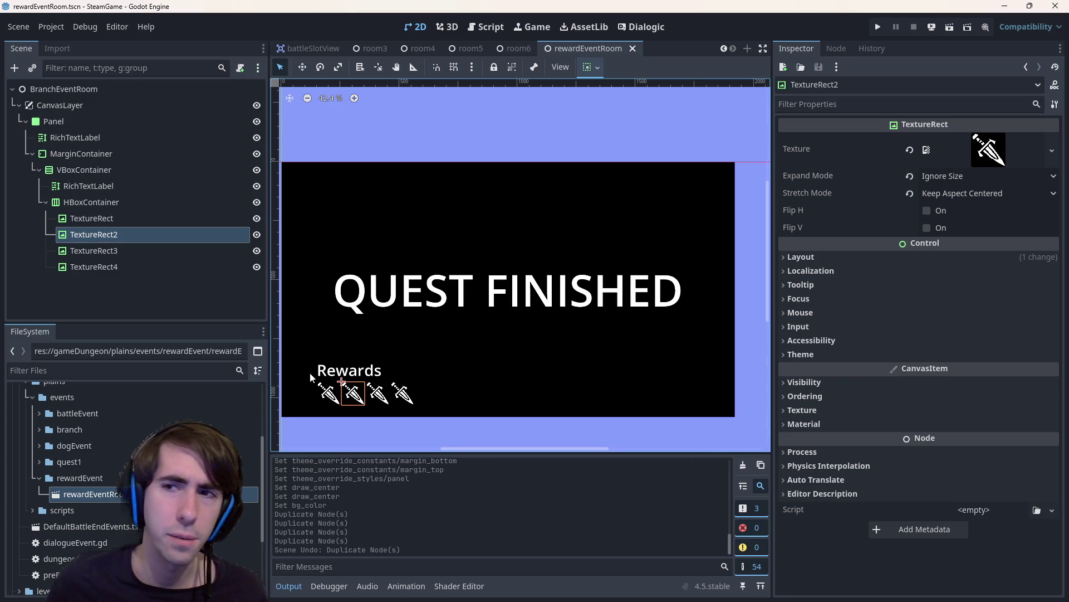
scroll(390, 379, "down", 2)
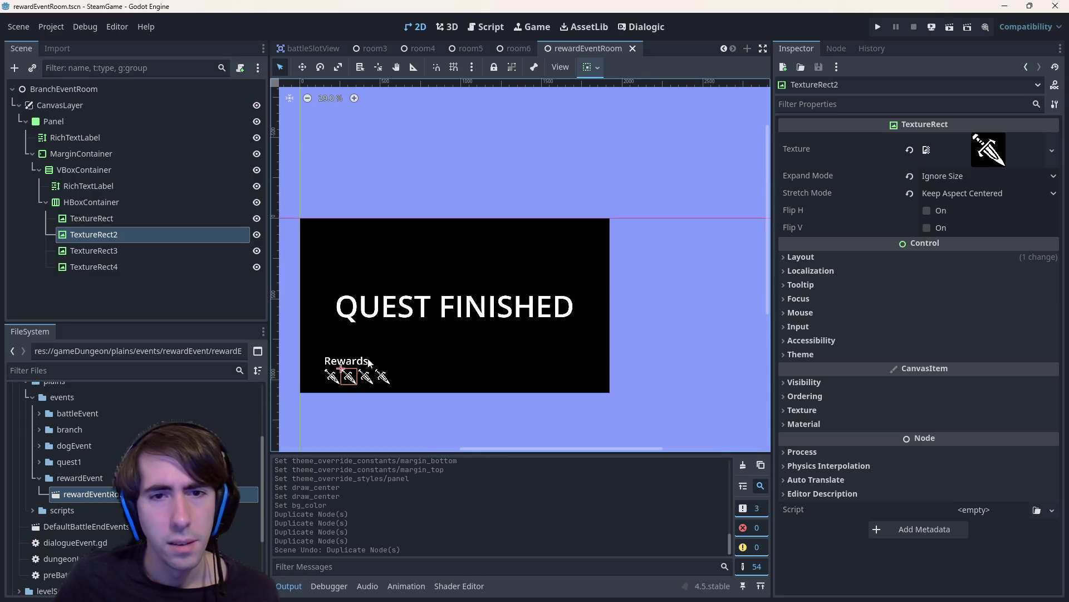
scroll(432, 372, "up", 3)
left_click(71, 104)
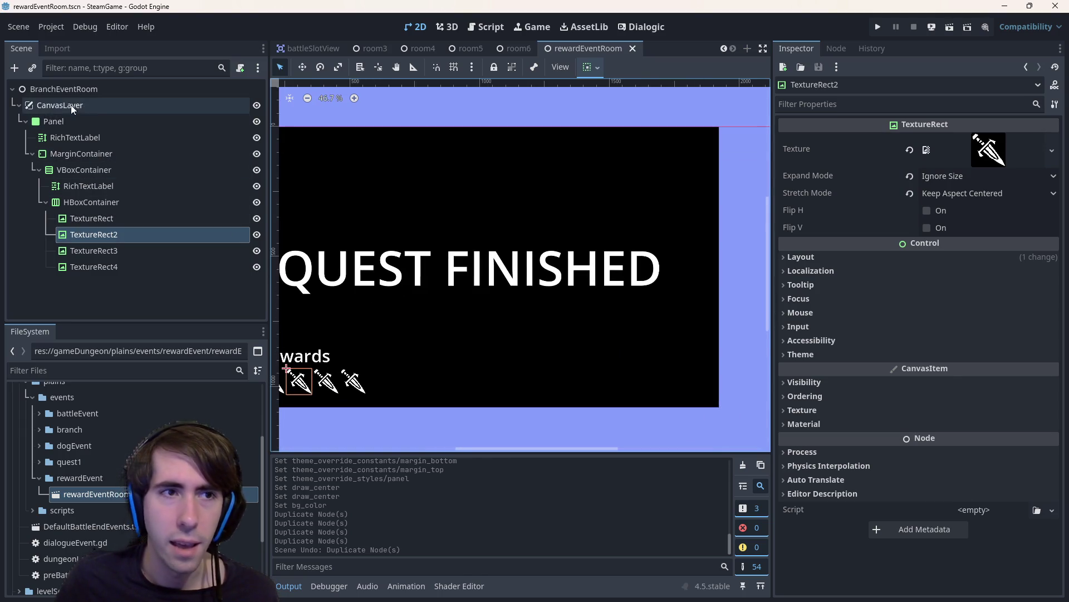
Step: Add a Button node as a child of the CanvasLayer
right_click(89, 103)
left_click(112, 111)
type("button")
key("Return")
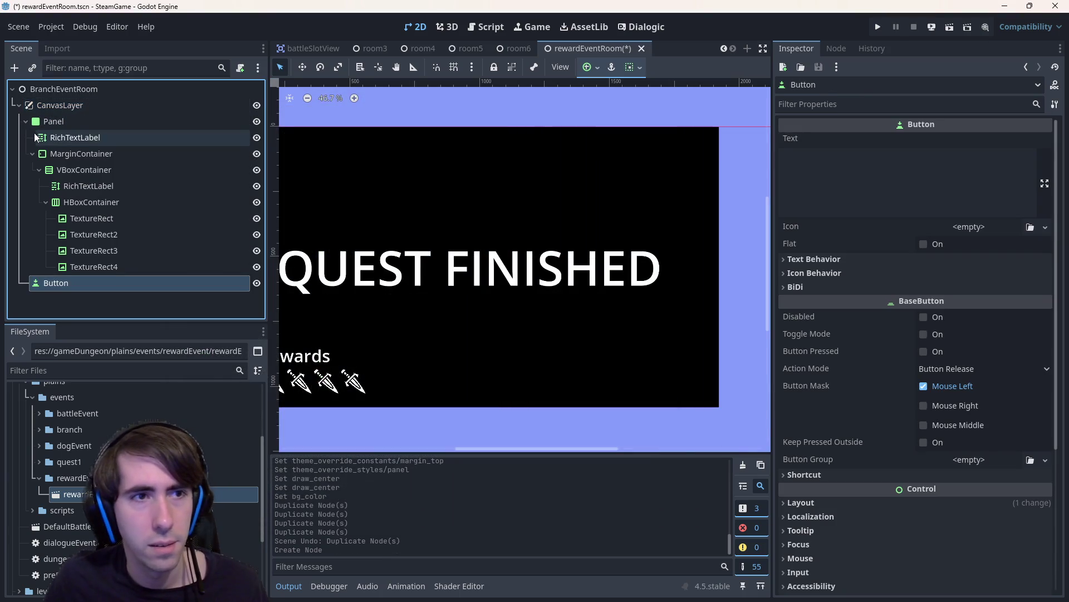
left_click(26, 121)
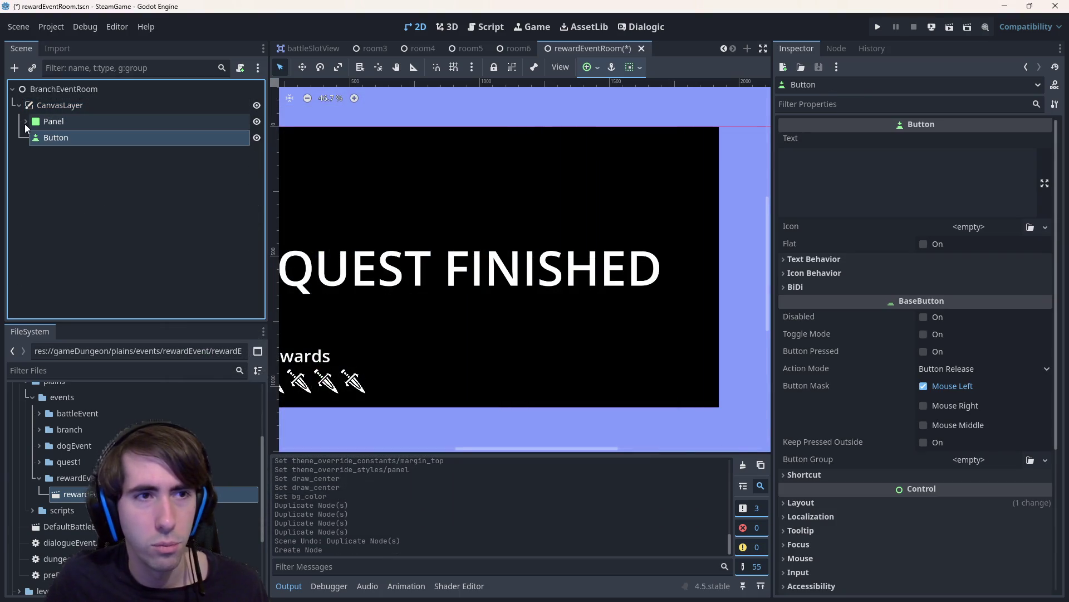
Step: Anchor the button to the bottom-right corner and label it 'Go back to lobby'
left_click(590, 67)
left_click(637, 156)
left_click(888, 173)
type("G")
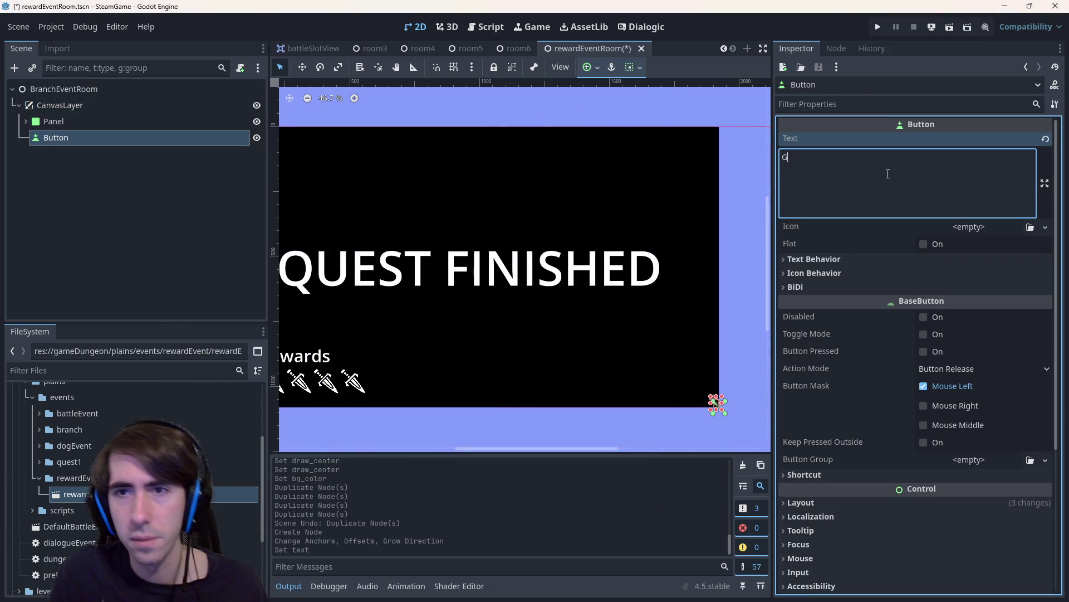
type("o back to lobby")
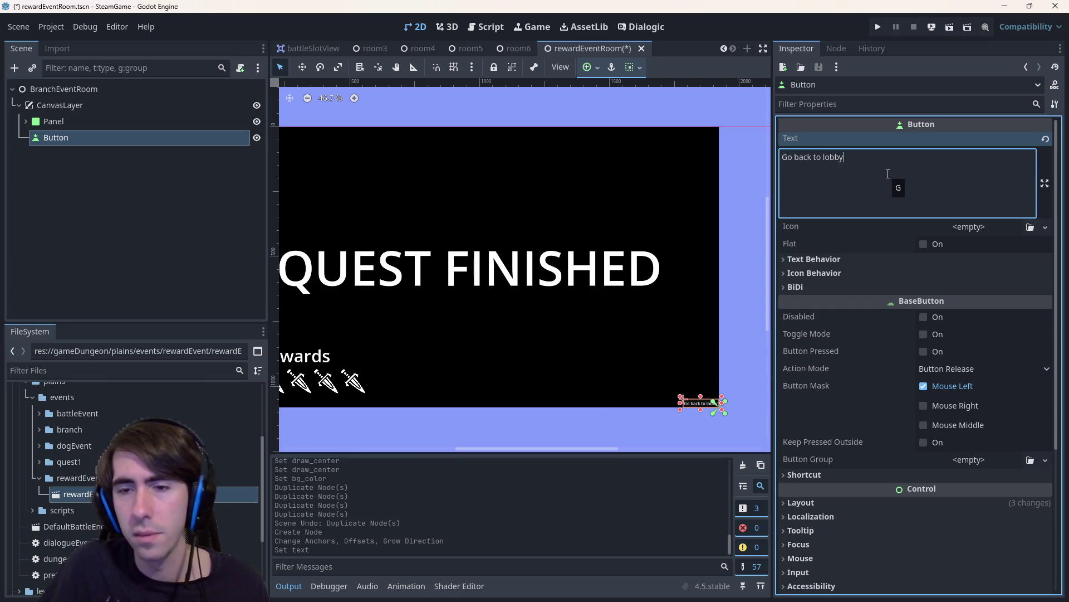
double_click(787, 158)
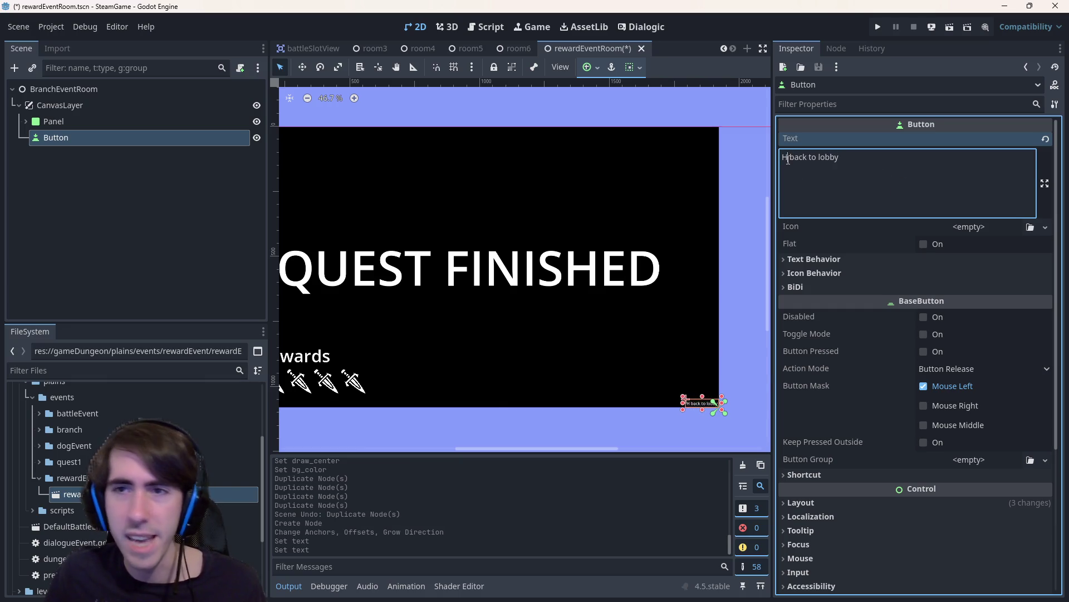
type("Ha")
key("BackSpace")
key("BackSpace")
type("Go")
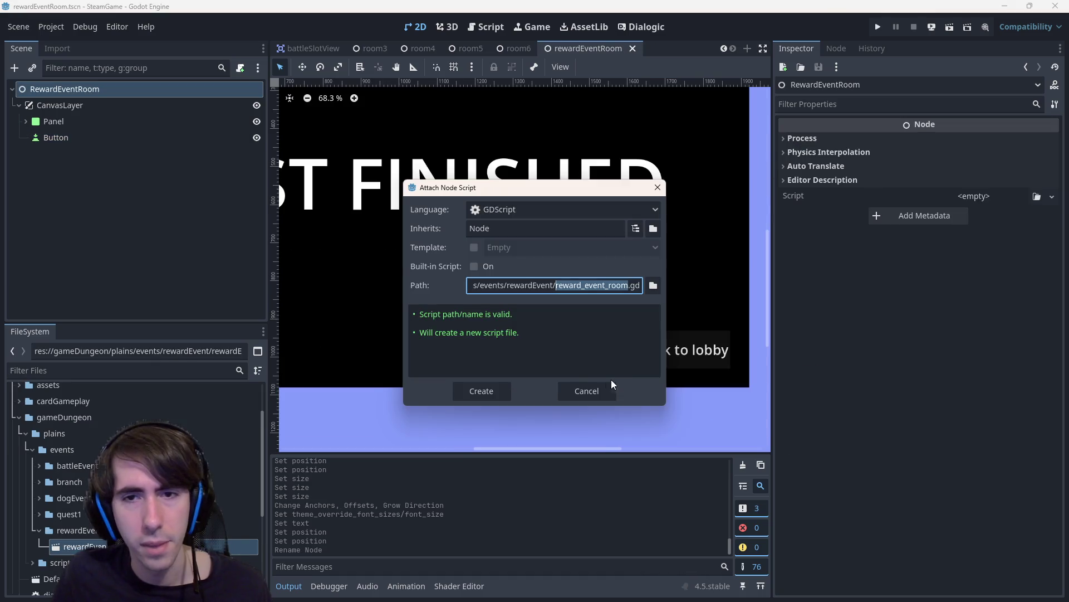
Step: Change the script path's file name to rewardEvent.gd and create the script on RewardEventRoom
left_click(589, 283)
key("BackSpace")
key("BackSpace")
type("E")
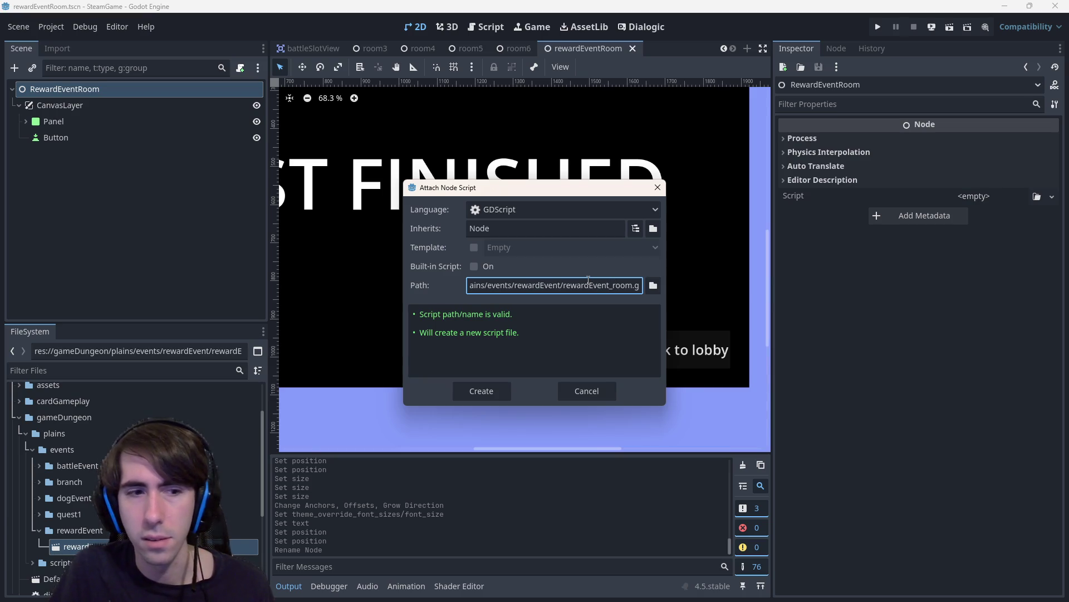
key("Delete")
key("Delete")
key("Delete")
key("BackSpace")
key("BackSpace")
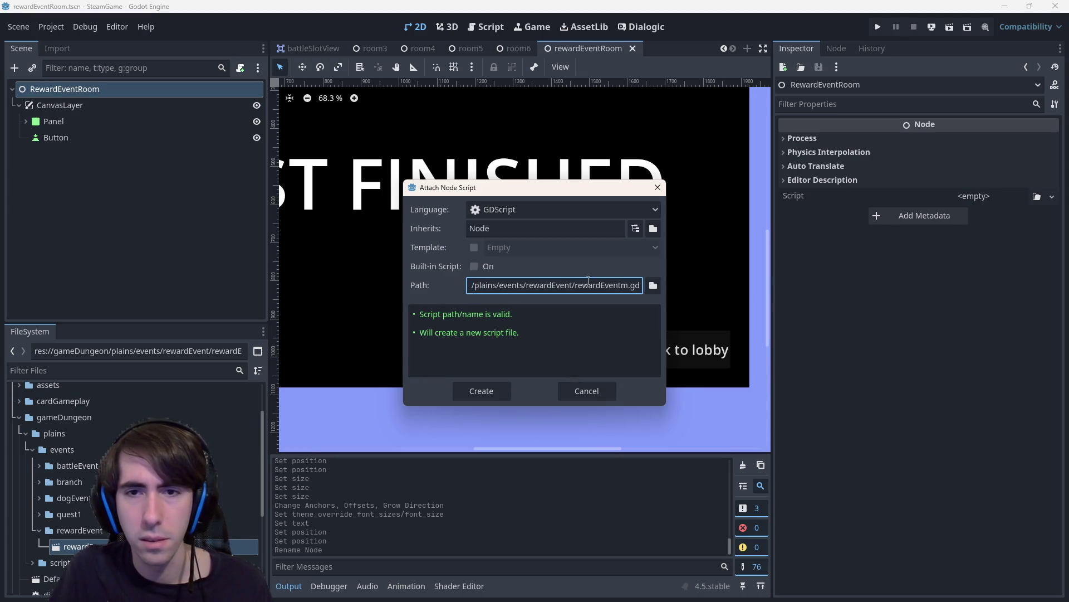
type(".")
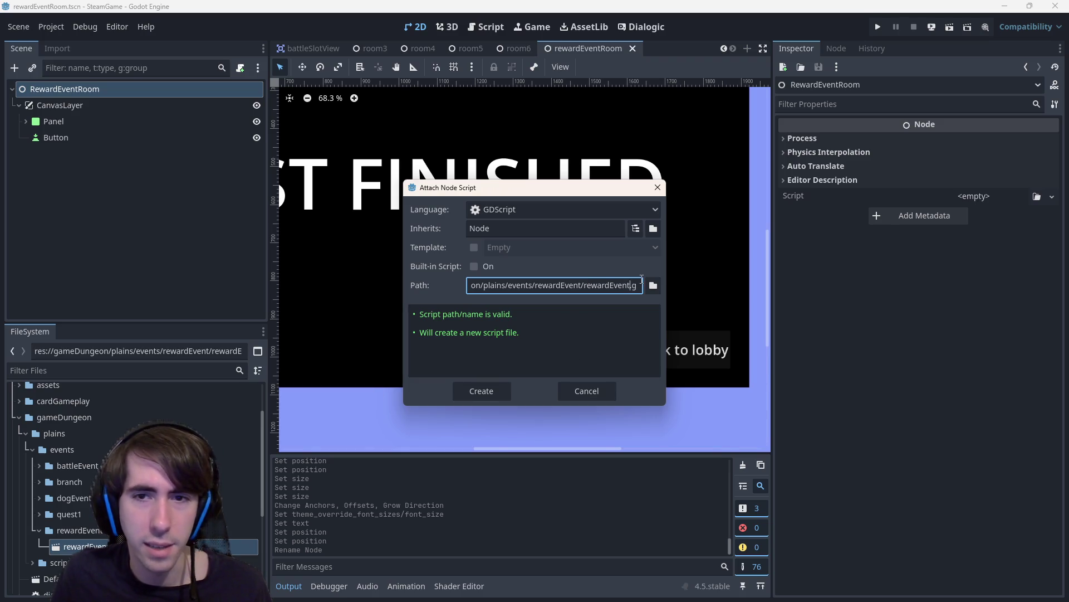
type("oom")
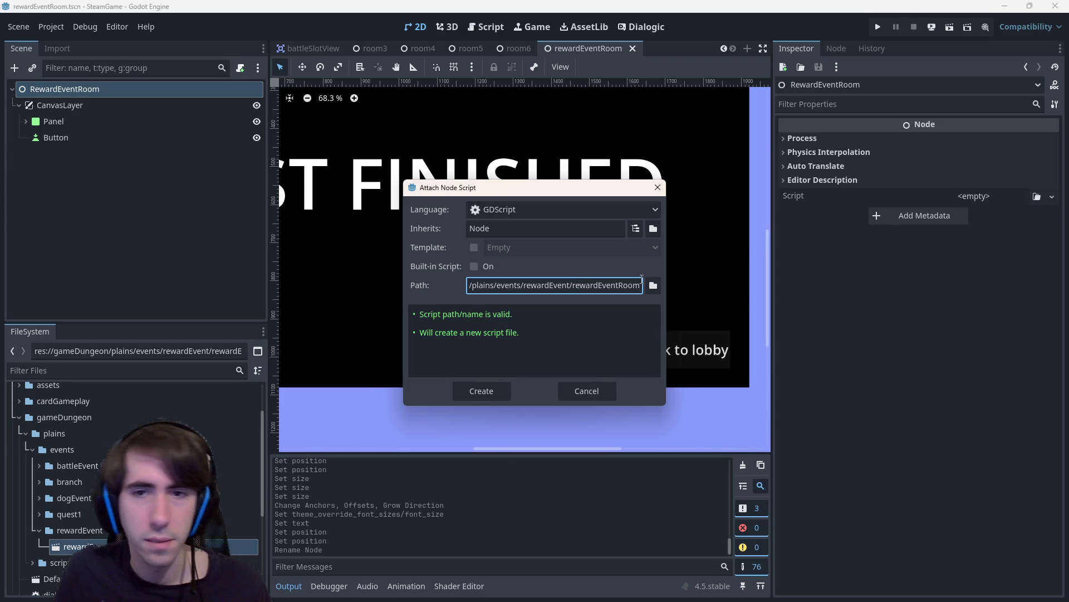
key("BackSpace")
key("BackSpace")
key("BackSpace")
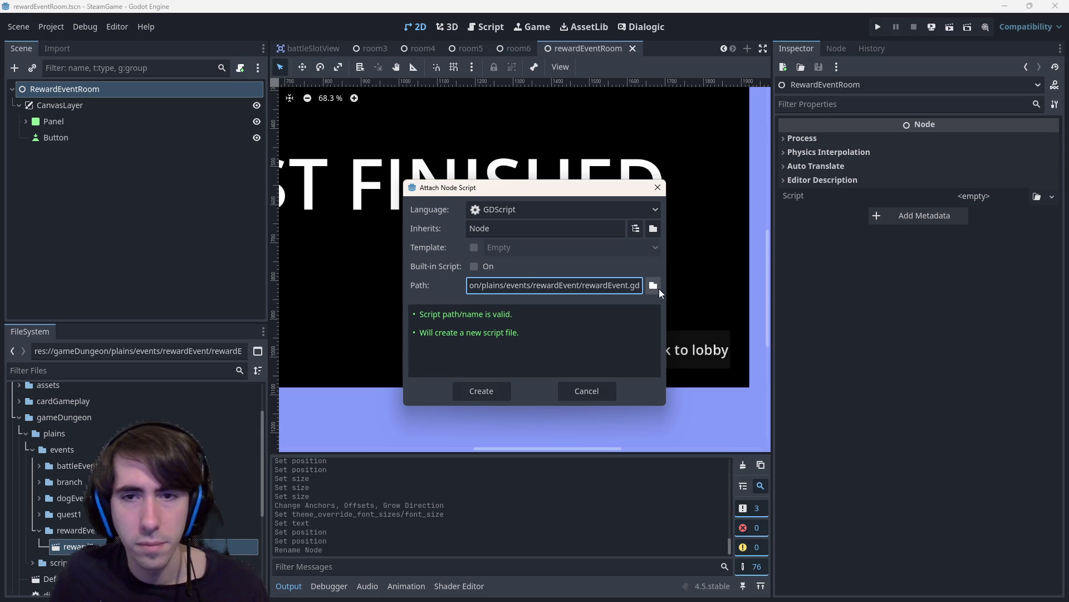
left_click(486, 389)
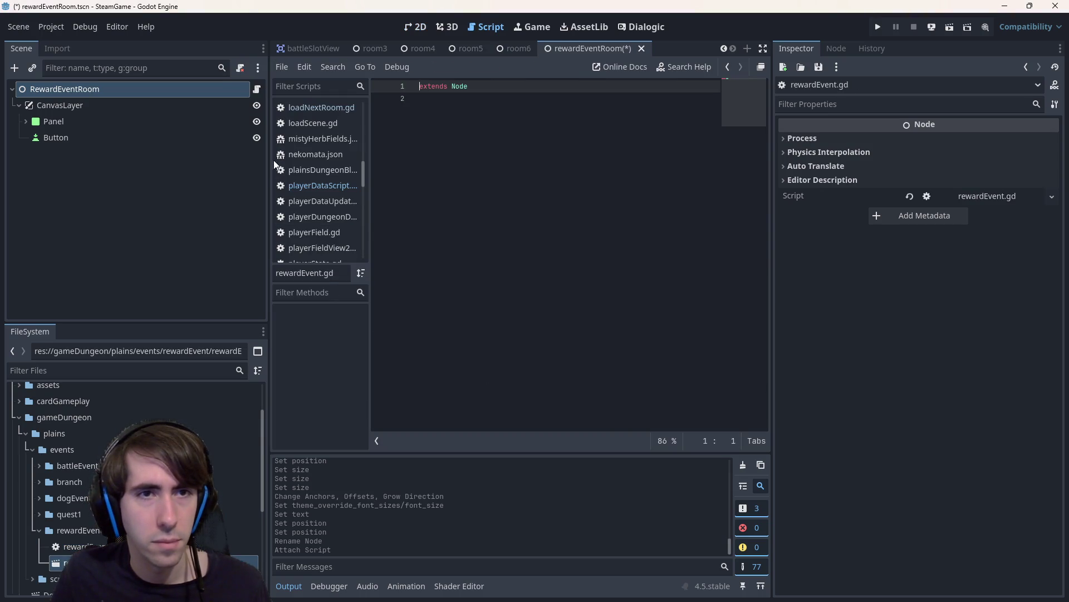
left_click(494, 132)
key("Return")
type("@export va")
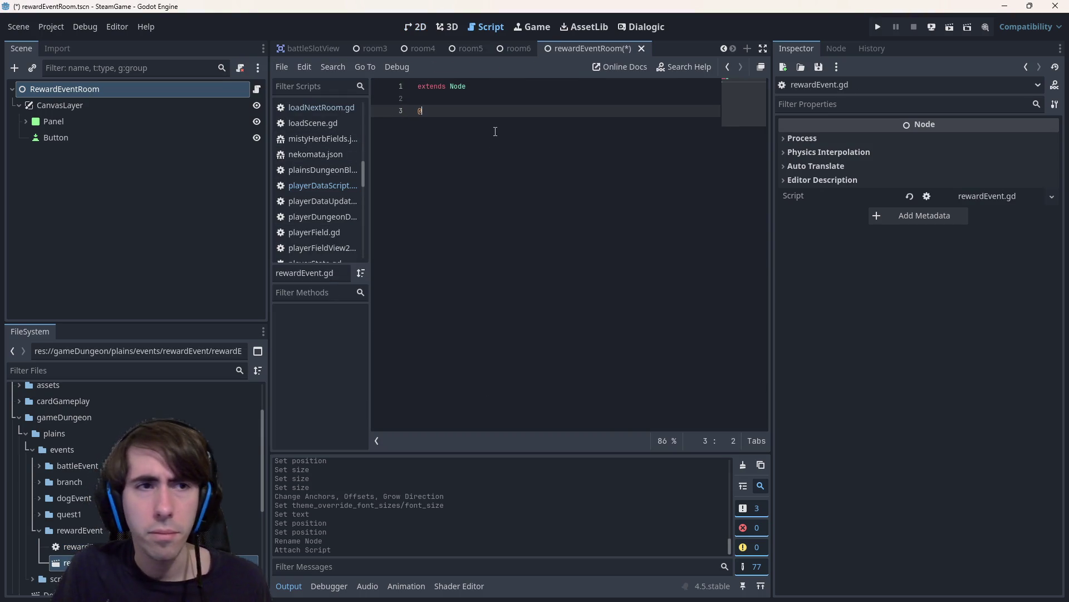
type("tton ")
type("aseBu")
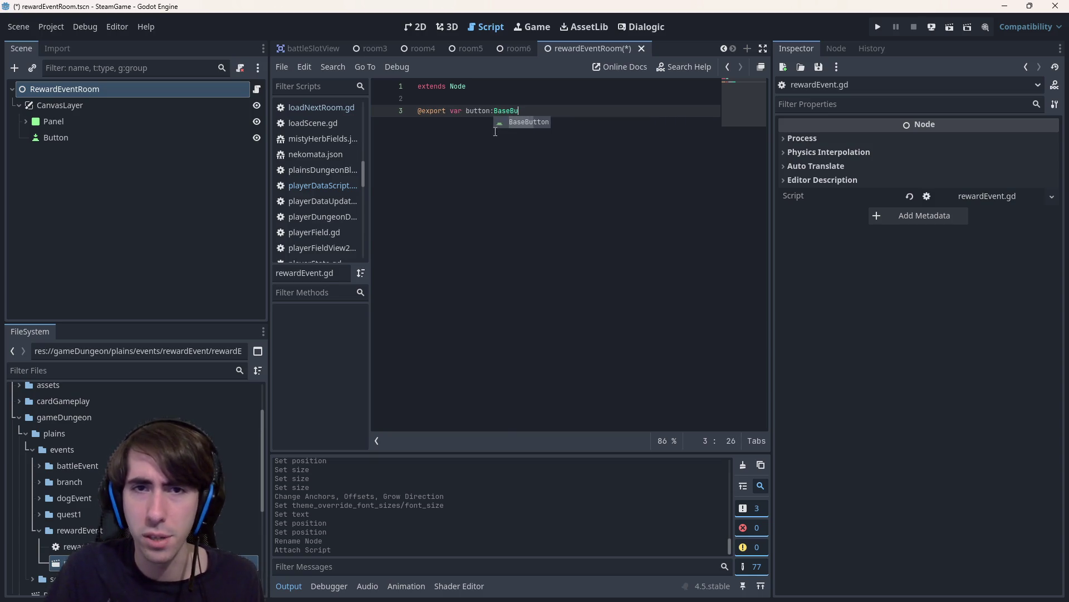
key("Return")
key("ctrl+s")
Step: Add a _ready() function that begins button.pressed.connect(onLobbyBut)
key("Return")
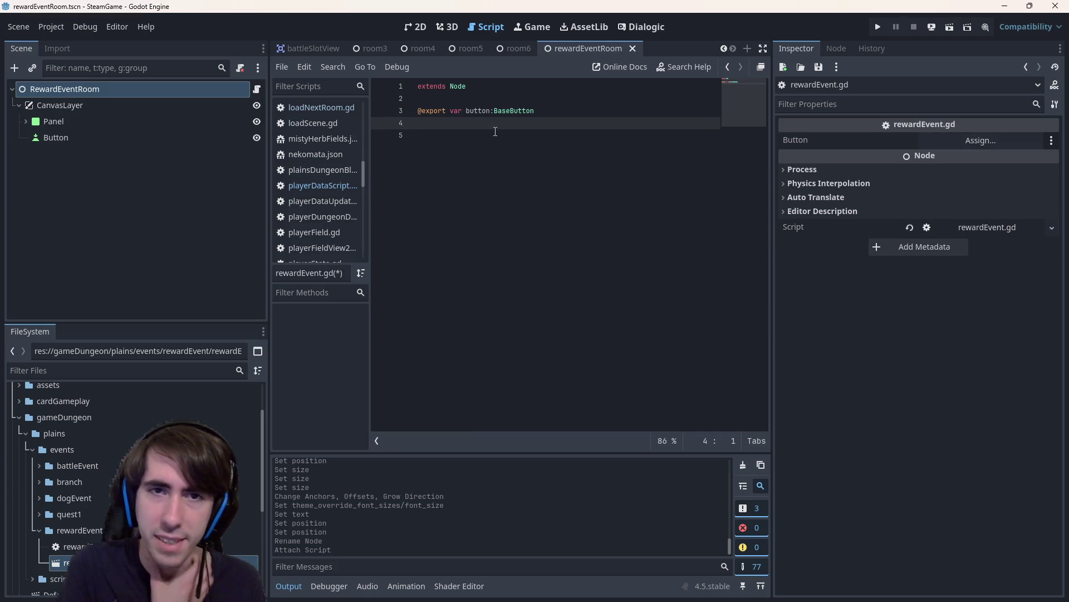
key("Return")
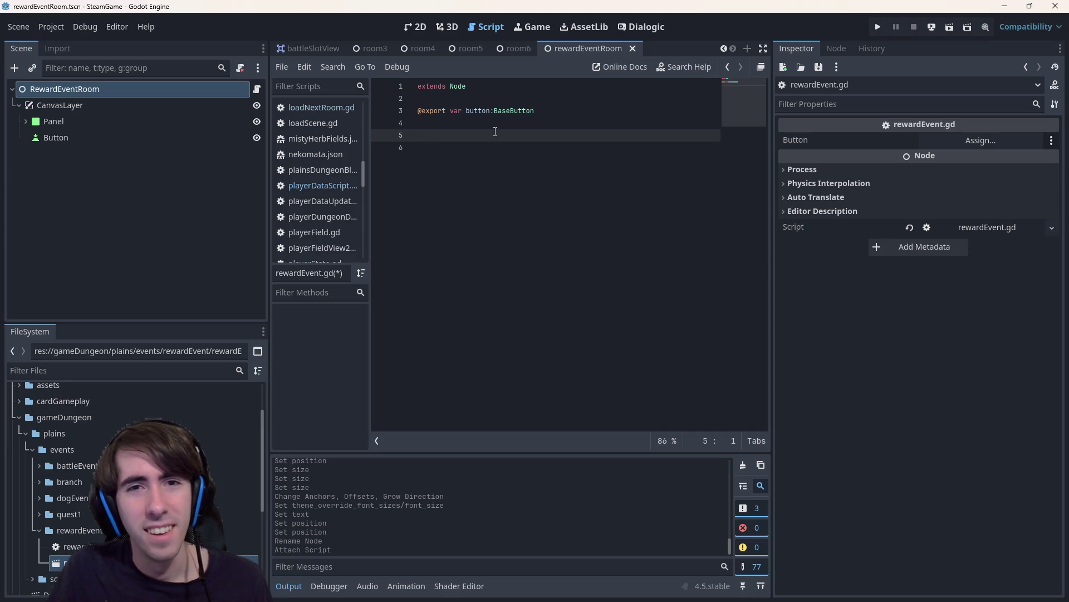
type("func _rea")
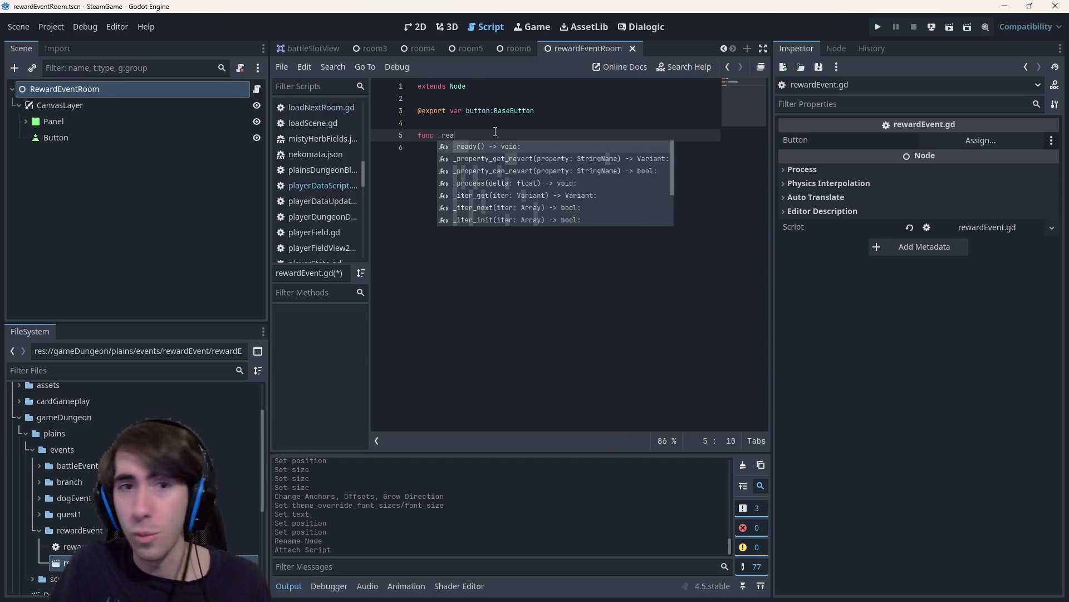
key("Return")
key("BackSpace")
key("Return")
type("button.")
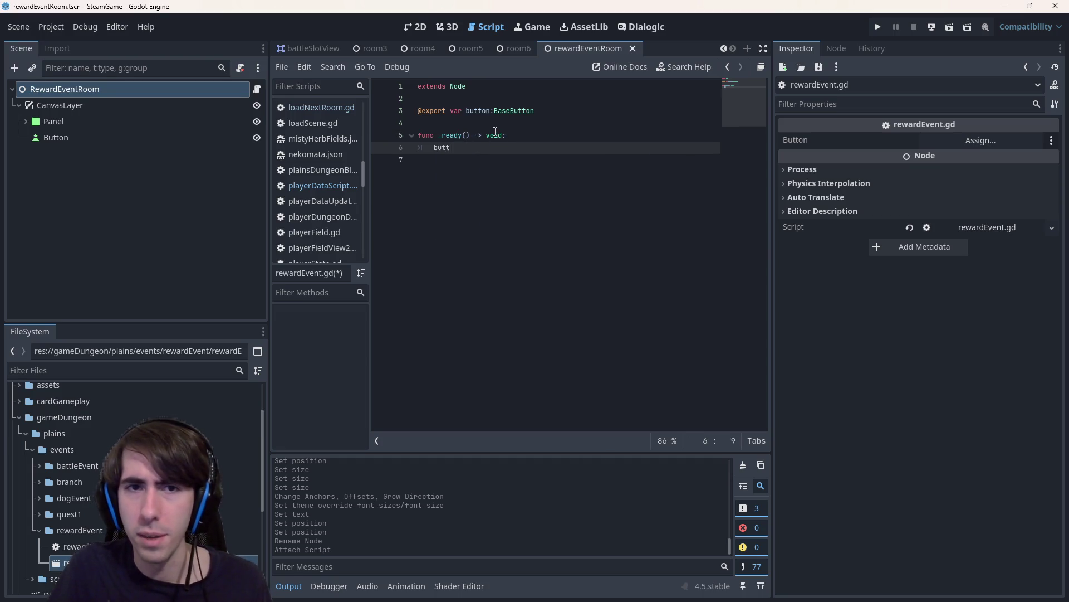
type("pressed.")
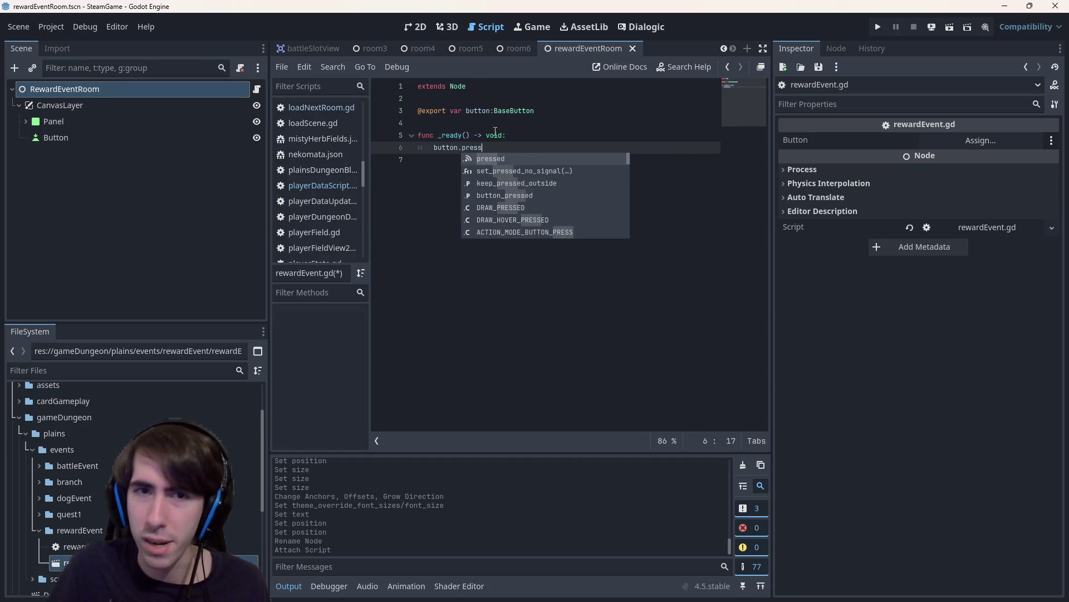
key("Return")
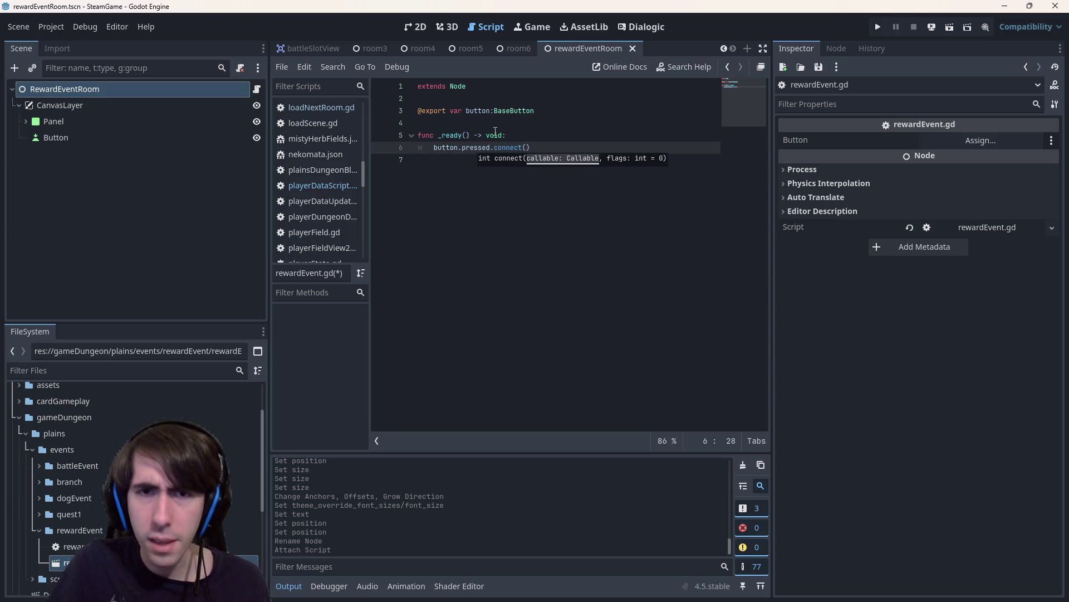
type("n")
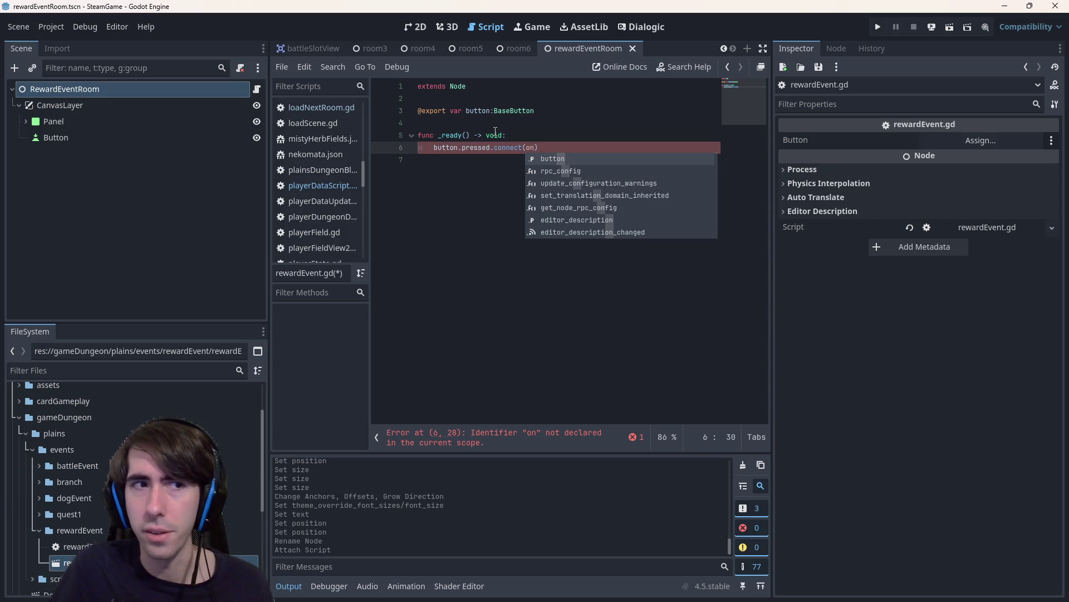
type("LobbyBu")
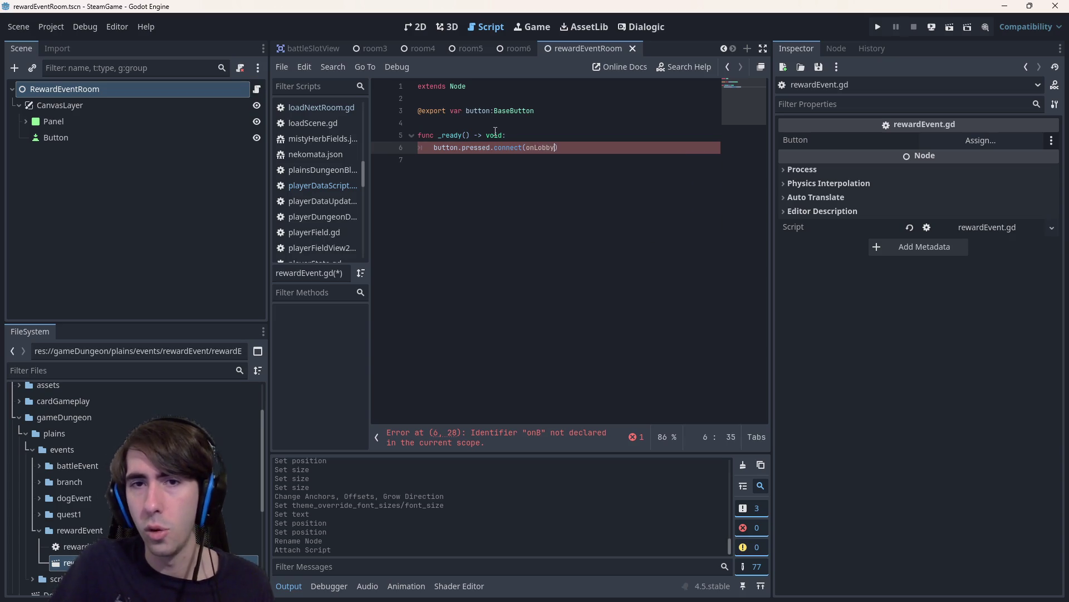
type("t")
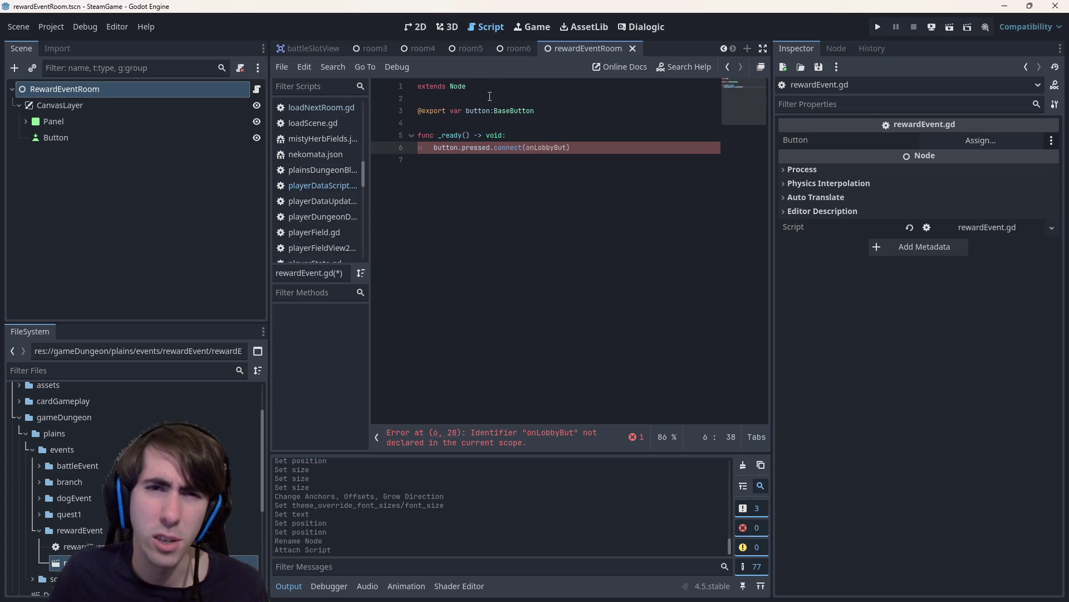
Step: Rename the button variable and its usage to lobbyButton, then save
left_click(478, 111)
double_click(478, 111)
key("ctrl+d")
type("lobby")
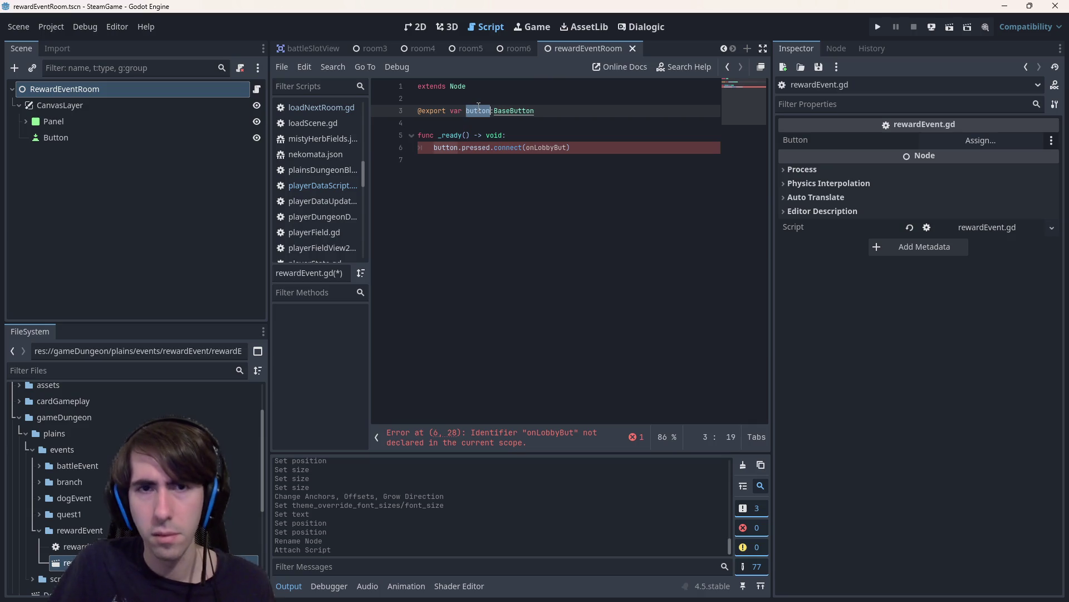
type("Button")
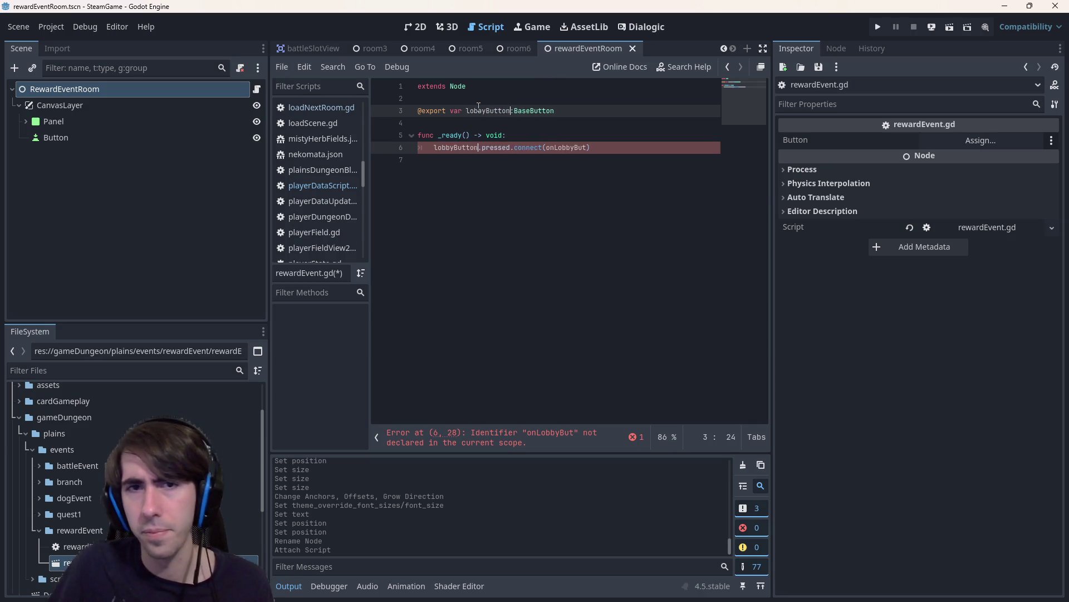
key("ctrl+s")
Step: Rename the connected handler to onlobbyButtonPressed in the connect call
double_click(494, 110)
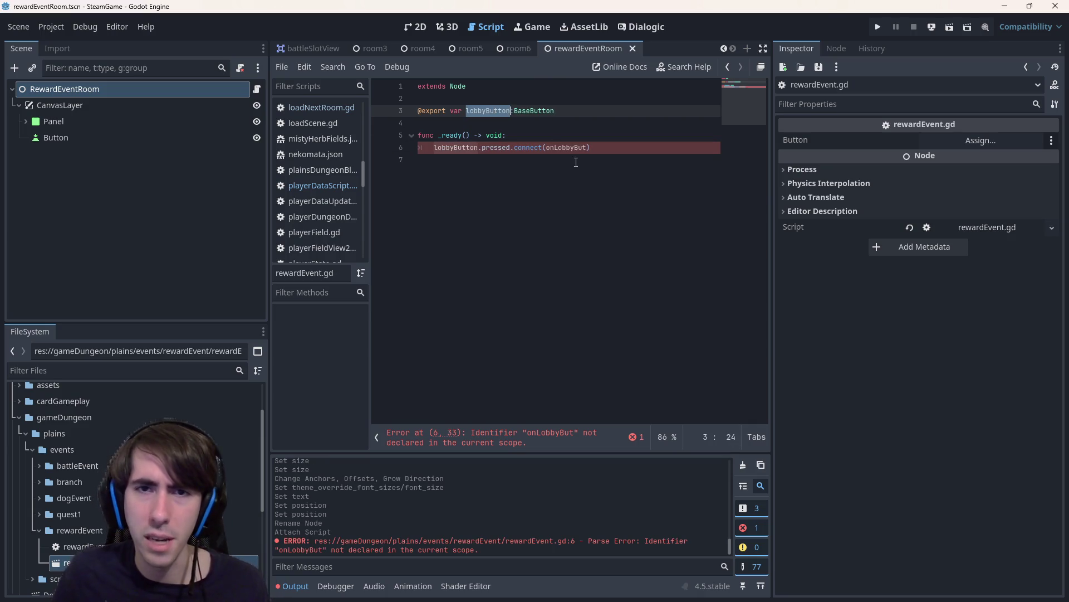
key("ctrl+c")
double_click(567, 147)
key("ctrl+v")
key("ctrl+Left")
type("on")
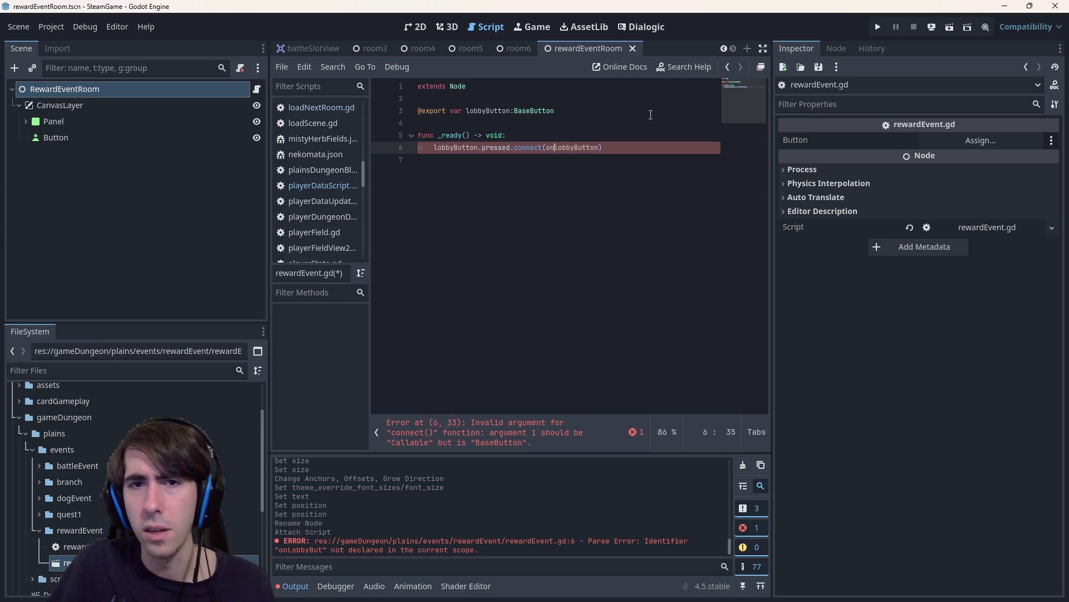
key("Delete")
type("l")
key("ctrl+Right")
type("Pressed")
key("ctrl+shift+Left")
Step: Declare a new func onlobbyButtonPressed(): below _ready
key("End")
key("Return")
key("Return")
key("Up")
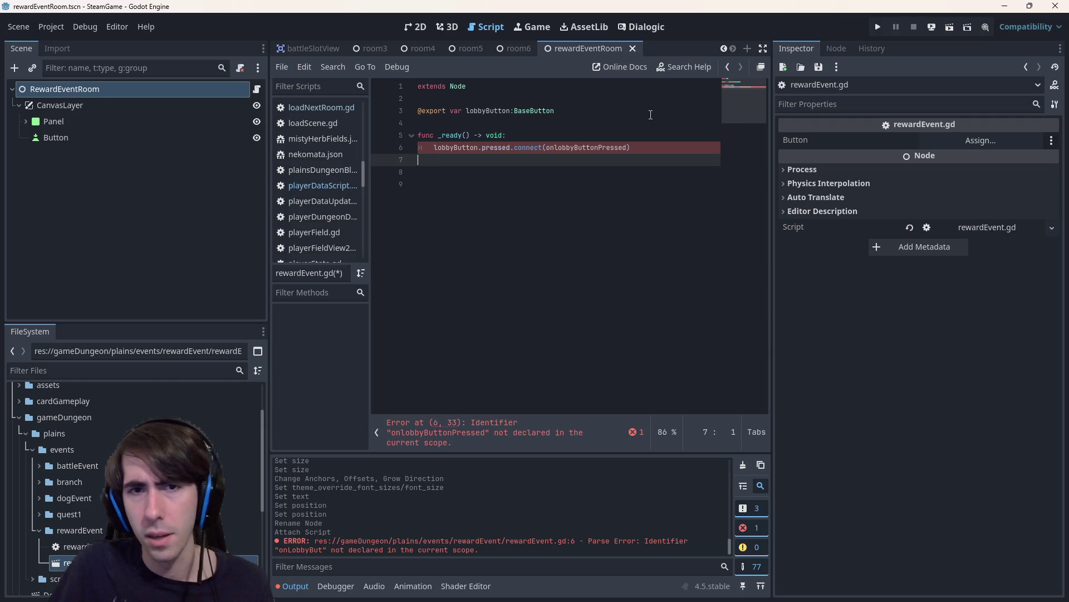
key("Return")
type("func onlobbyButtonPressed();")
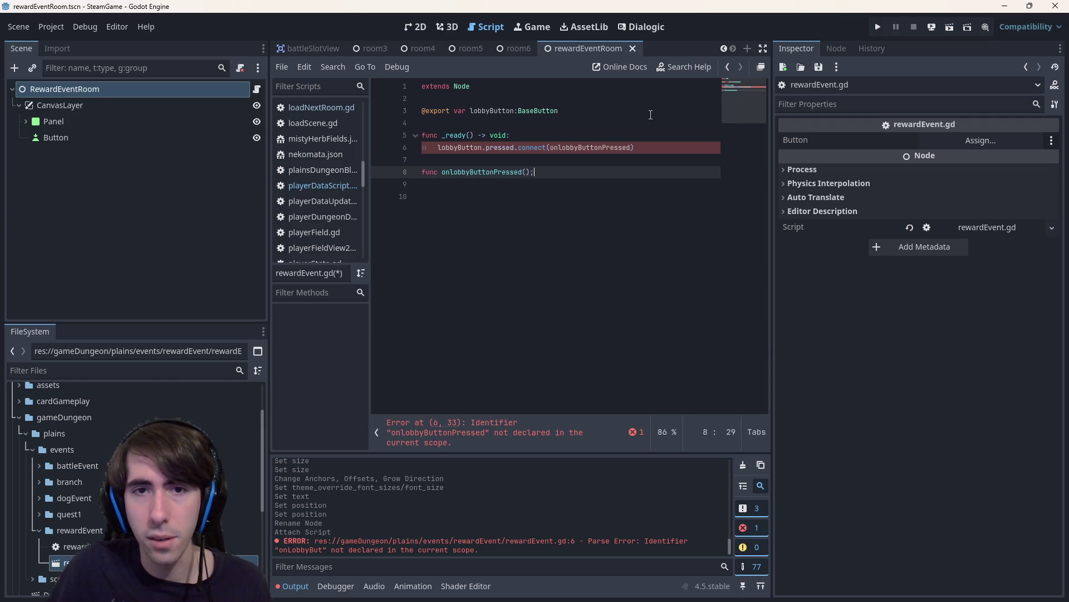
key("BackSpace")
type(":")
key("Return")
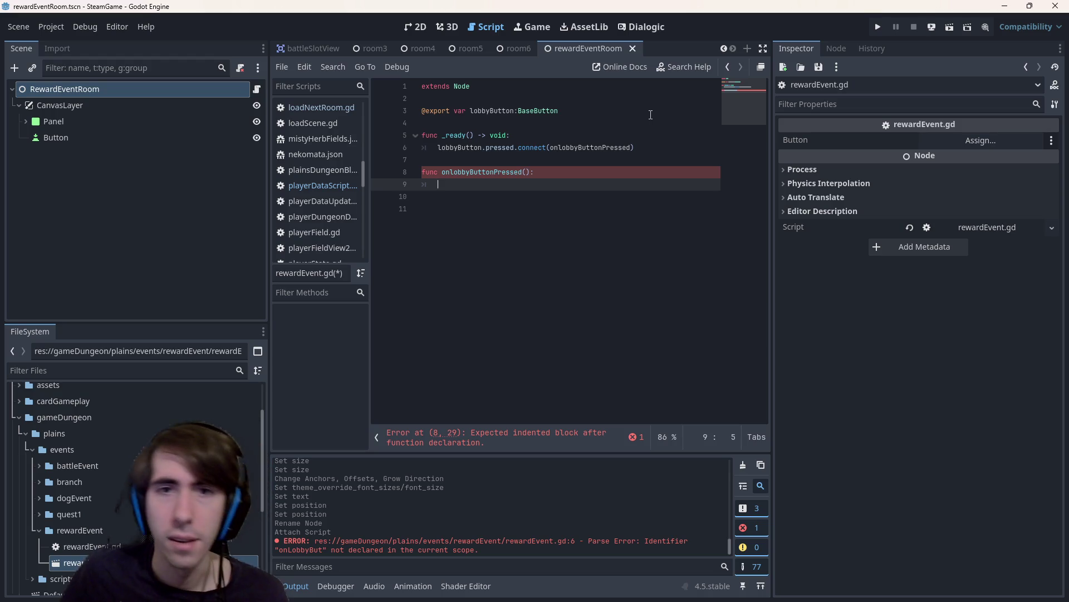
left_click(652, 113)
key("Return")
type("@export")
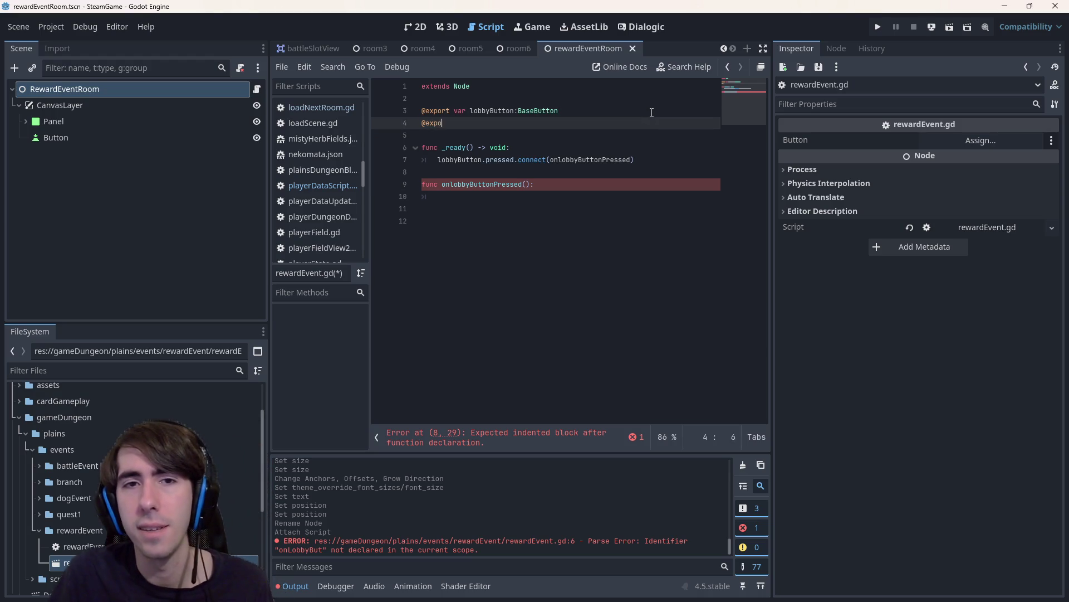
type("_fil")
key("Return")
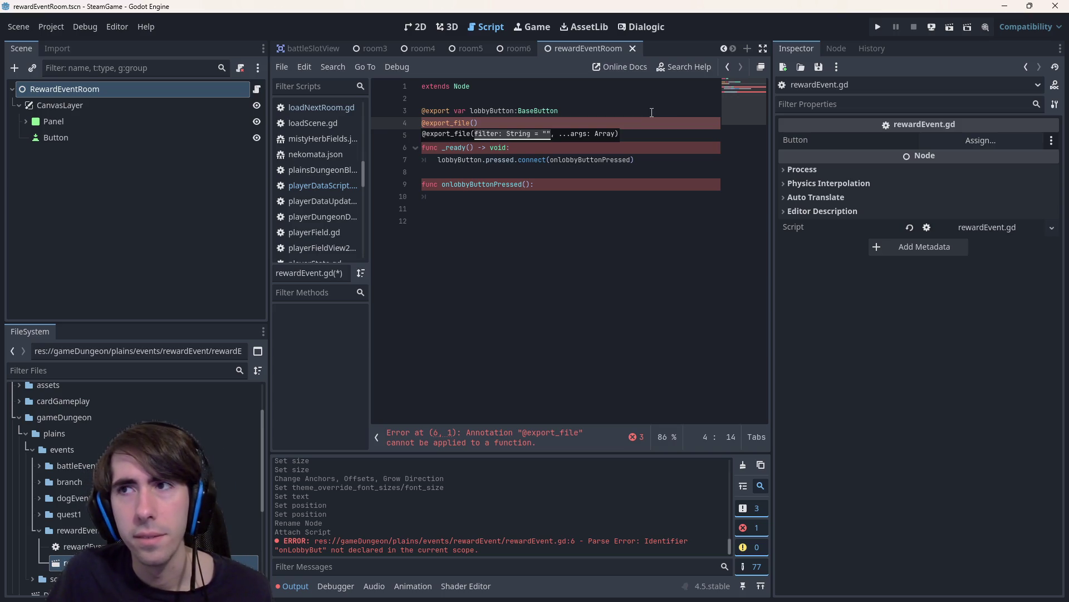
type("\"*.tscn")
key("ctrl+s")
key("ctrl+shift+Left")
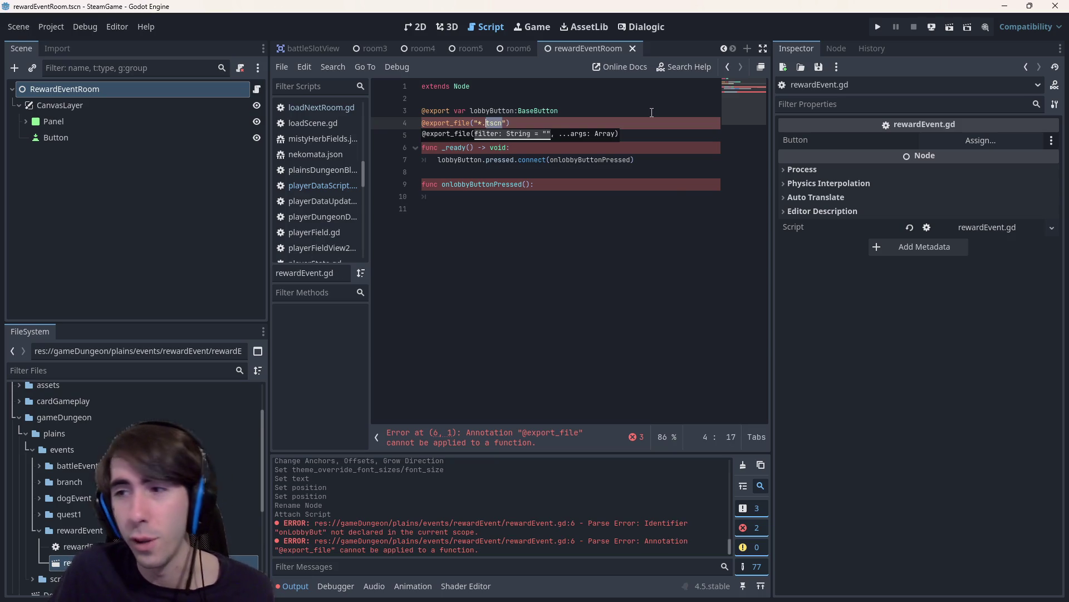
key("Right")
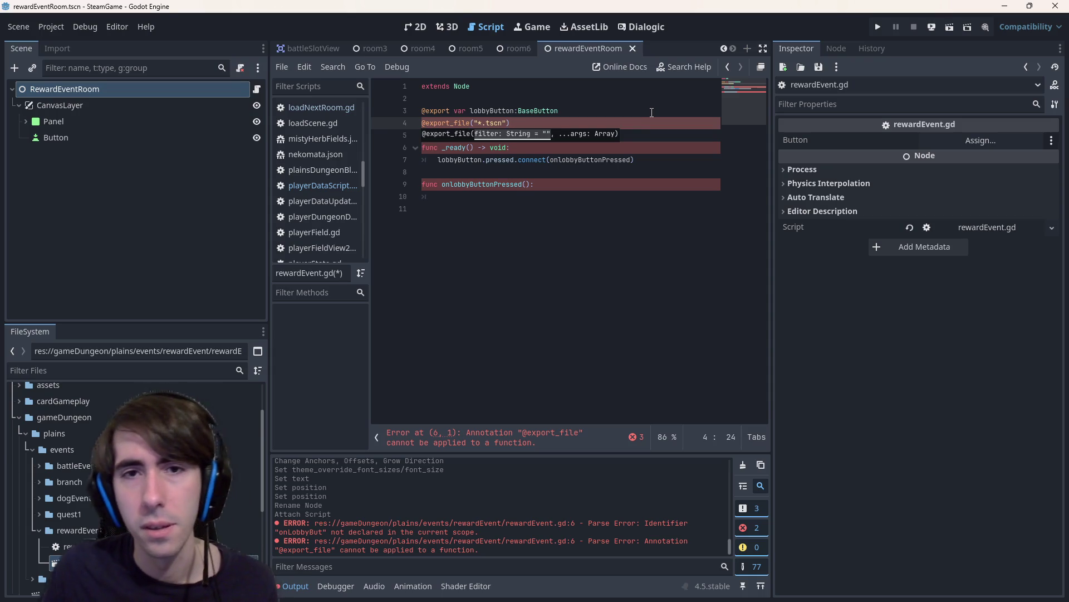
type("ar lobbyF")
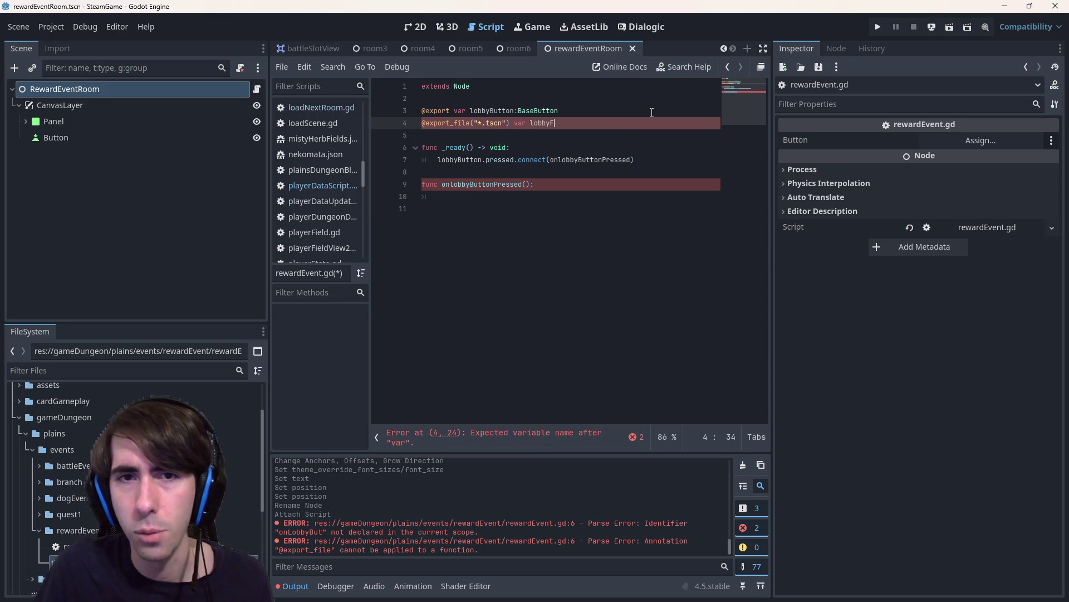
key("BackSpace")
type("Scene:")
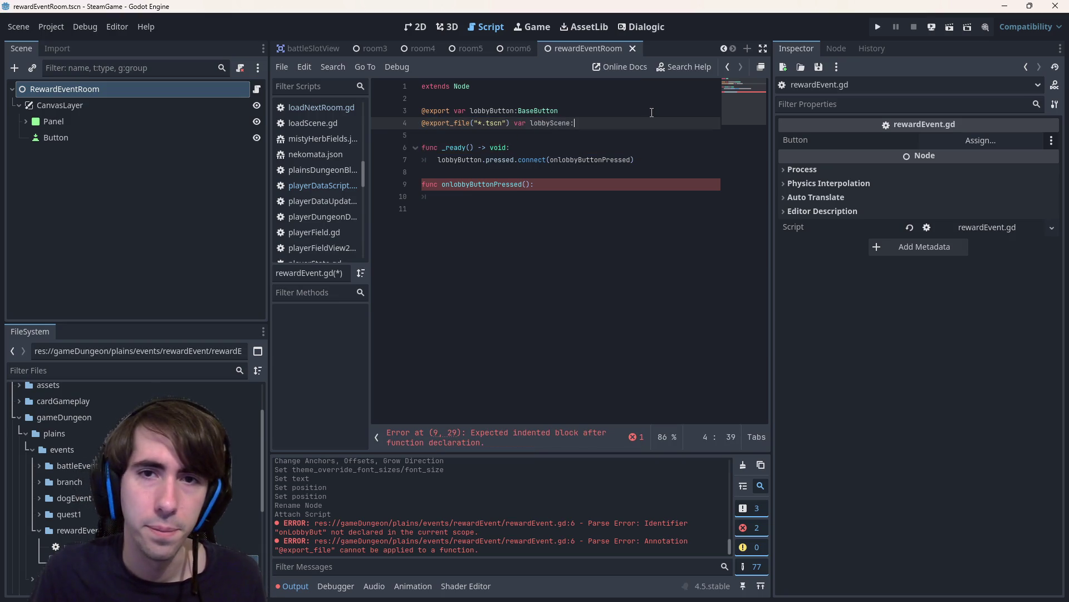
type("String")
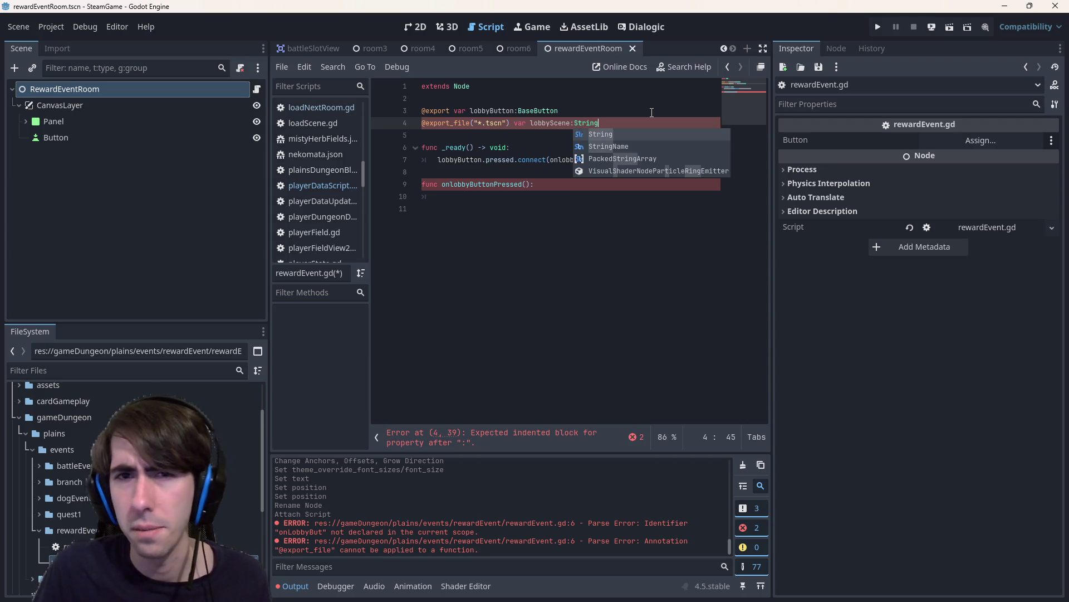
key("ctrl+s")
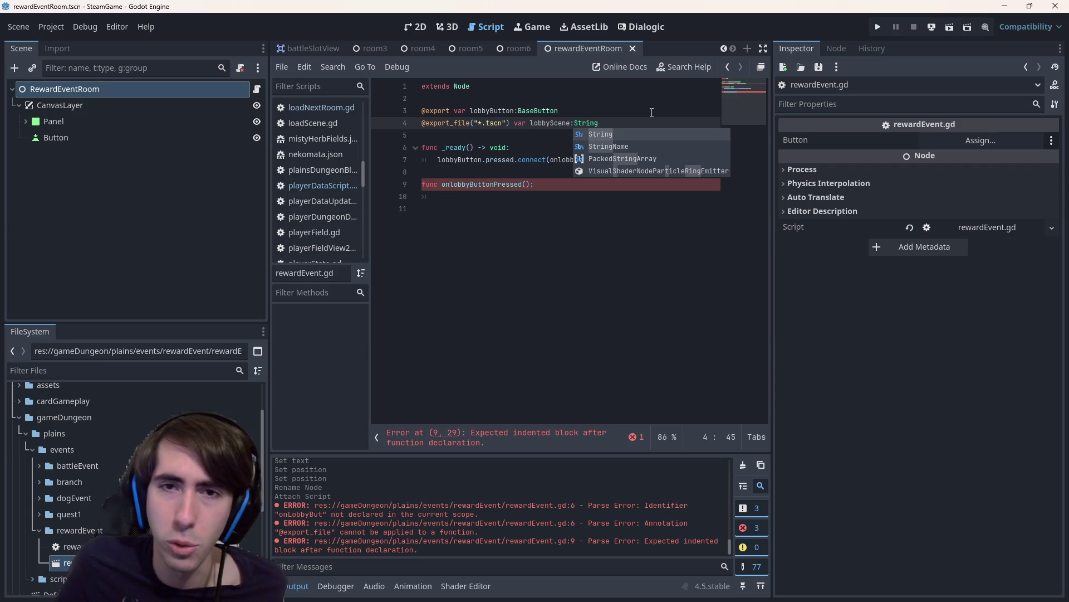
Step: Try starting the handler body with scene and load calls, then clear the line
double_click(544, 121)
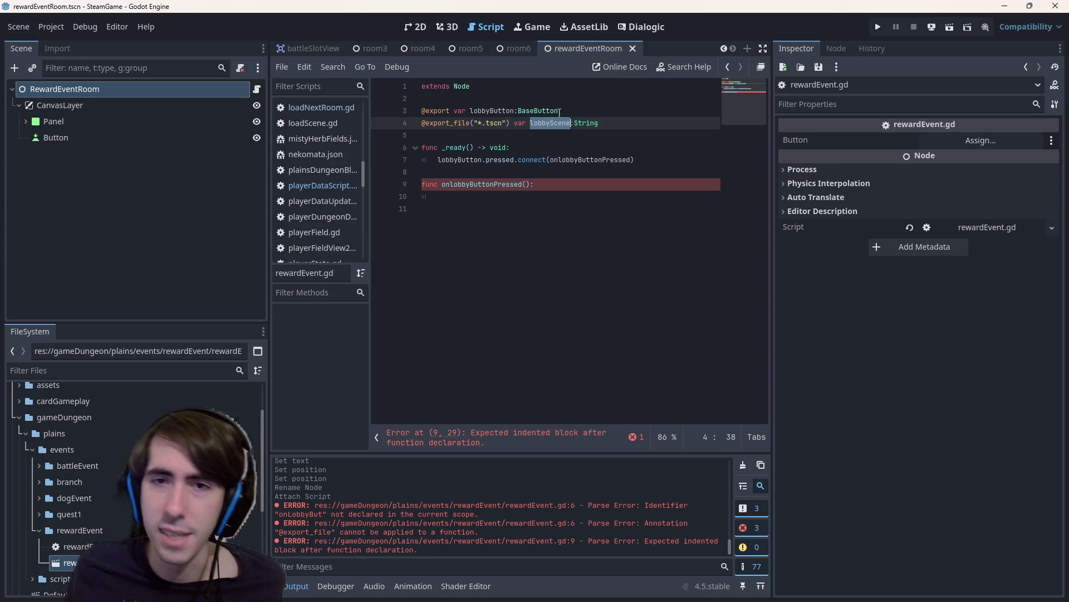
left_click(579, 195)
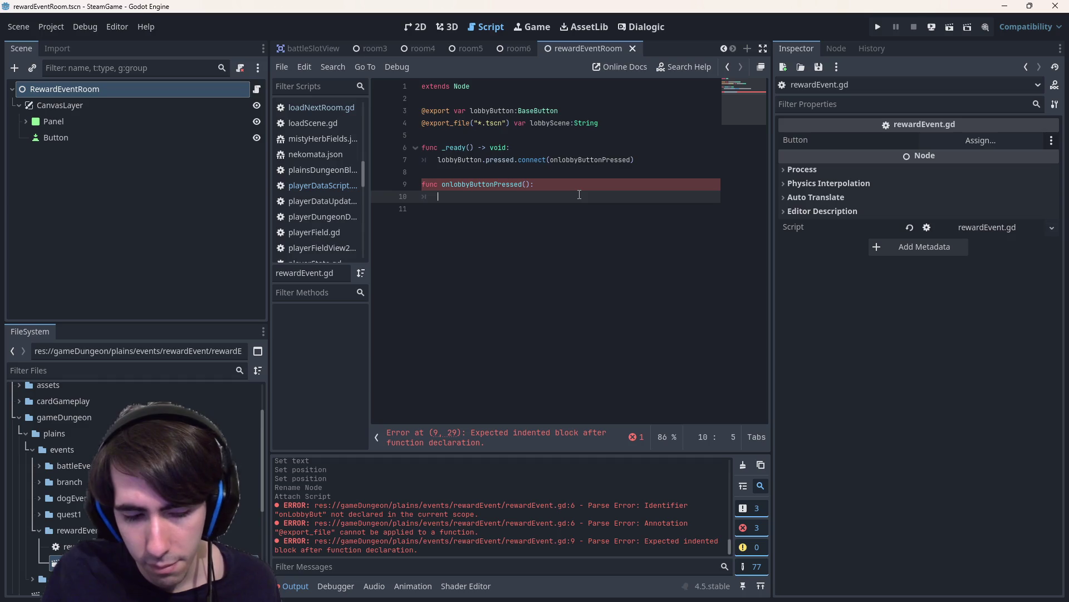
type("cene")
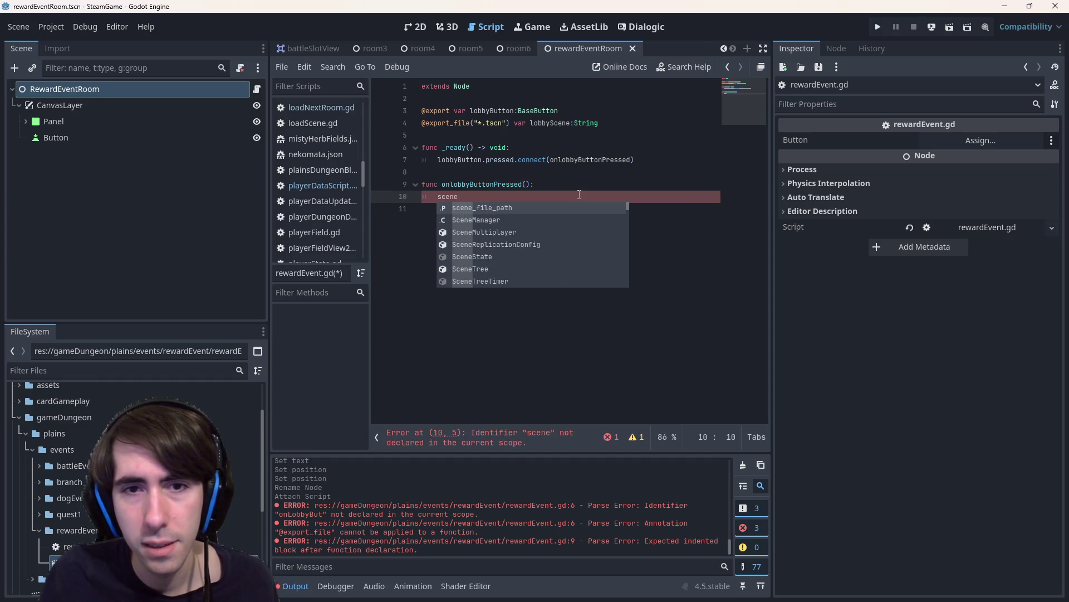
key("BackSpace")
key("BackSpace")
key("BackSpace")
type("load_s")
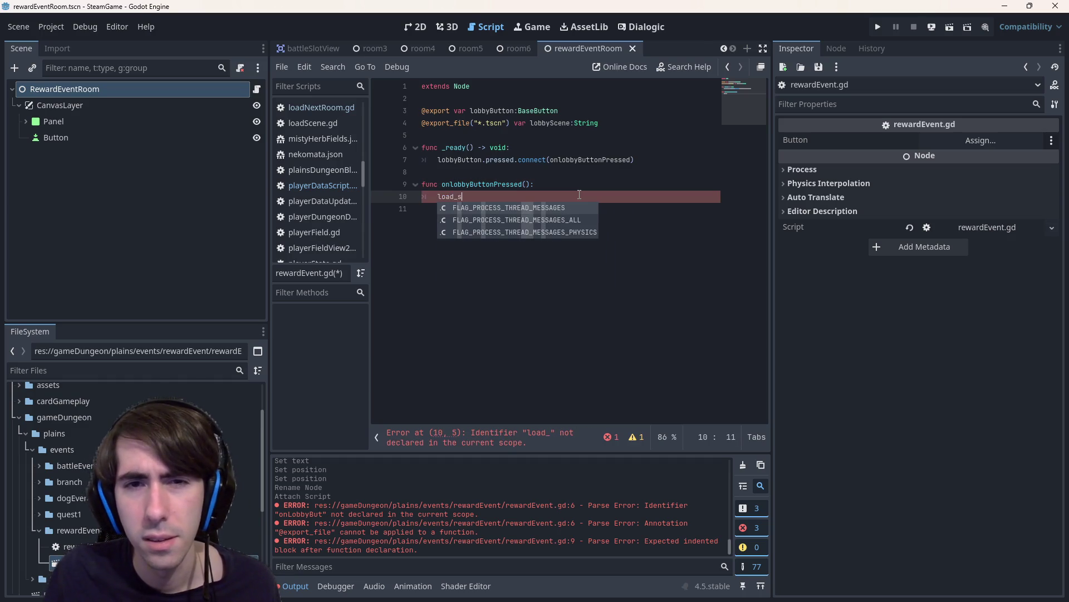
key("BackSpace")
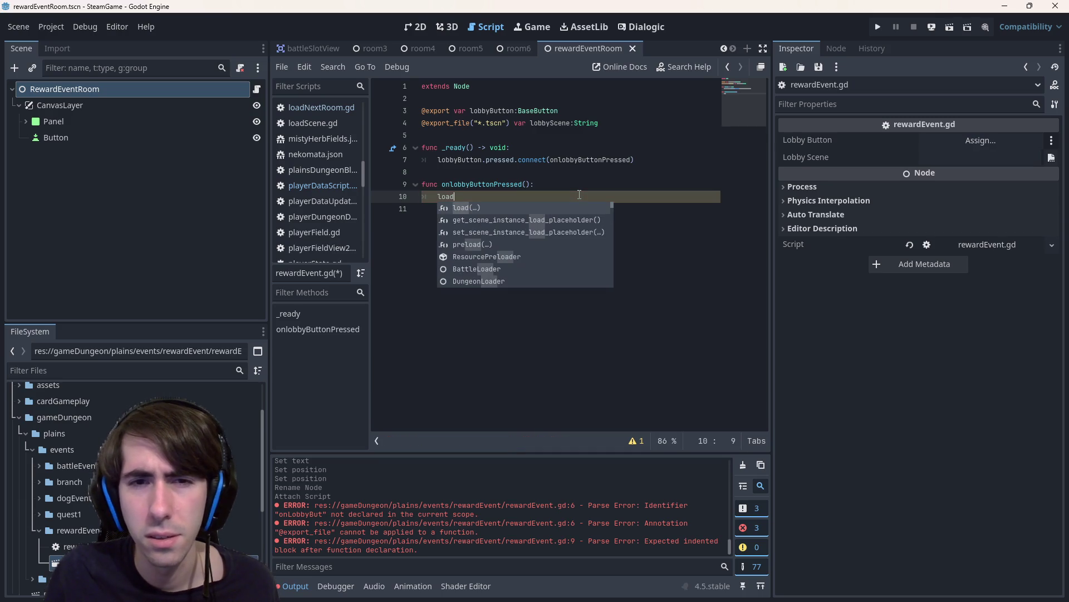
key("BackSpace")
key("BackSpace")
key("BackSpace")
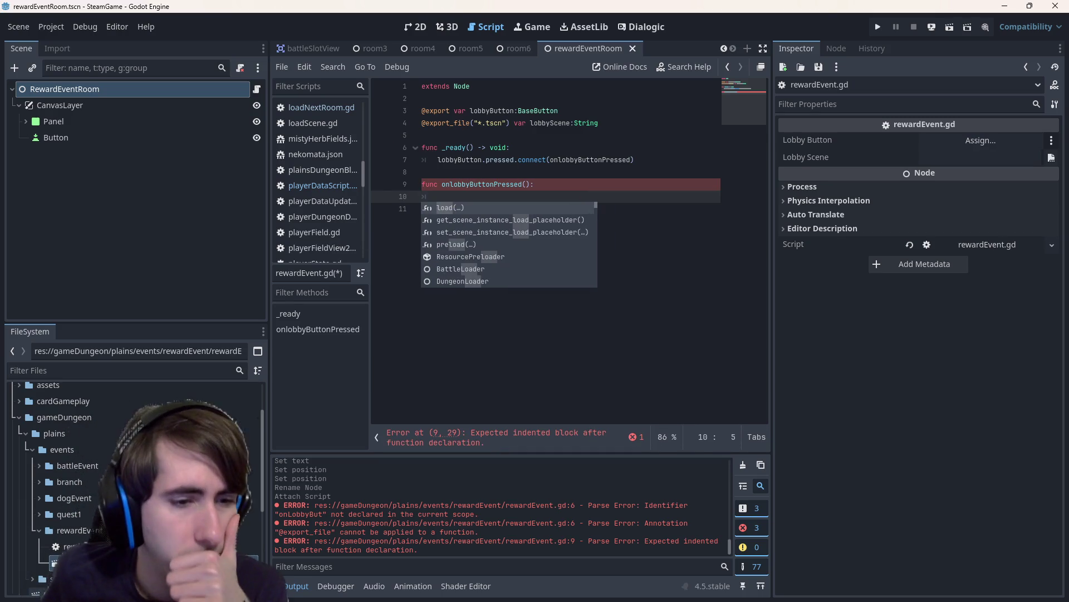
Step: Open room1.tscn and review the enterNextRoom and enterRoom definitions in its scripts
double_click(69, 514)
scroll(133, 473, "down", 2)
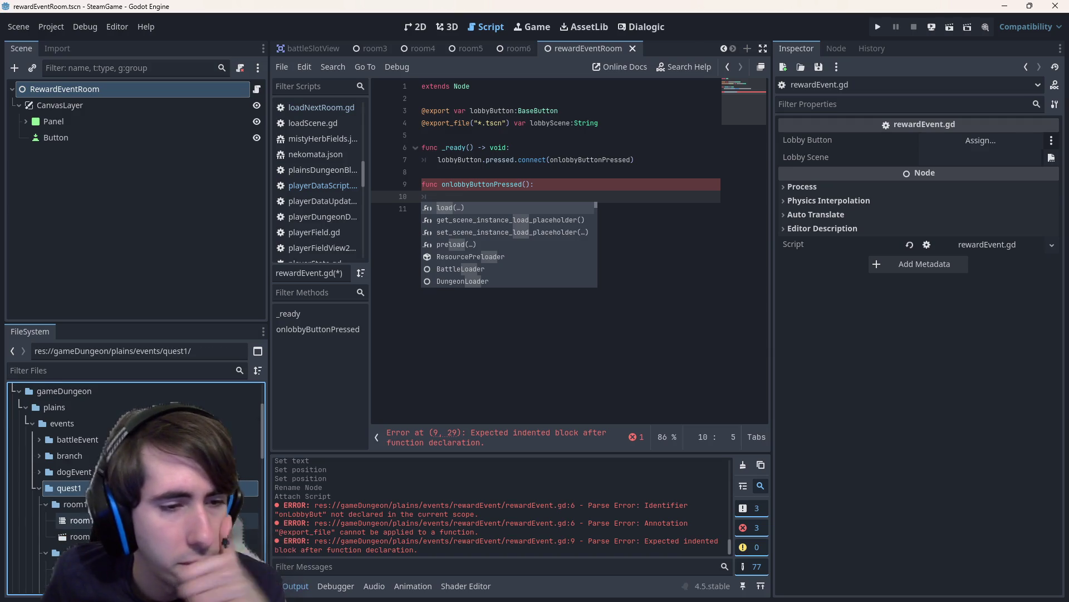
double_click(79, 536)
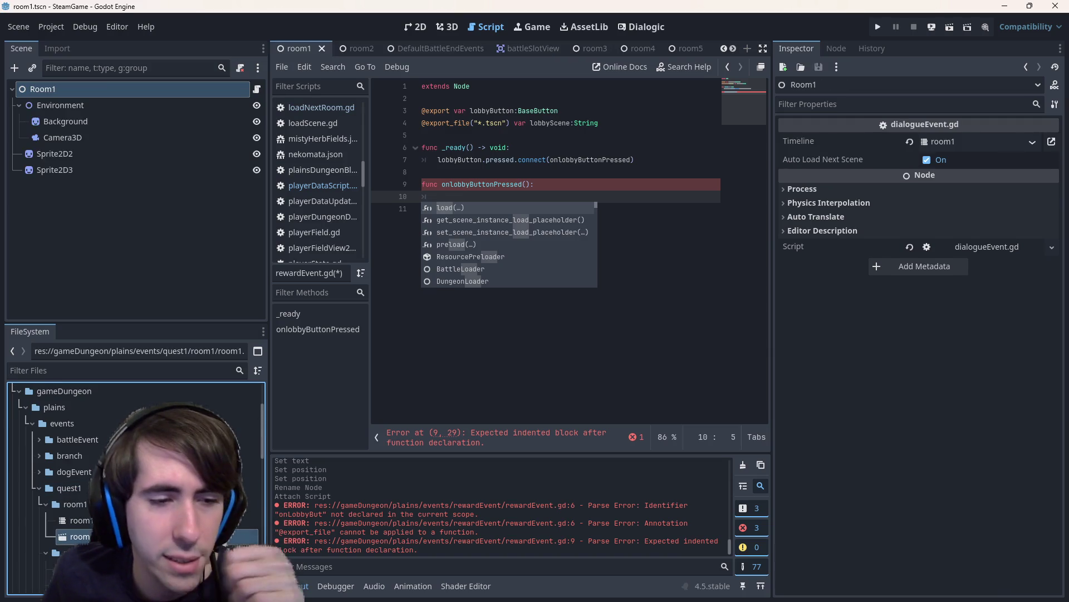
left_click(256, 89)
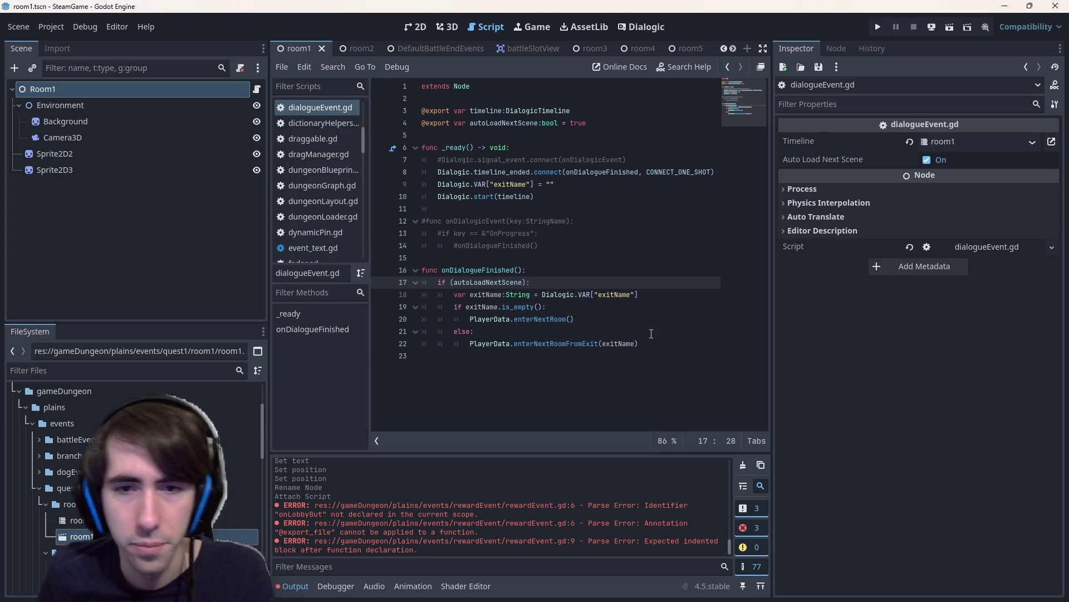
left_click(539, 320, "ctrl")
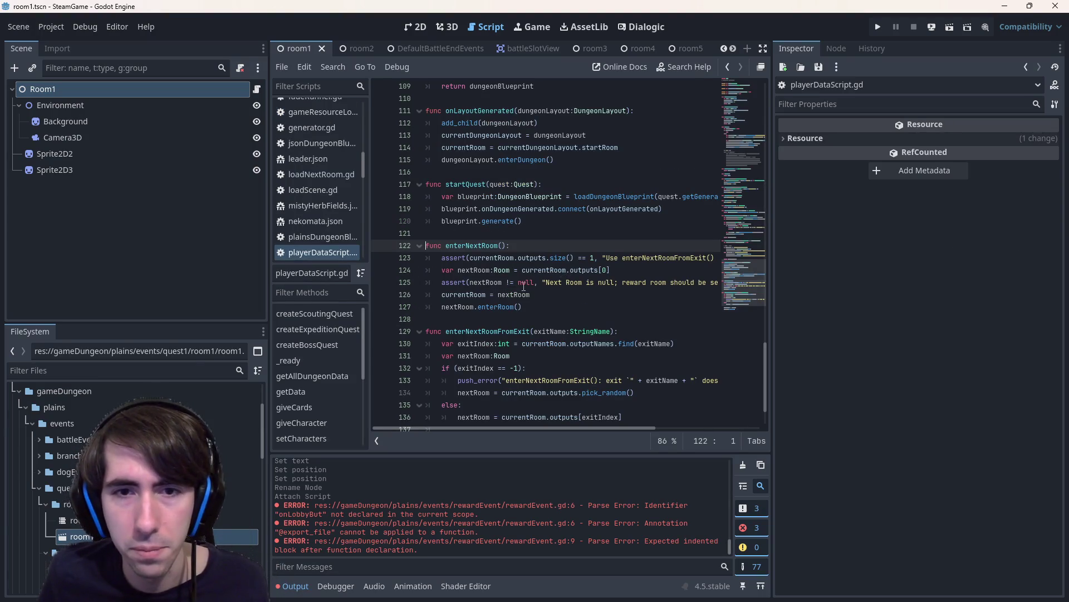
left_click(503, 307, "ctrl")
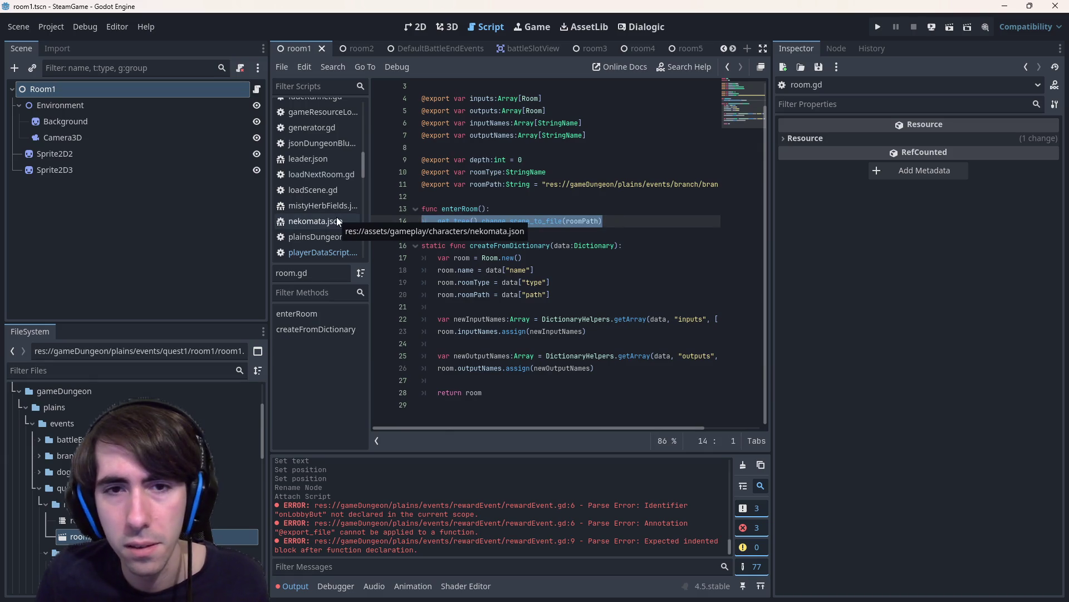
key("alt+Left")
key("alt+Left")
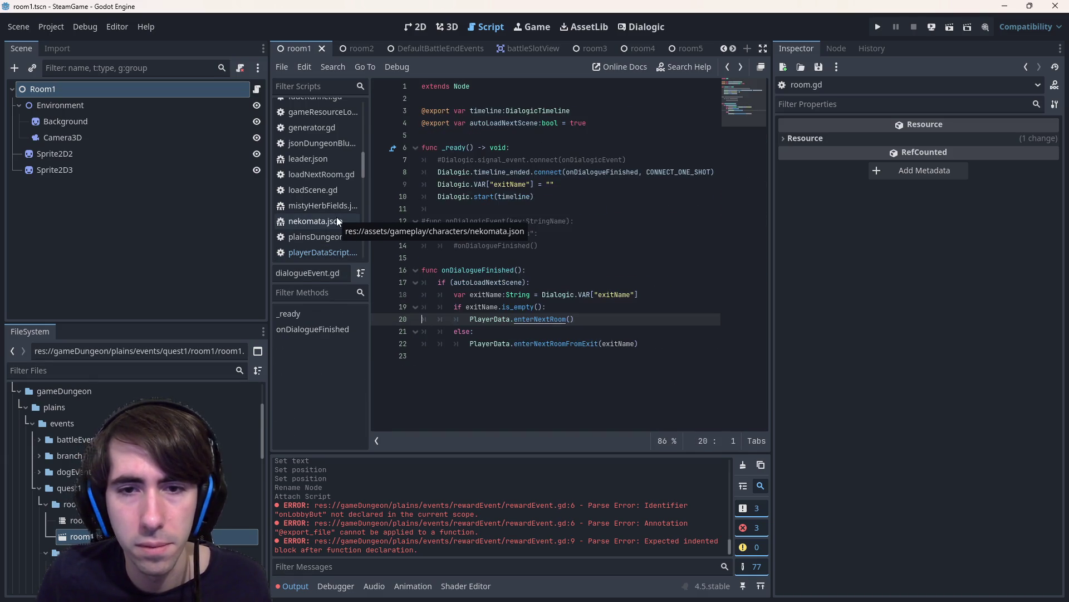
key("ctrl+space")
Step: Write get_tree().change_scene_to_file(lobbyScene) in onlobbyButtonPressed and save
type("get_tree().change_scene_to_file(roomPload(")
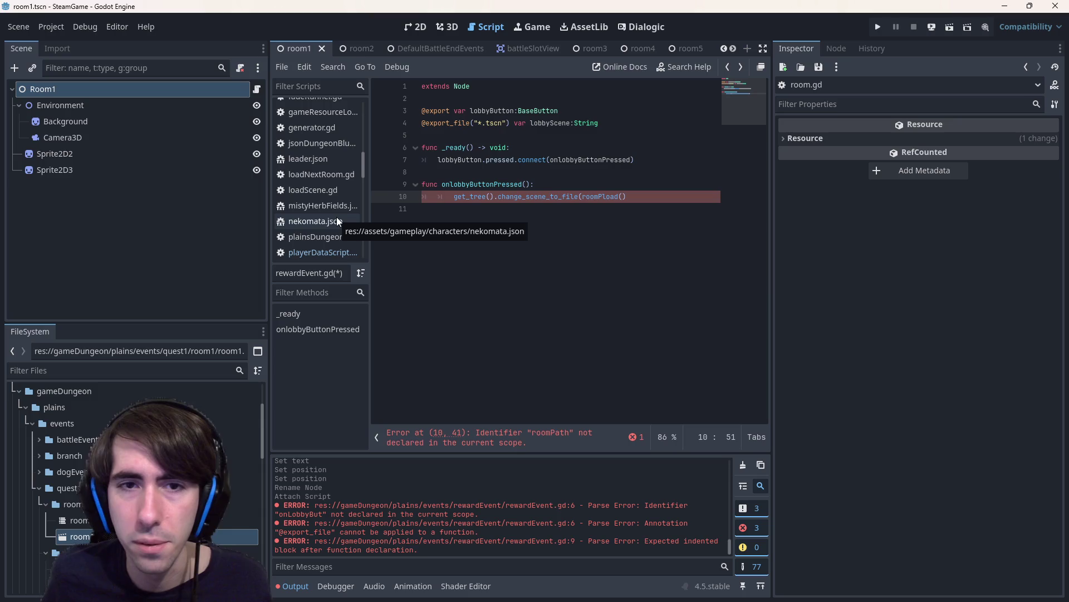
key("BackSpace")
key("BackSpace")
key("BackSpace")
type("ath)")
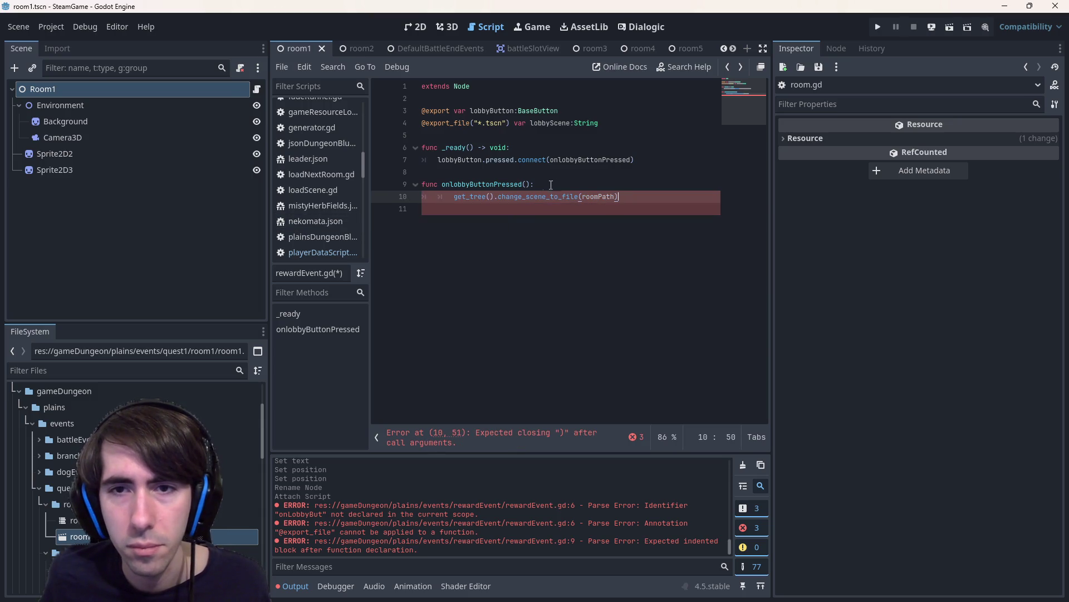
key("shift+Tab")
left_click(556, 221)
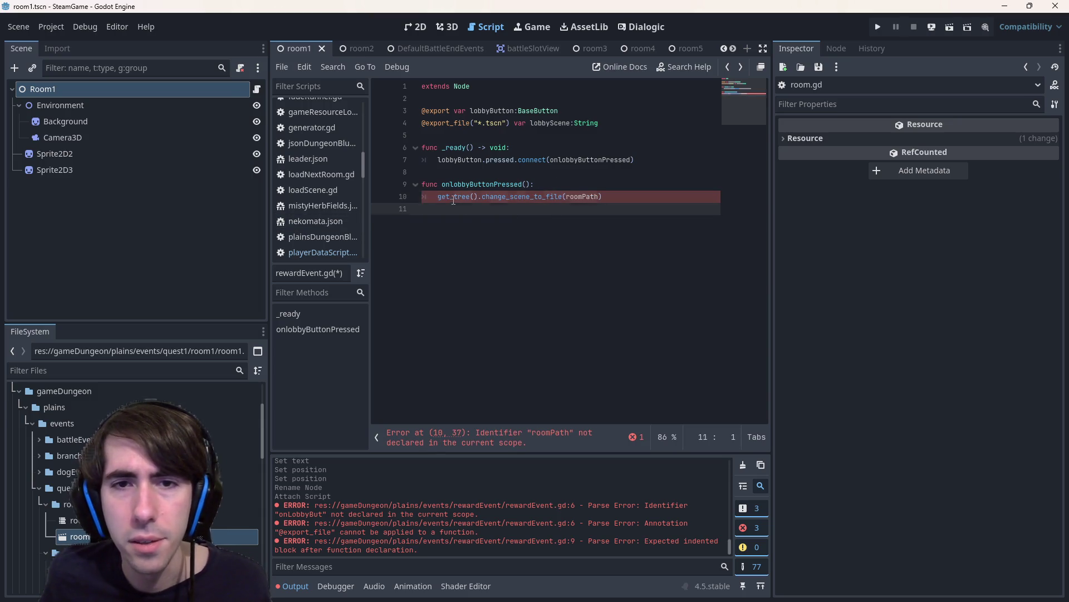
left_click(506, 198)
double_click(583, 197)
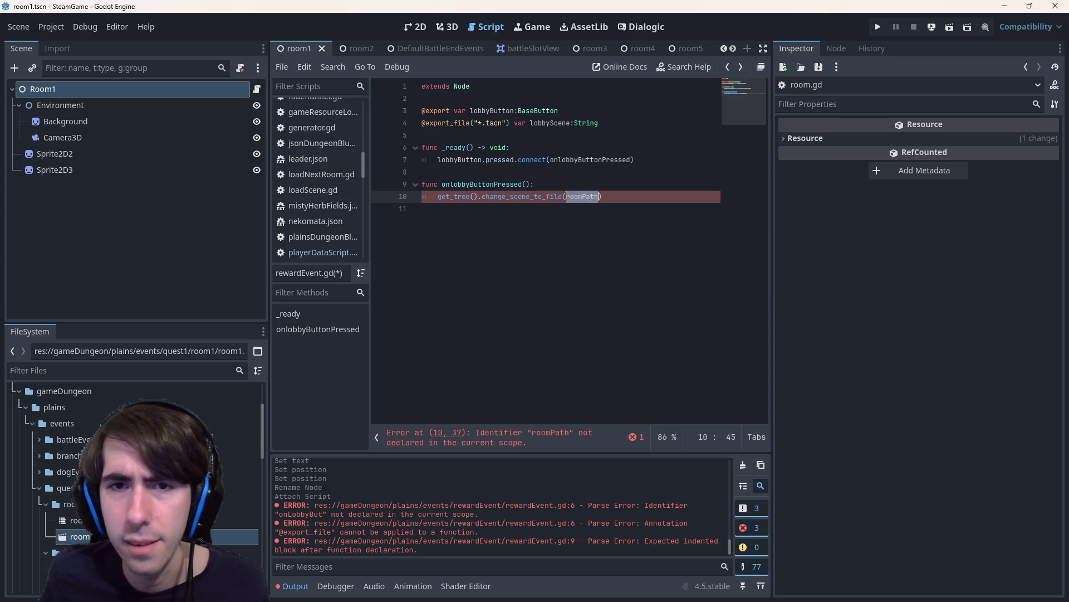
double_click(549, 123)
key("ctrl+c")
double_click(582, 197)
key("ctrl+v")
key("ctrl+s")
Step: Rename the export to lobbyScenePath, use it in the scene-change call, and save
left_click(575, 123)
type("Path")
key("ctrl+shift+Left")
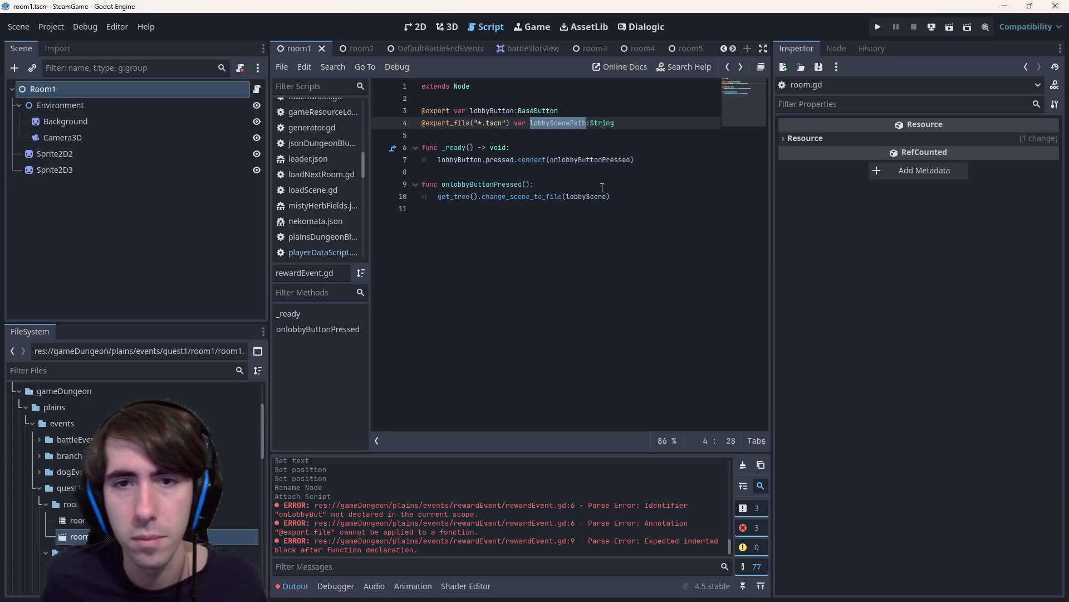
key("ctrl+c")
double_click(588, 197)
key("ctrl+v")
key("ctrl+s")
left_click(580, 139)
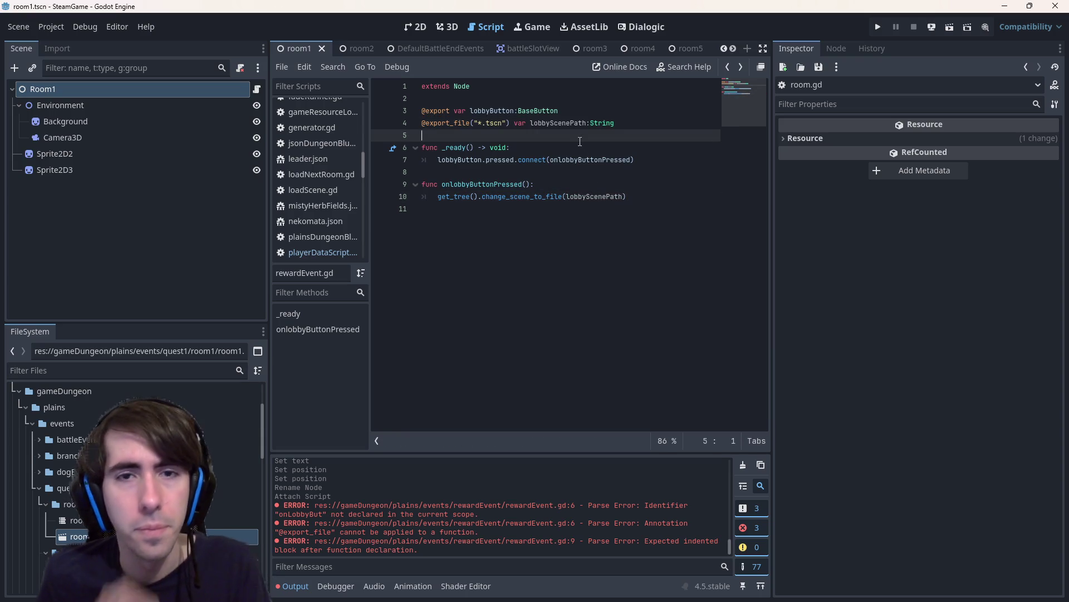
left_click(119, 102)
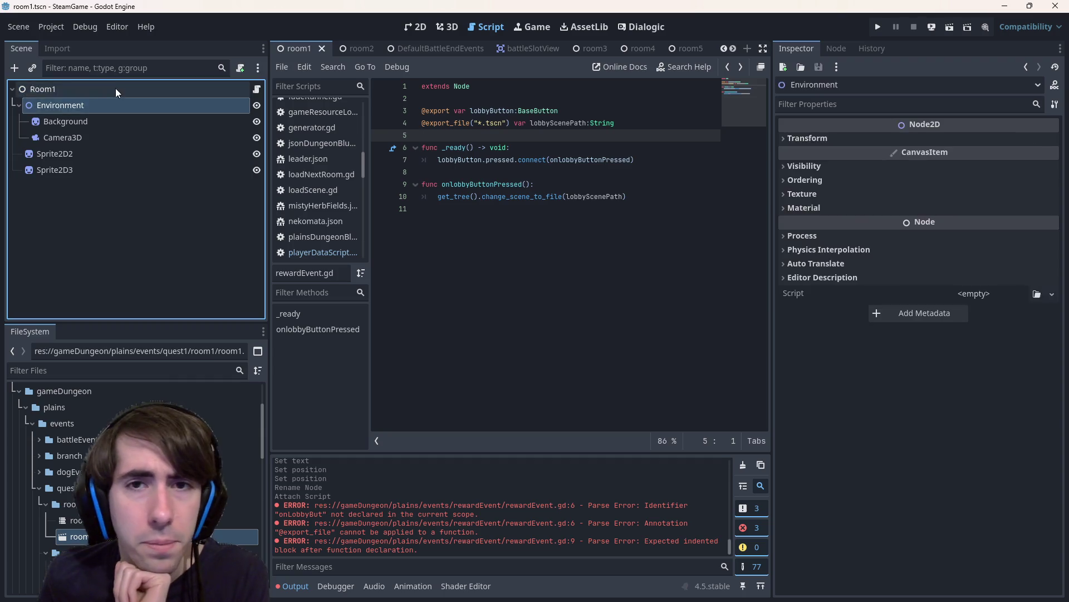
Step: Open the reward event room scene and assign its Button to RewardEventRoom's Lobby Button
left_click(115, 89)
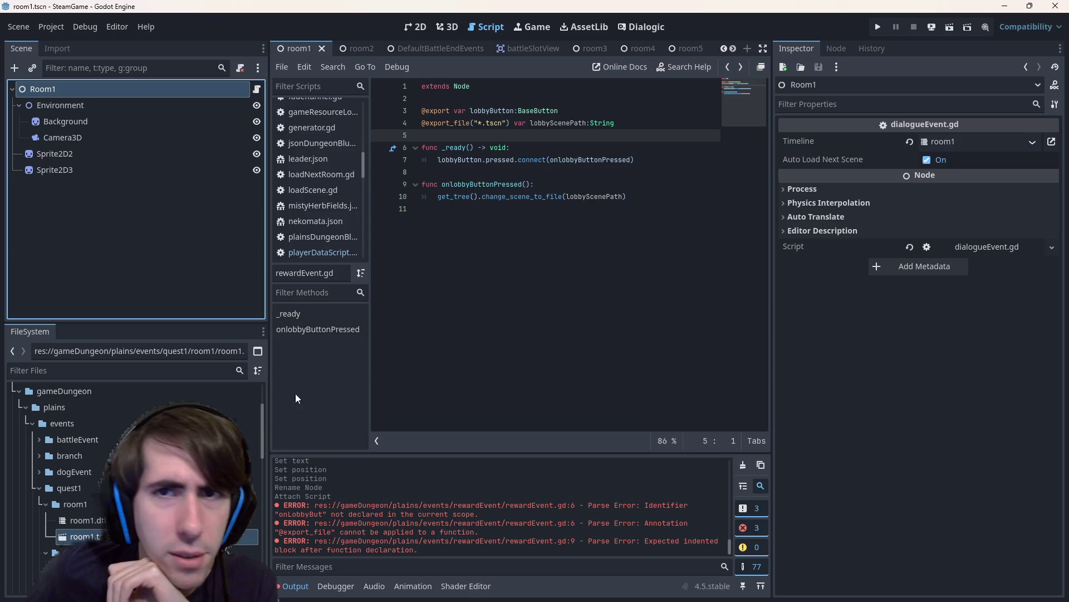
scroll(139, 473, "down", 10)
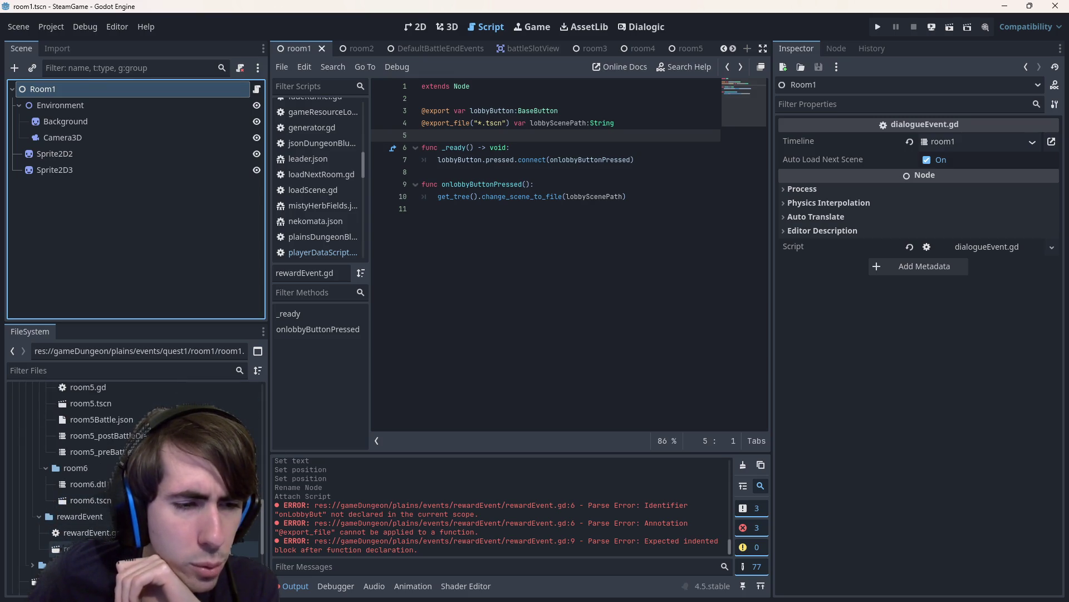
double_click(73, 548)
left_click(162, 118)
left_click(160, 88)
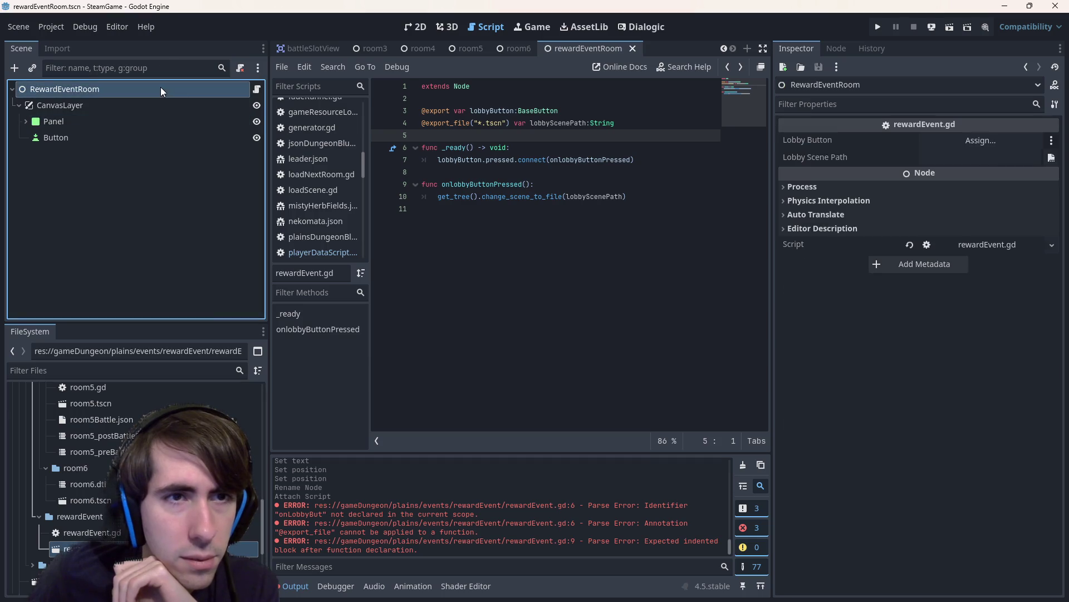
left_click(956, 139)
double_click(529, 352)
Step: Rename the Button node to LobbyButton and save the scene
left_click(165, 138)
left_click(164, 138)
key("Home")
type("B")
key("BackSpace")
type("Lobby")
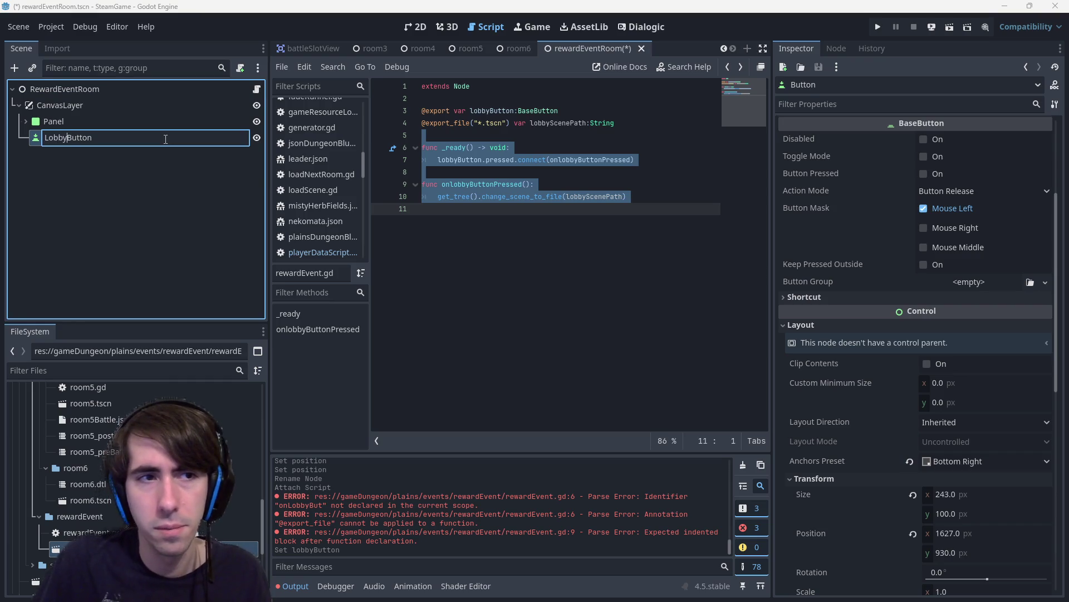
key("Return")
key("ctrl+s")
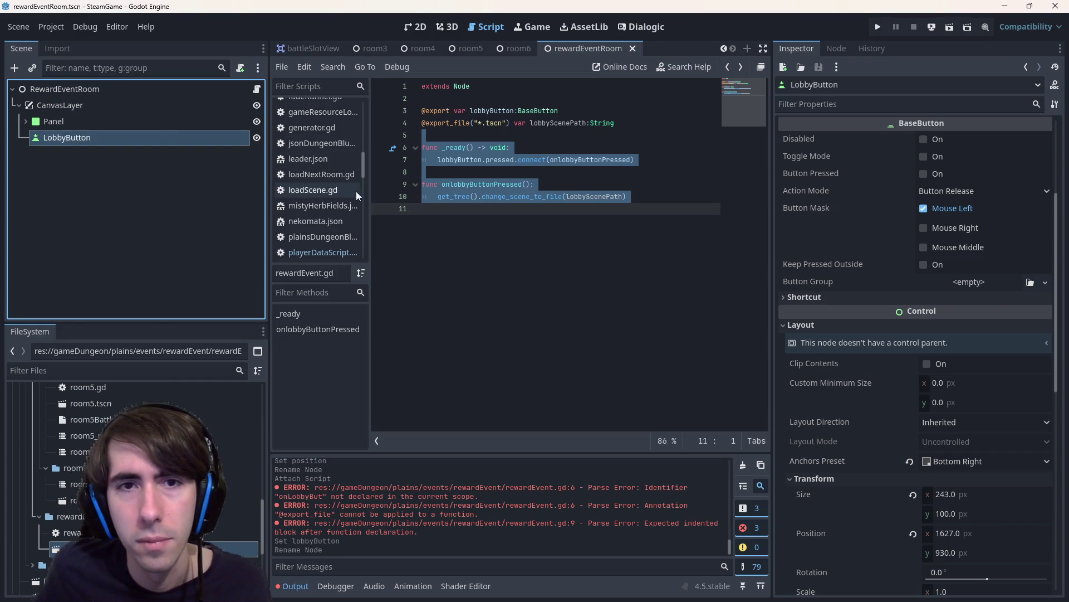
left_click(569, 124)
scroll(845, 248, "up", 3)
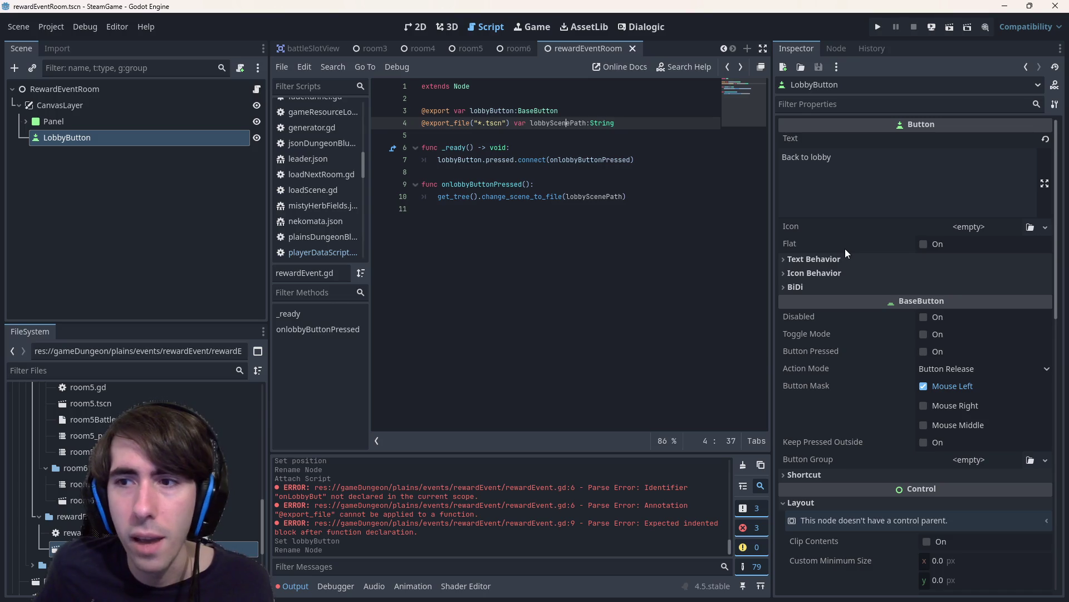
left_click(155, 88)
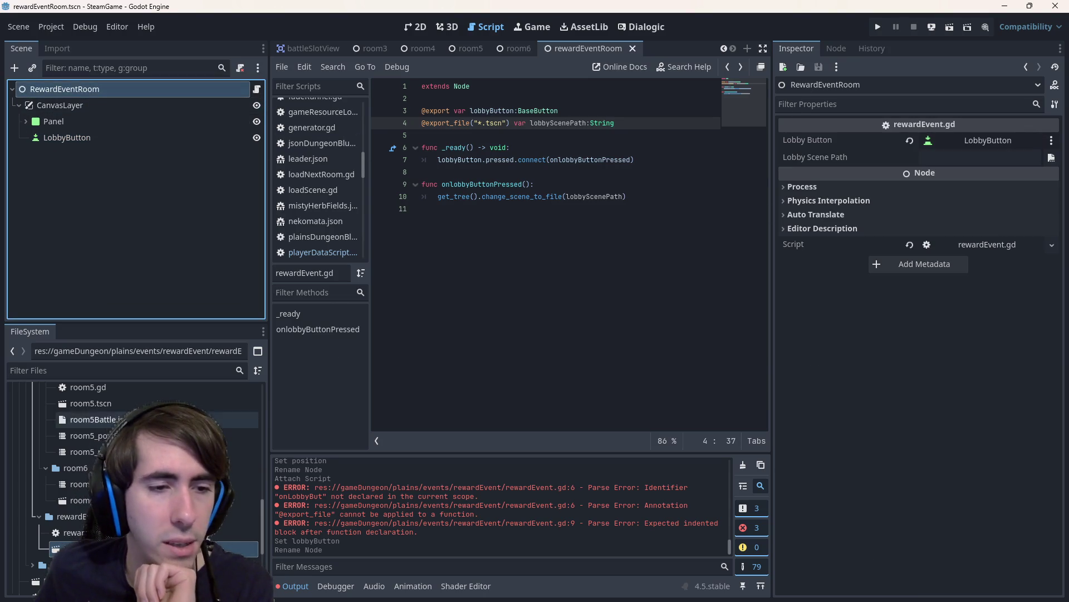
Step: Set Lobby Scene Path to res://scenes/lobby.tscn via the file browser and save the scene
left_click(138, 370)
type("lobby")
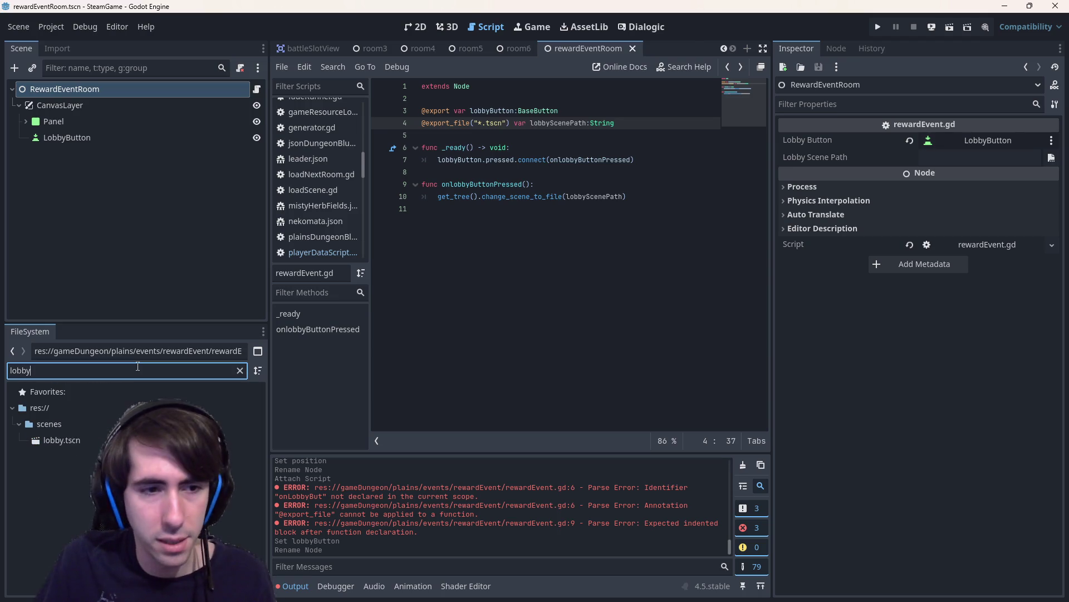
right_click(134, 440)
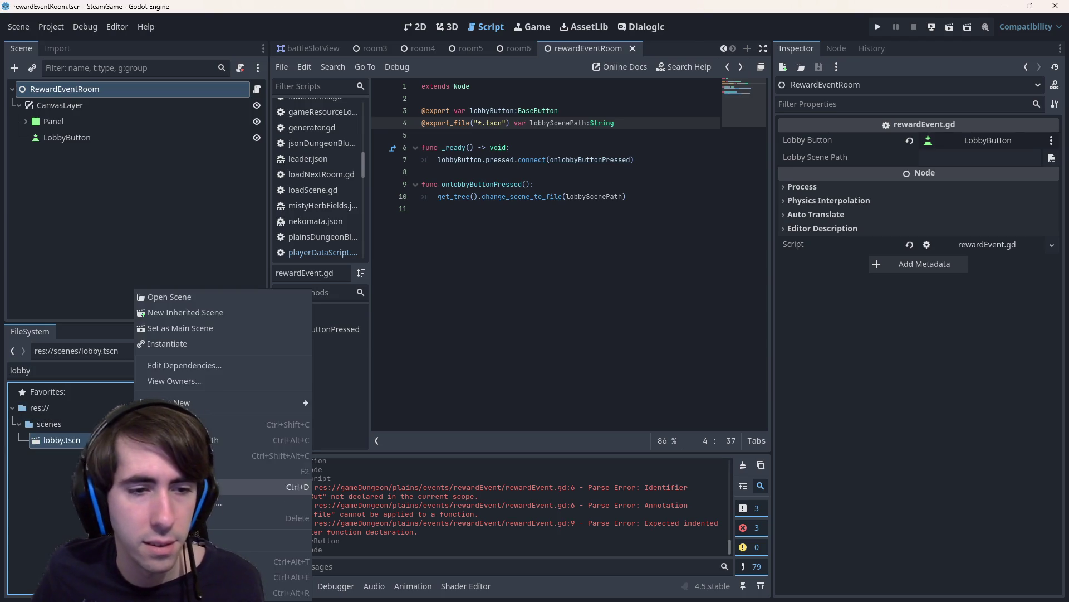
key("Escape")
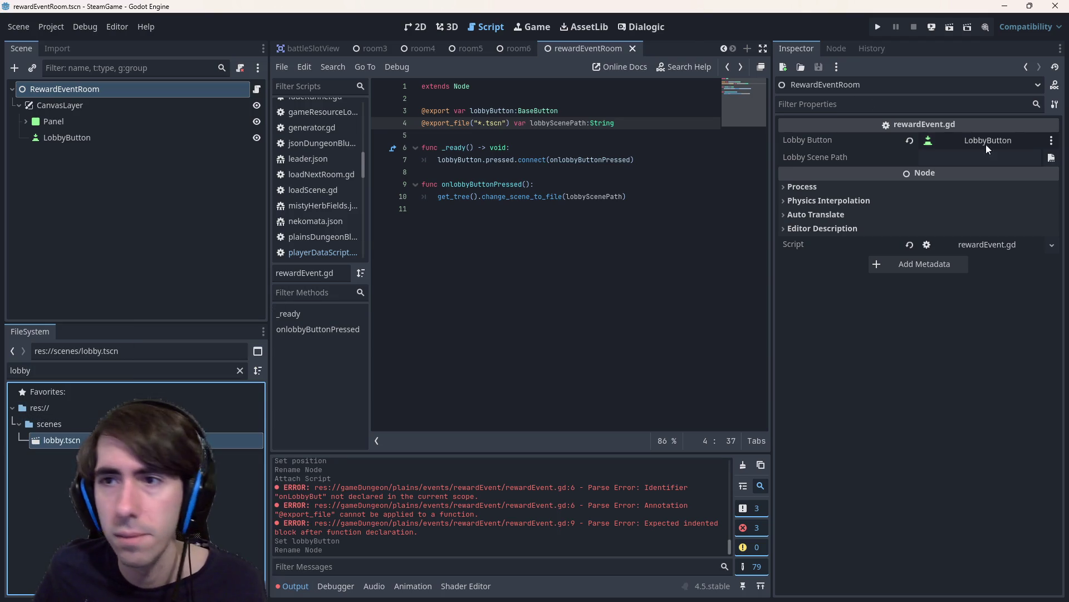
left_click(997, 157)
key("ctrl+v")
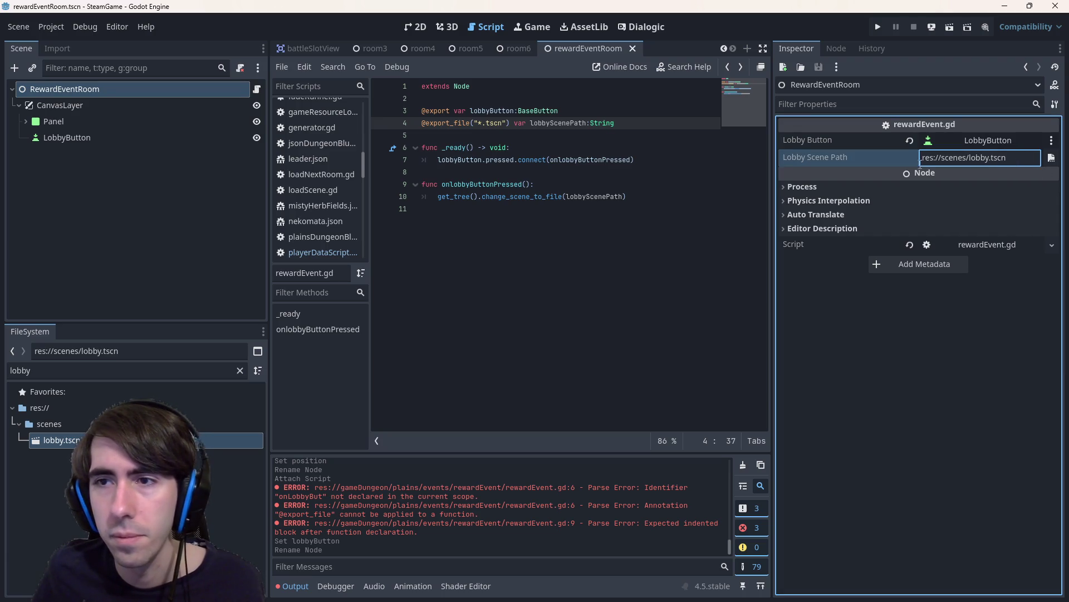
left_click(1051, 158)
double_click(383, 186)
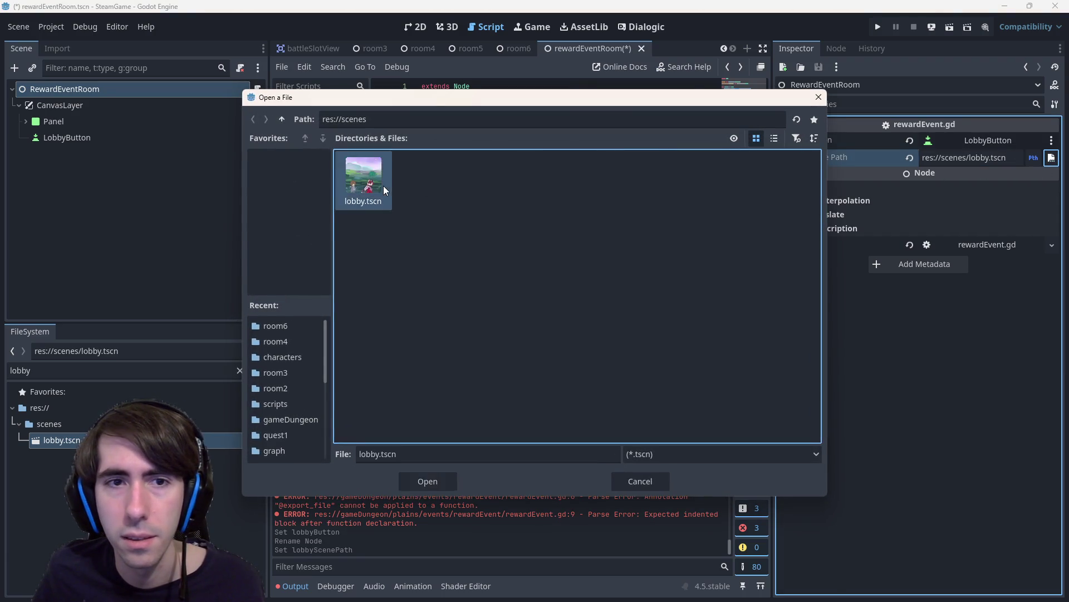
left_click(497, 306)
key("ctrl+s")
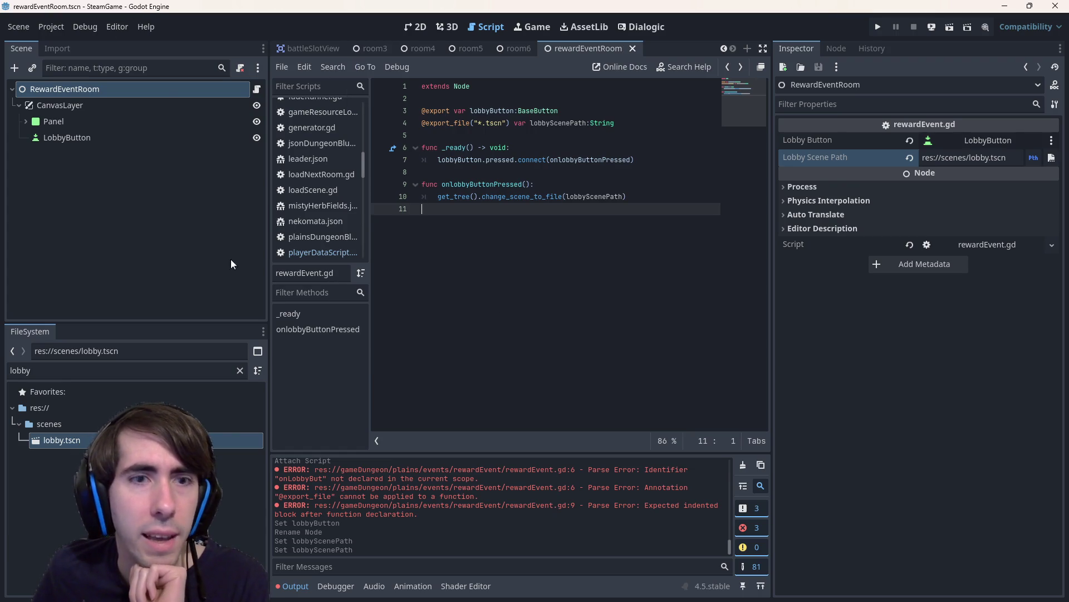
left_click(240, 370)
Step: Filter FileSystem for 'graph', open dungeonGraph.tscn, and run it as the current scene
type("graph")
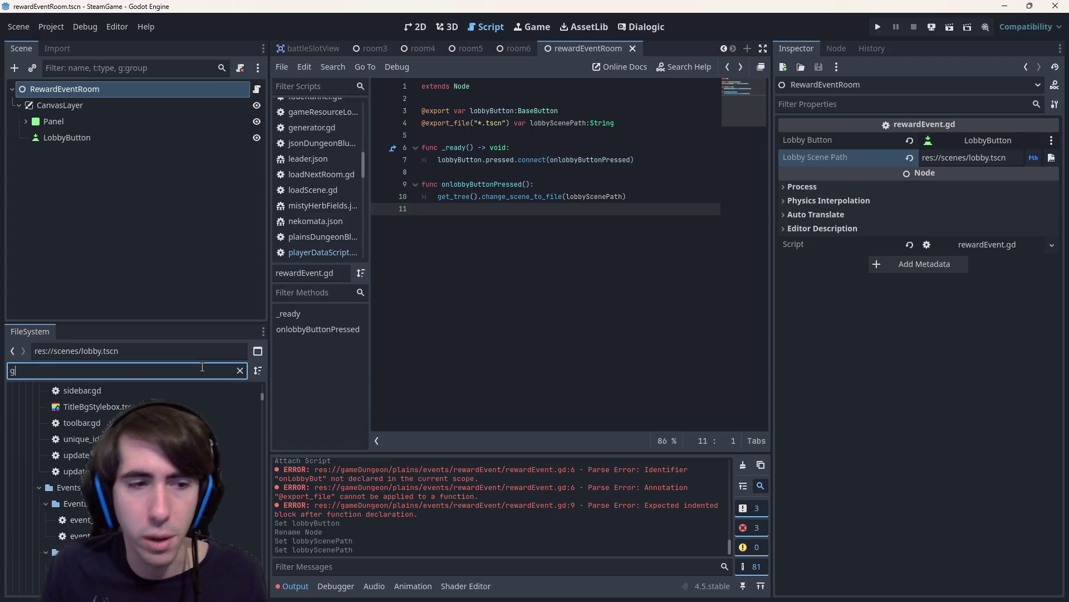
double_click(61, 488)
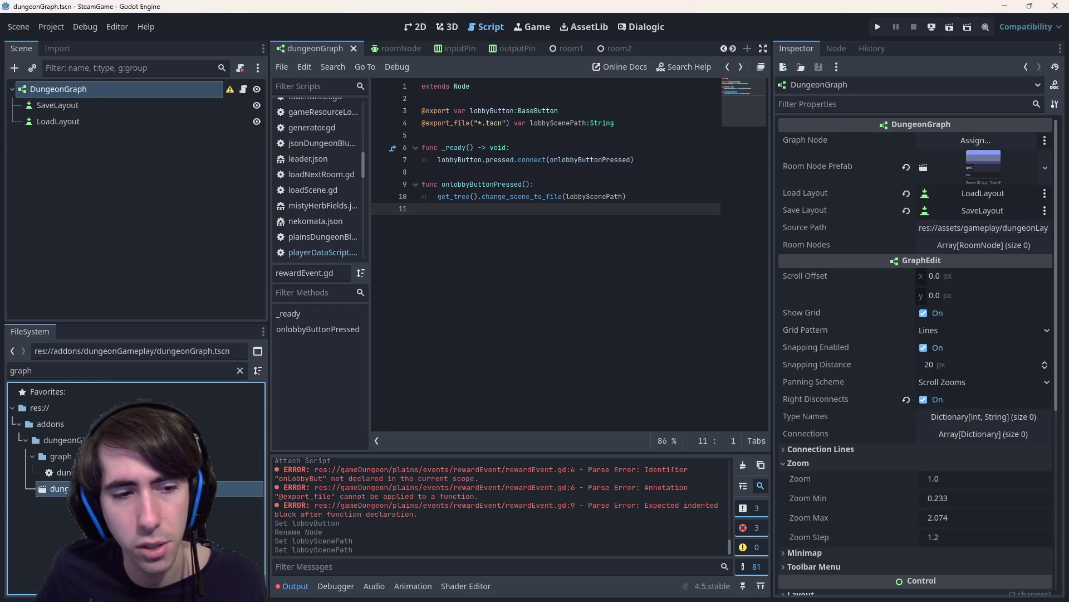
left_click(945, 33)
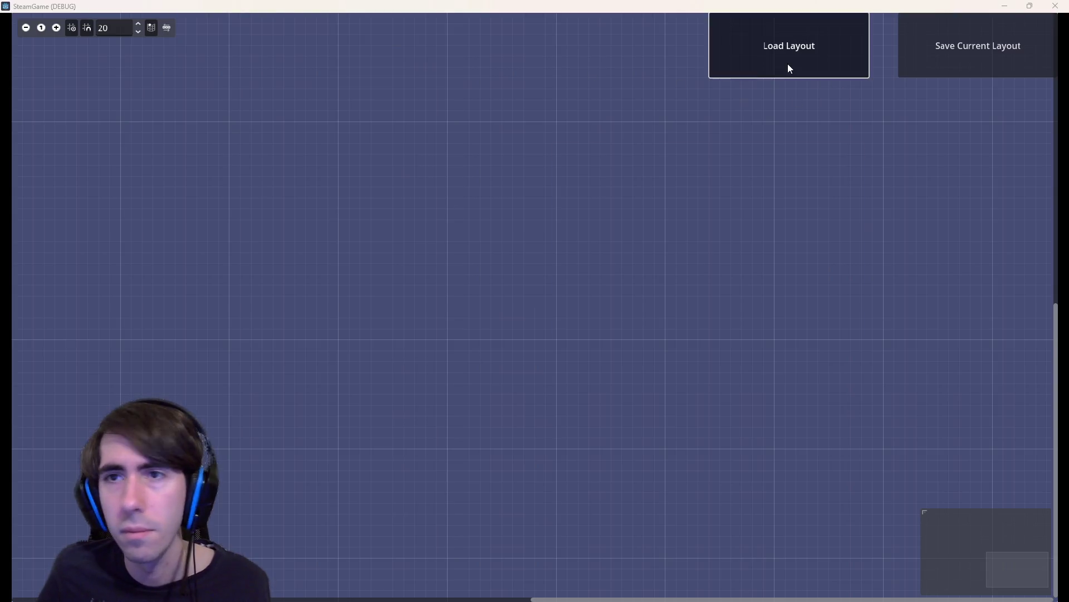
Step: Load the quest1Layout.json layout from the mistyHerbFields folder
left_click(787, 63)
double_click(636, 228)
double_click(637, 228)
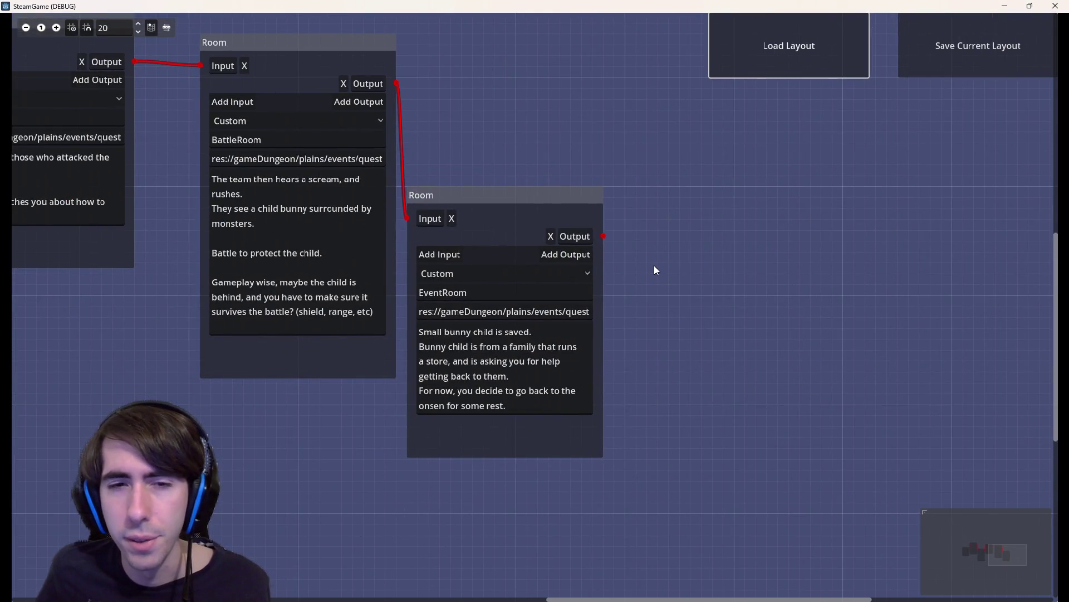
Step: Add a new Room node beside EventRoom and connect EventRoom's output to its input
right_click(667, 275)
left_click_drag(702, 279, 700, 249)
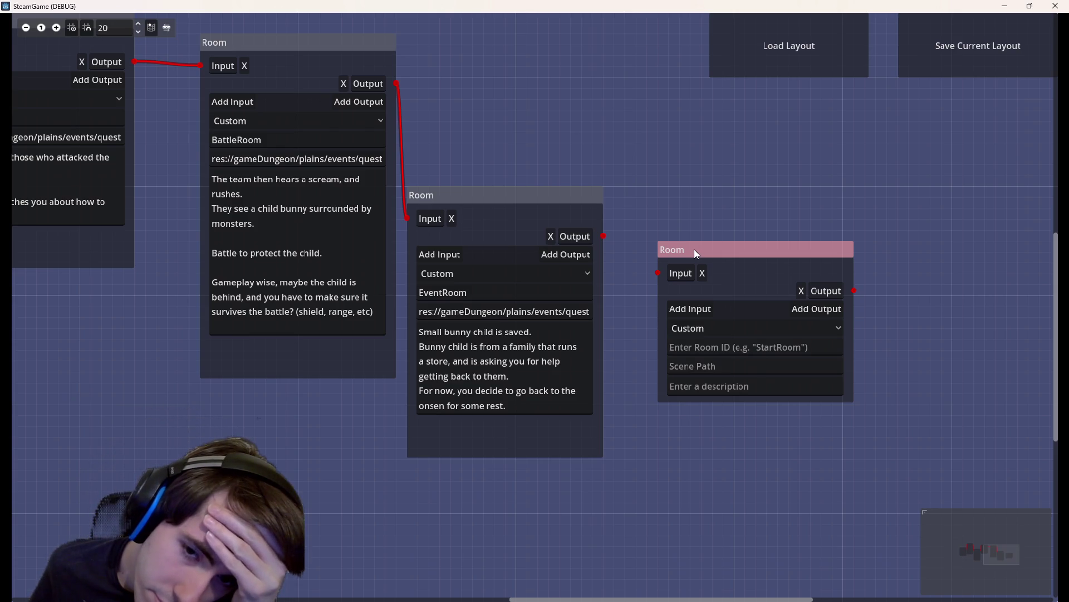
mouse_move(604, 235)
left_mouse_down()
mouse_move(672, 279)
mouse_move(660, 276)
left_mouse_up()
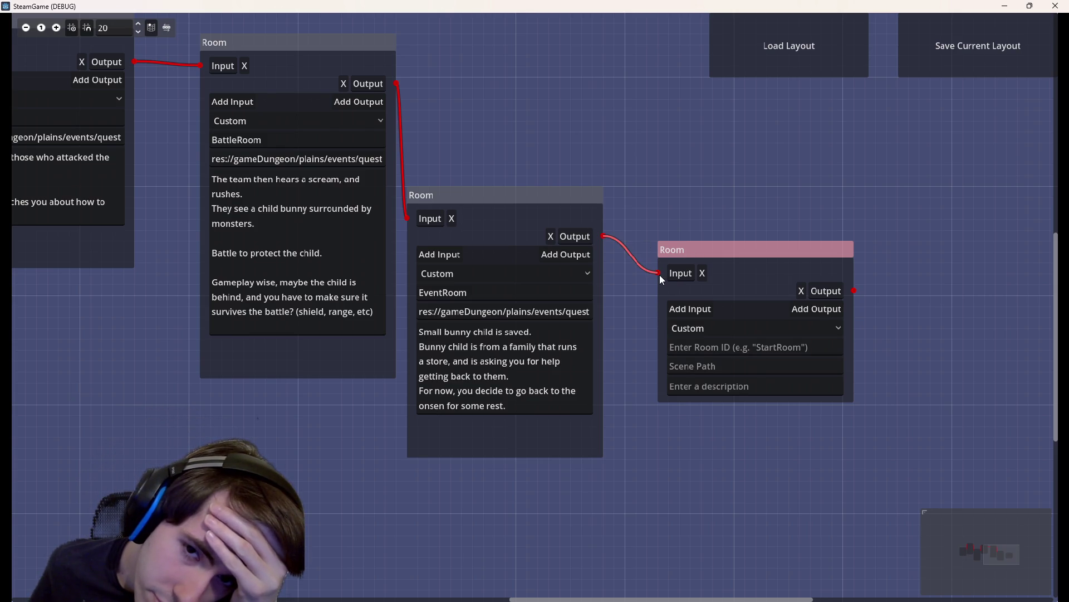
left_click_drag(751, 179, 387, 373)
left_click(643, 447)
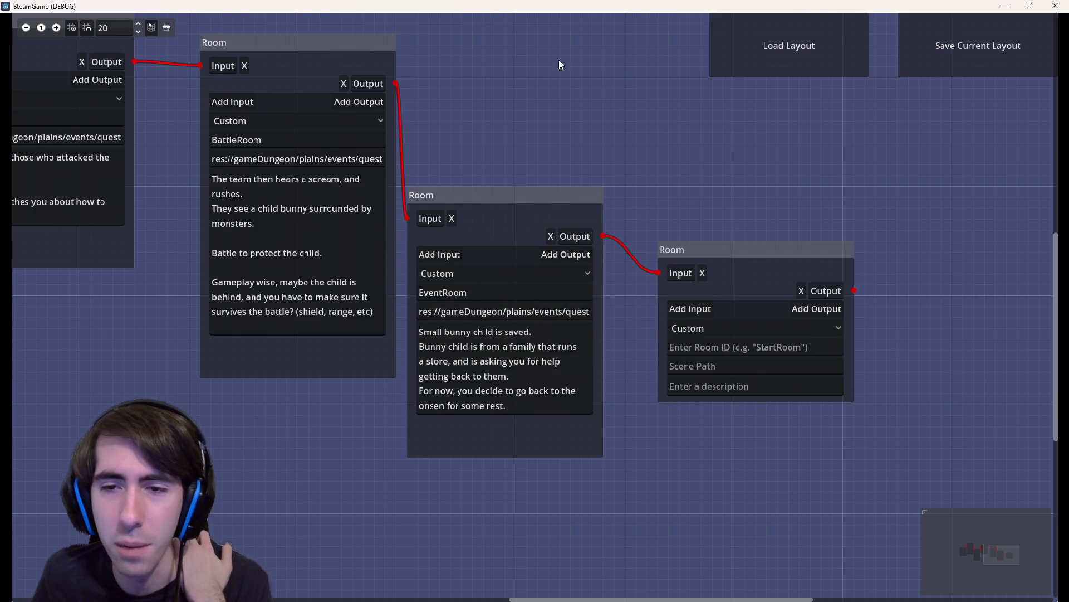
Step: Enter RewardRoom as the new room's ID, then close the game window
left_click(740, 347)
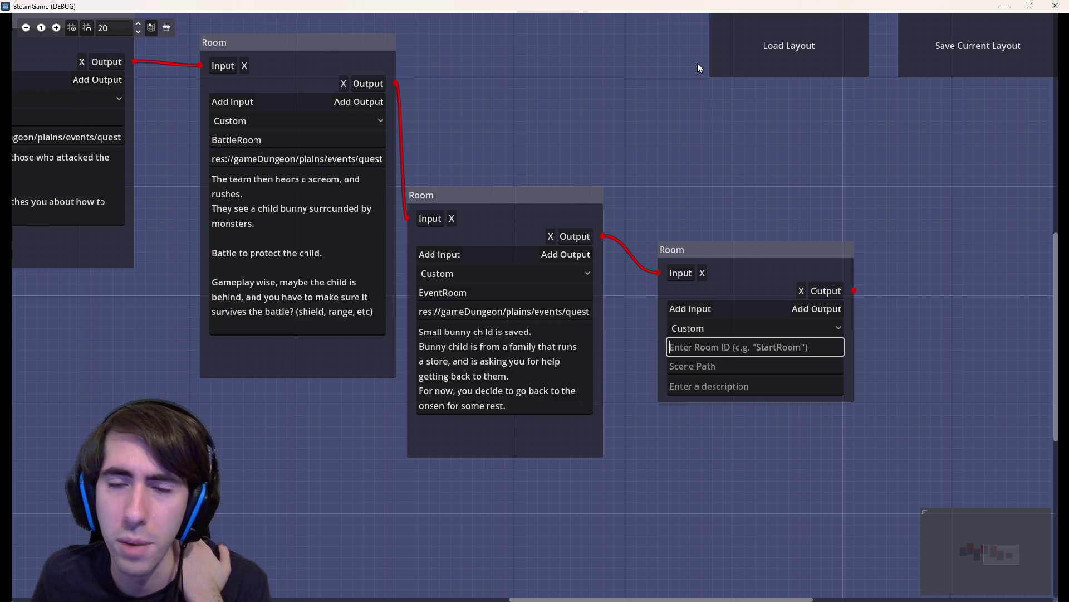
left_click(755, 370)
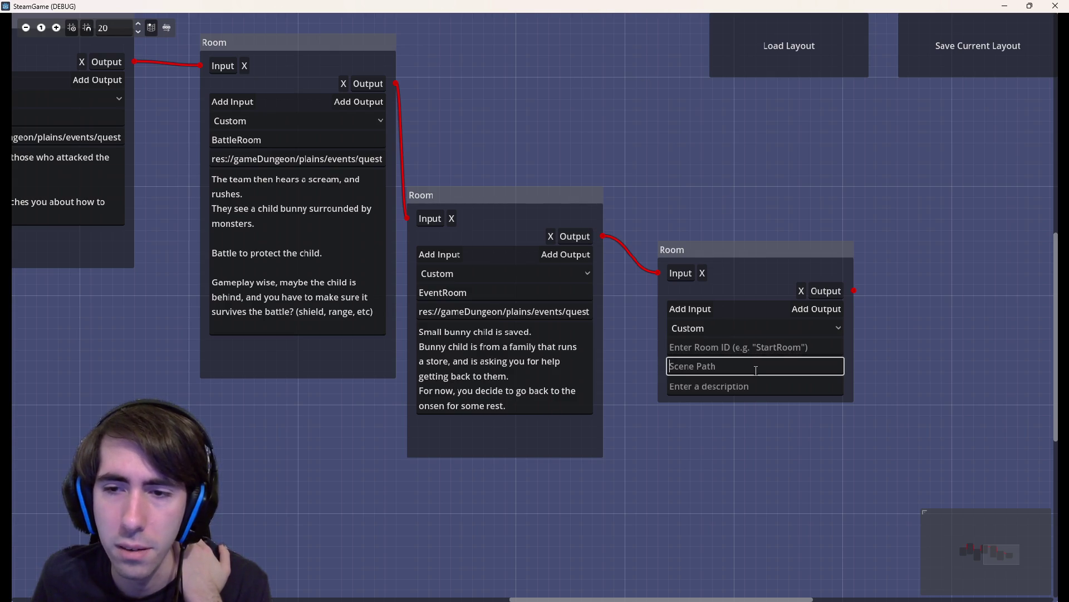
left_click(717, 345)
type("RewardRoom")
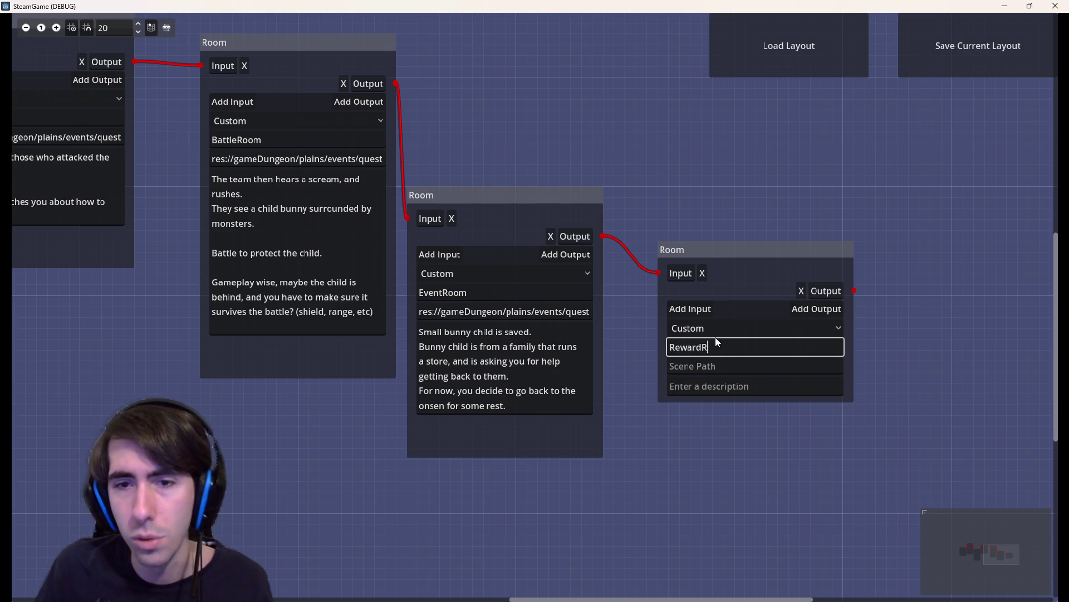
key("alt+F4")
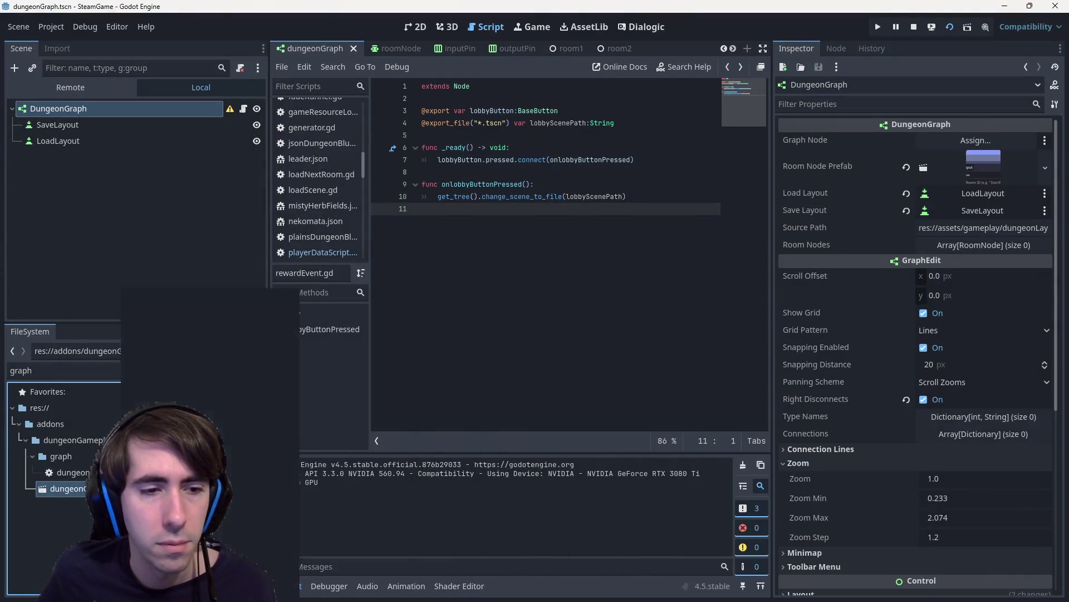
Step: Paste a path into the new room's Scene Path and select the wrongly pasted part
right_click(122, 488)
key("F6")
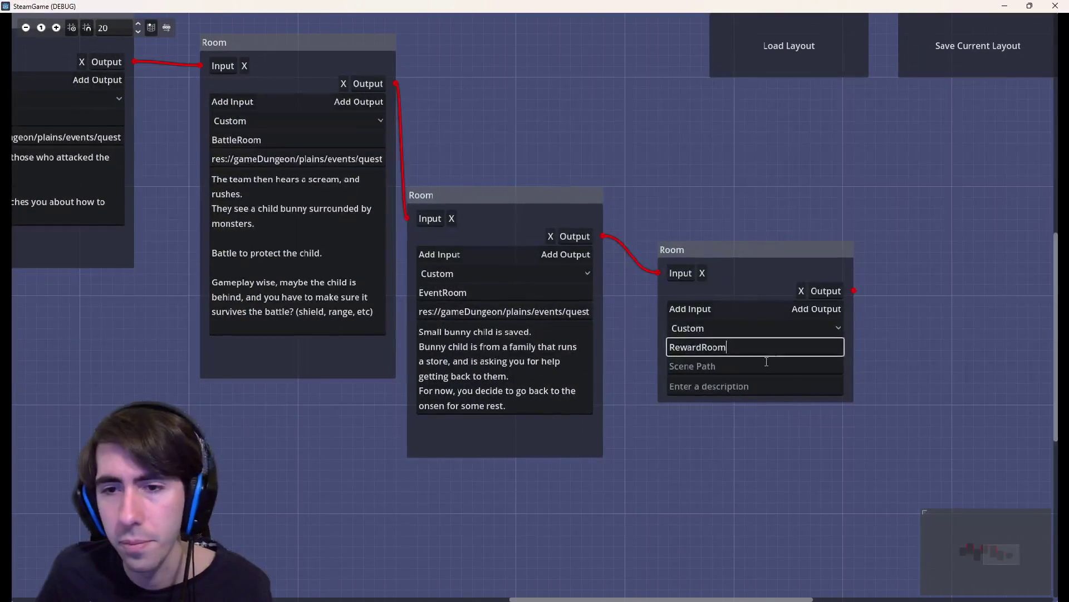
key("Tab")
key("ctrl+v")
key("Return")
left_click_drag(748, 366, 863, 370)
key("alt+Tab")
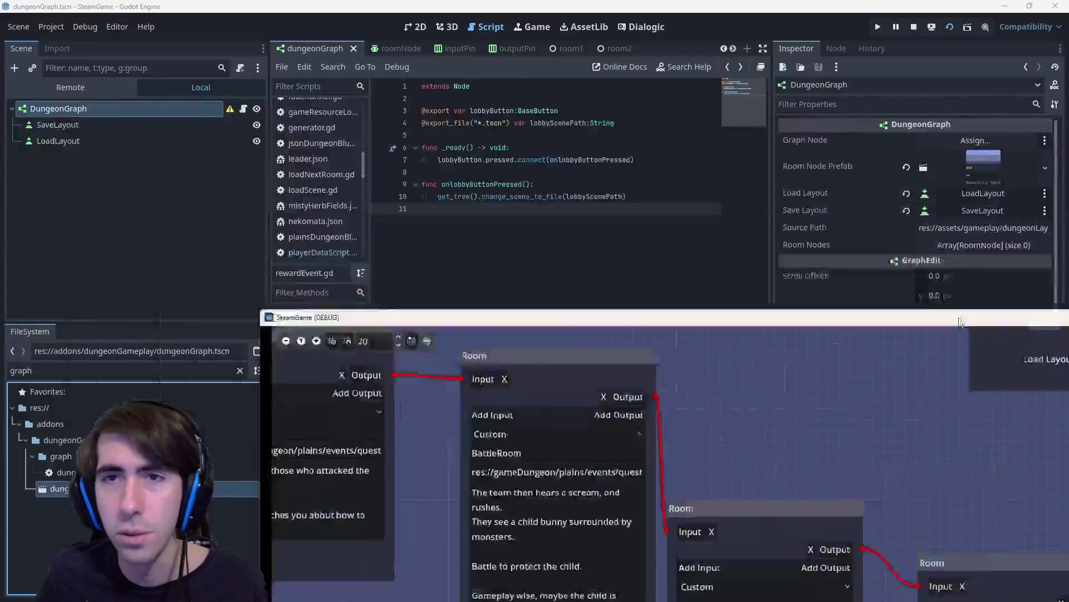
Step: Filter the FileSystem for lobby and copy the res://scenes/lobby.tscn path
double_click(16, 370)
type("lobby")
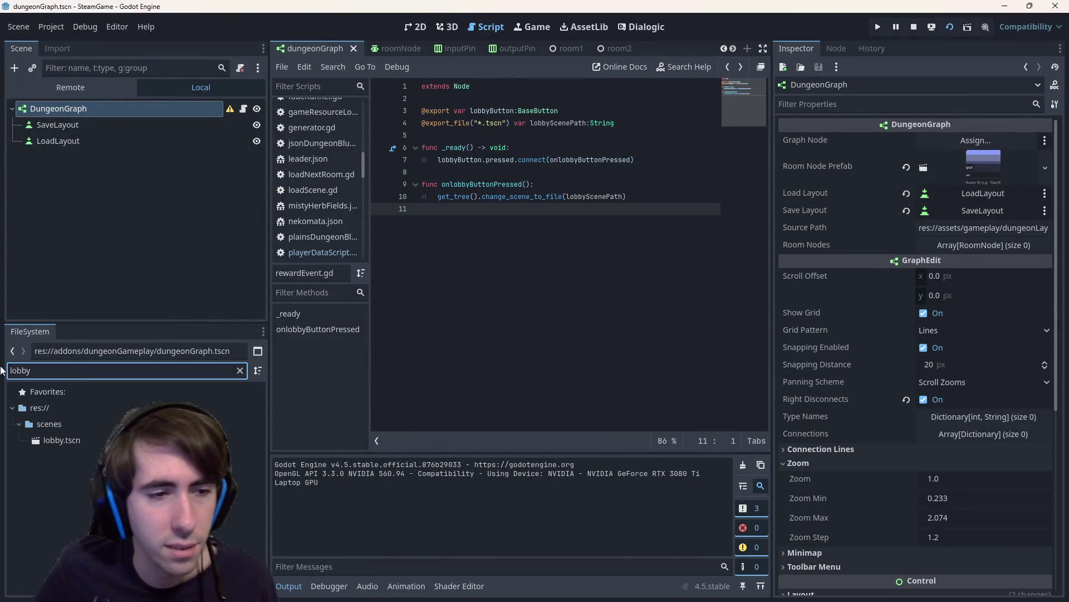
mouse_move(65, 439)
left_mouse_down()
mouse_move(348, 417)
mouse_move(167, 440)
left_mouse_up()
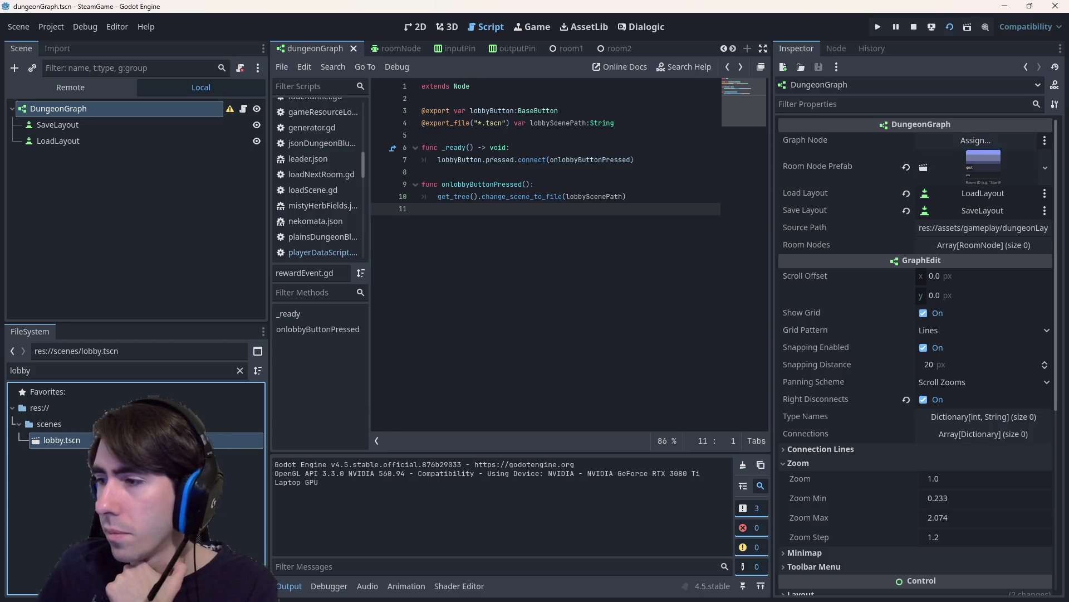
right_click(238, 438)
left_click(280, 426)
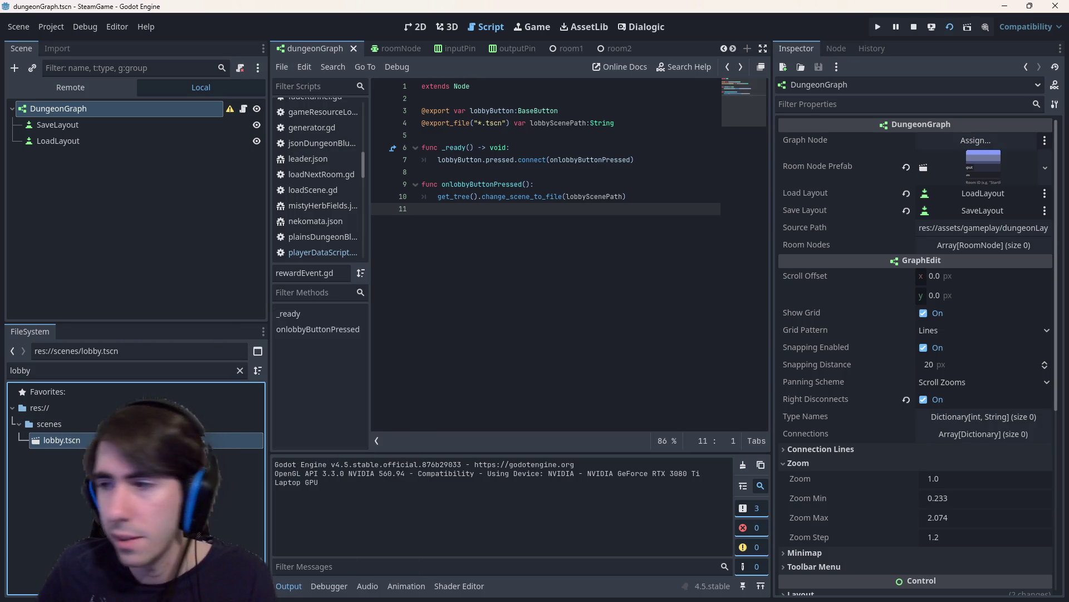
key("F5")
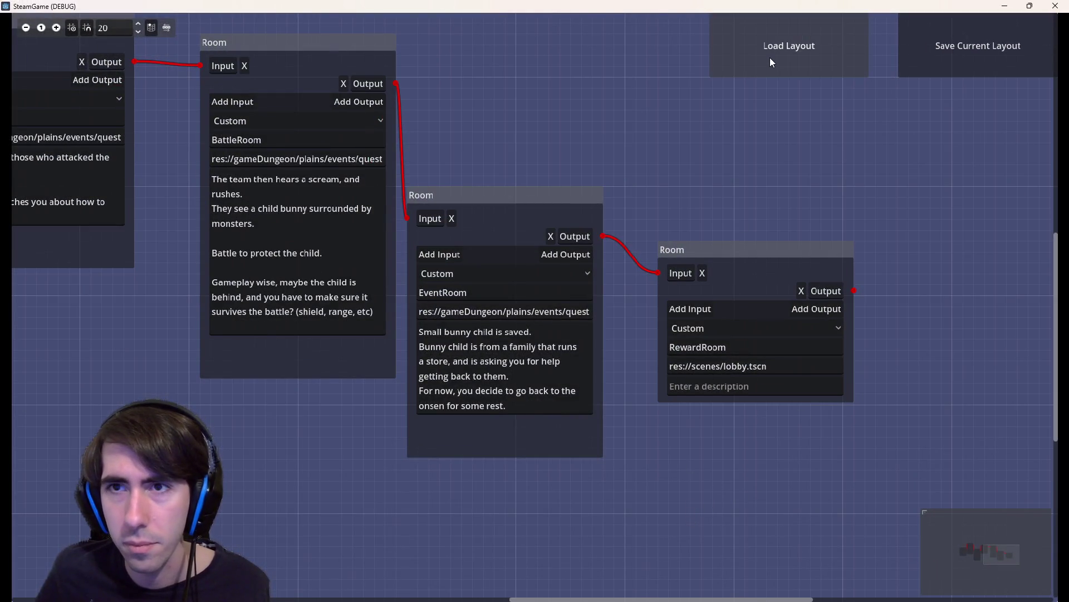
Step: Save the layout over mistyHerbFields/quest1Layout.json, confirm the overwrite, and close the game
left_click(929, 45)
double_click(646, 221)
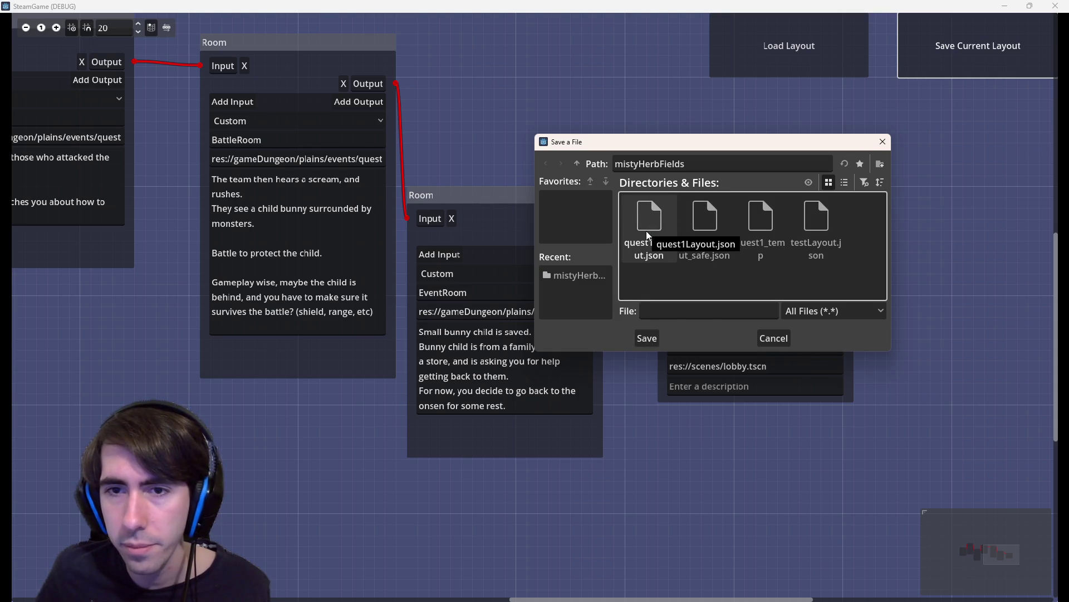
left_click(648, 232)
left_click(645, 338)
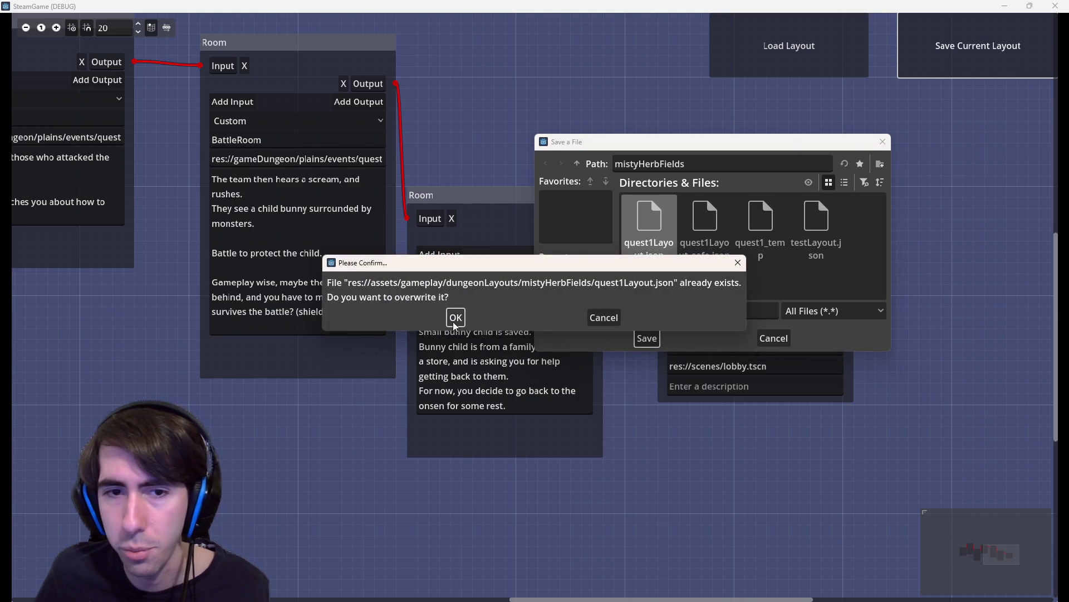
left_click(455, 318)
left_click(1055, 6)
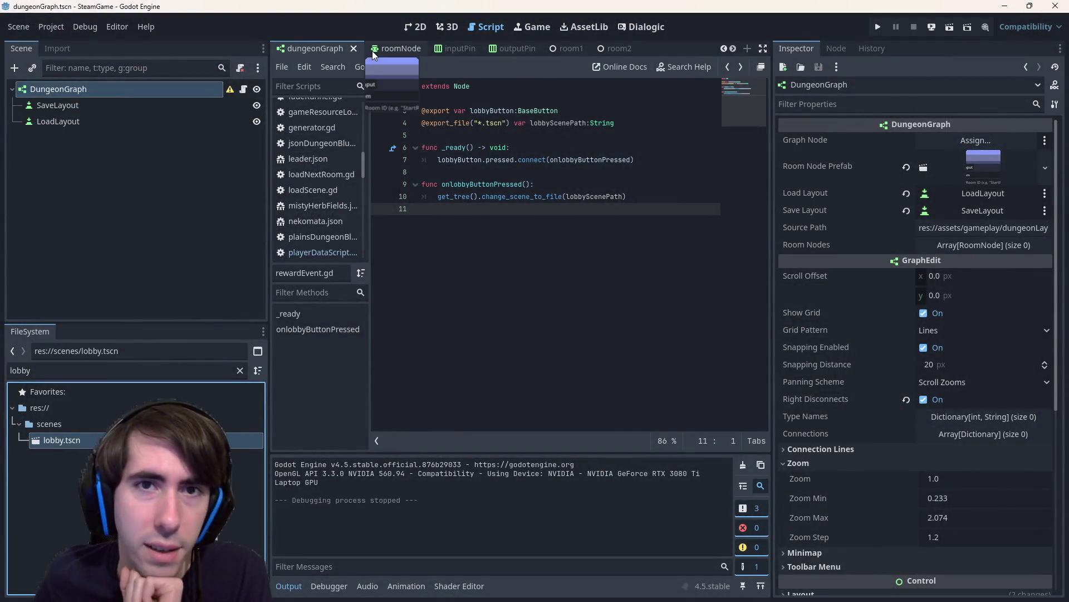
Step: Run the lobby scene, start the Scouting quest, advance its dialogue, then close the game
scroll(372, 51, "up", 3)
left_click(475, 48)
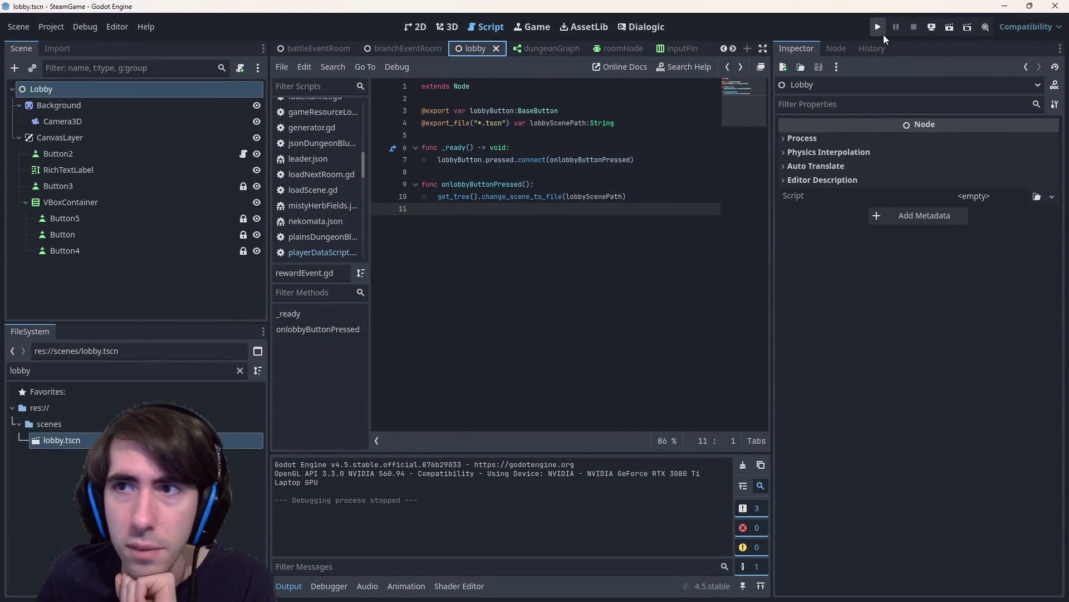
left_click(948, 28)
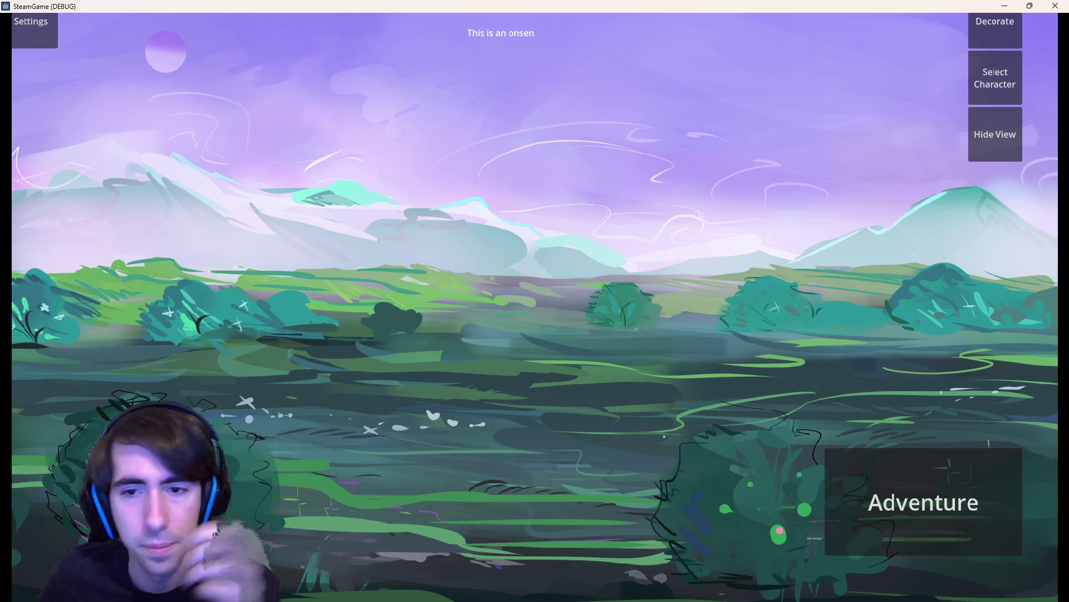
left_click(924, 501)
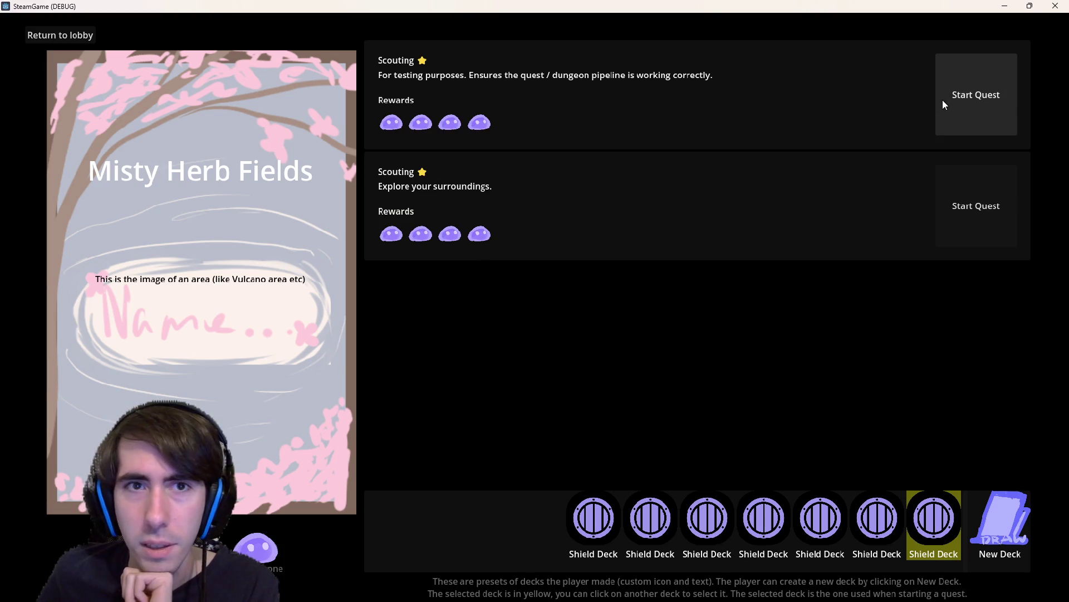
left_click(944, 99)
left_click(354, 325)
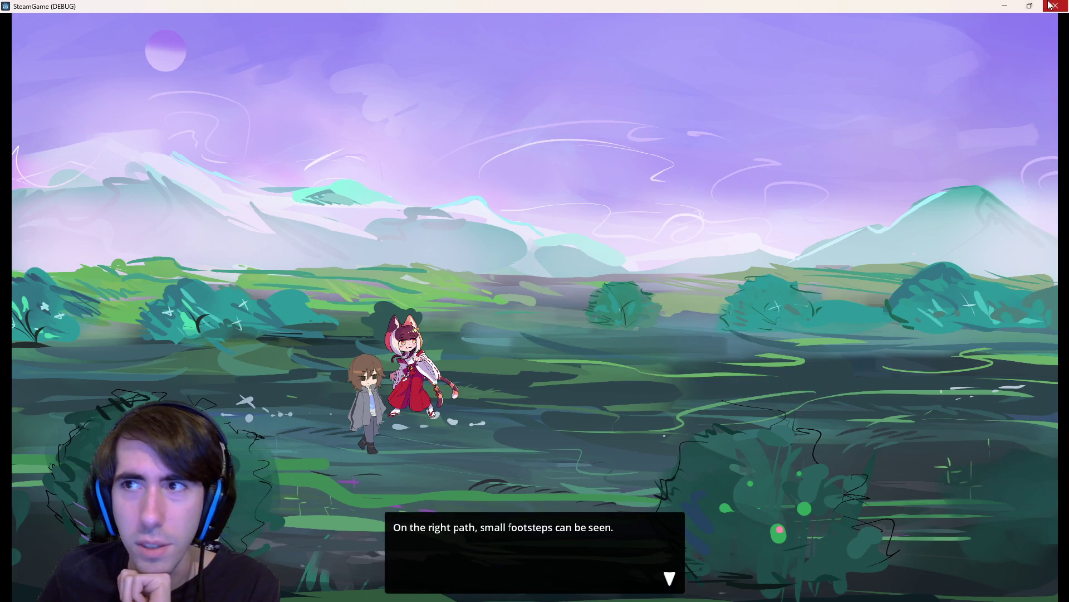
left_click(1055, 6)
Step: Rerun the lobby and start the Misty Herb Fields quest, triggering the debugger error
left_click(950, 28)
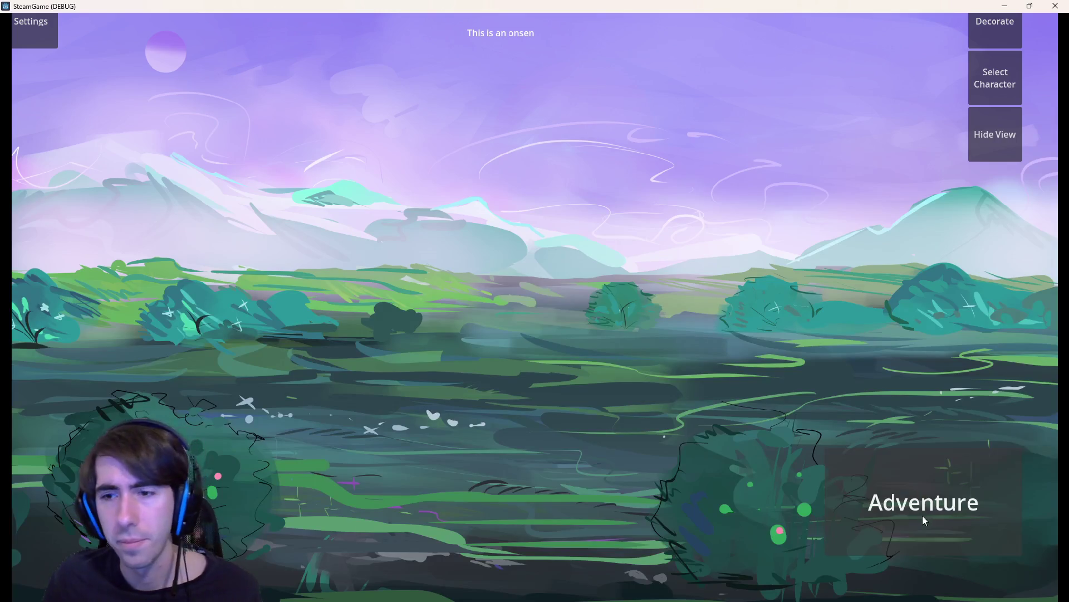
left_click(924, 514)
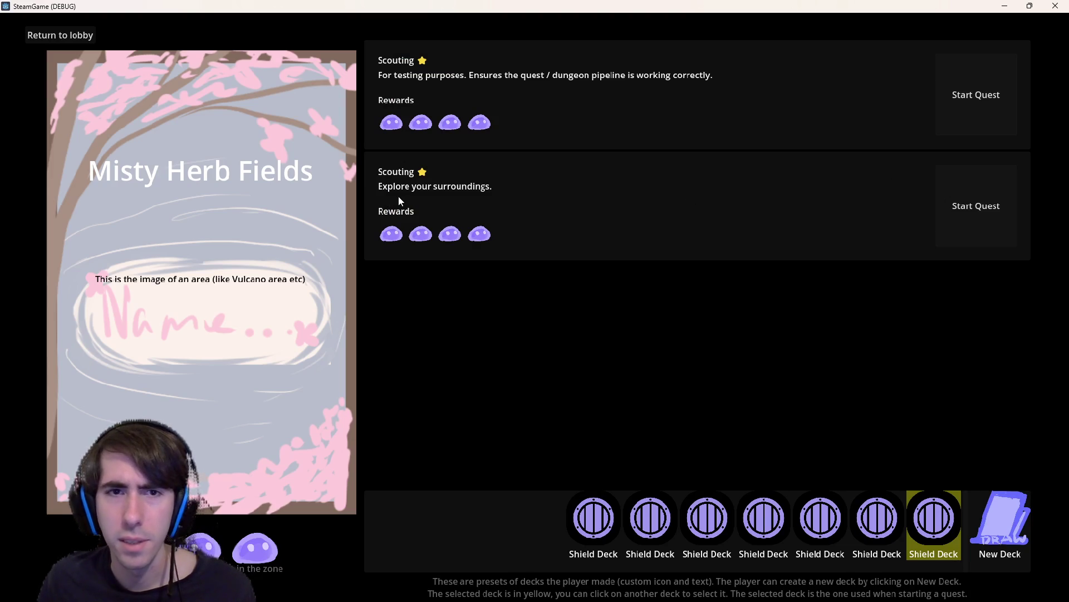
left_click(971, 207)
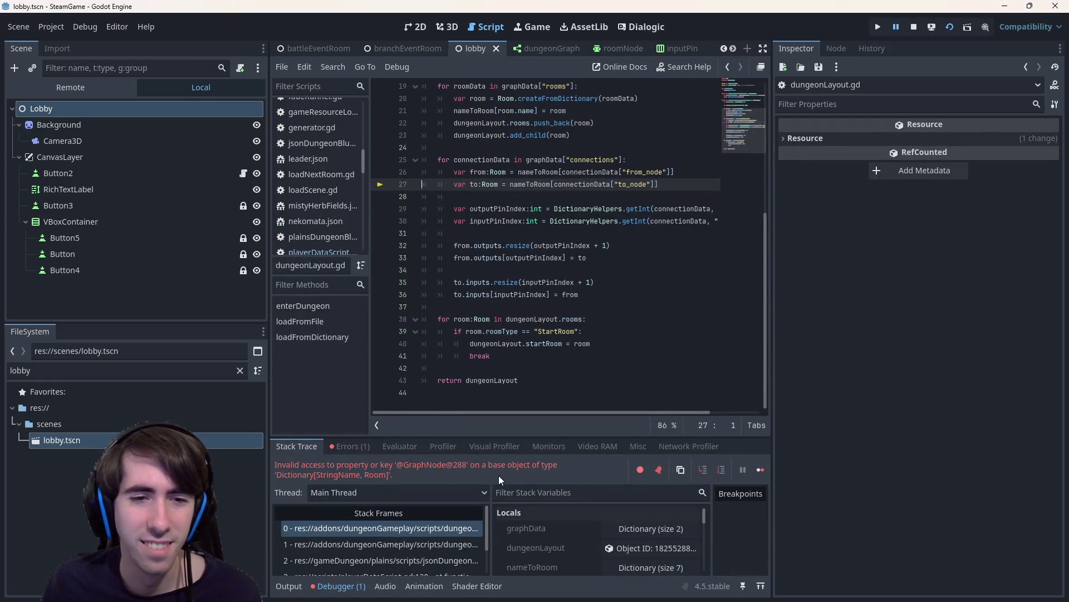
Step: Read the connectionData and nameToRoom values, stop debugging, and reopen the dungeonGraph tab
scroll(515, 305, "up", 3)
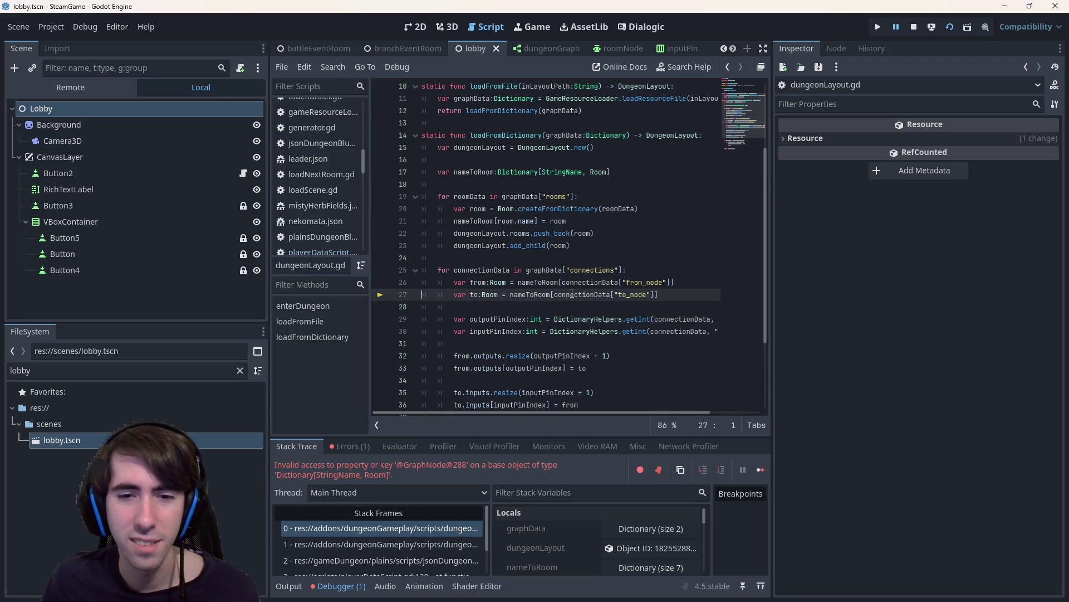
mouse_move(572, 293)
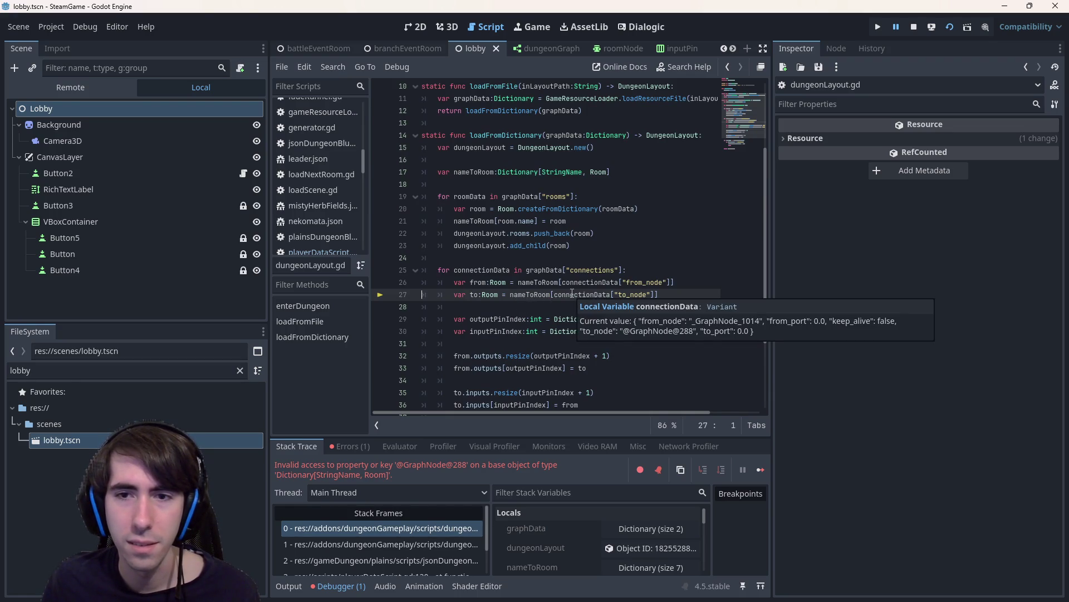
mouse_move(526, 300)
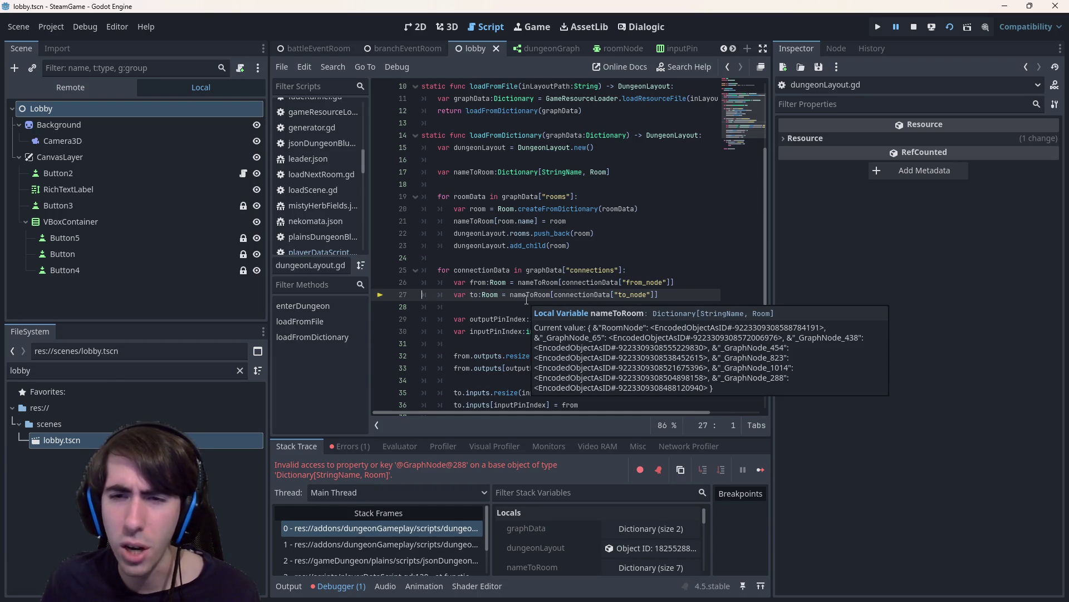
key("alt+Left")
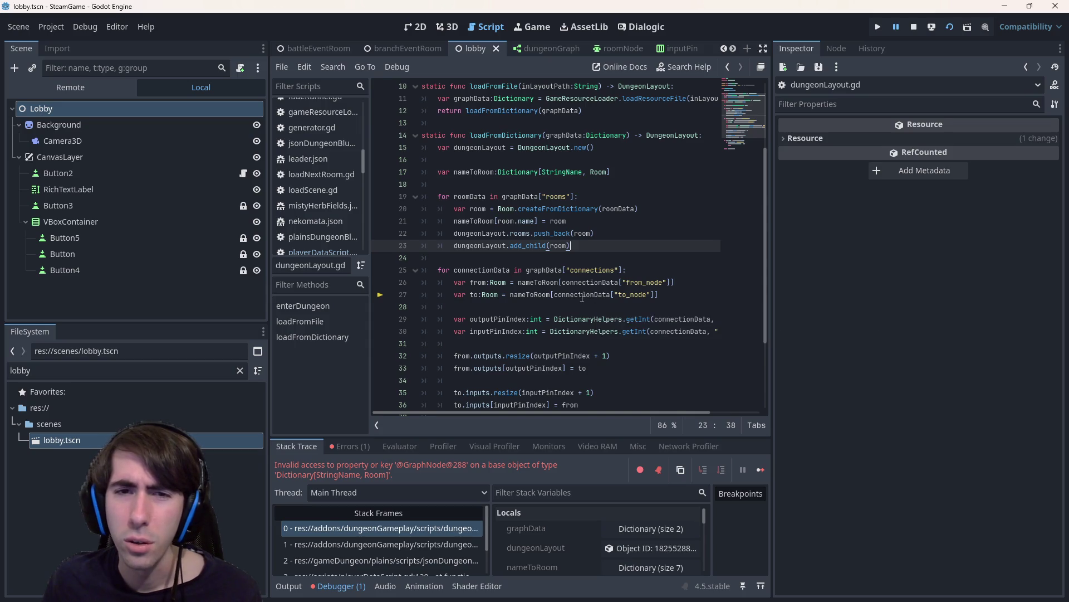
left_click(913, 28)
left_click(532, 48)
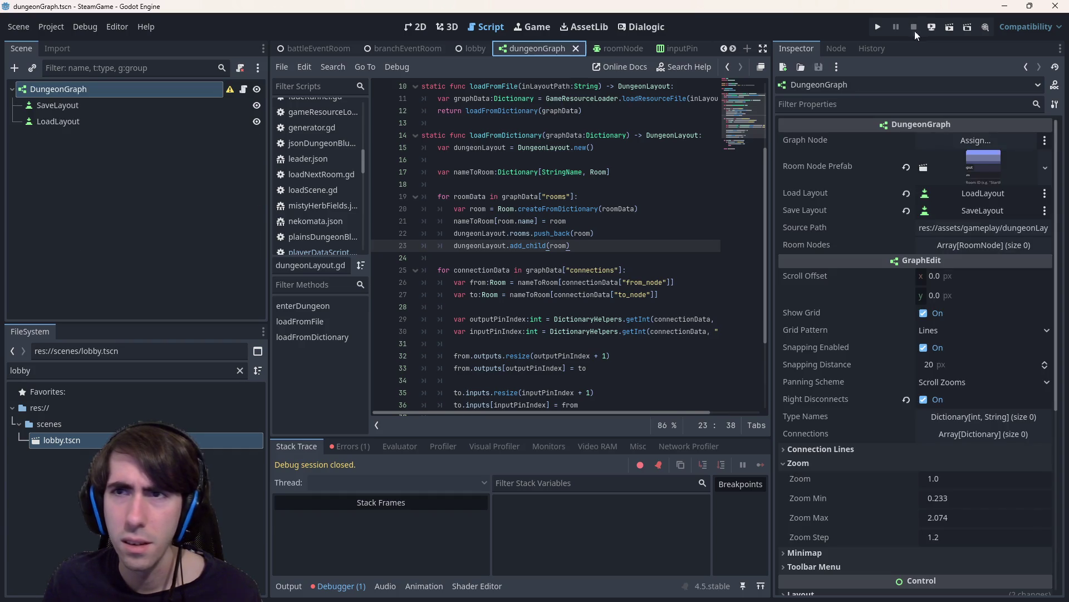
Step: Run the dungeonGraph scene, load quest1Layout.json and pan to the last rooms
left_click(948, 29)
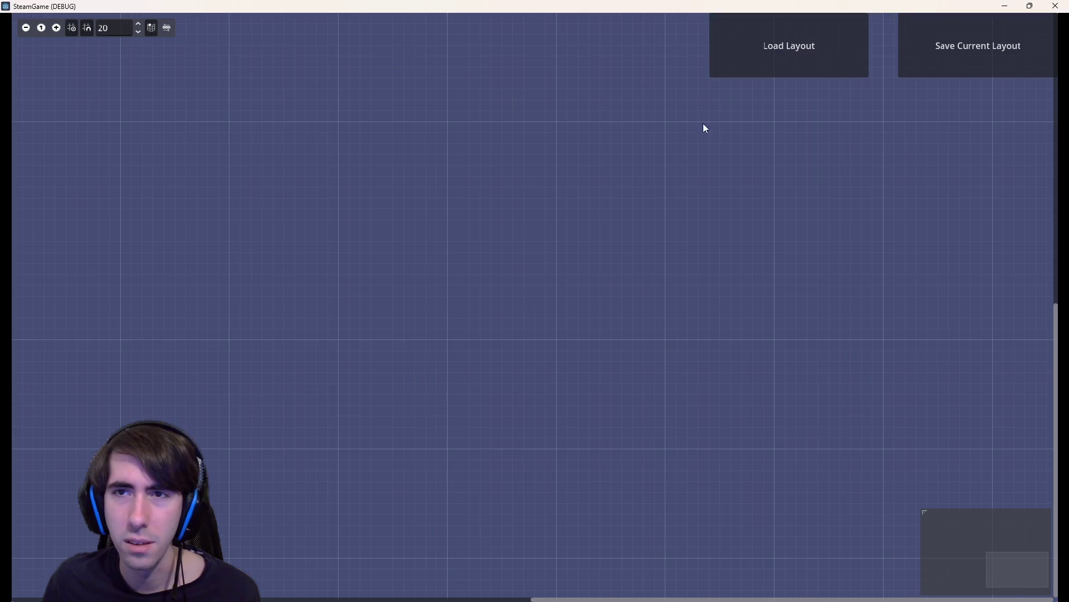
left_click(780, 55)
left_click(650, 221)
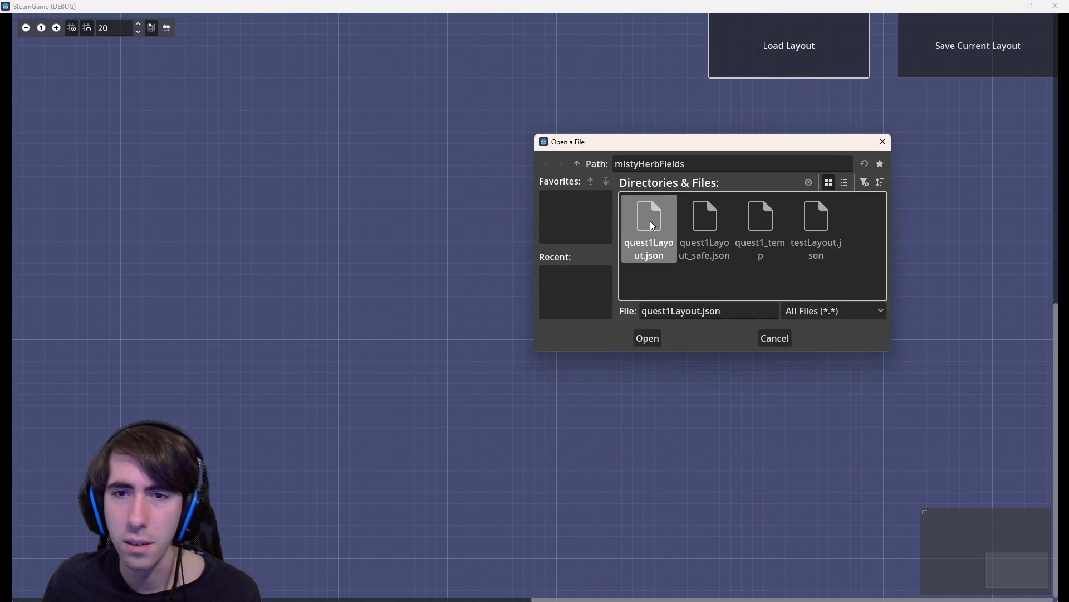
double_click(650, 221)
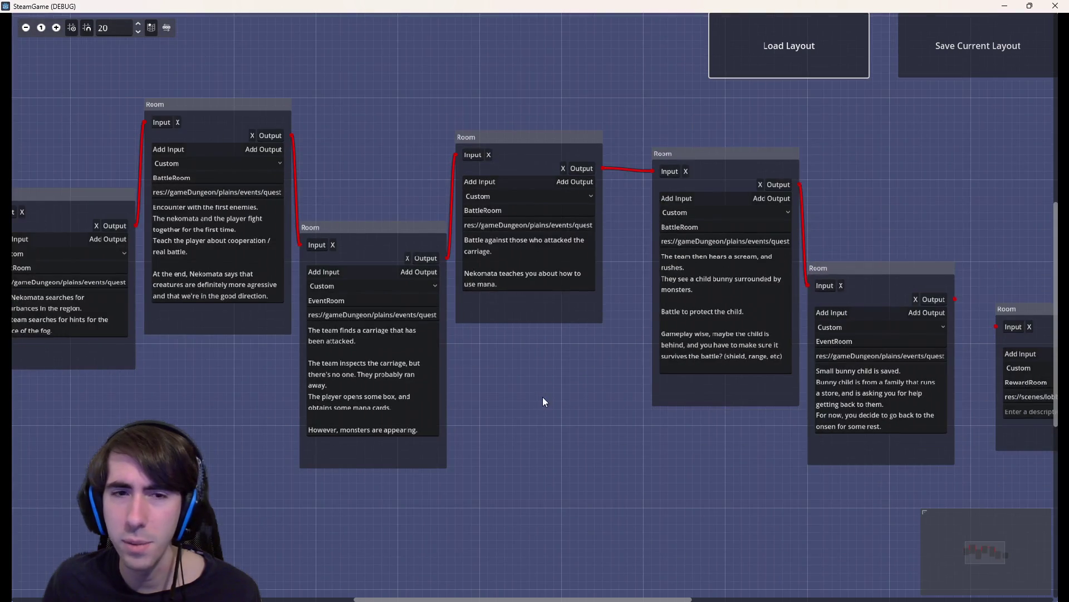
scroll(609, 408, "down", 2)
left_click_drag(658, 462, 317, 417)
scroll(643, 314, "up", 3)
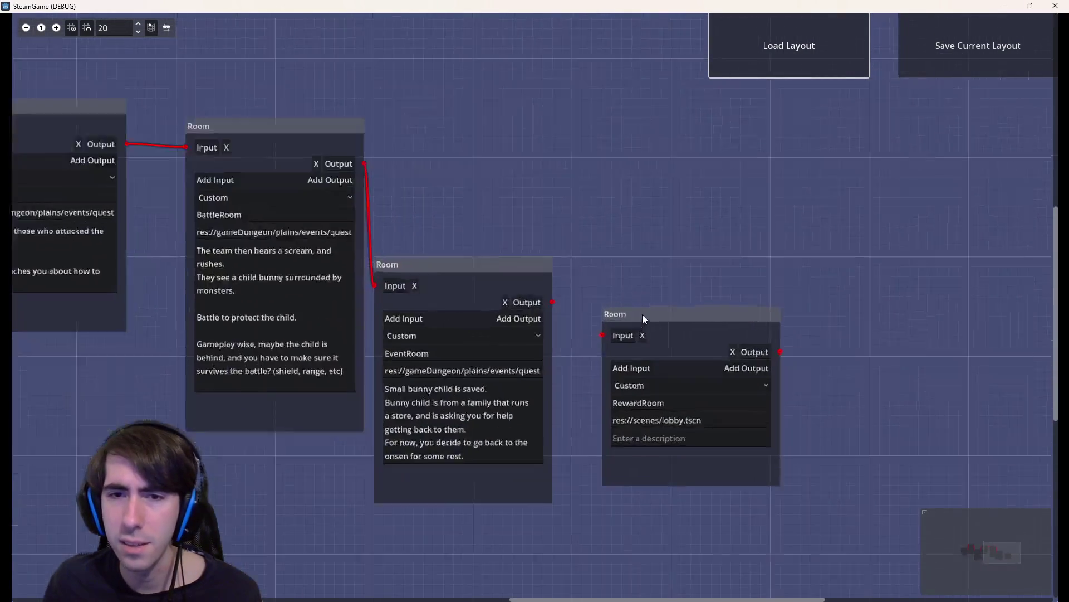
scroll(540, 312, "up", 1)
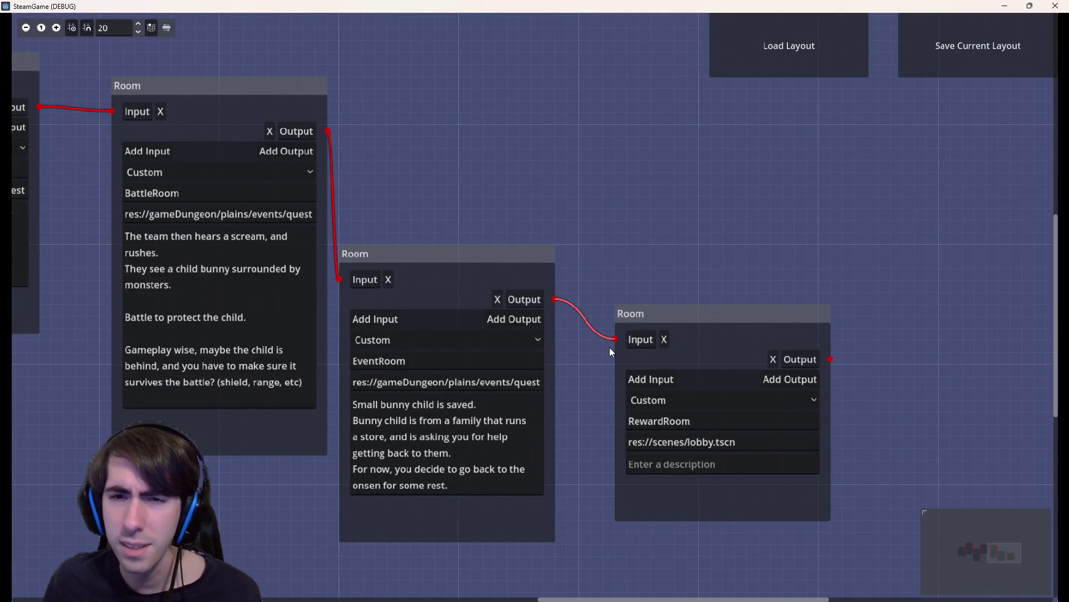
scroll(641, 259, "down", 2)
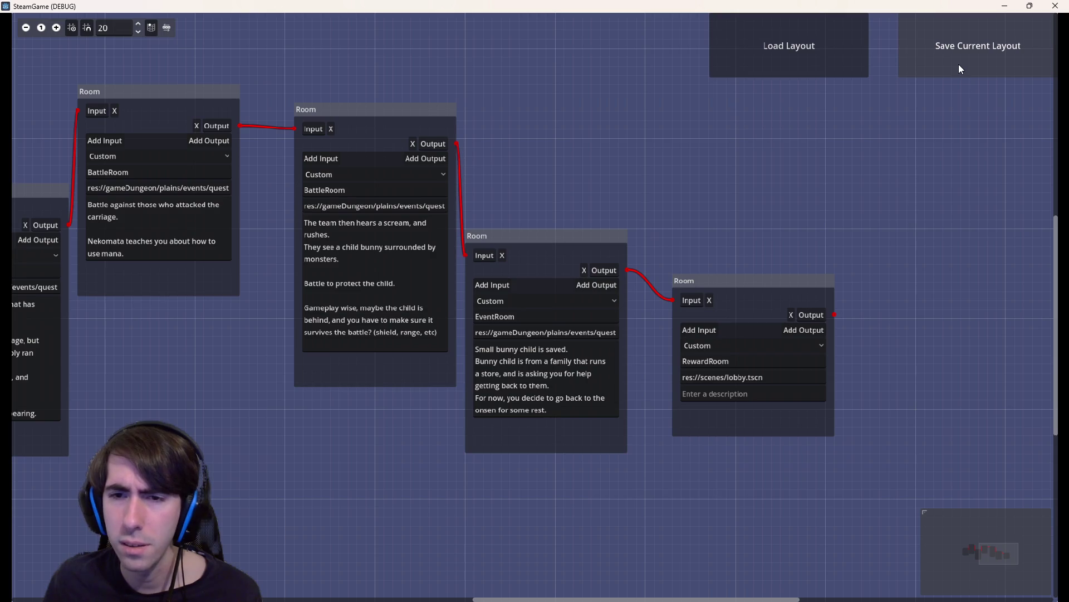
Step: Save the current layout over quest1Layout.json, confirming the overwrite
left_click(965, 50)
double_click(653, 243)
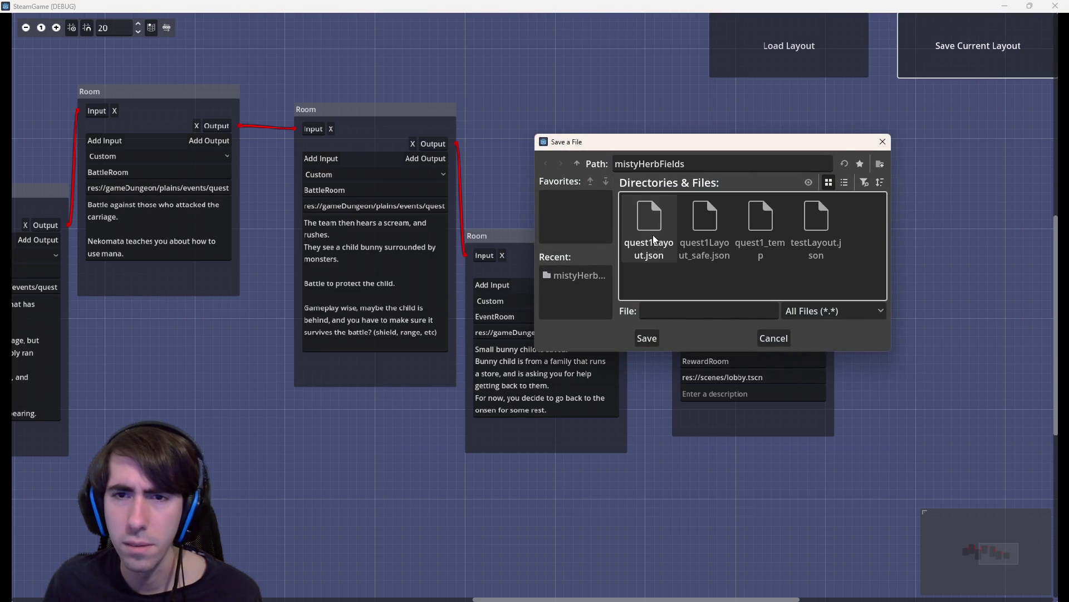
double_click(649, 240)
left_click(456, 317)
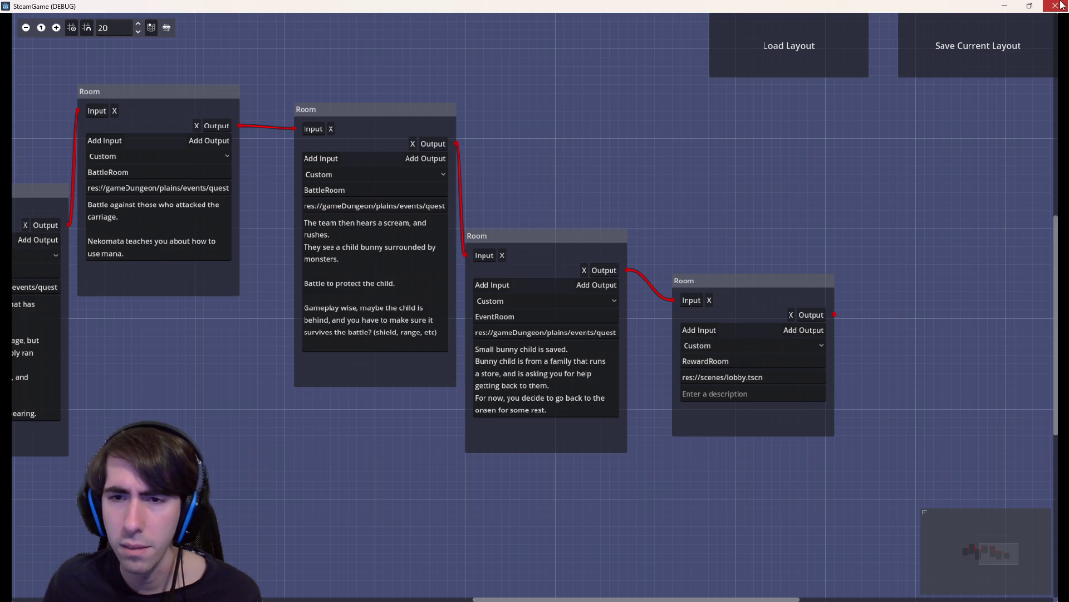
Step: Keep the last room's type as Custom, re-save over quest1Layout.json, and close the game
left_click(727, 345)
left_click(724, 349)
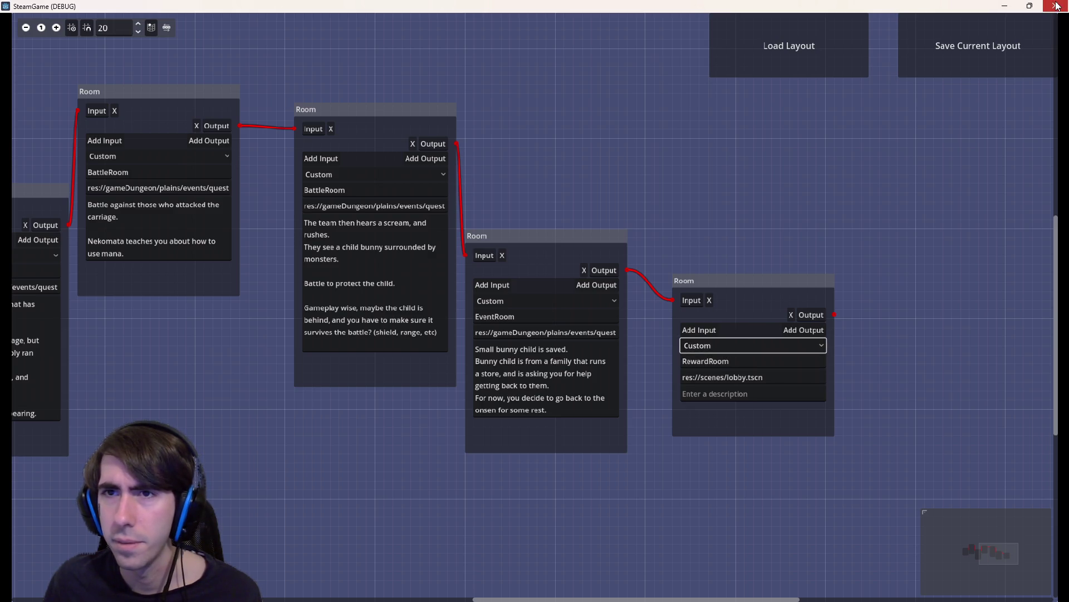
left_click(977, 69)
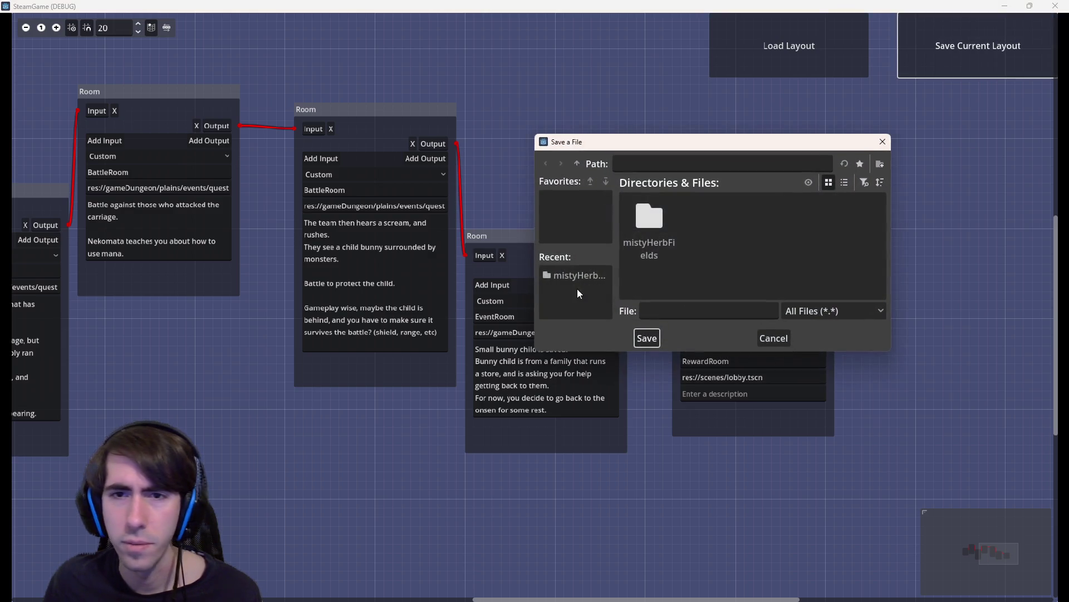
left_click(625, 249)
double_click(625, 249)
left_click(454, 316)
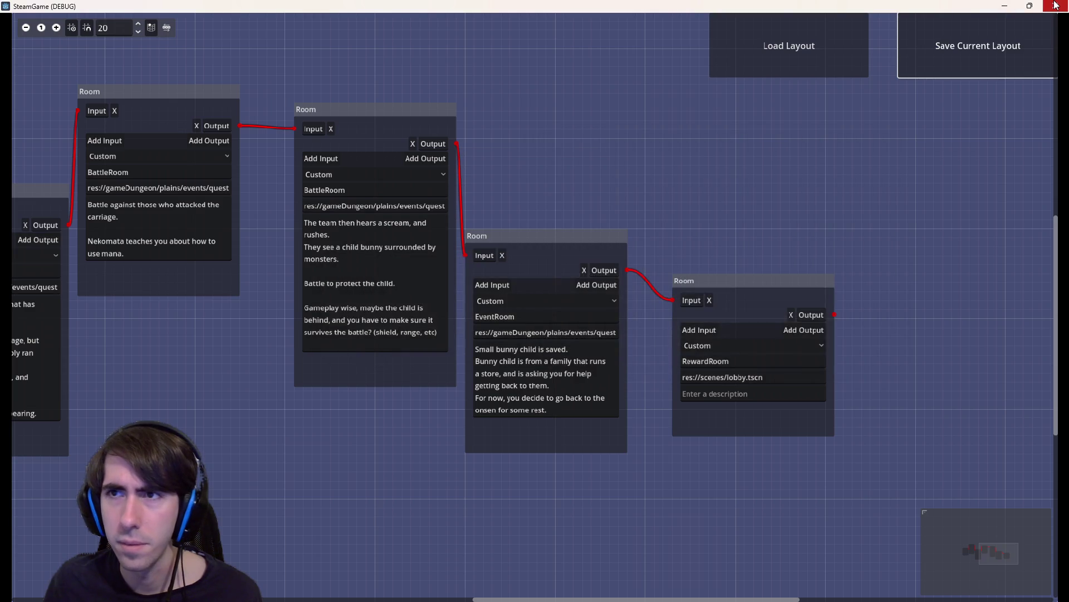
left_click(1056, 6)
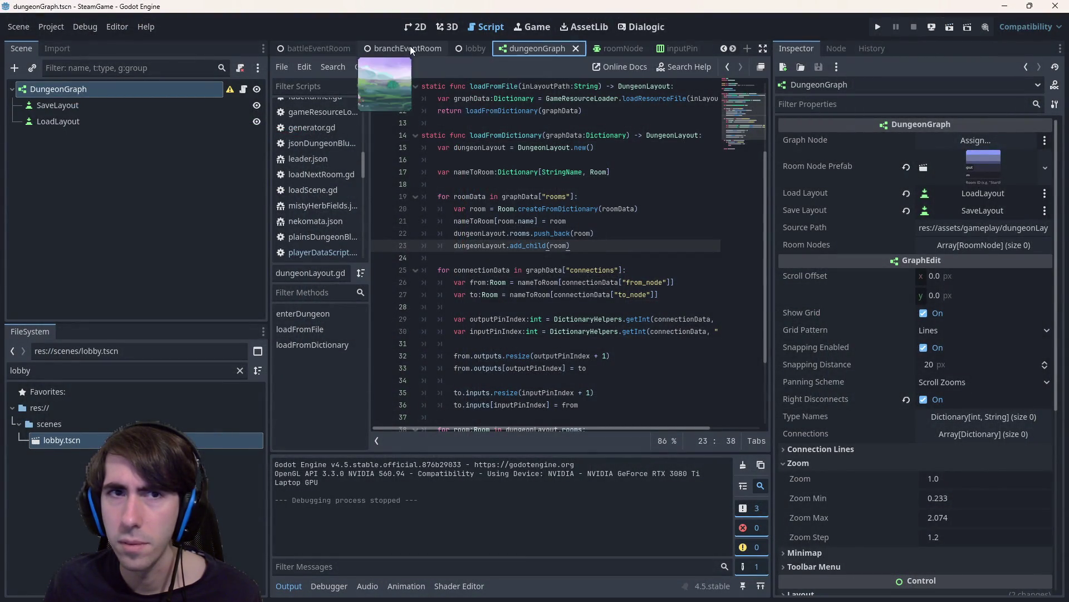
Step: Switch to the lobby scene tab and close the running SteamGame window
left_click(470, 49)
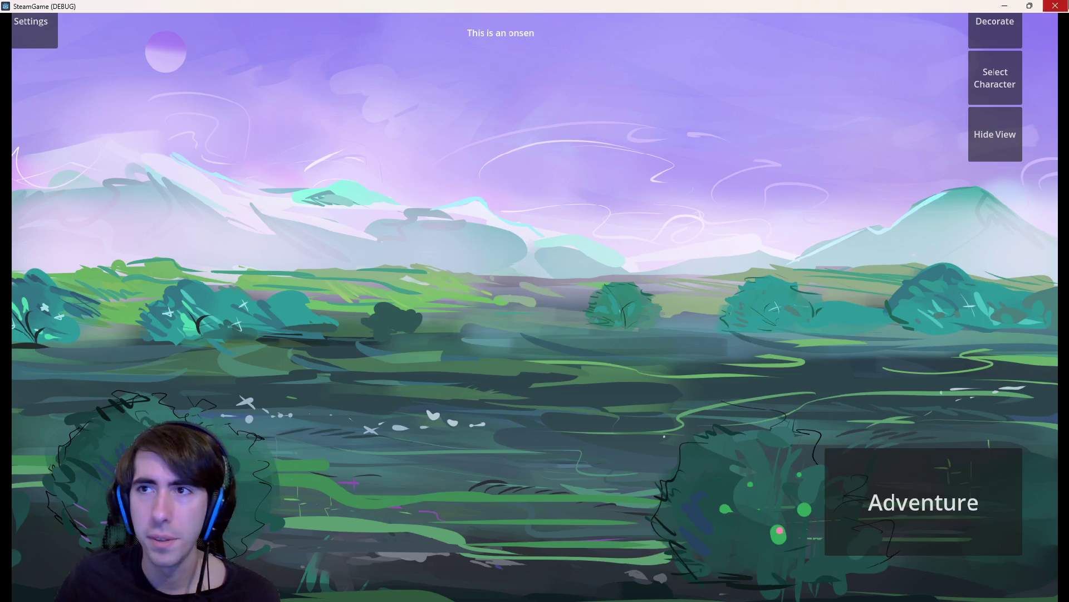
left_click(1055, 6)
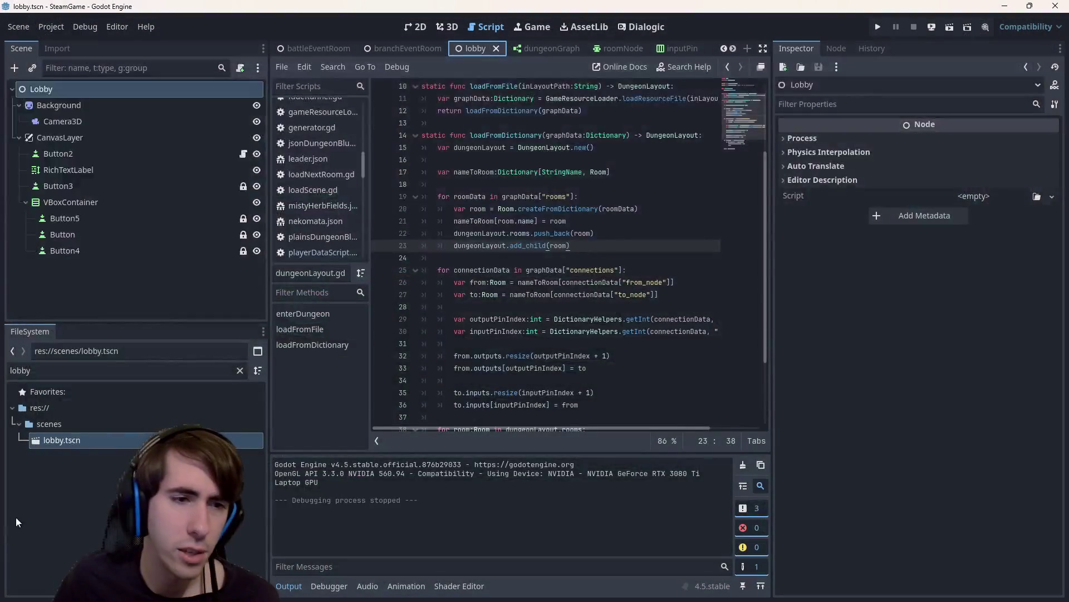
Step: Clear the FileSystem filter and open room2Battle.json
left_click(240, 372)
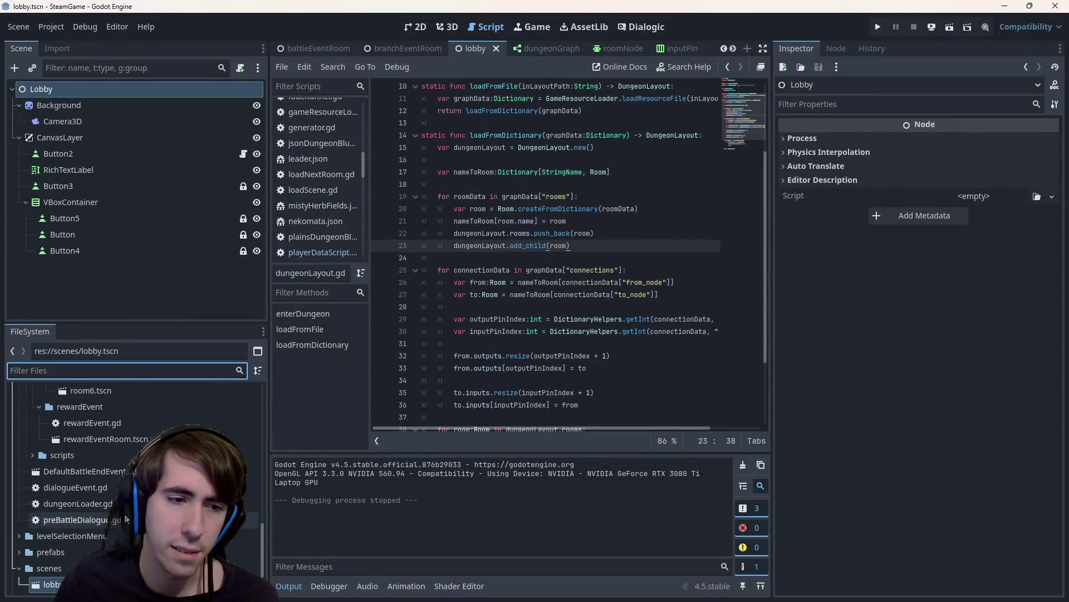
scroll(125, 518, "up", 5)
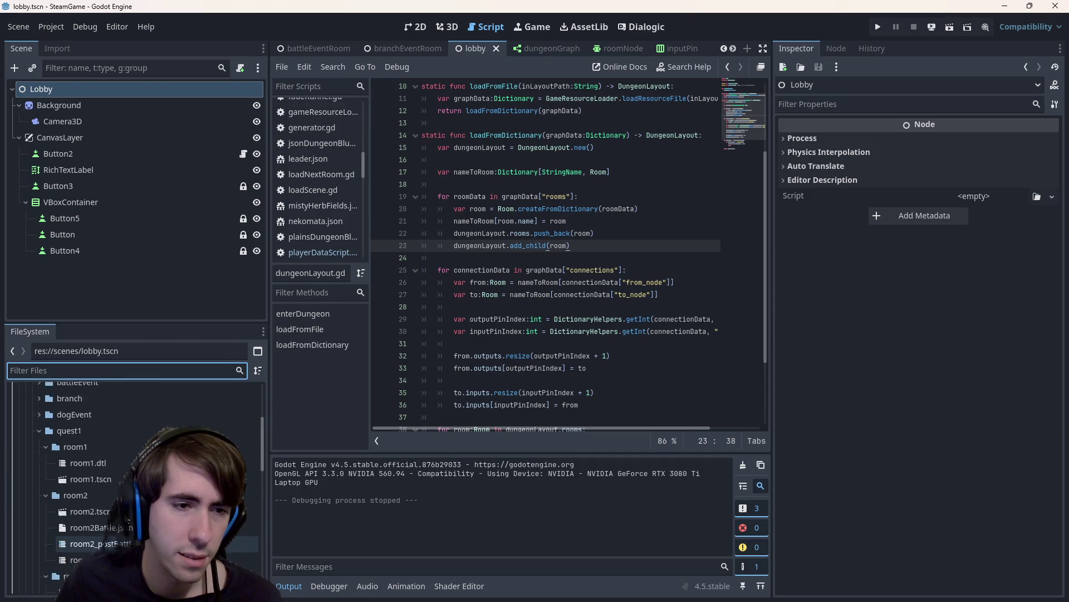
double_click(95, 475)
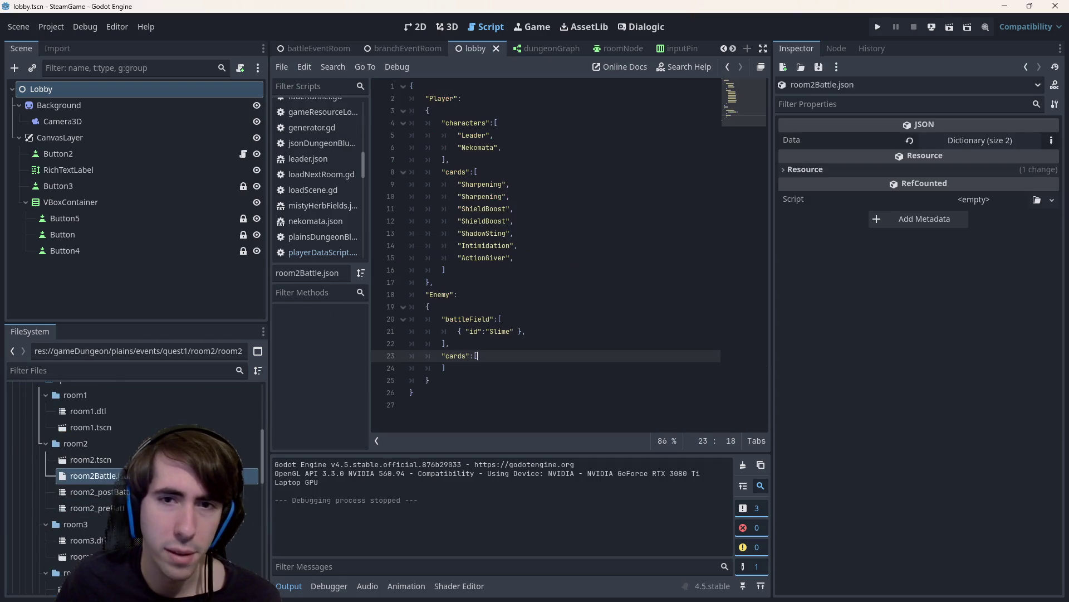
scroll(95, 476, "down", 10)
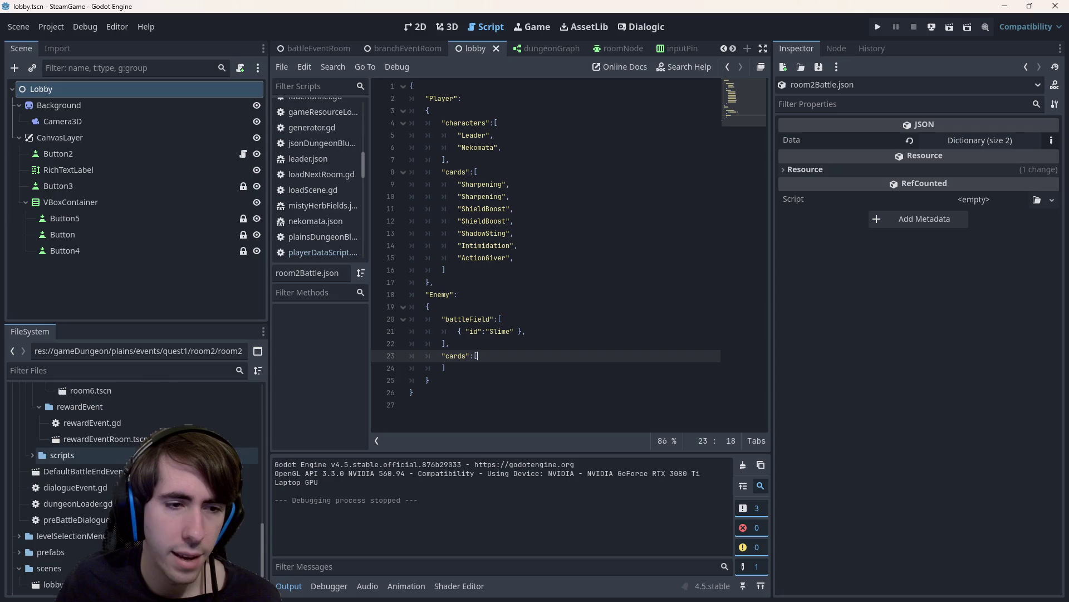
scroll(95, 475, "up", 10)
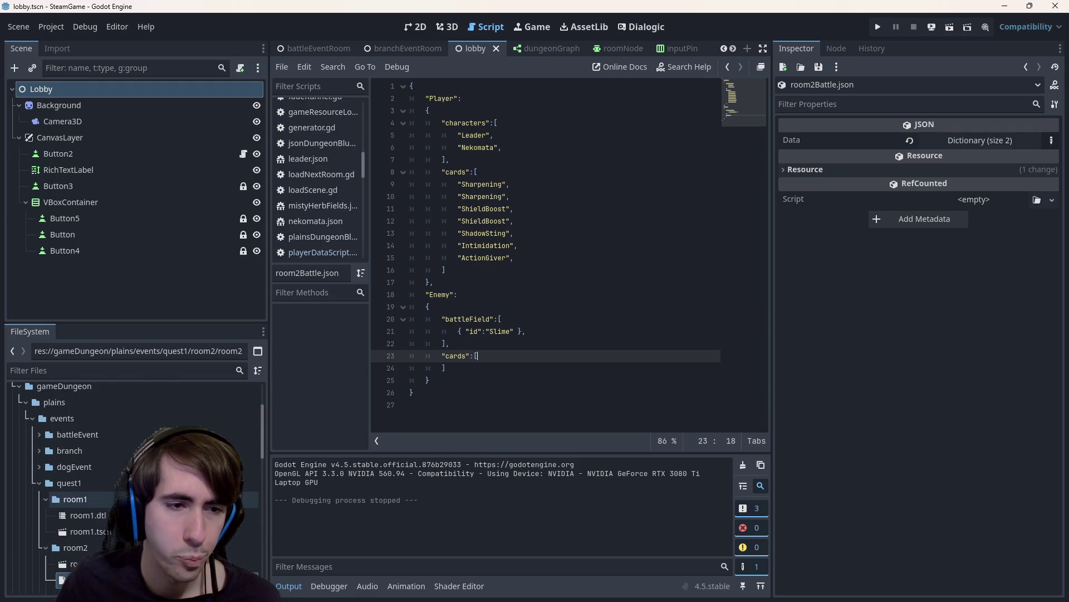
scroll(95, 501, "up", 3)
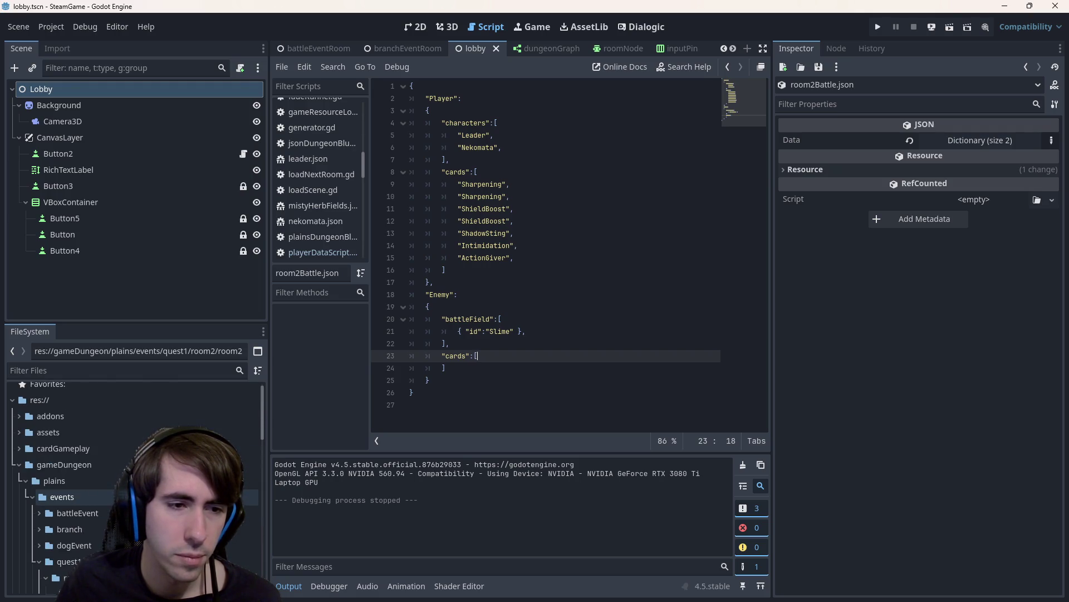
scroll(113, 492, "down", 15)
Step: Browse the levelSelectionMenu and cardGameplay levels folders in the FileSystem dock
left_click(113, 492)
left_click(109, 471)
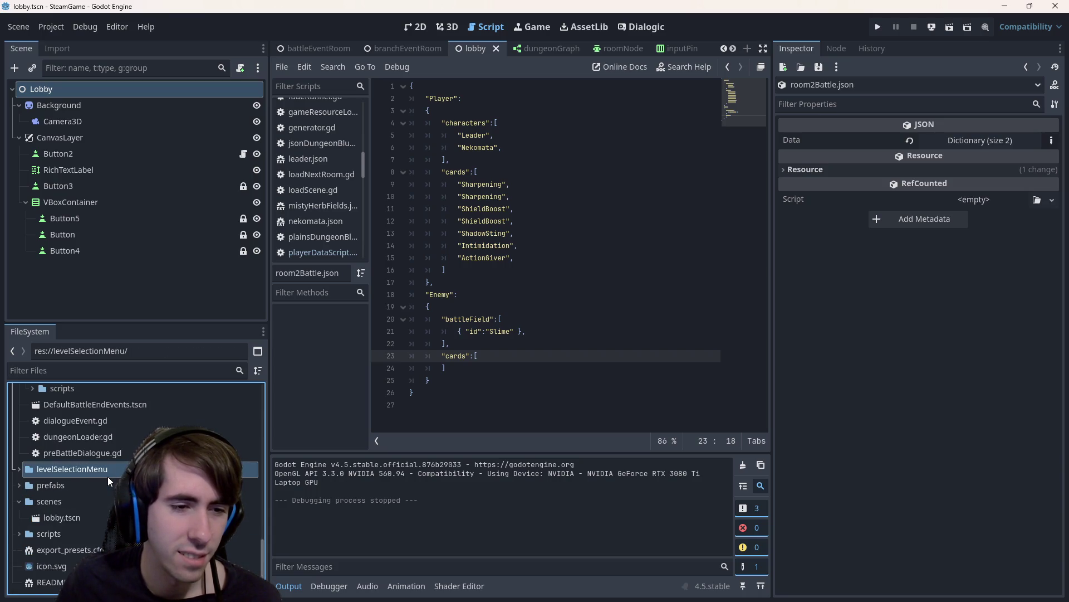
scroll(234, 391, "up", 8)
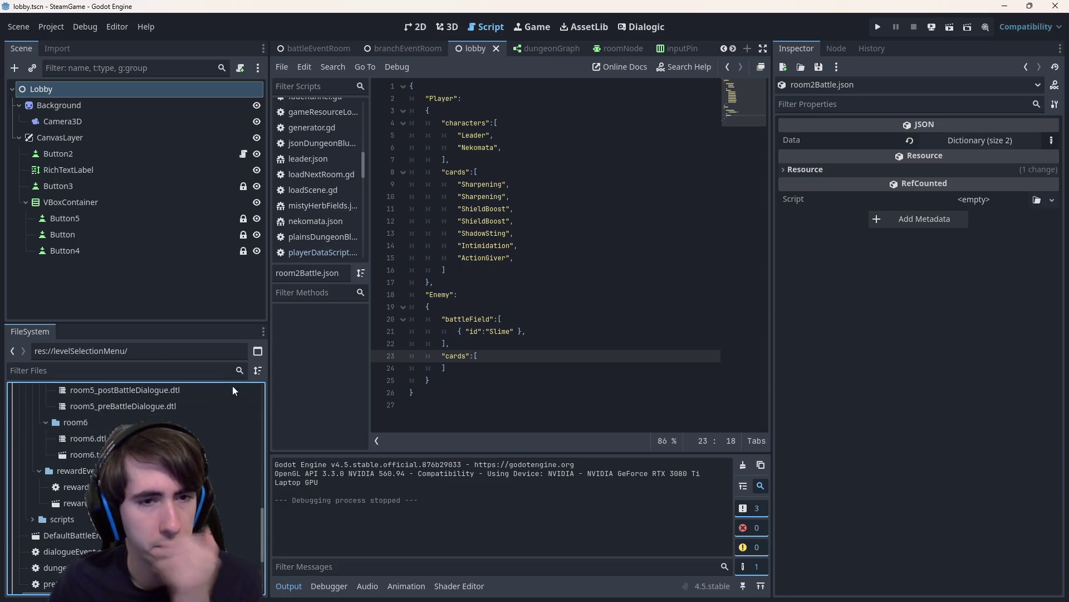
scroll(234, 390, "up", 10)
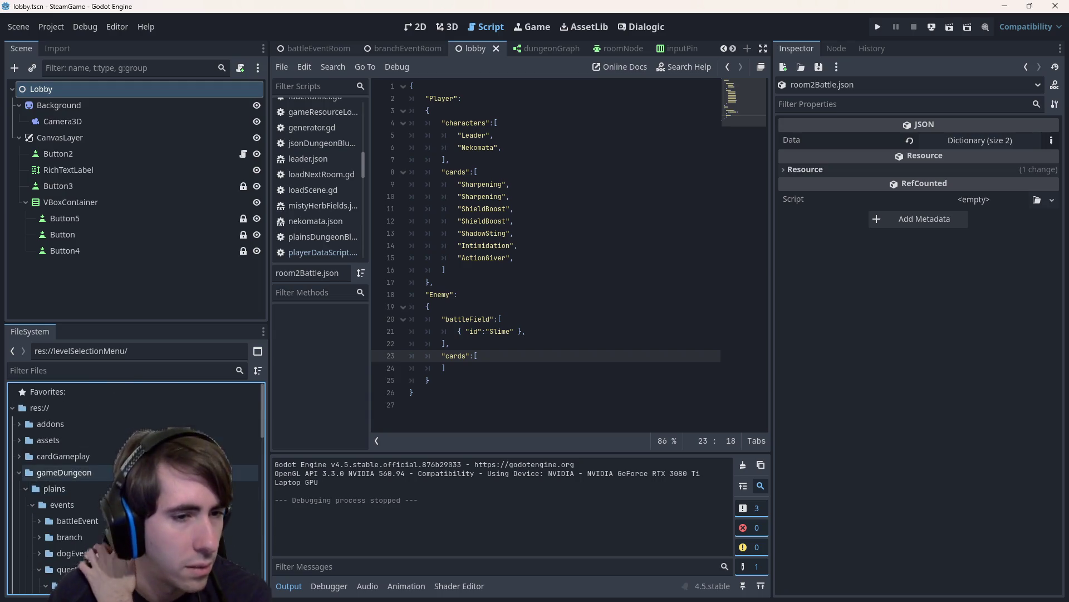
double_click(85, 455)
scroll(85, 453, "down", 5)
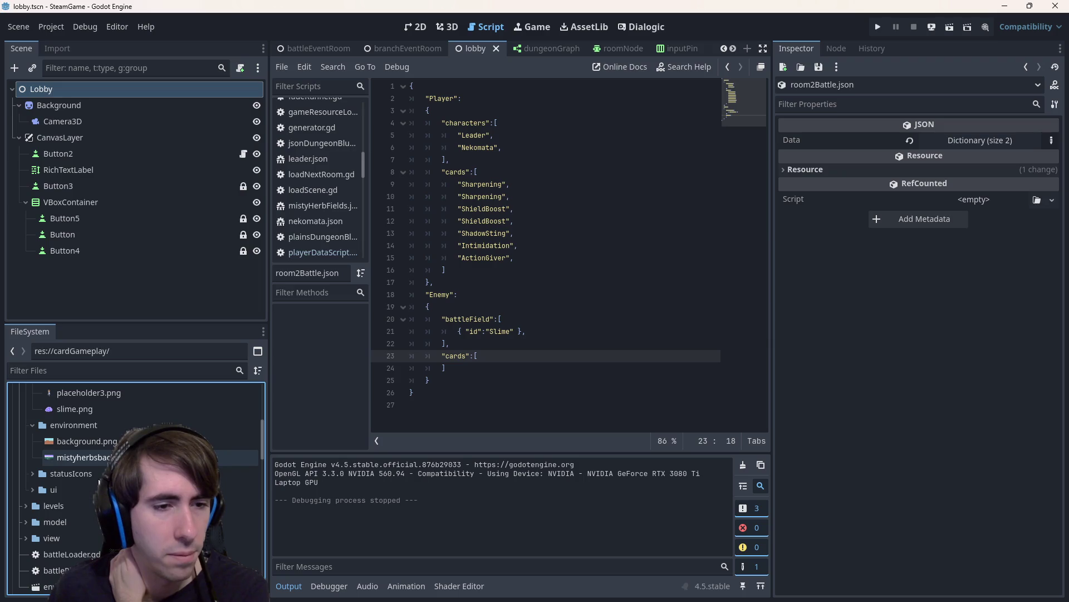
double_click(86, 506)
scroll(85, 507, "down", 3)
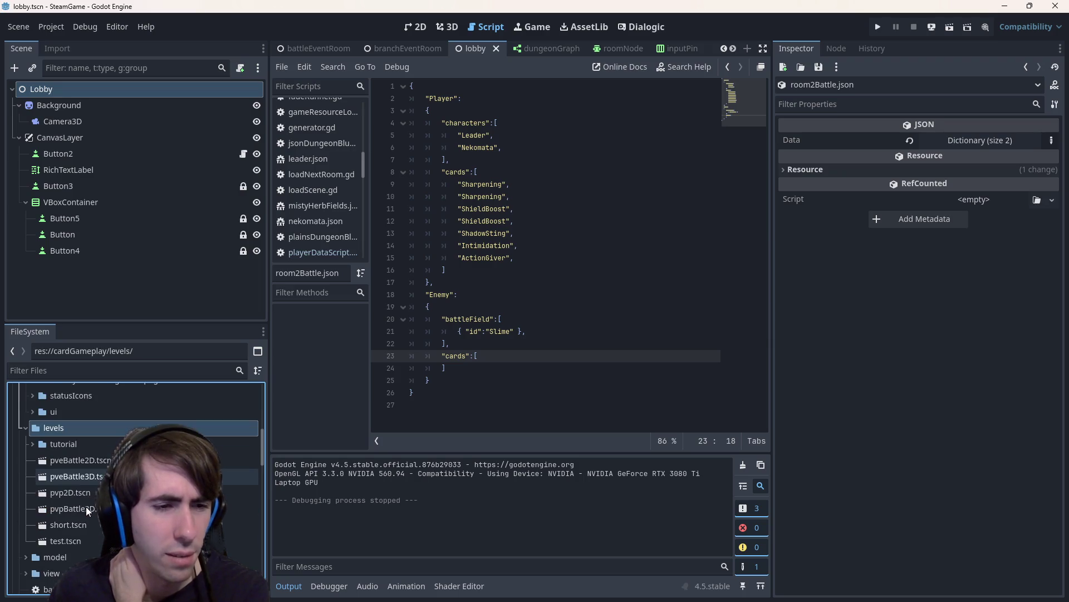
double_click(76, 432)
double_click(76, 432)
double_click(78, 445)
double_click(86, 443)
double_click(81, 429)
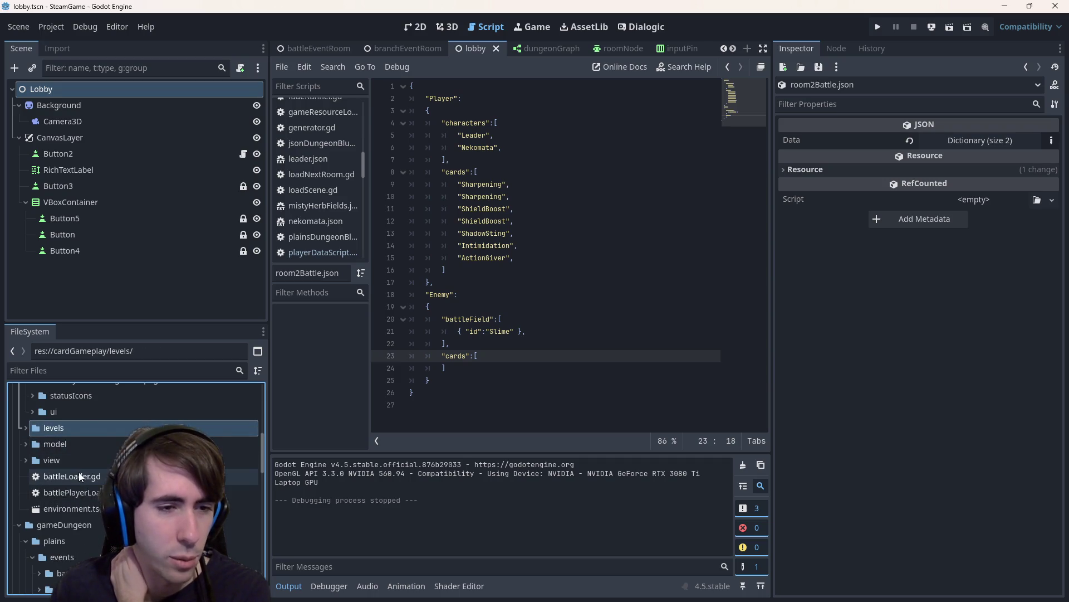
Step: Navigate into assets/gameplay/levels and open tutorial1.json
scroll(78, 471, "up", 10)
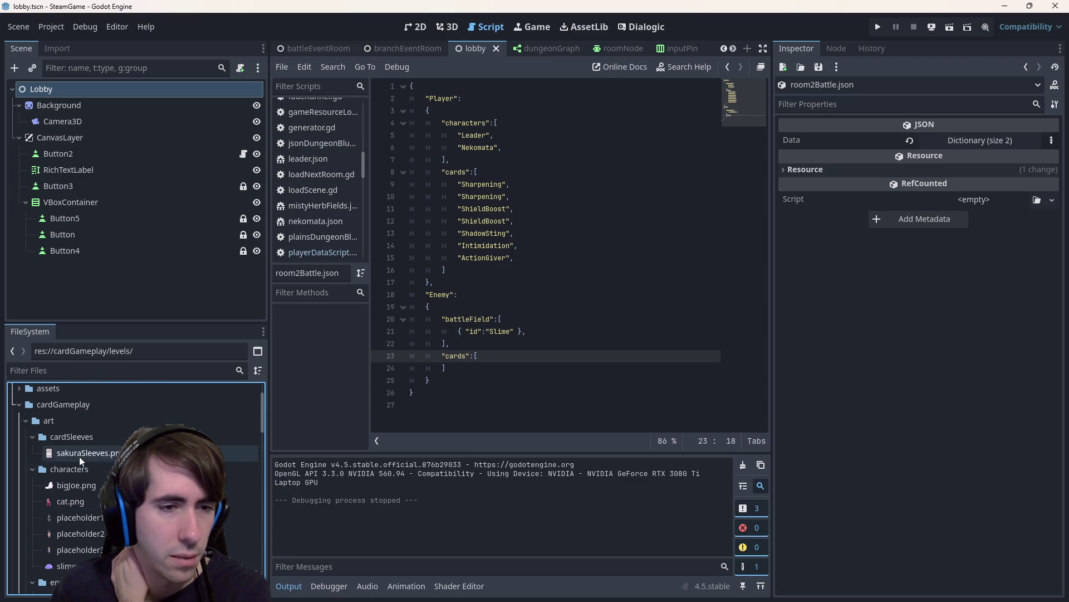
scroll(79, 456, "up", 3)
double_click(78, 458)
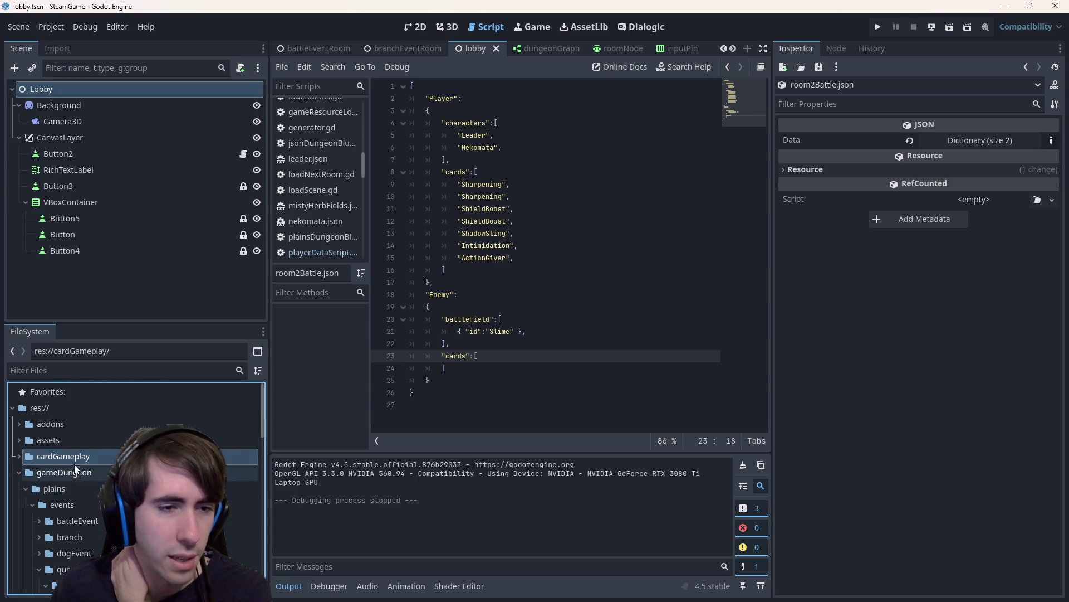
double_click(73, 441)
scroll(84, 526, "down", 1)
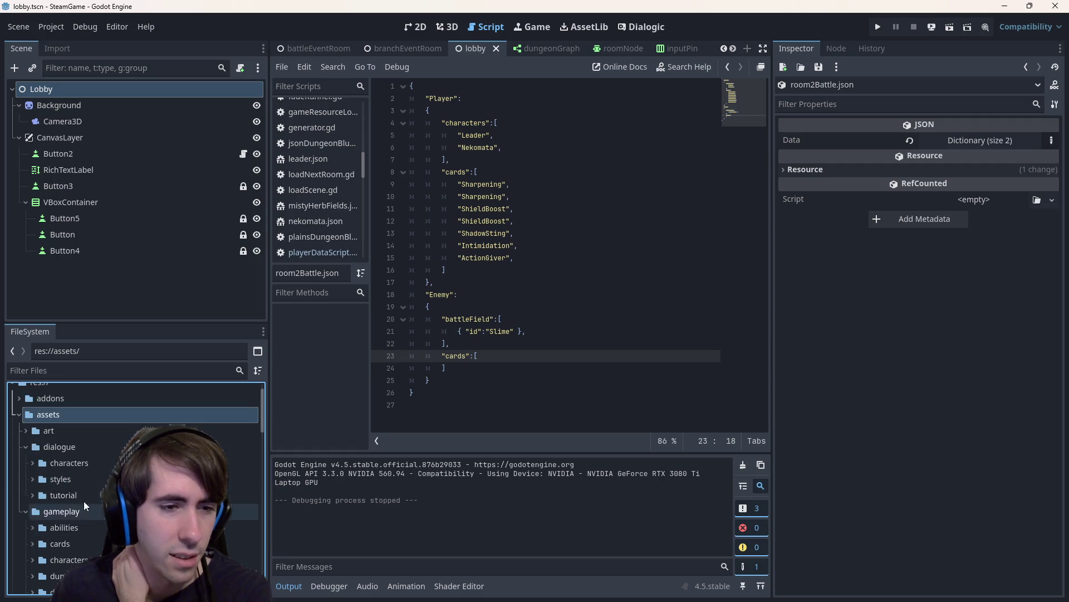
double_click(82, 495)
scroll(83, 494, "down", 1)
double_click(86, 470)
scroll(83, 513, "down", 1)
left_click(89, 532)
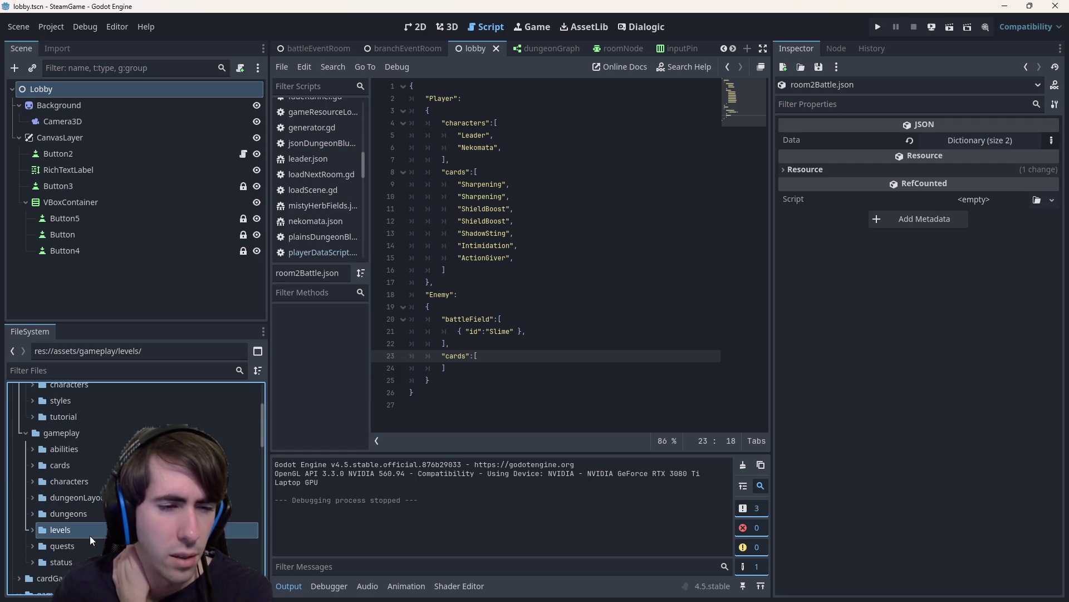
double_click(90, 530)
scroll(91, 530, "down", 1)
double_click(94, 540)
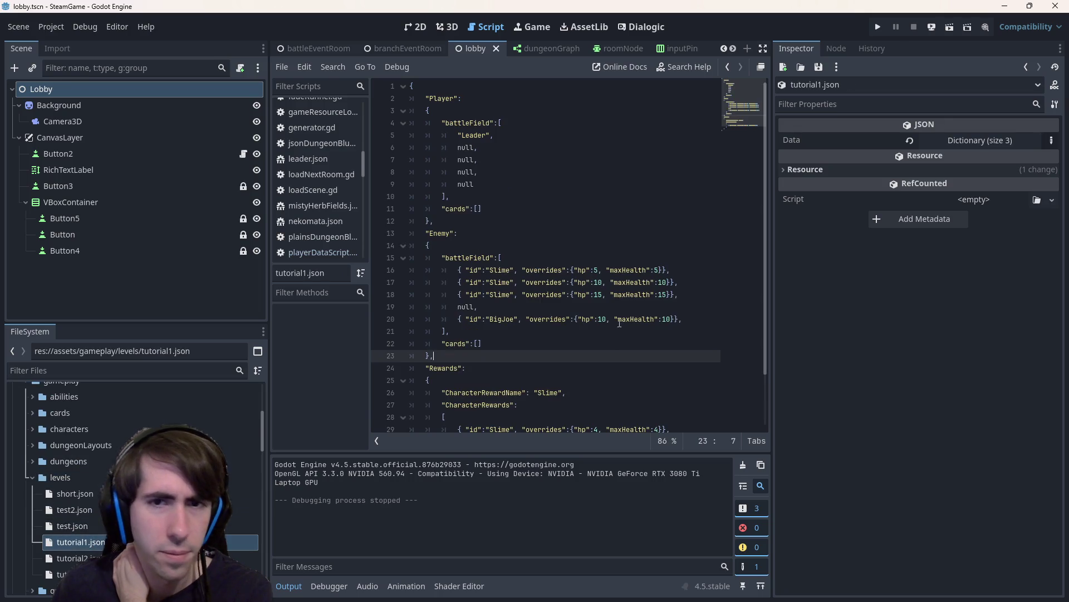
Step: Select tutorial1's Slime line with hp 5 and maxHealth 5 overrides, then reopen room2Battle.json
left_click_drag(666, 269, 410, 270)
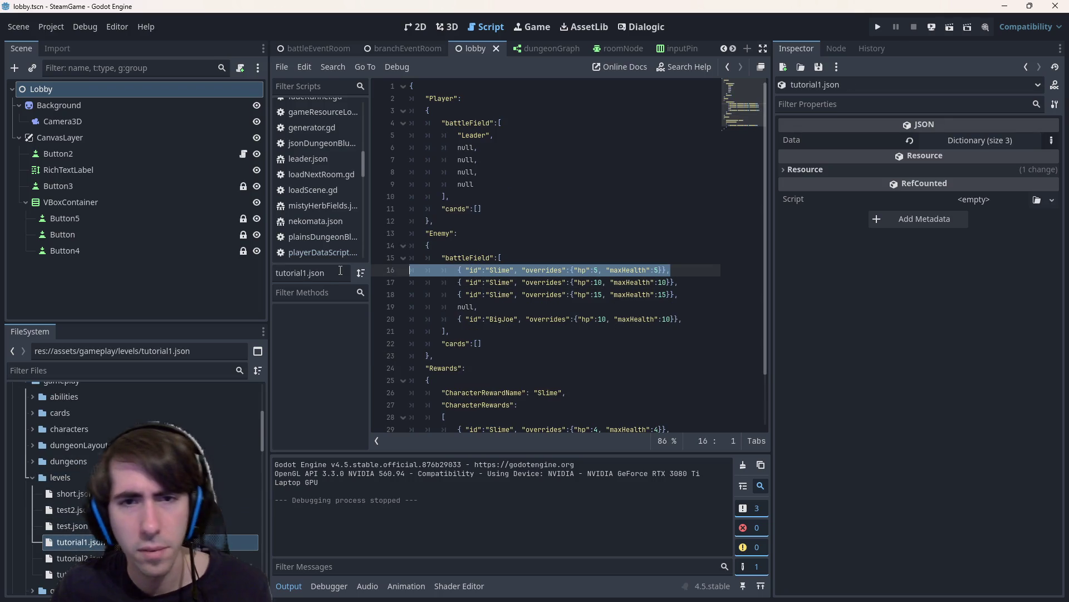
scroll(66, 454, "down", 10)
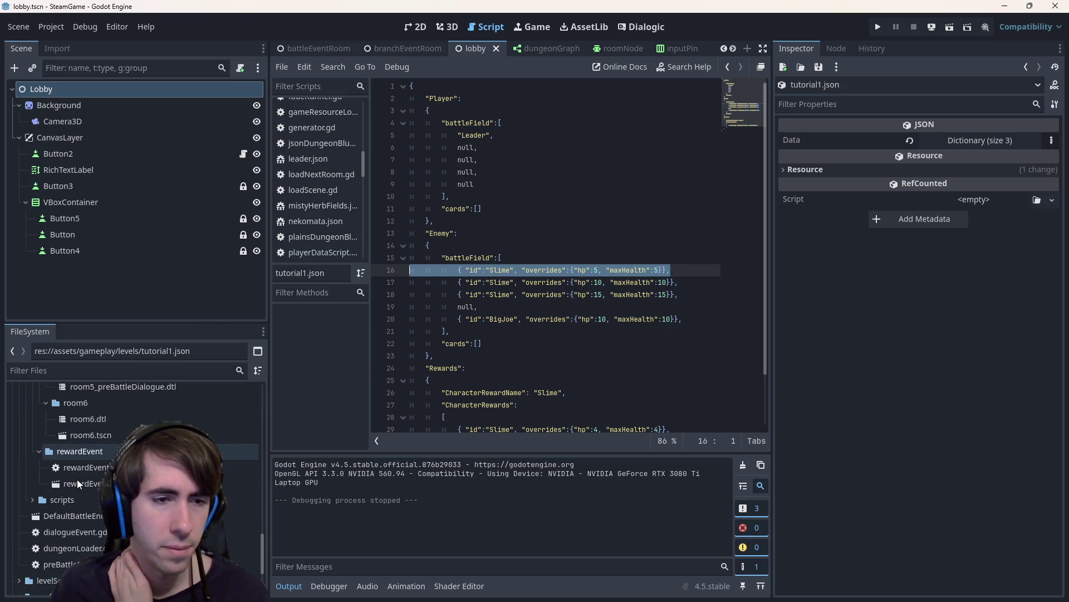
scroll(83, 472, "down", 3)
scroll(90, 463, "down", 3)
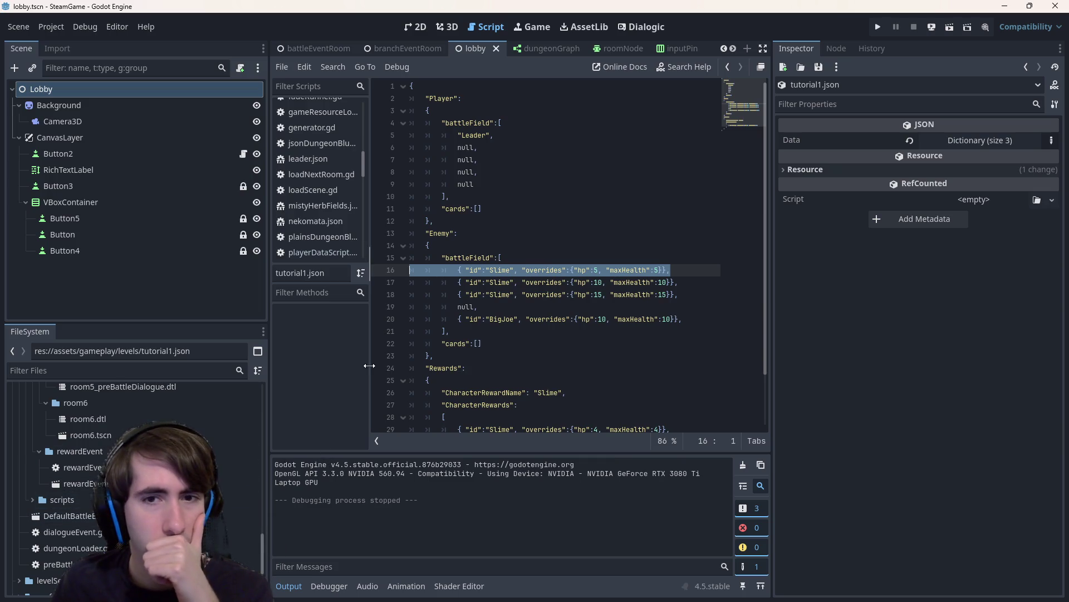
scroll(167, 490, "up", 4)
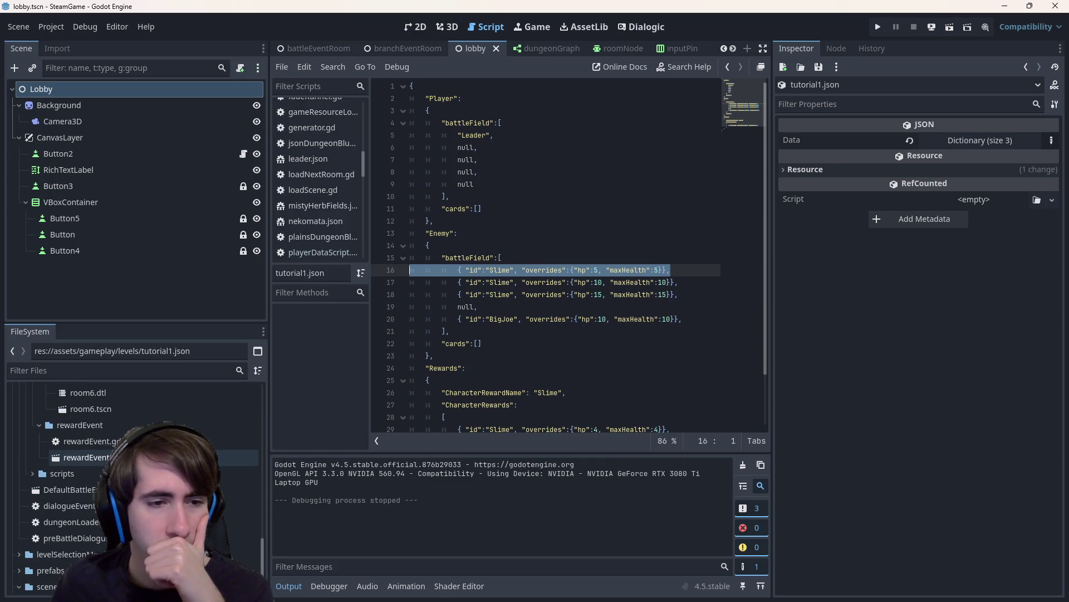
scroll(167, 490, "up", 3)
scroll(167, 504, "up", 2)
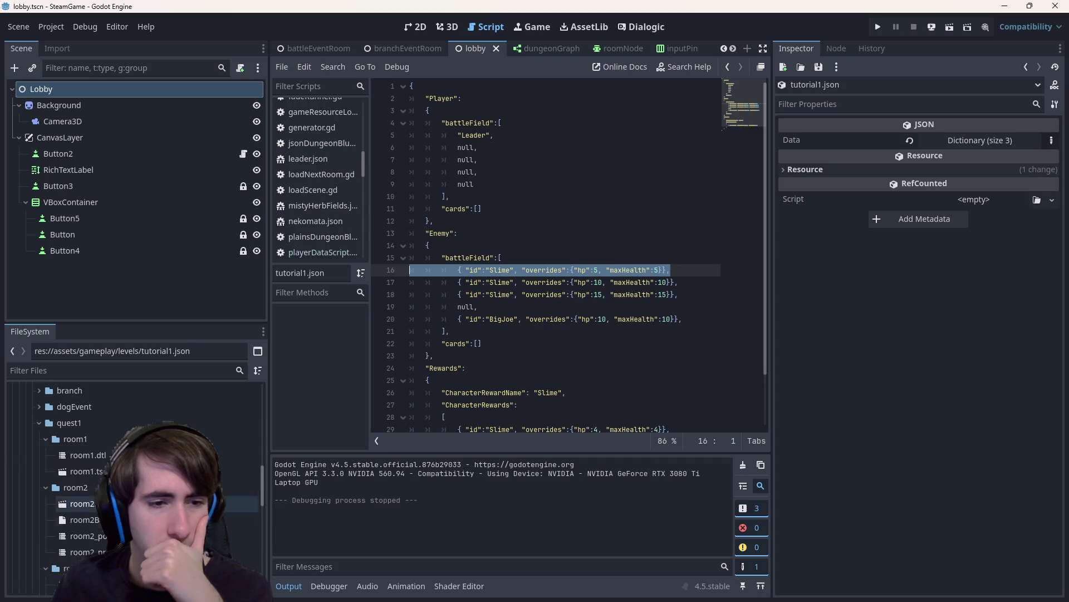
double_click(83, 519)
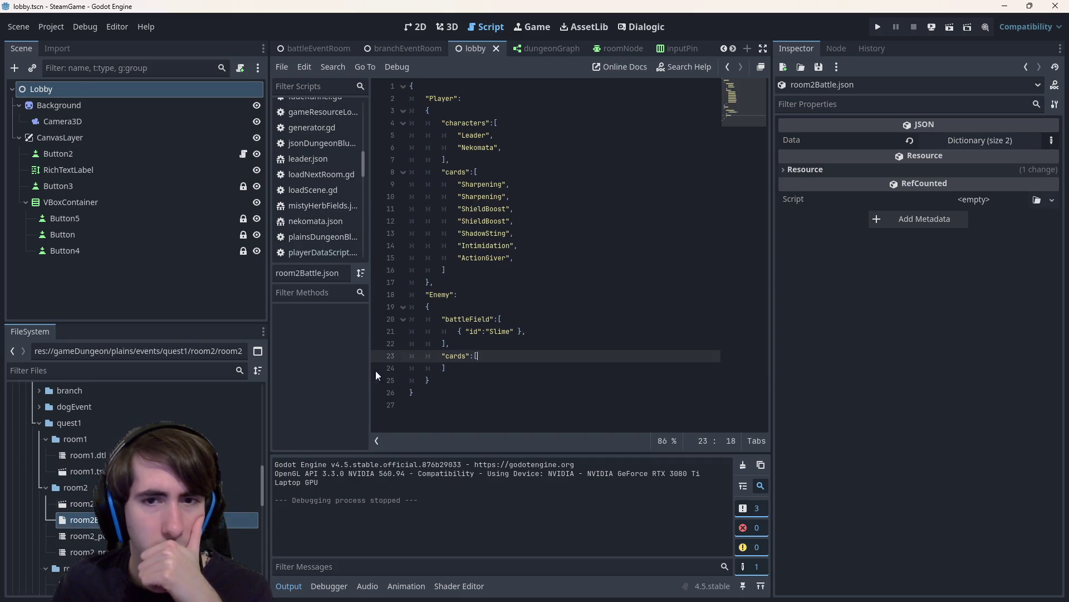
Step: Replace room2Battle.json's line 21 Slime entry with the hp 5/maxHealth 5 override and save
triple_click(533, 332)
type("{ \"id\":\"Slime\", \"overrides\":{\"hp\":5, \"maxHealth\":5}},")
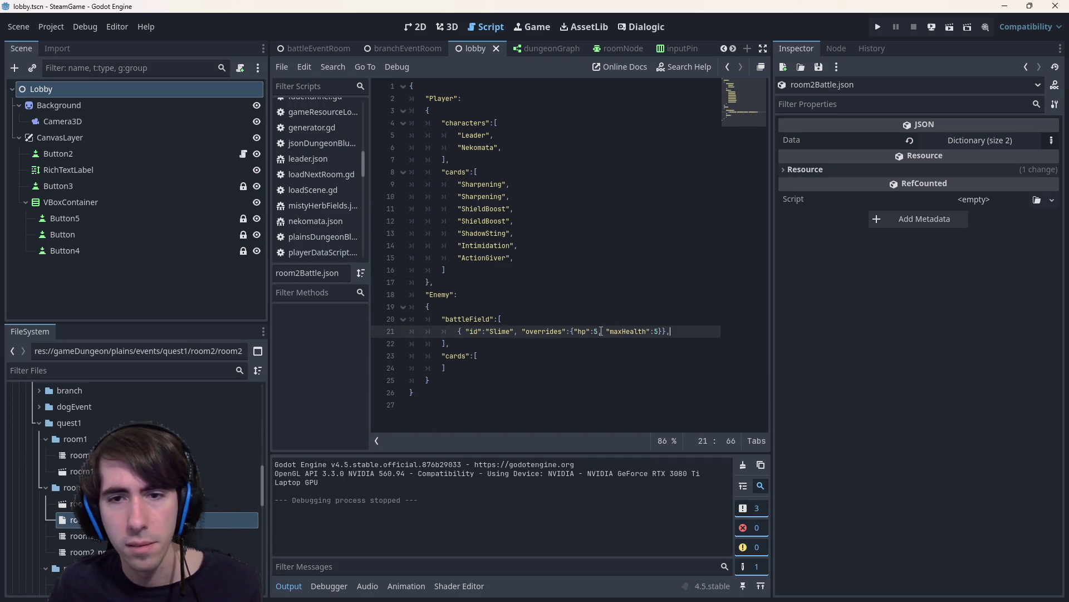
left_click_drag(708, 332, 332, 331)
key("ctrl+c")
key("ctrl+s")
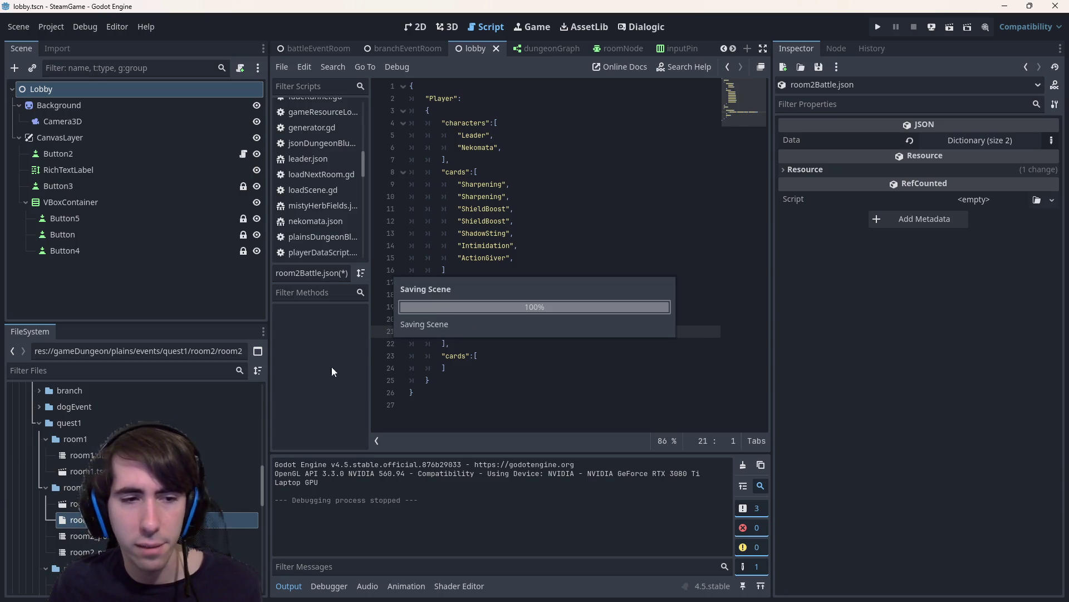
scroll(134, 479, "down", 3)
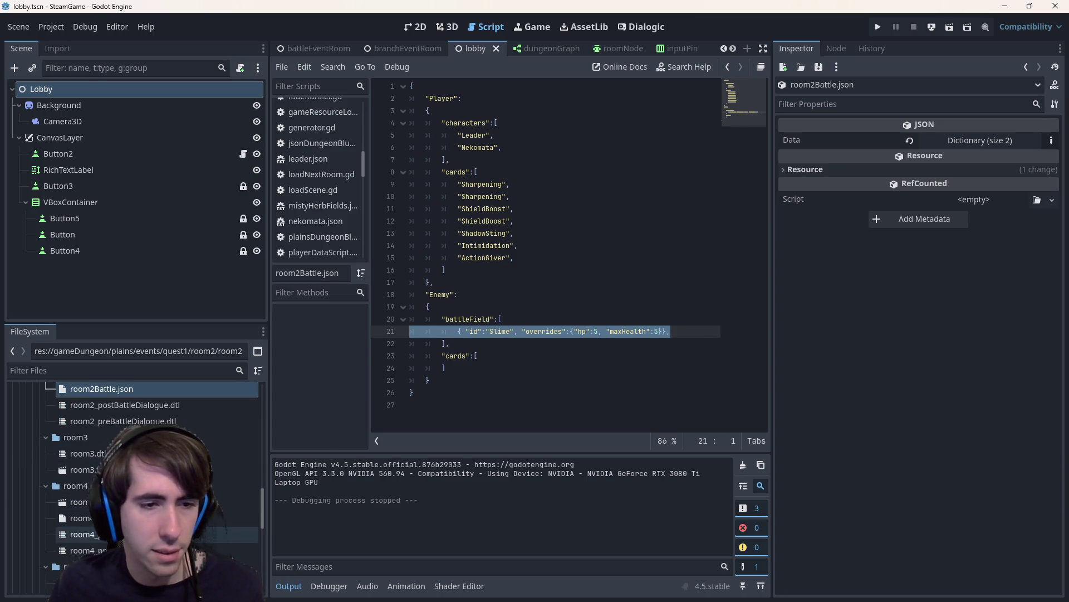
Step: Paste the same Slime override into room4Battle.json and room5Battle.json, then run the game
double_click(78, 518)
key("ctrl+v")
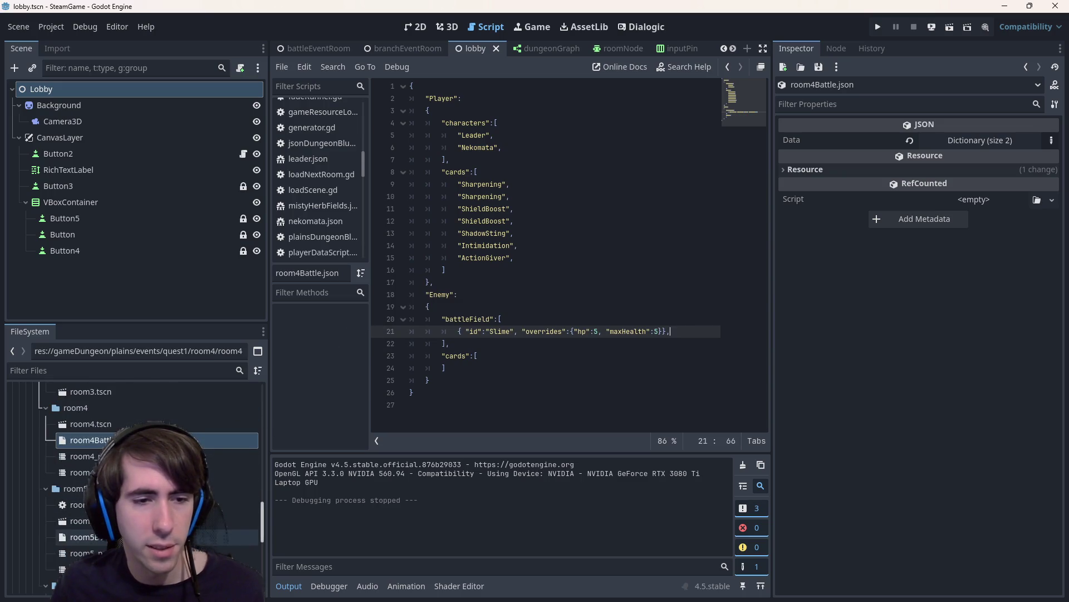
double_click(78, 537)
mouse_move(547, 327)
left_mouse_down()
mouse_move(303, 345)
mouse_move(325, 335)
left_mouse_up()
key("ctrl+v")
left_click(622, 230)
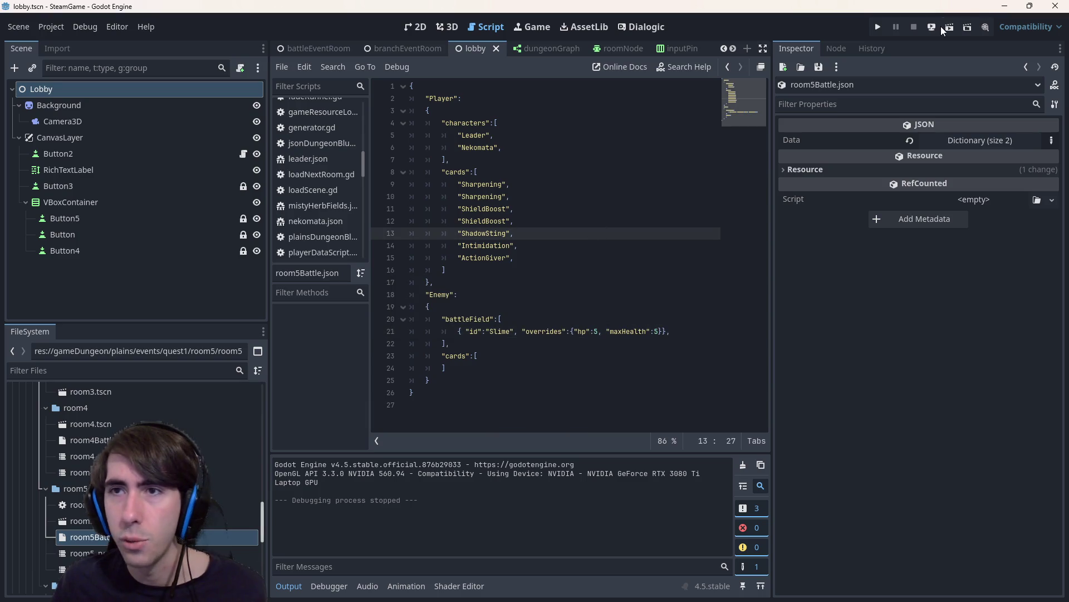
key("F6")
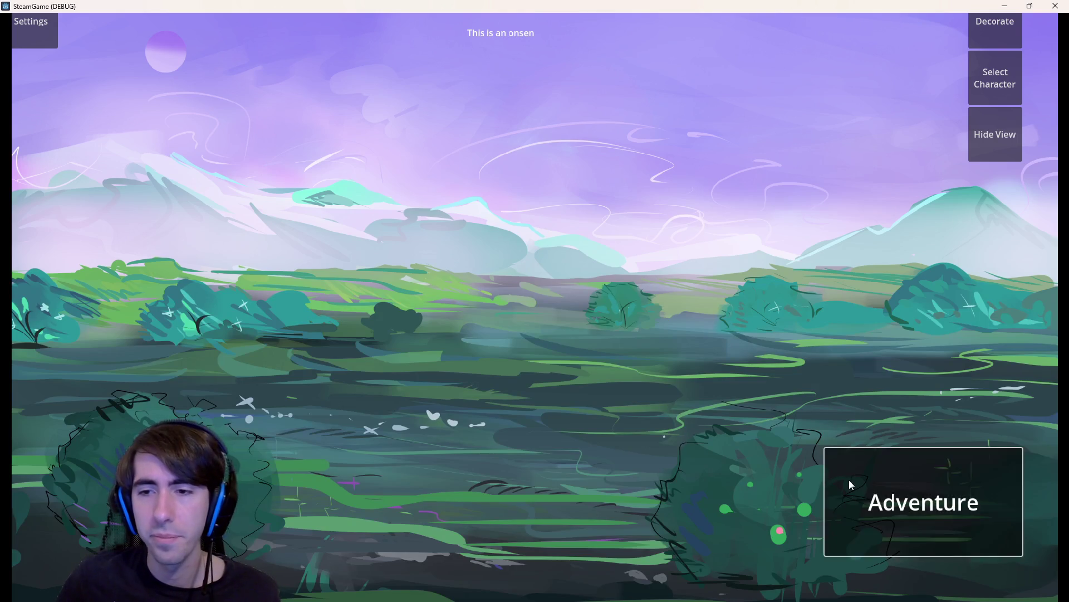
Step: Start the Explore your surroundings quest and advance the dialogue into the slime battle
left_click(848, 485)
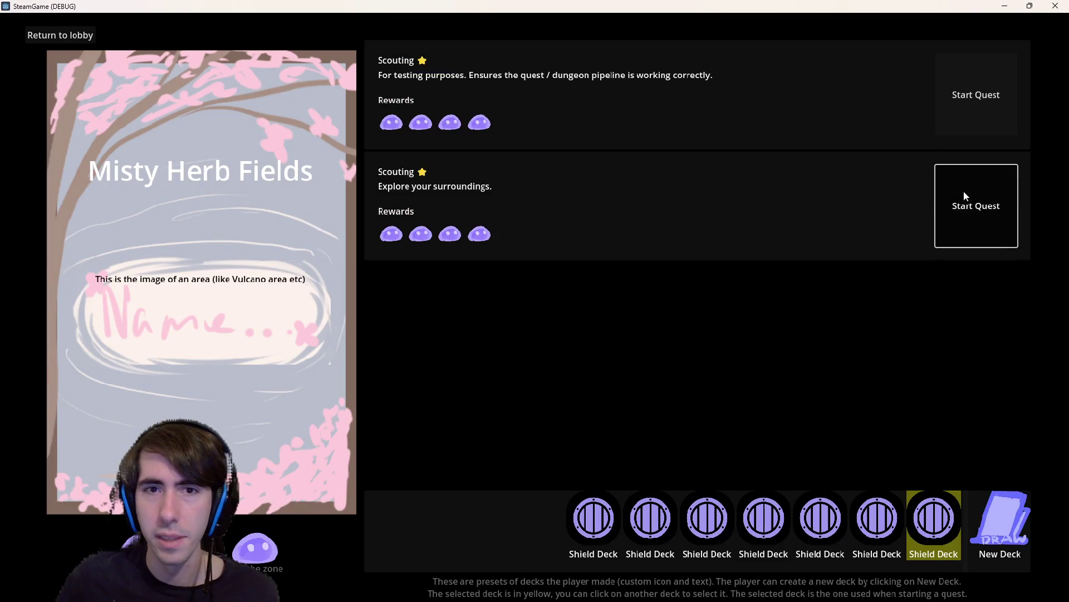
left_click(964, 191)
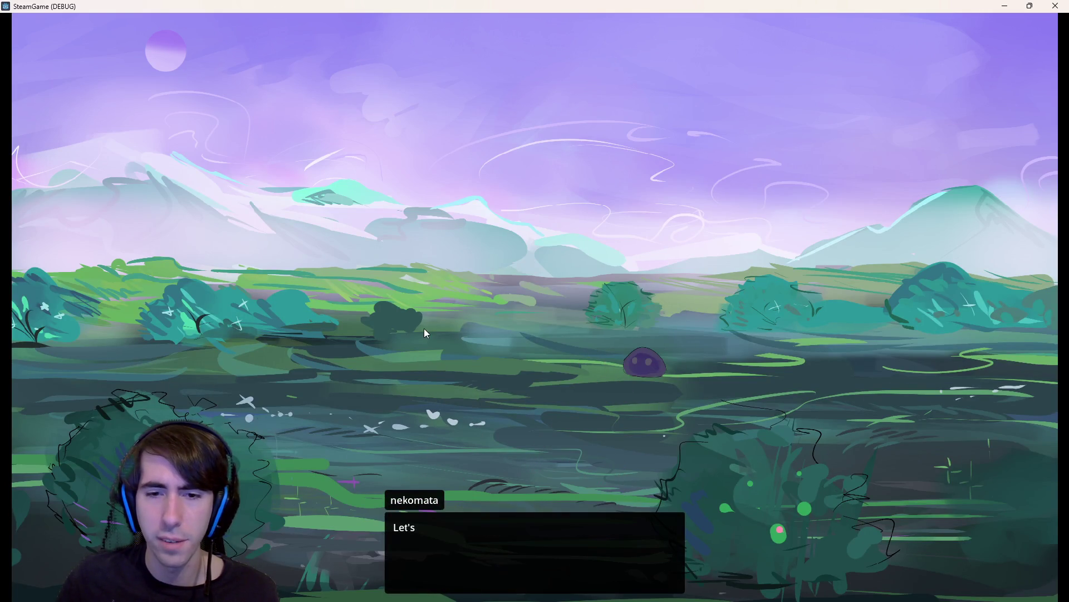
left_click(441, 300)
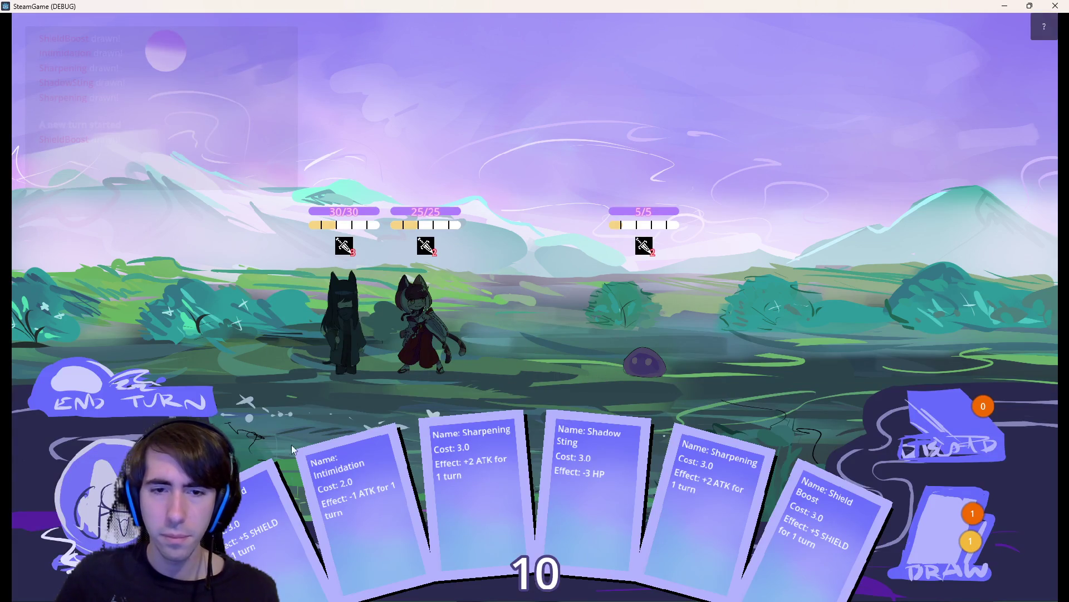
Step: Kill the slime with two Shadow Sting cards and click through the nekomata's post-battle dialogue
left_click_drag(597, 473, 626, 323)
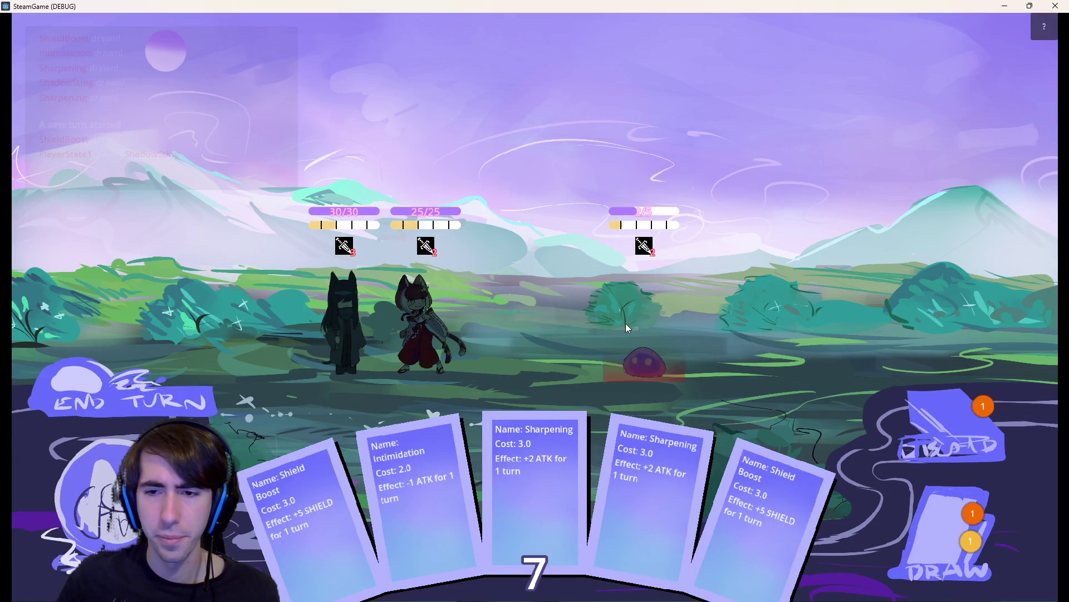
left_click(905, 503)
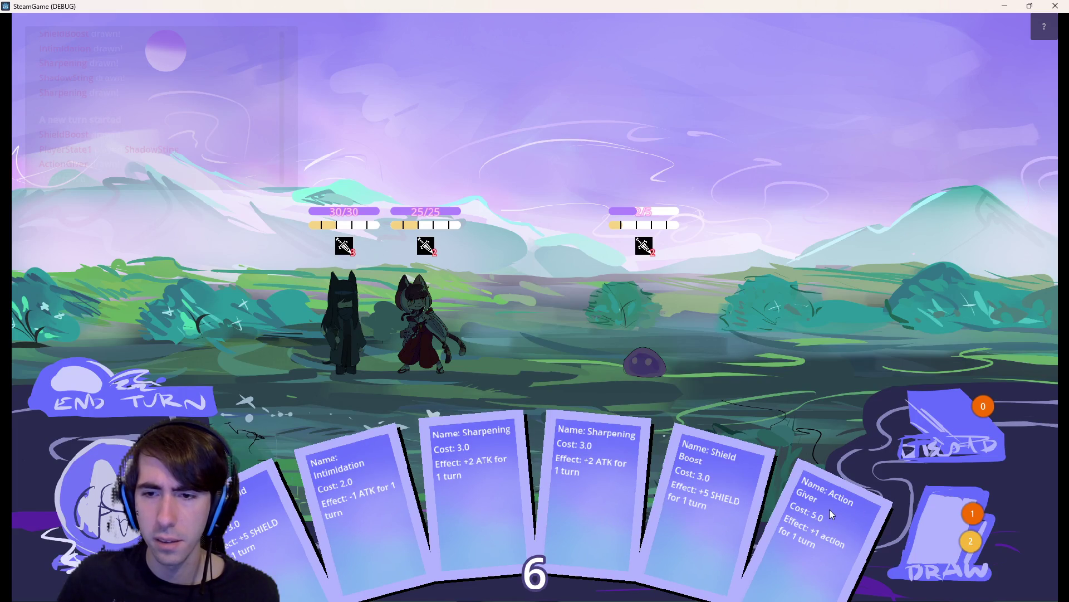
left_click(917, 506)
mouse_move(887, 513)
left_mouse_down()
mouse_move(654, 322)
mouse_move(624, 325)
left_mouse_up()
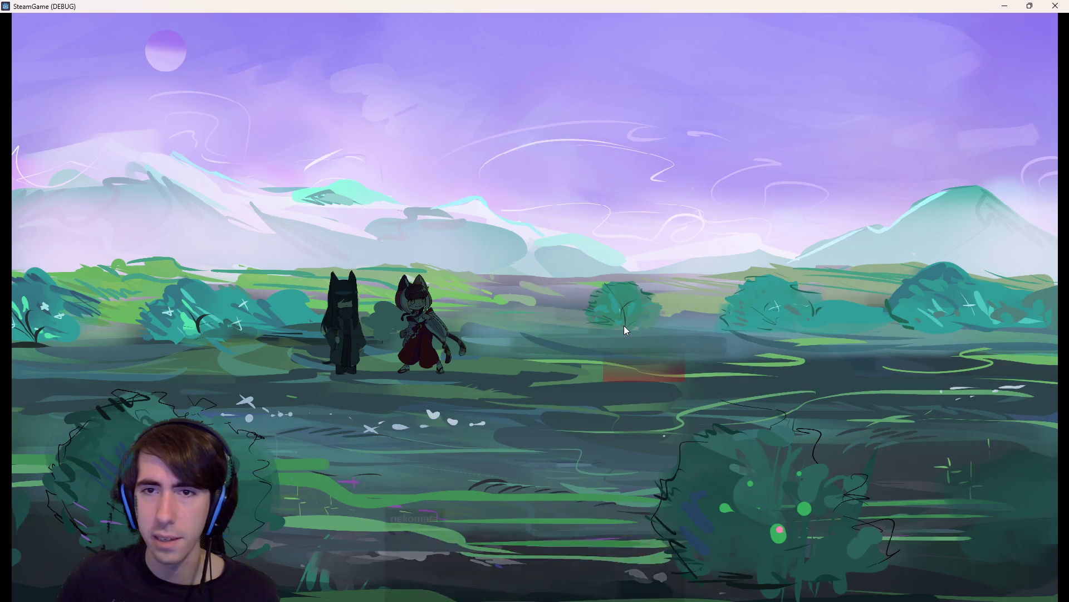
left_click(543, 424)
left_click(514, 392)
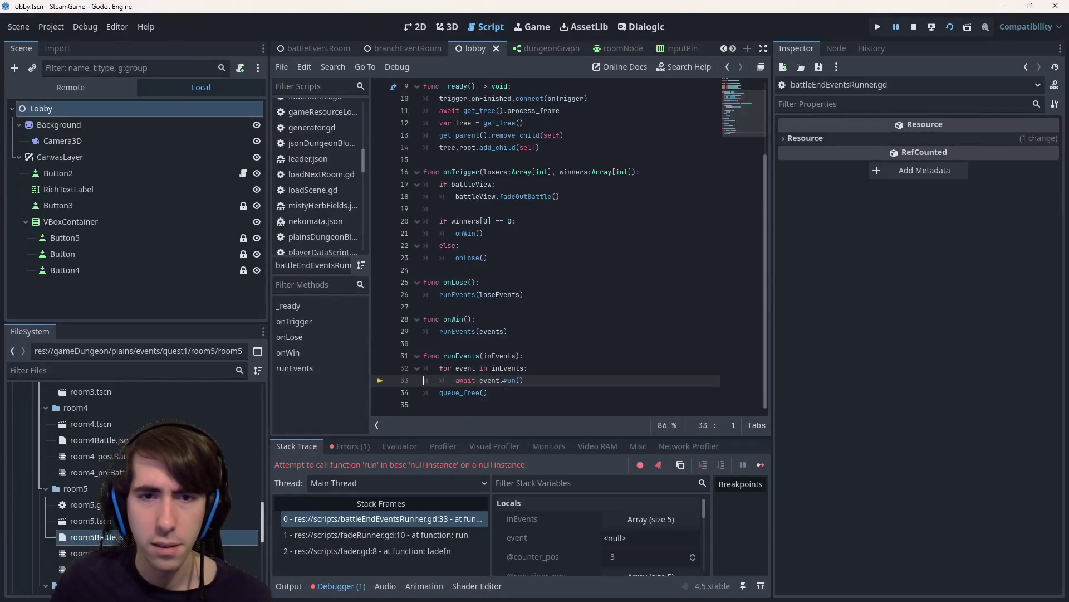
Step: Stop the crashed SteamGame debug run
mouse_move(492, 384)
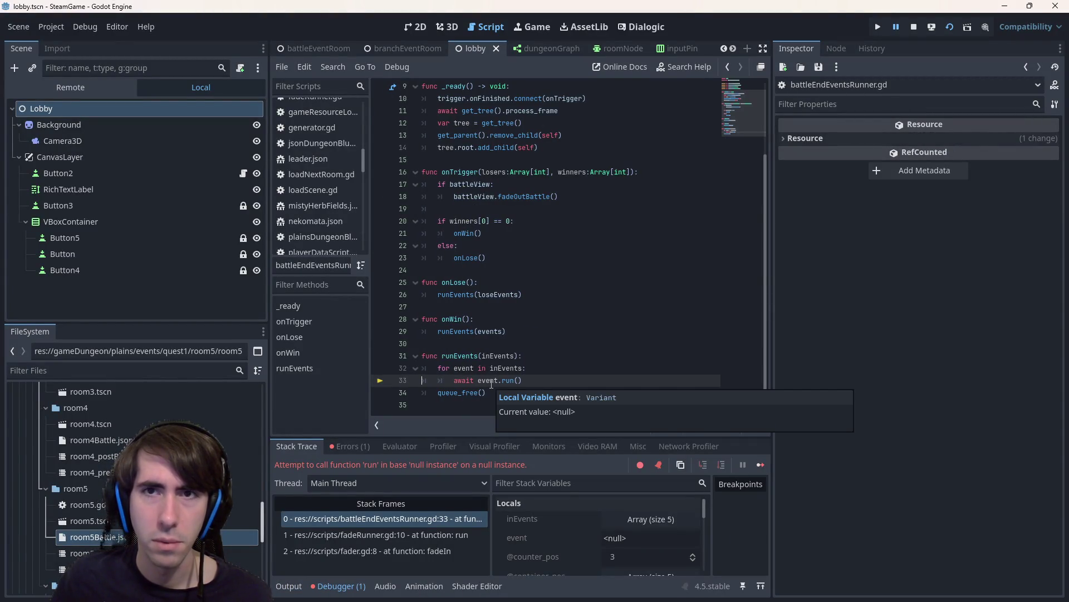
left_click(914, 28)
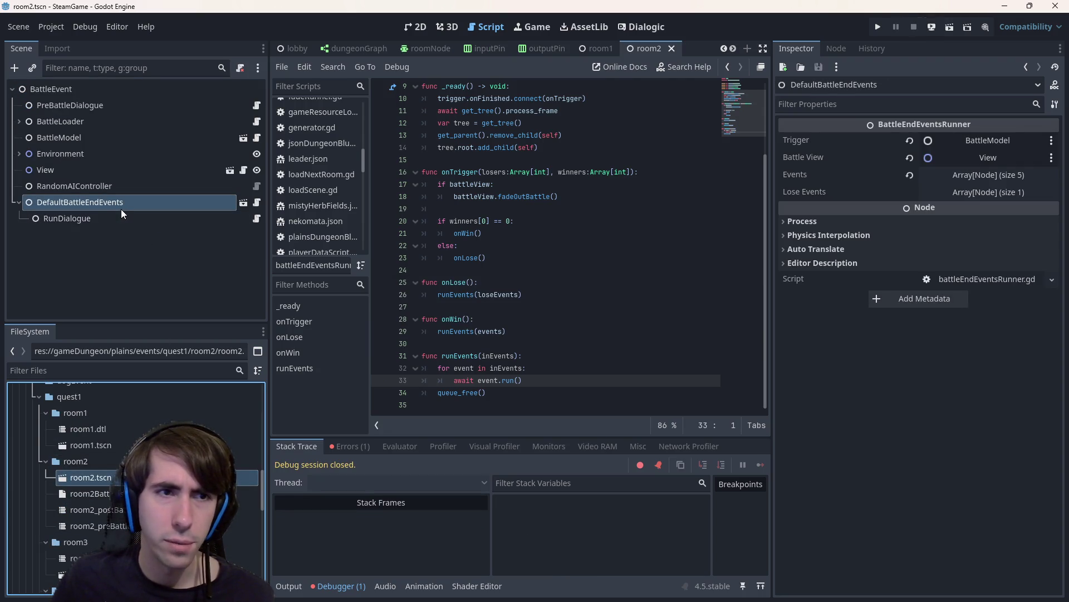
Step: Compare room2's Events array with the DefaultBattleEndEvents scene's list, then return to room2
left_click(1008, 175)
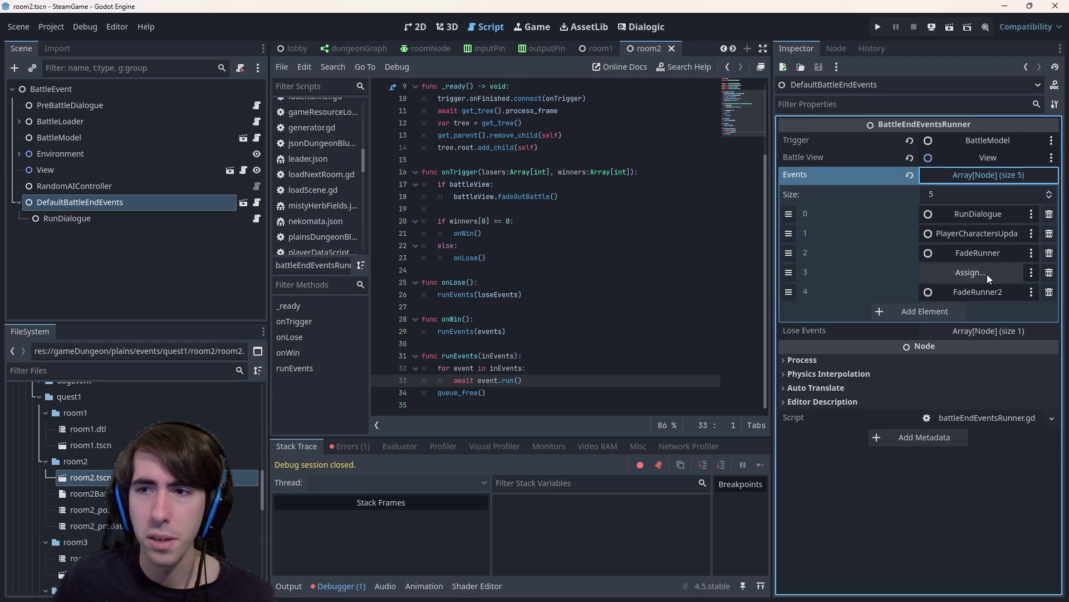
left_click(243, 202)
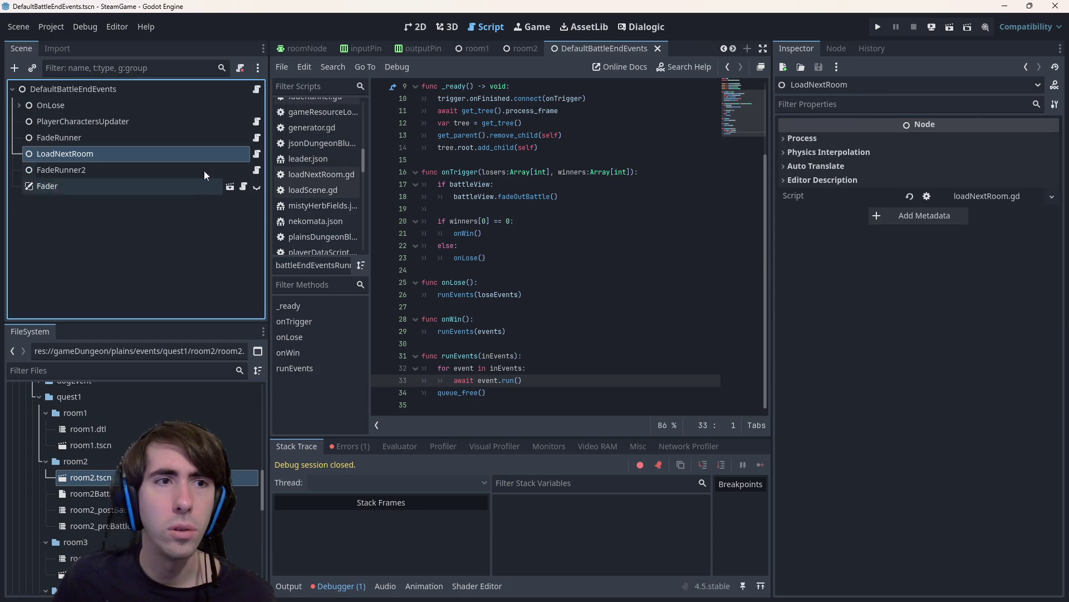
left_click(101, 91)
left_click_drag(101, 91, 941, 255)
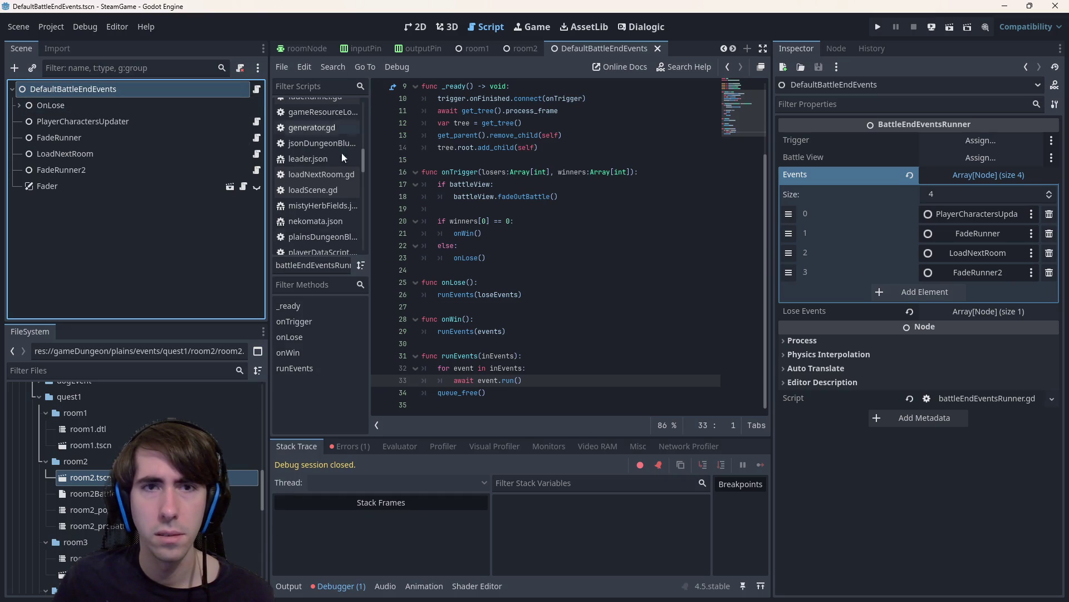
double_click(89, 478)
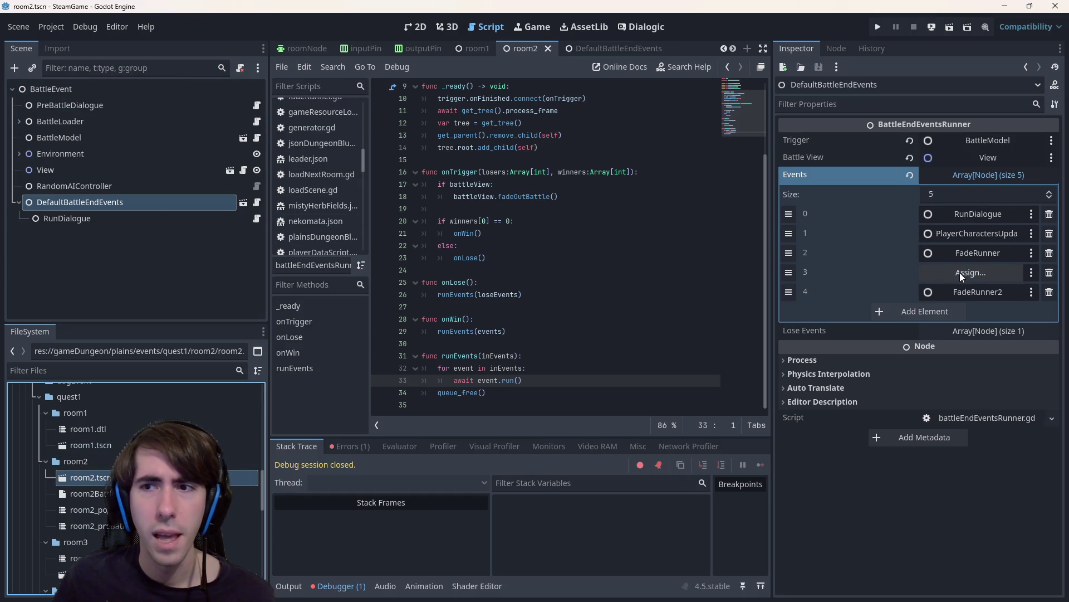
Step: Reset room2's Events to the default list, keeping the version with an empty slot
left_click(914, 175)
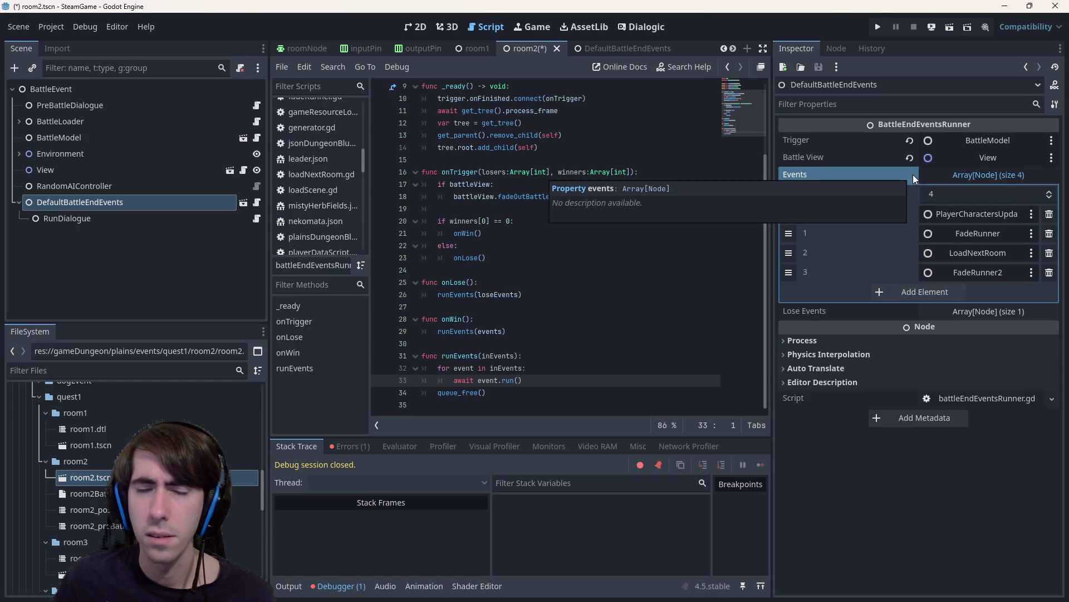
key("ctrl+z")
key("ctrl+shift+z")
key("ctrl+z")
key("ctrl+shift+z")
key("ctrl+z")
key("ctrl+shift+z")
key("ctrl+z")
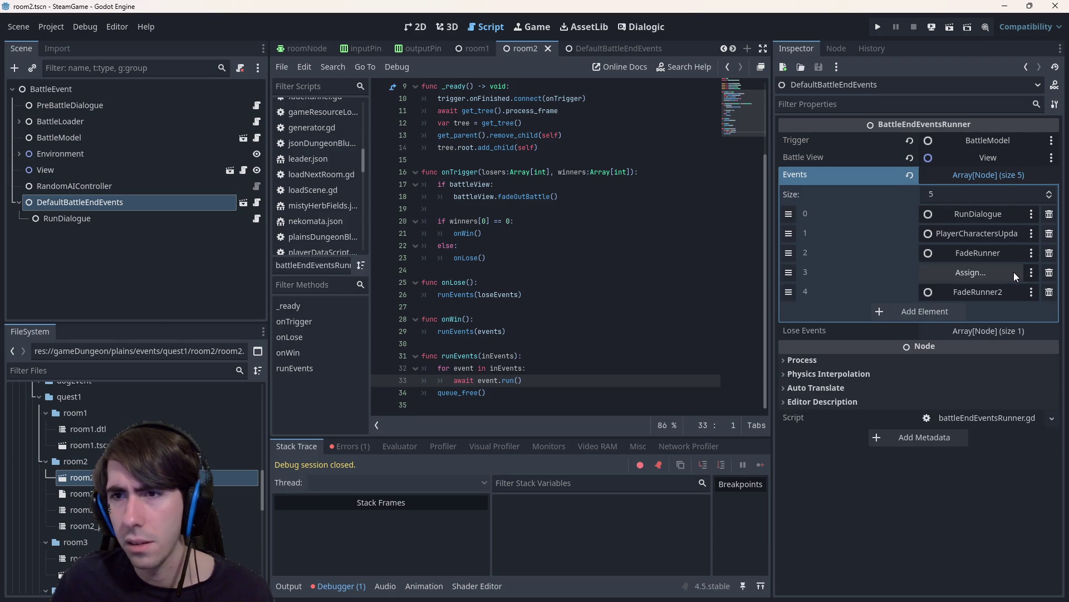
key("ctrl+shift+z")
key("ctrl+shift+z")
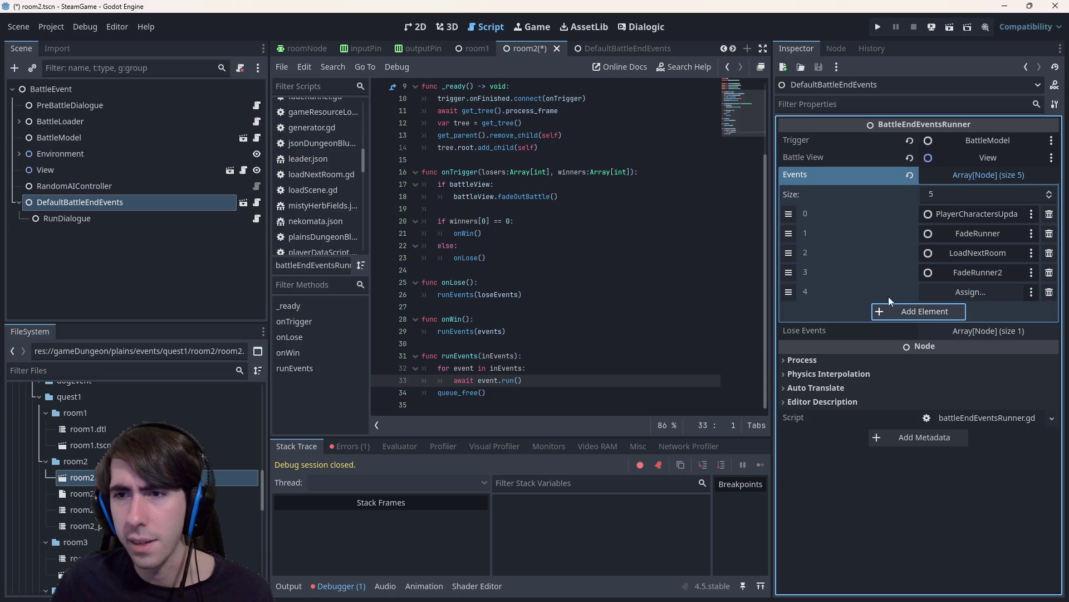
Step: Move the empty slot to the top, fill it with RunDialogue, save room2, and open room4
left_click_drag(788, 291, 788, 214)
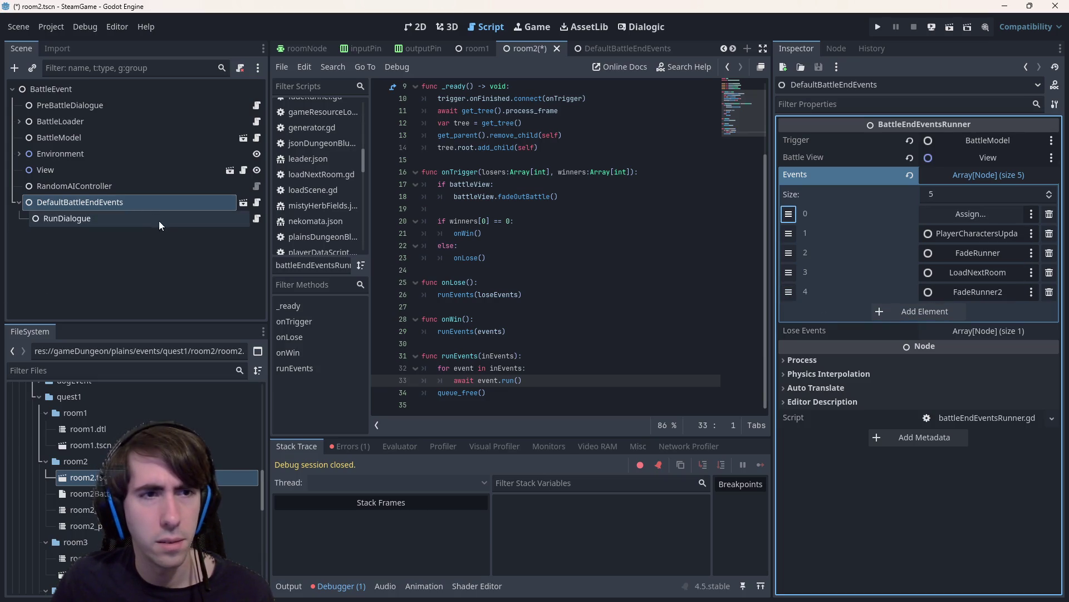
left_click_drag(158, 215, 883, 181)
left_click_drag(951, 208, 951, 209)
key("ctrl+s")
scroll(134, 479, "down", 3)
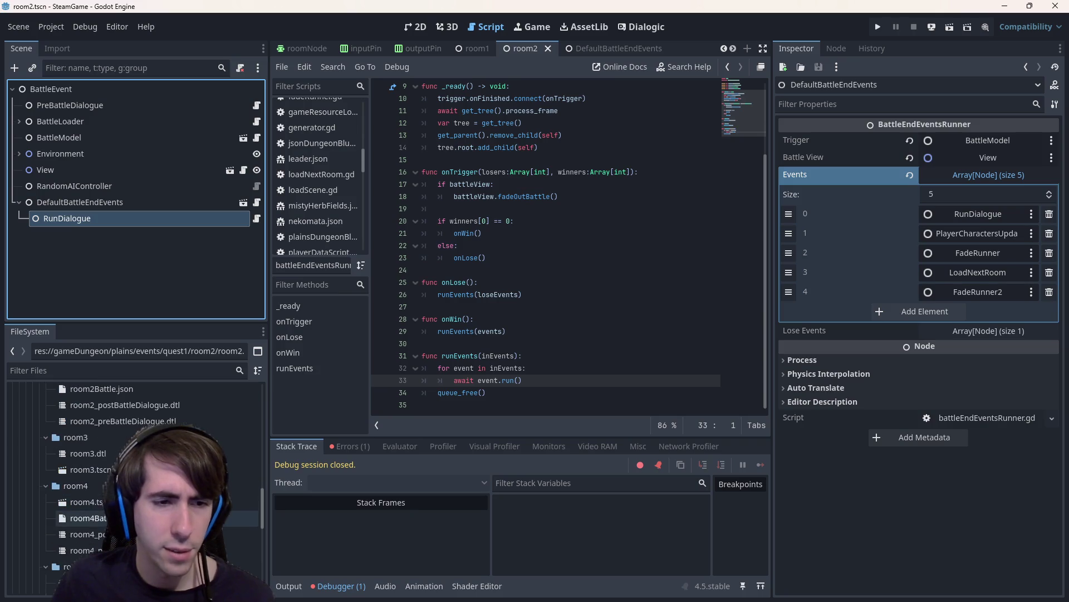
double_click(167, 501)
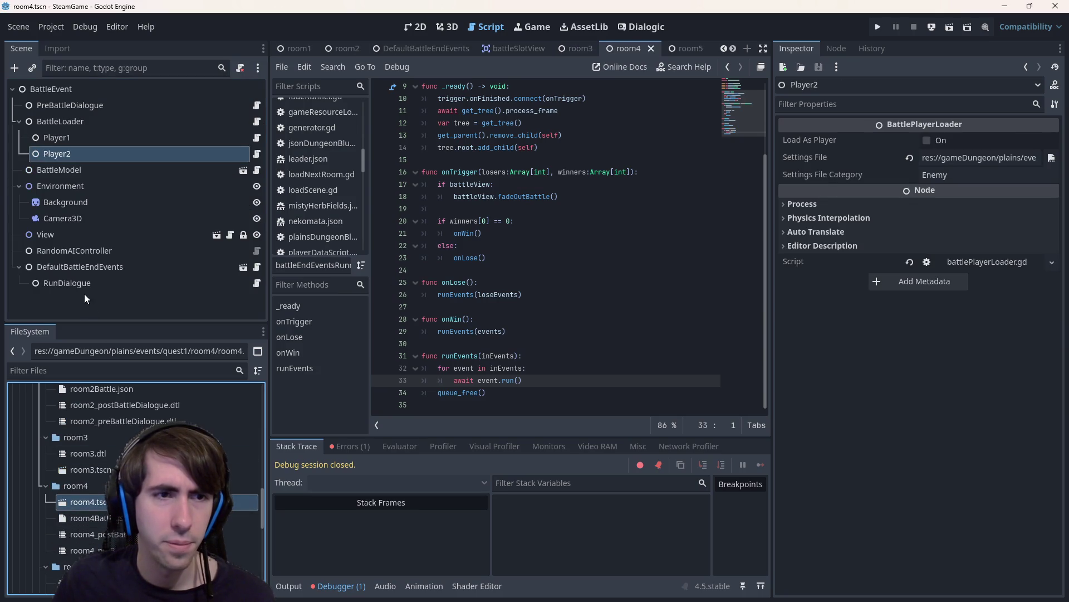
Step: Reset the Events array on room4's DefaultBattleEndEvents node to the default list
left_click(93, 267)
left_click(950, 178)
left_click(1050, 214)
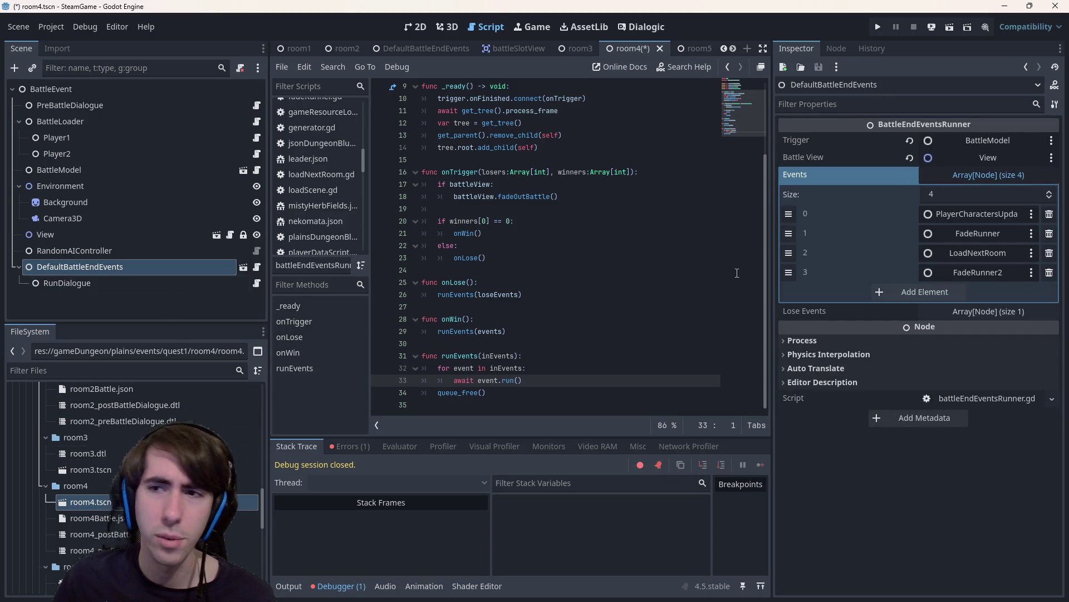
Step: Add RunDialogue as the first Events element, save room4, and open room5.tscn
left_click(903, 292)
left_click_drag(788, 291, 789, 213)
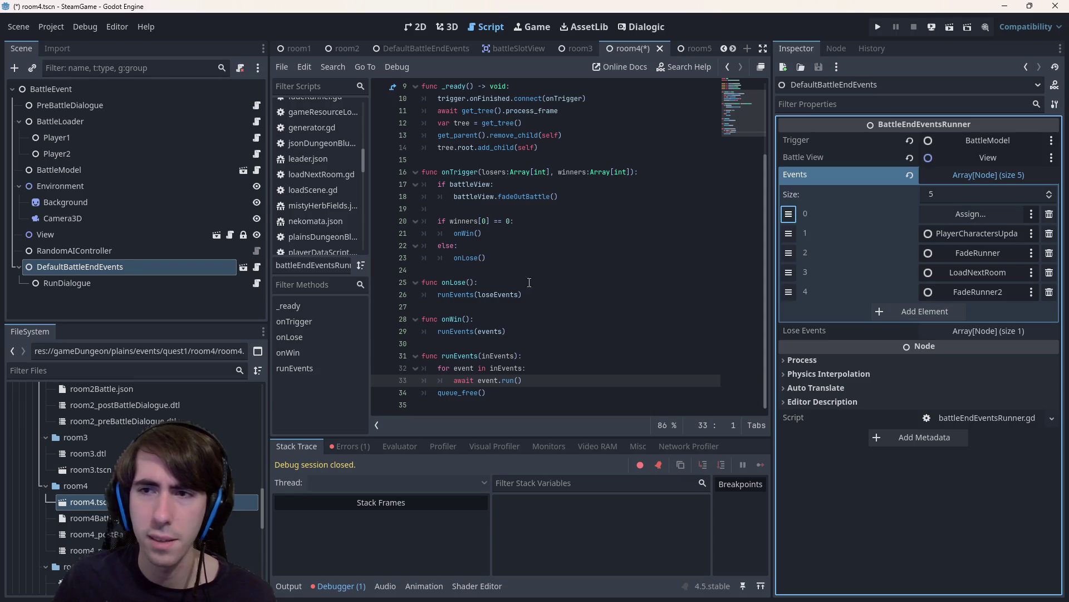
mouse_move(73, 283)
left_mouse_down()
mouse_move(545, 228)
mouse_move(987, 213)
left_mouse_up()
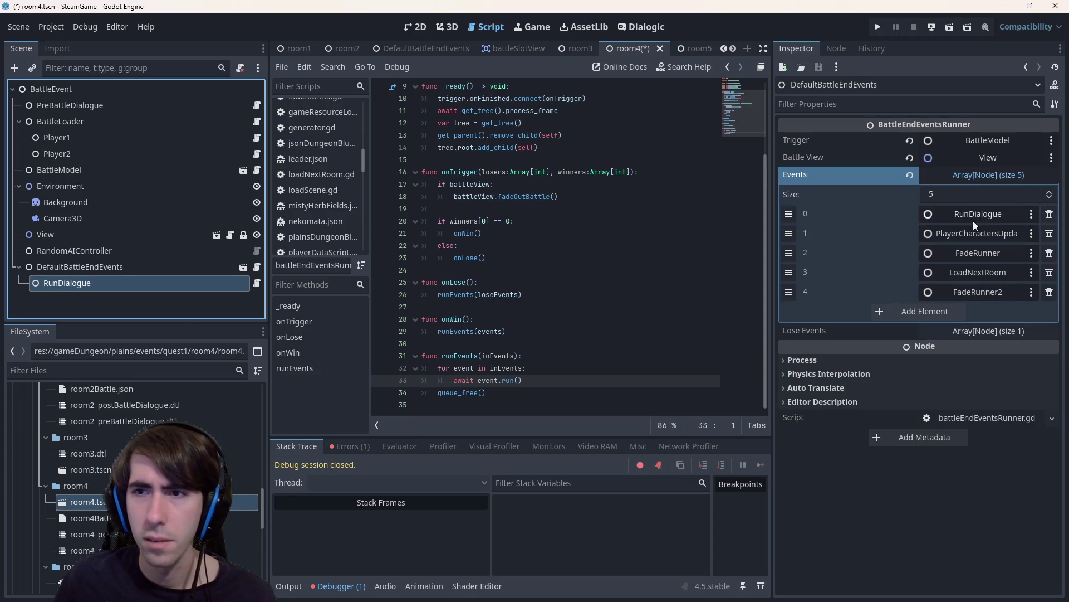
key("ctrl+s")
scroll(156, 531, "down", 3)
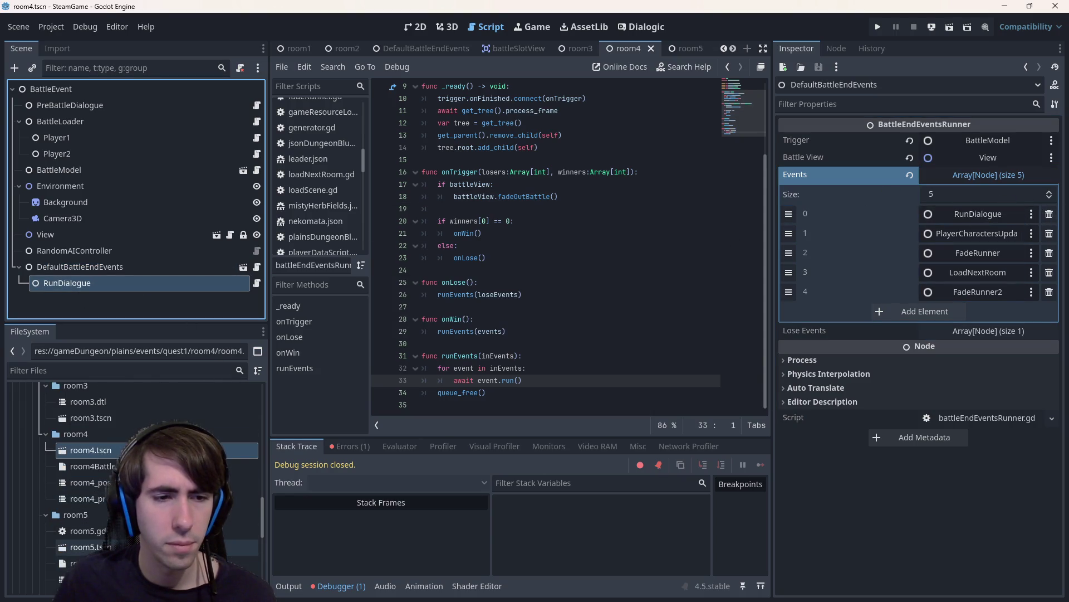
double_click(89, 547)
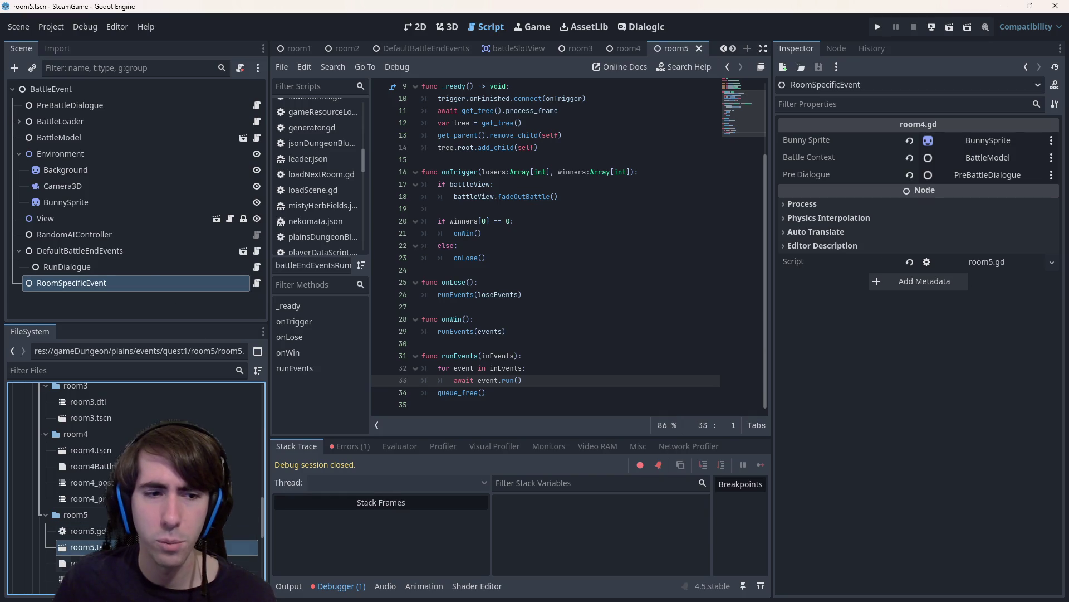
Step: Reset the Events array on room5's DefaultBattleEndEvents node to the default list
left_click(75, 251)
left_click(76, 268)
left_click(81, 282)
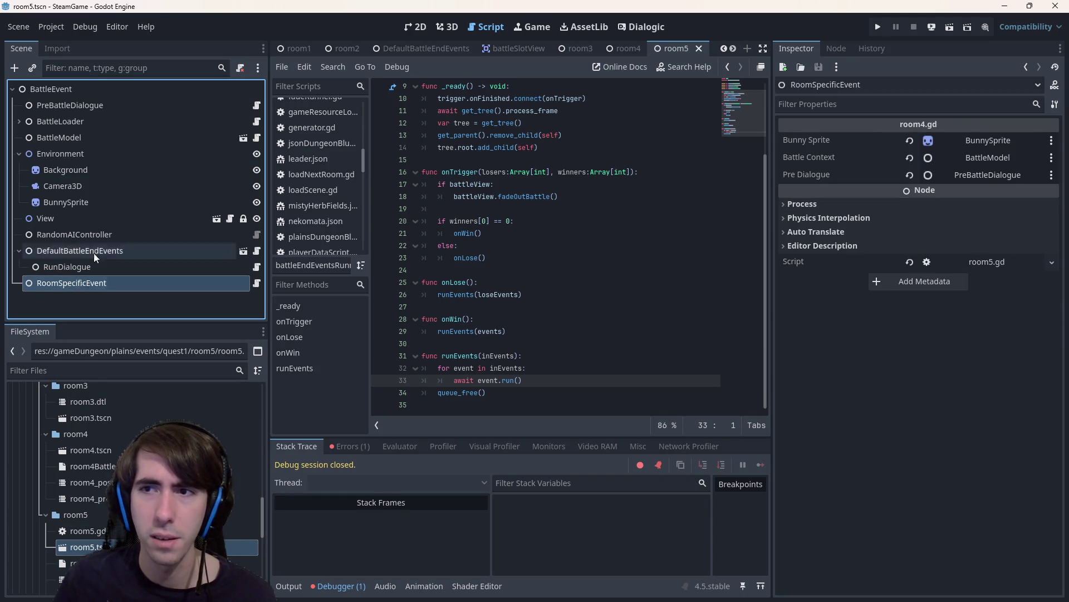
left_click(93, 252)
left_click(973, 174)
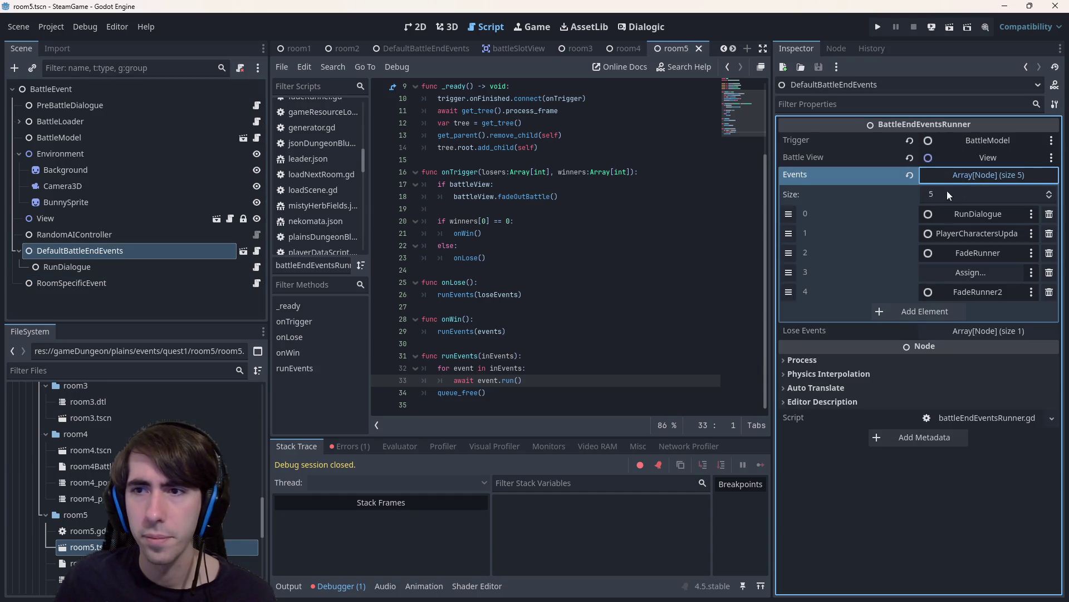
left_click(910, 175)
Step: Insert RunDialogue as the first of room5's five Events, ahead of the defaults, and save the scene
left_click(885, 292)
left_click_drag(790, 290, 789, 213)
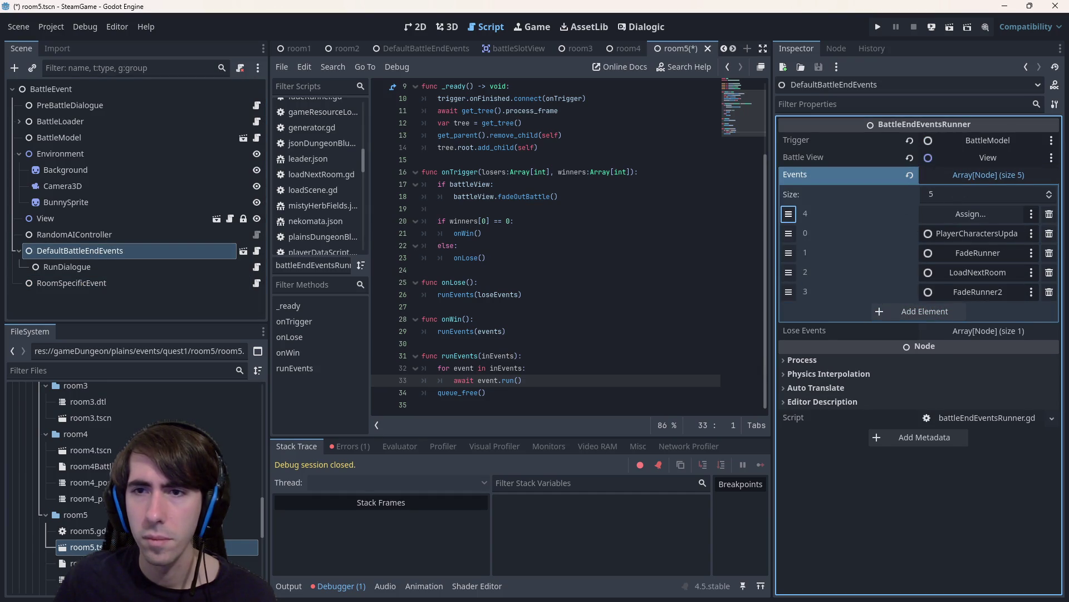
left_click_drag(67, 267, 925, 219)
key("ctrl+s")
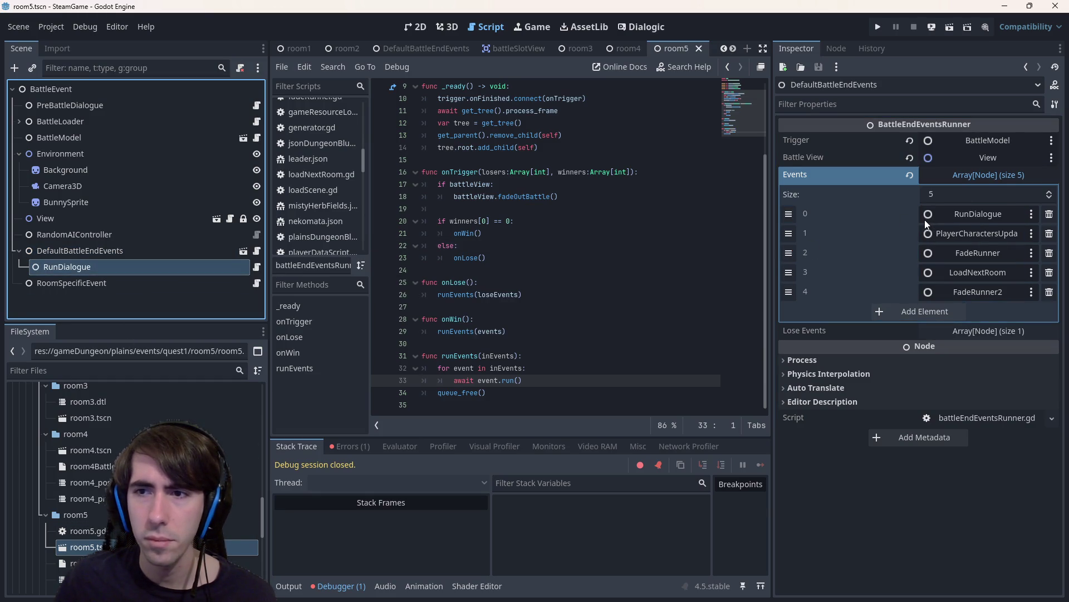
scroll(167, 473, "down", 5)
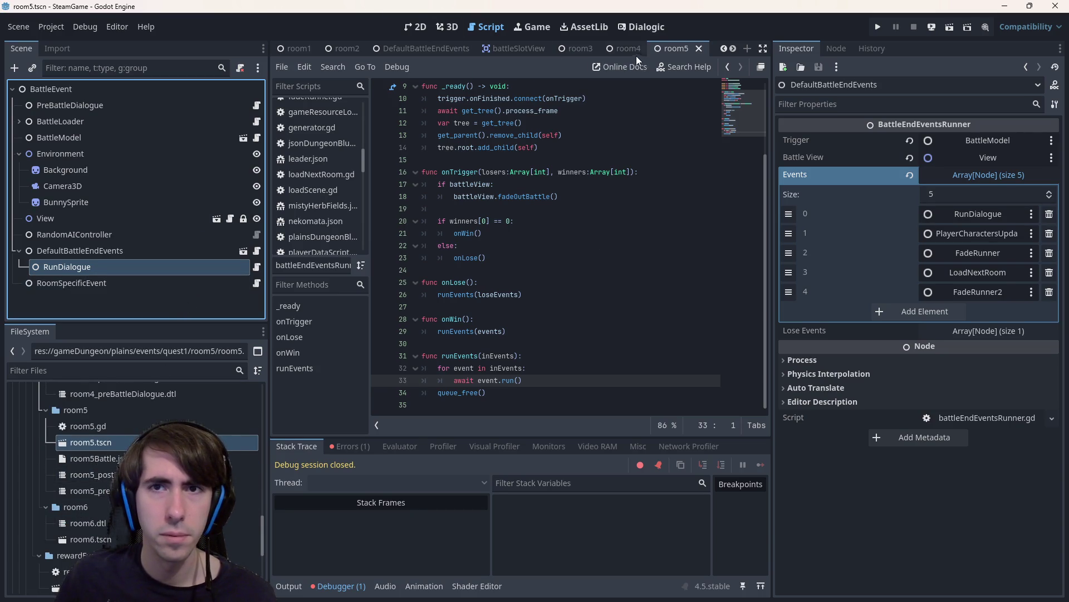
scroll(65, 491, "up", 7)
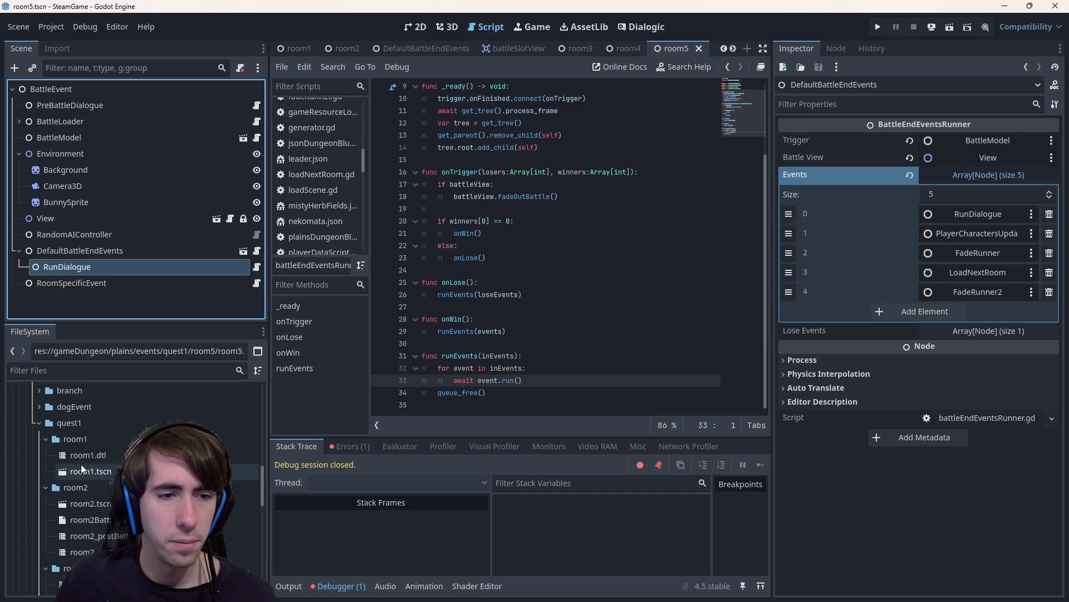
left_click(518, 221)
scroll(329, 48, "up", 2)
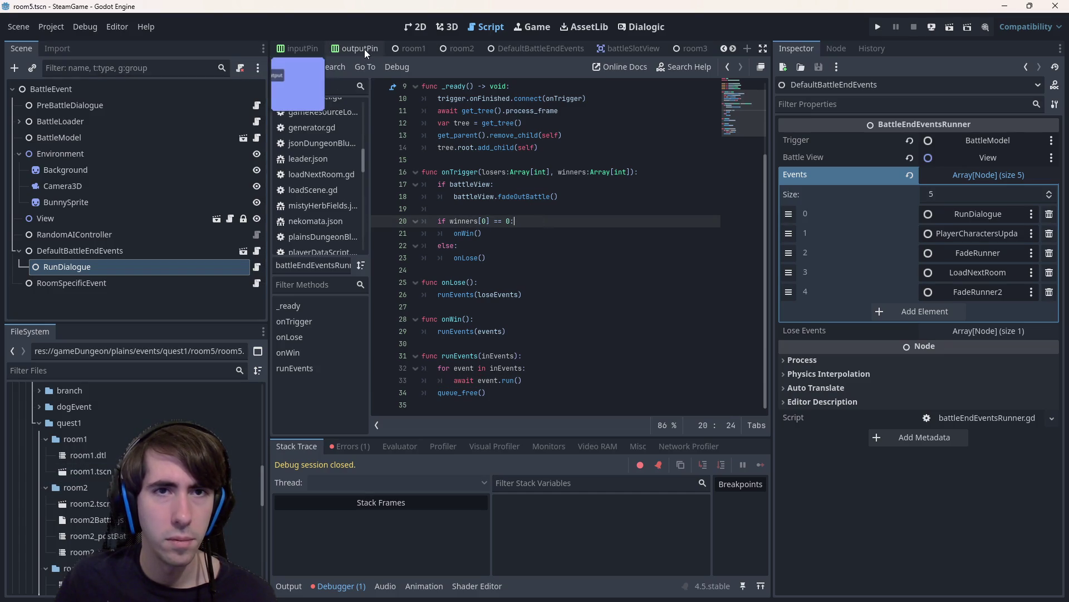
scroll(364, 49, "up", 3)
Step: Launch the game, start the Explore your surroundings quest, and advance to the slime encounter
left_click(940, 28)
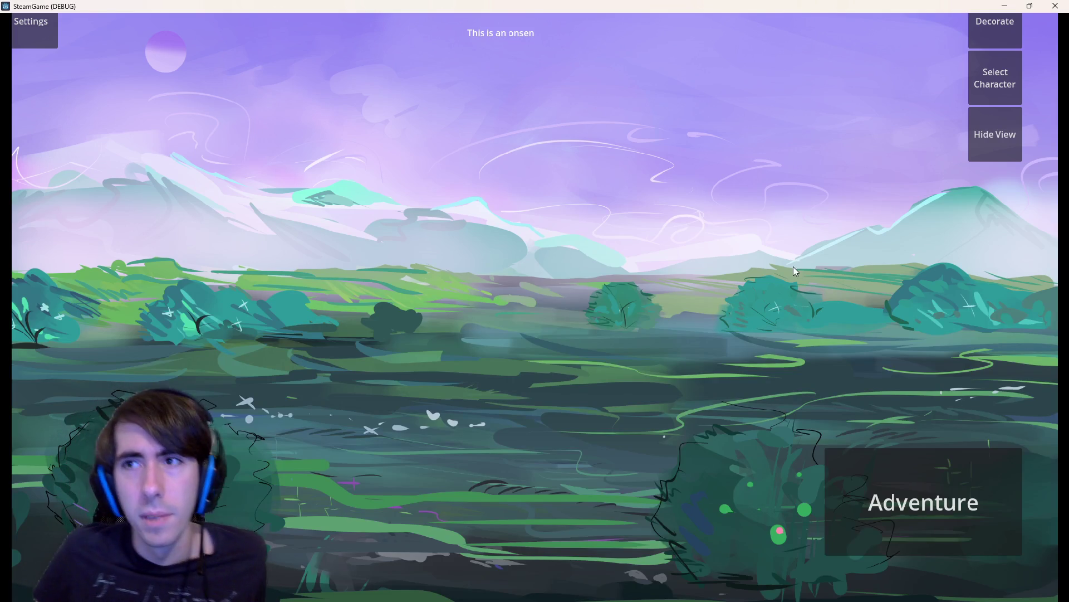
left_click(882, 480)
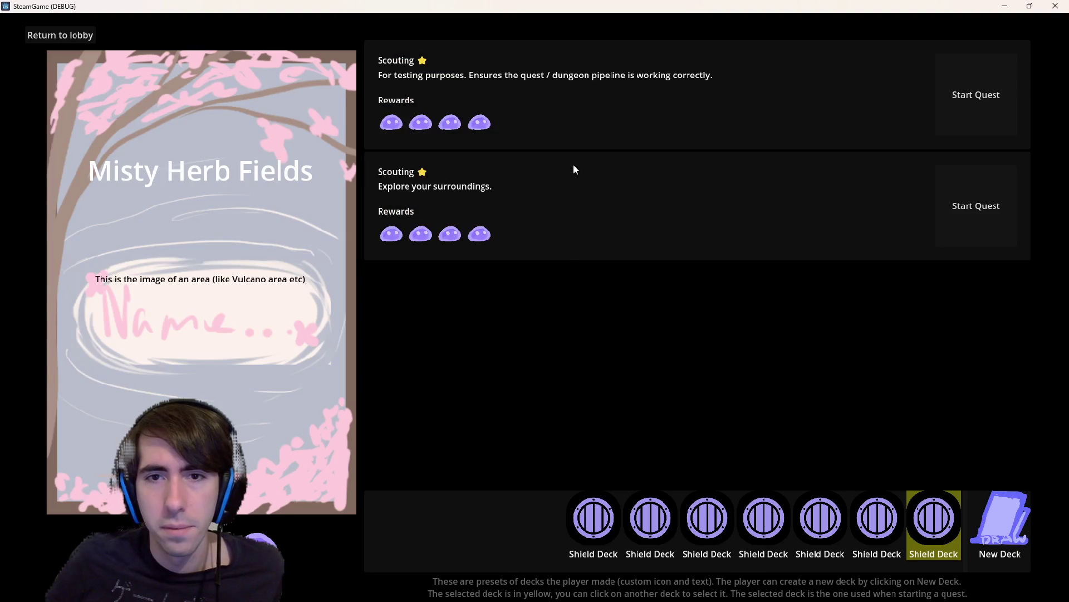
left_click(952, 206)
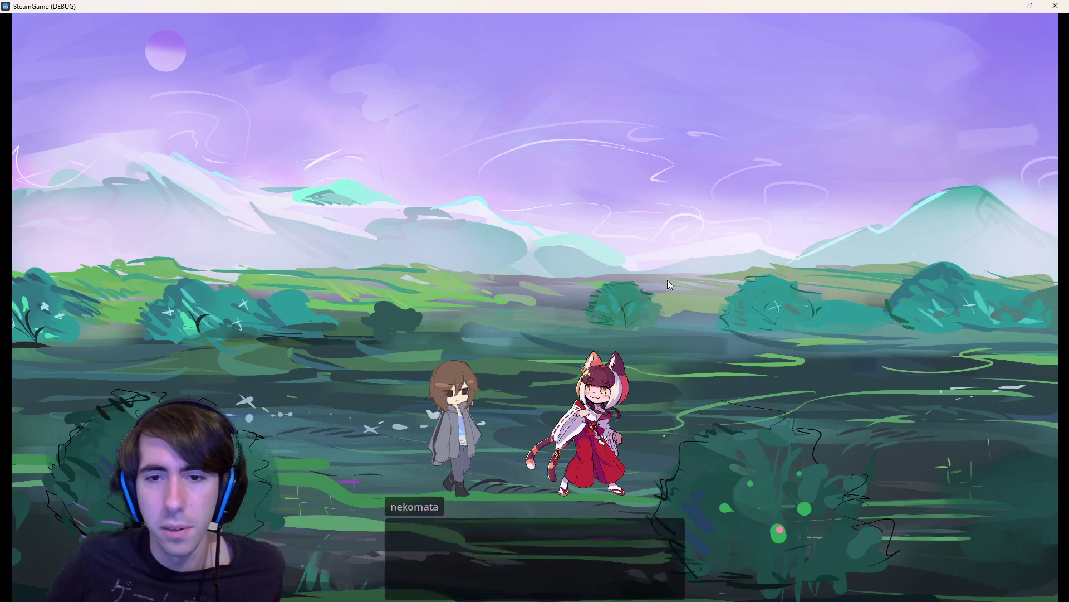
left_click(605, 298)
left_click(605, 299)
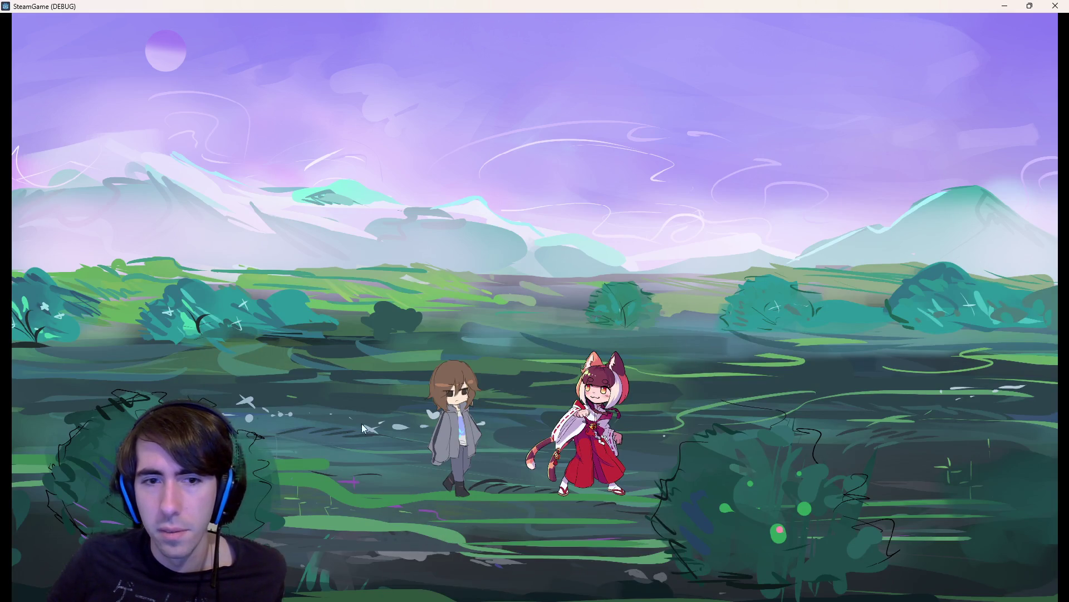
left_click(289, 406)
left_click(239, 380)
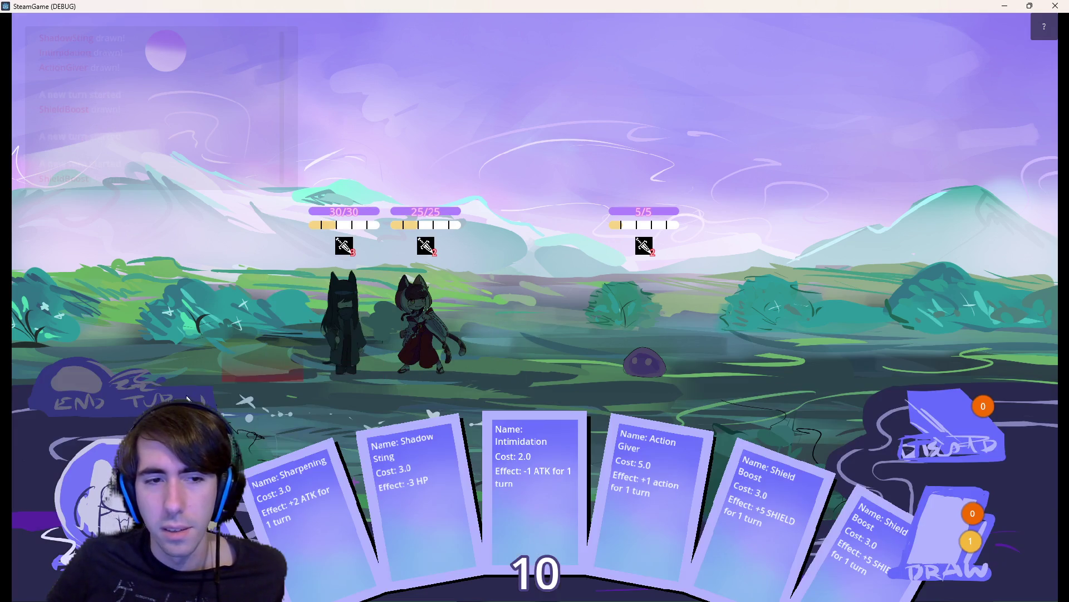
Step: End the turn to win the slime fight, then click through the nekomata and carriage dialogue
left_click(187, 398)
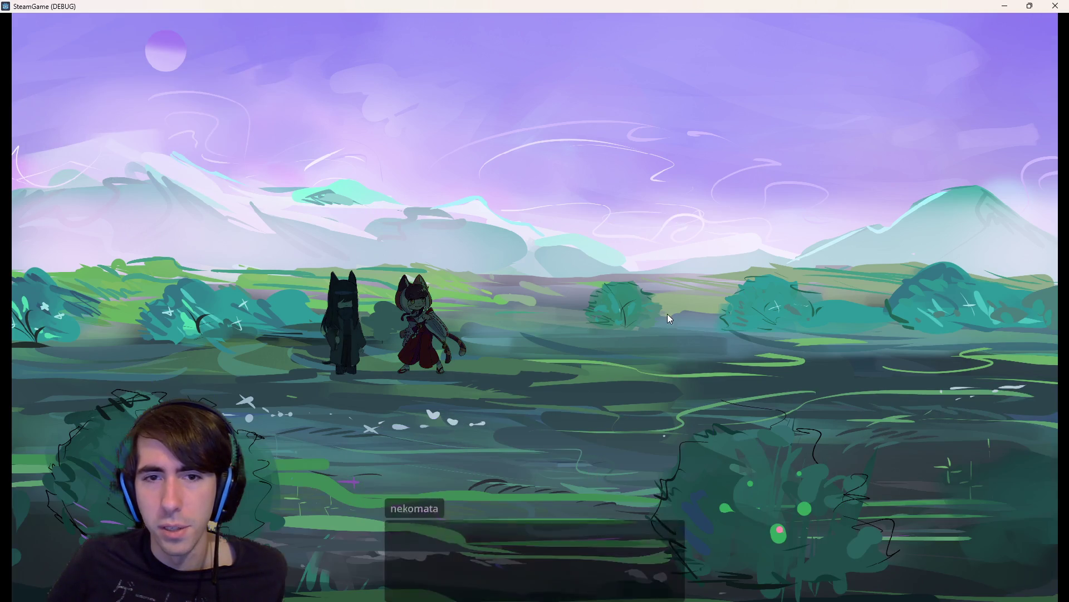
left_click(586, 268)
left_click(586, 268)
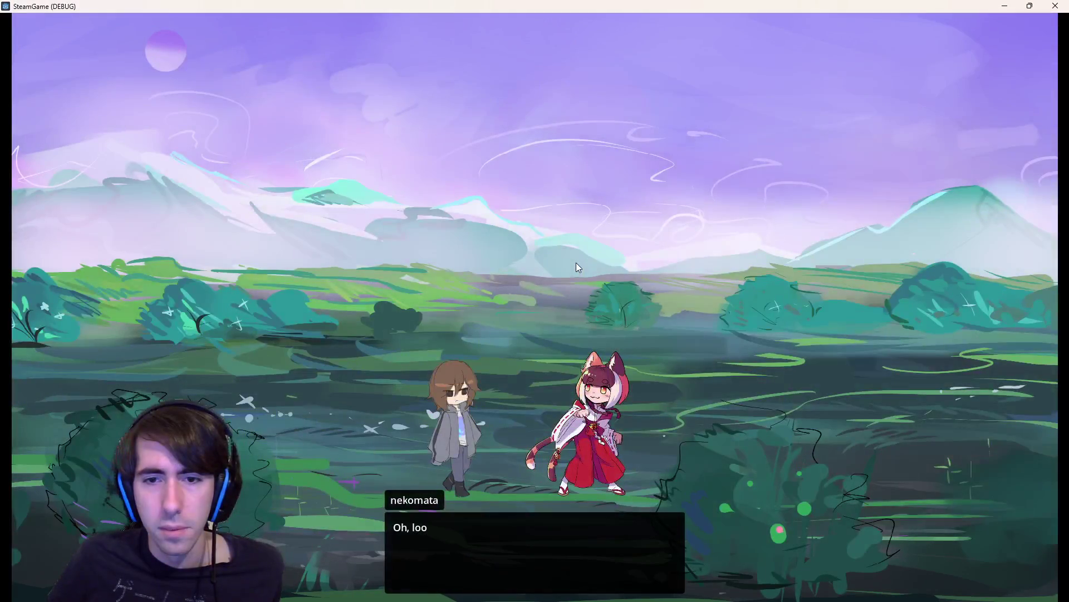
left_click(578, 265)
left_click(577, 265)
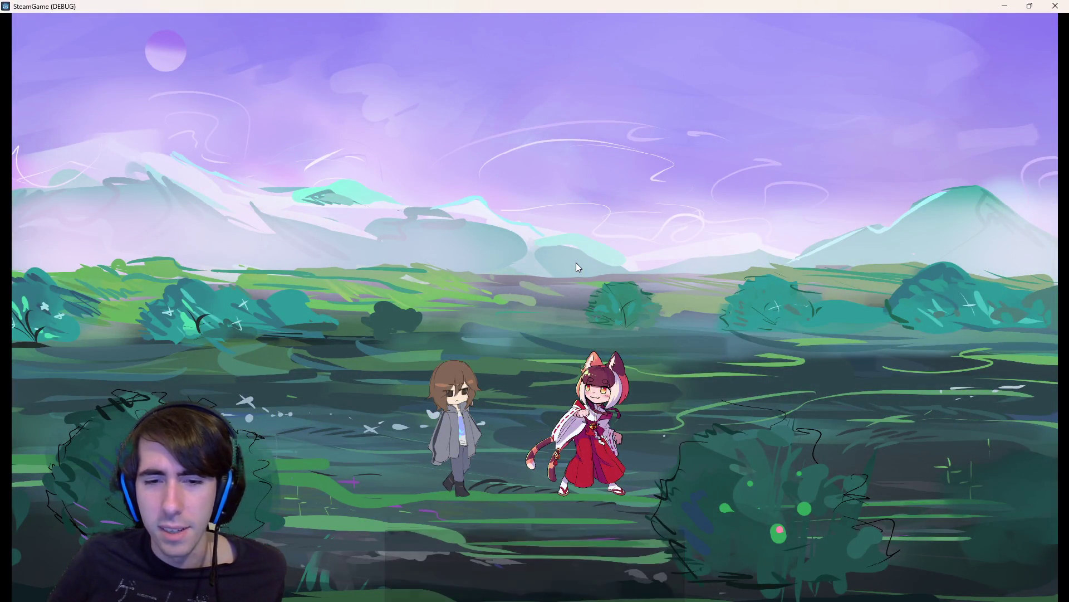
left_click(576, 264)
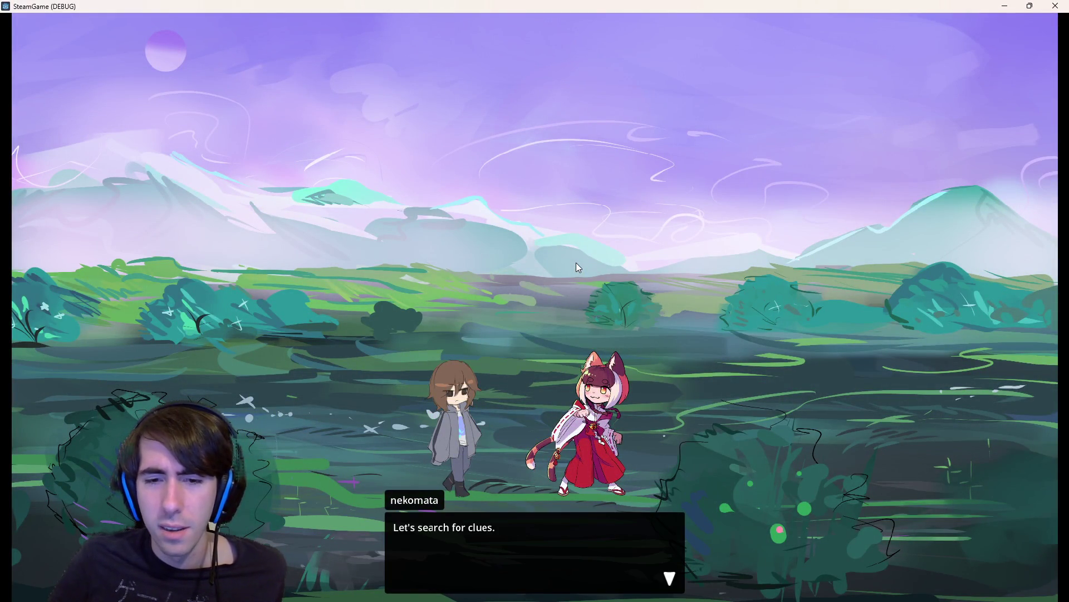
left_click(577, 264)
Step: Open the mysterious box, read on until the monsters arrive, and place the red cat and grey characters
left_click(560, 295)
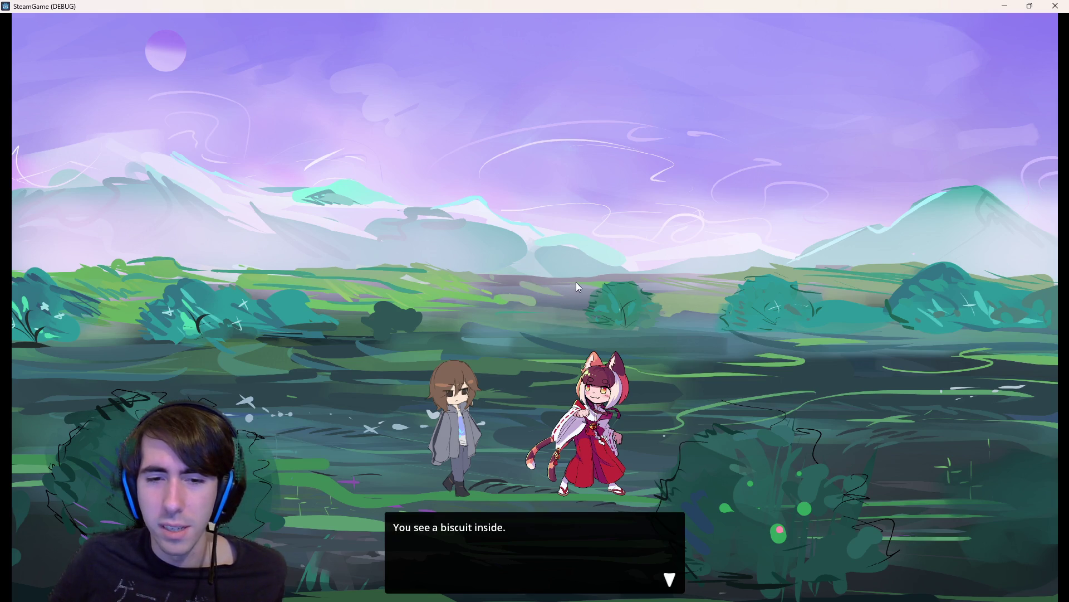
left_click(576, 281)
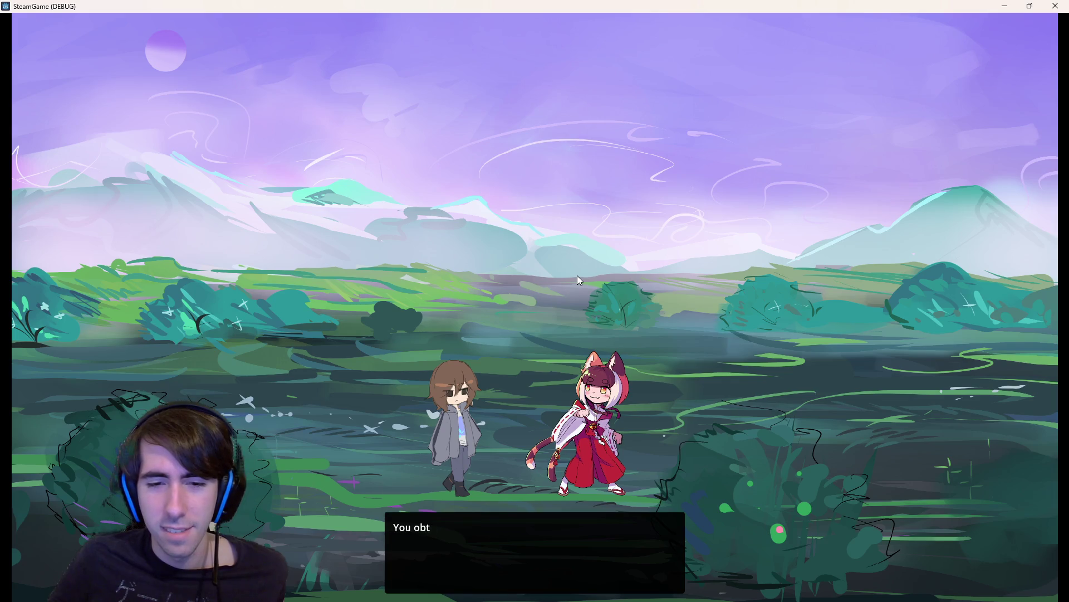
left_click(577, 277)
left_click(578, 275)
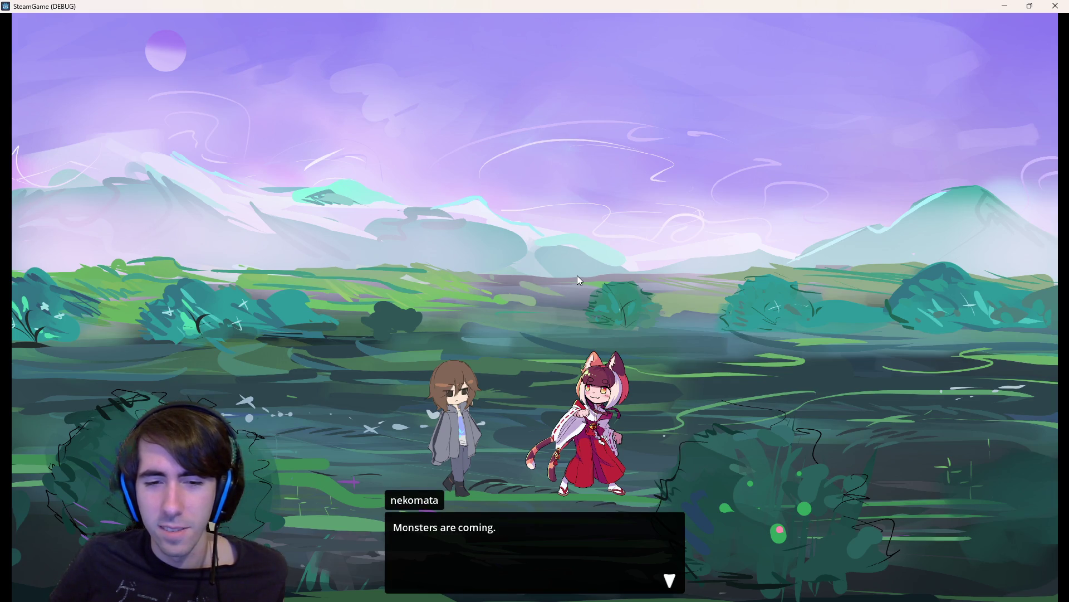
left_click(577, 275)
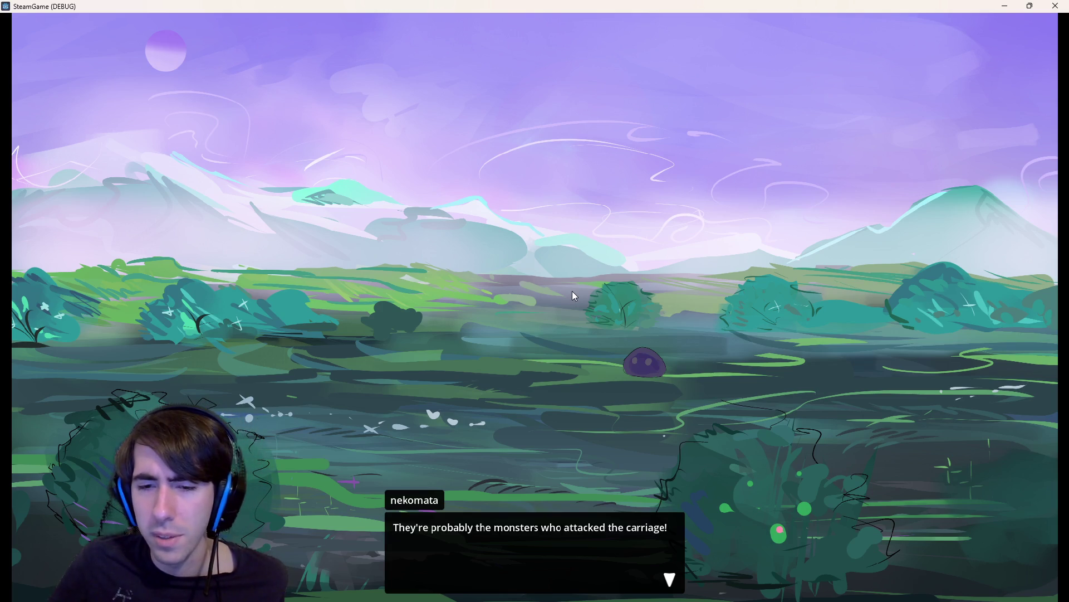
left_click(666, 282)
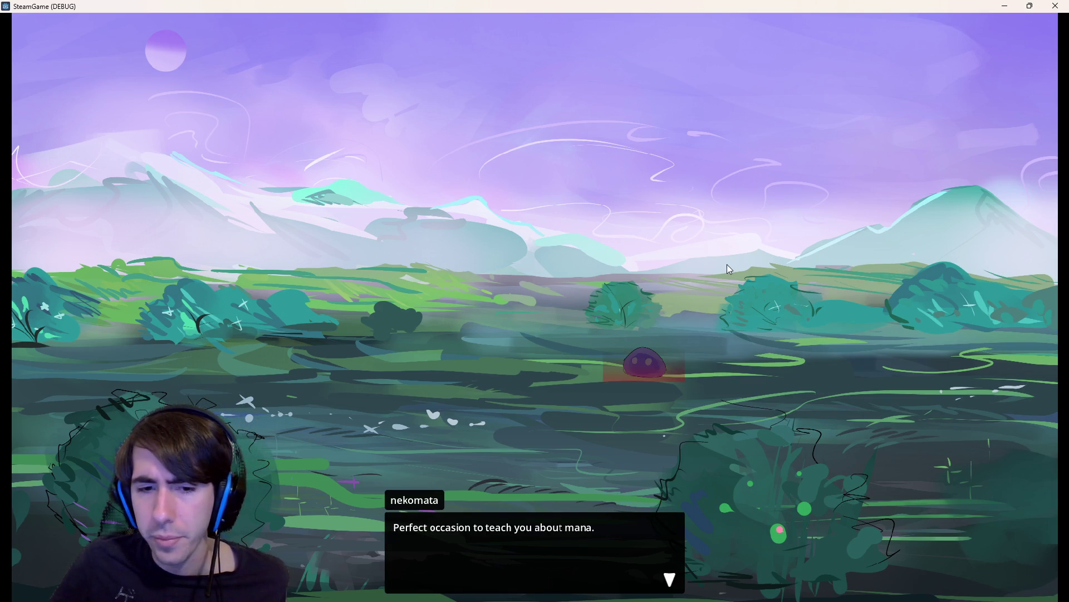
left_click(812, 368)
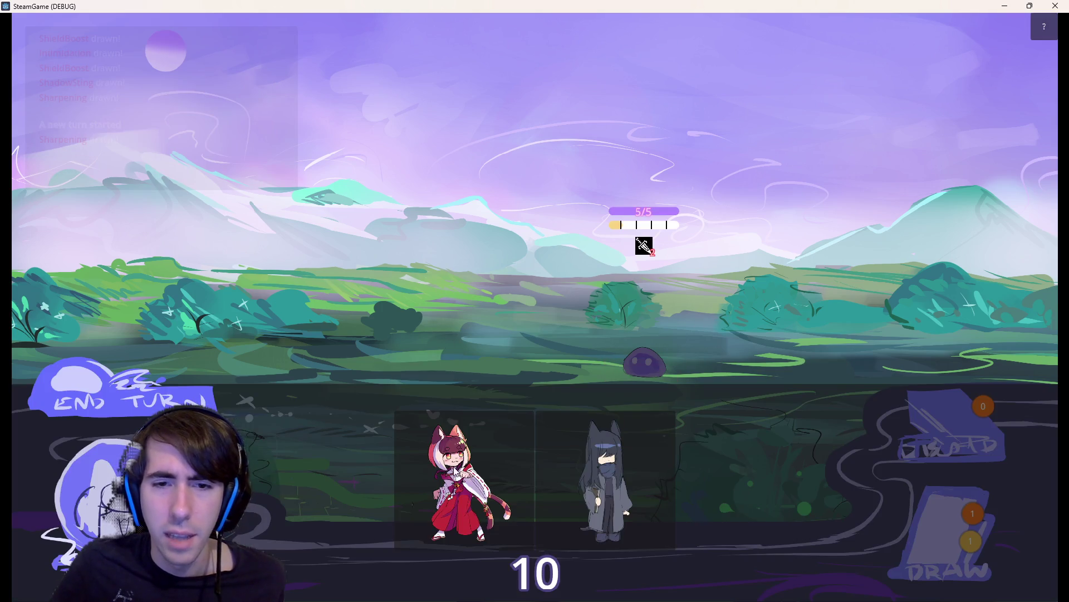
left_click_drag(462, 473, 423, 329)
mouse_move(604, 473)
left_mouse_down()
mouse_move(504, 443)
mouse_move(352, 344)
left_mouse_up()
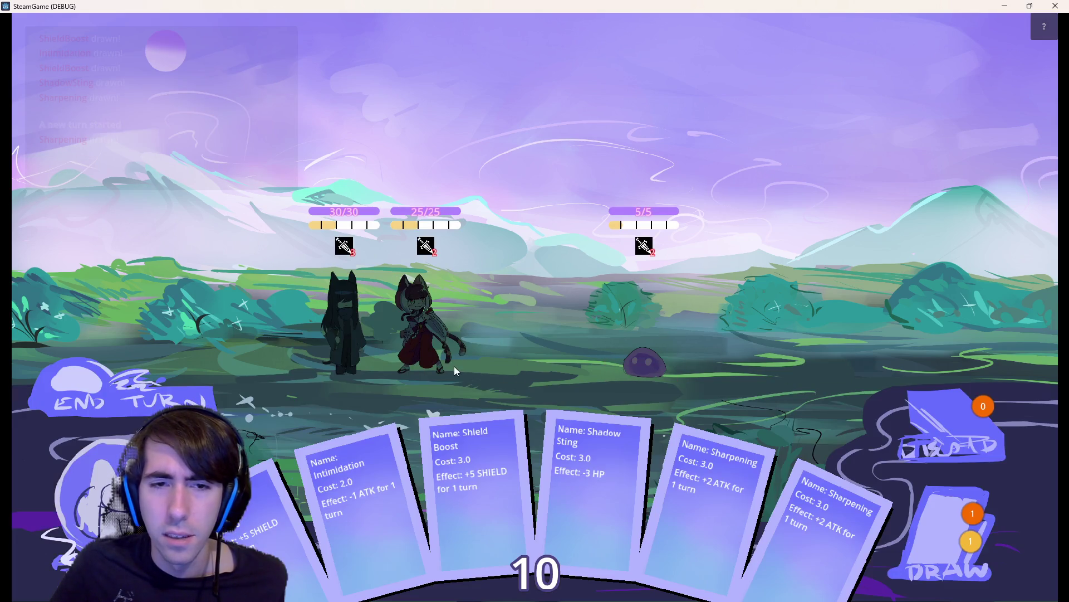
Step: End the turn to win the battle and advance the dialogue to the bunny child fight
left_click(195, 383)
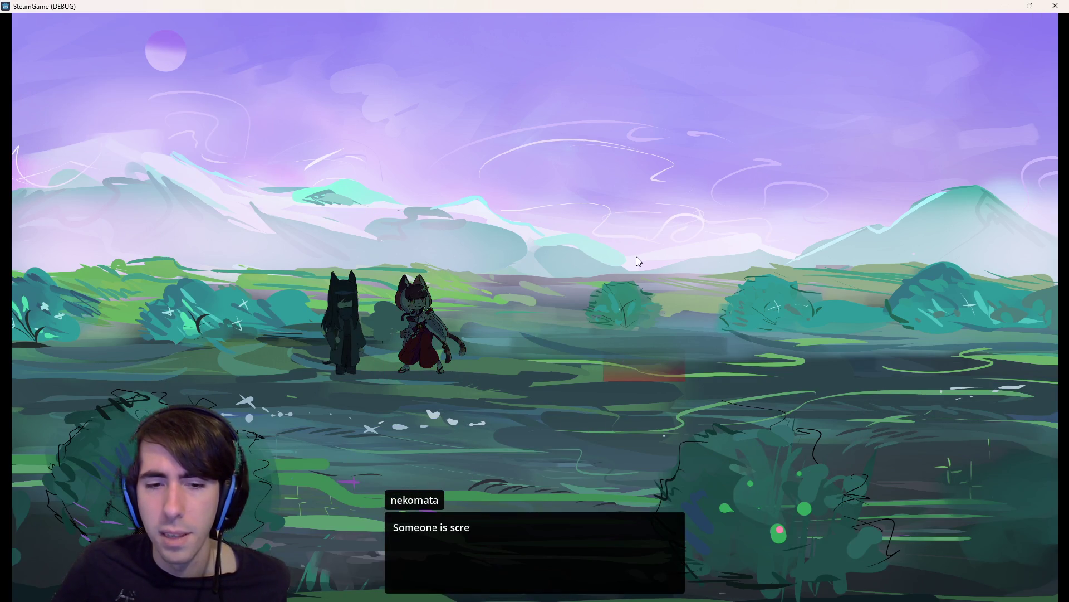
left_click(635, 255)
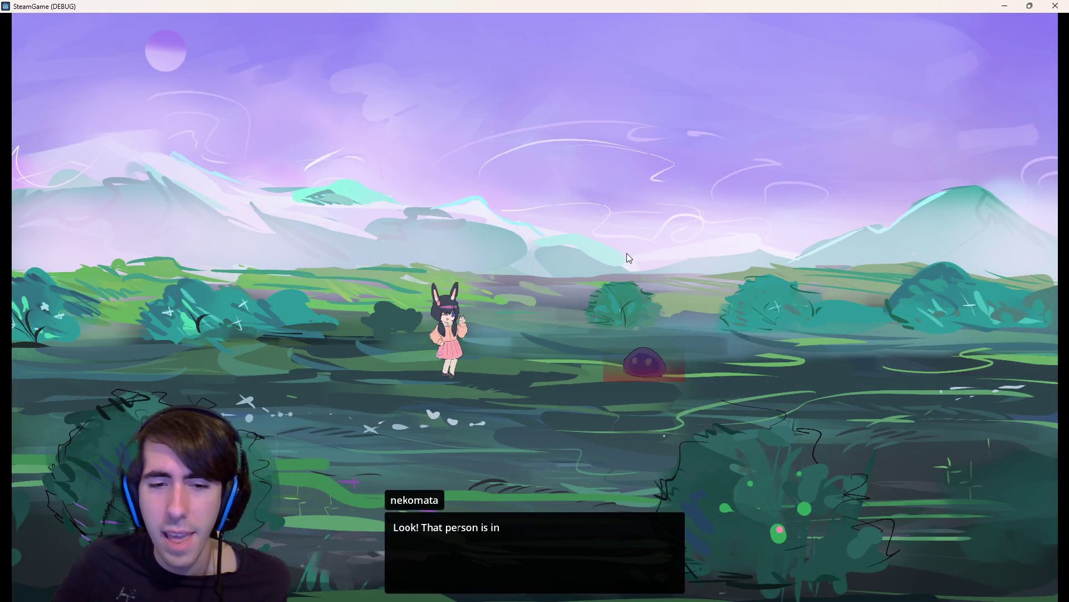
left_click(626, 253)
left_click(626, 253)
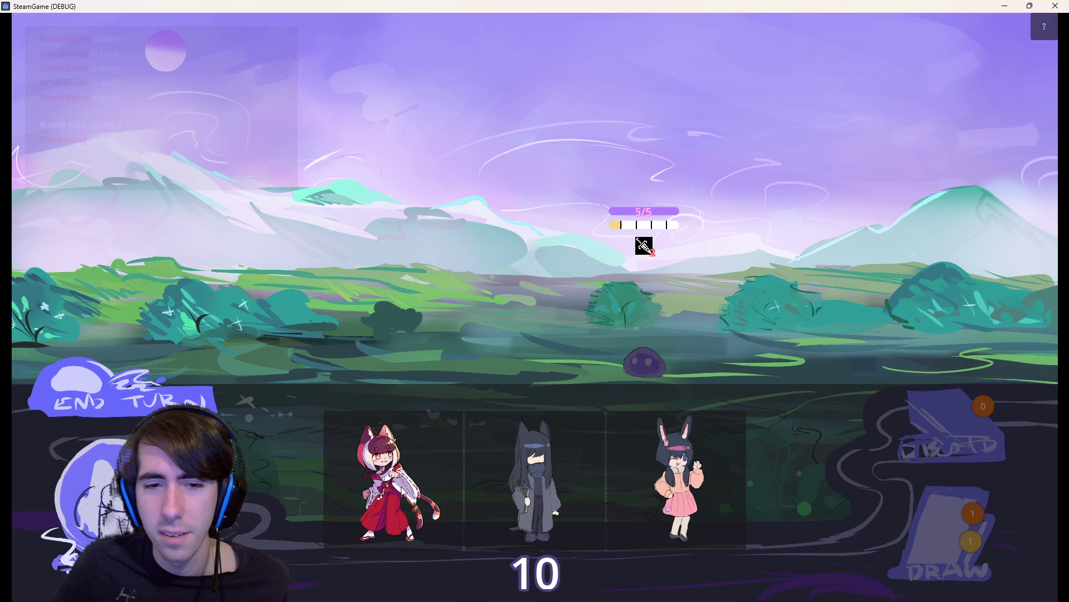
Step: Deploy the red cat, black cat and bunny child, win the fight, and close the test window
left_click_drag(404, 492, 452, 342)
left_click_drag(387, 489, 336, 350)
left_click_drag(514, 490, 273, 346)
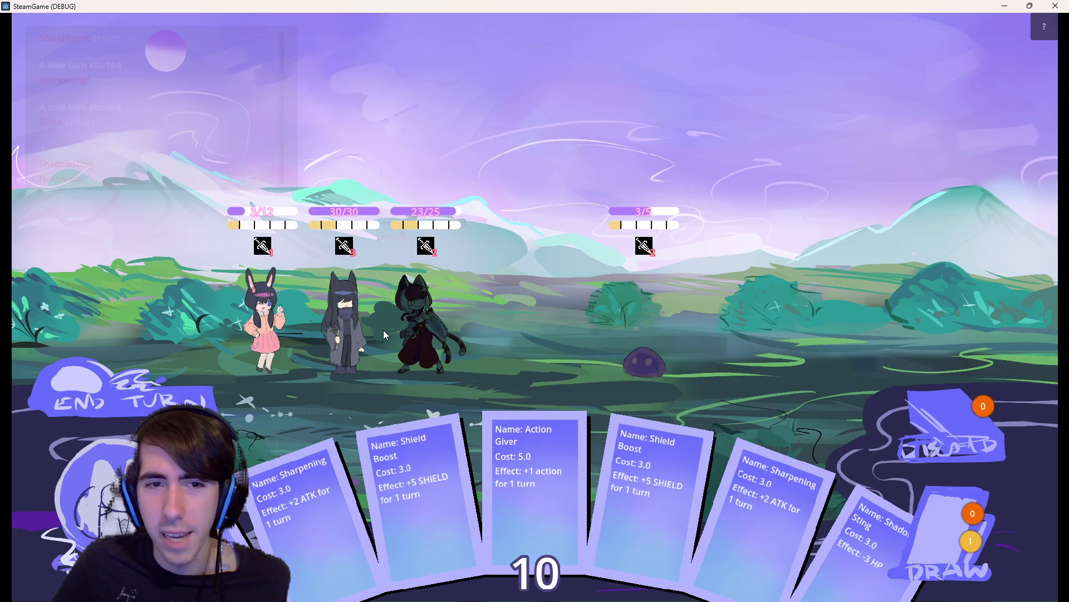
left_click(664, 351)
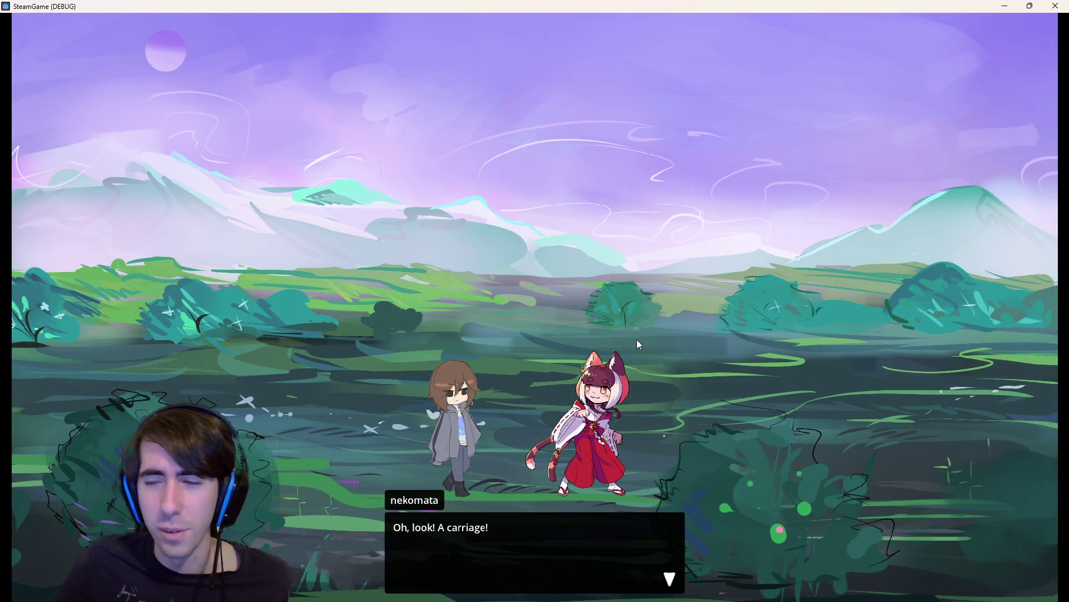
left_click(637, 340)
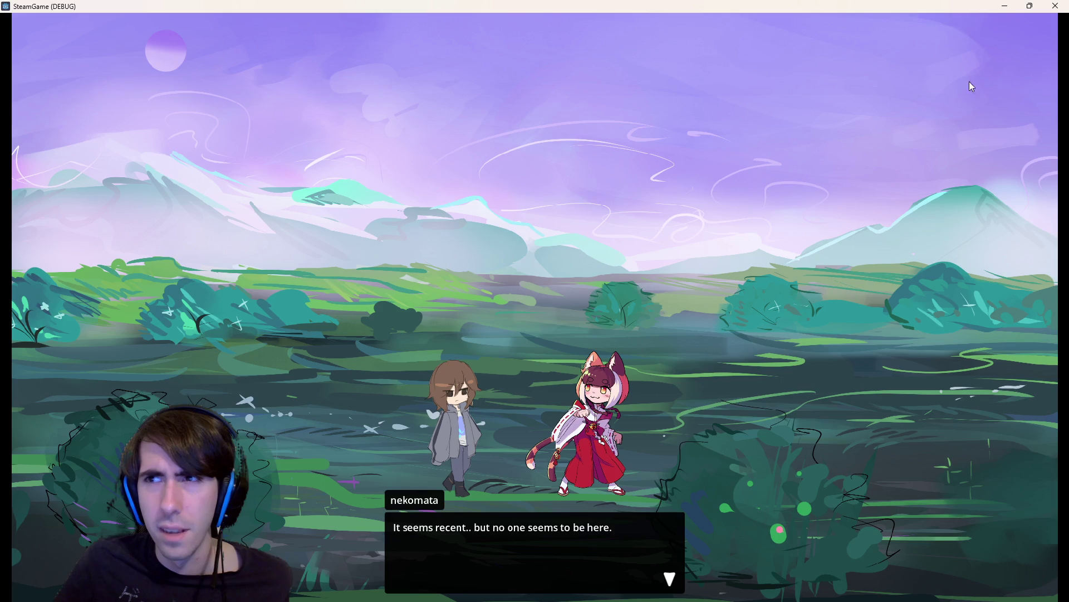
left_click(1055, 5)
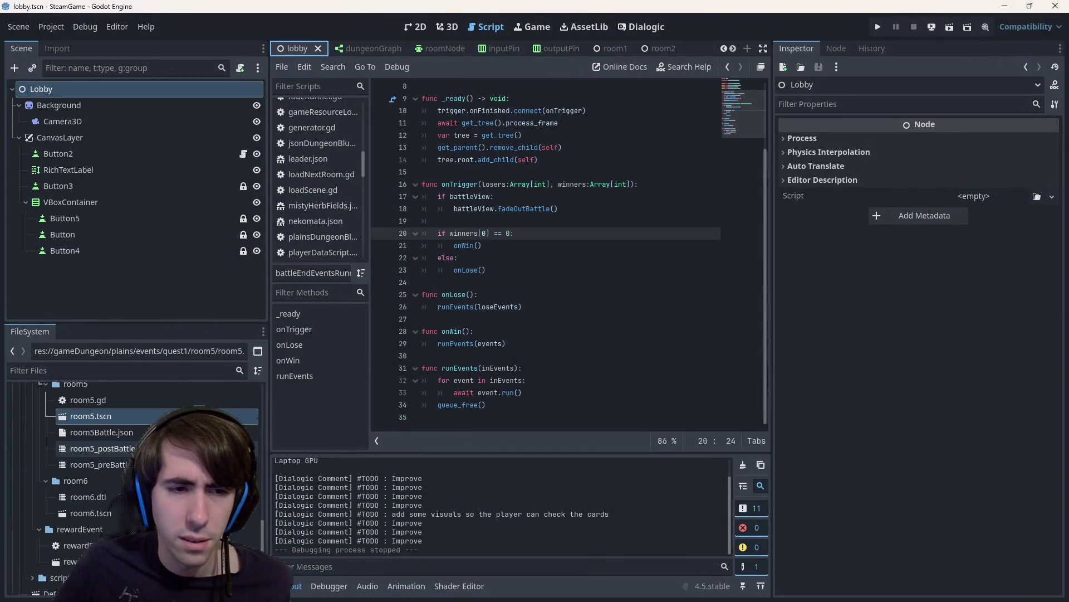
Step: Review the room5 pre-battle and post-battle dialogue timelines
double_click(78, 464)
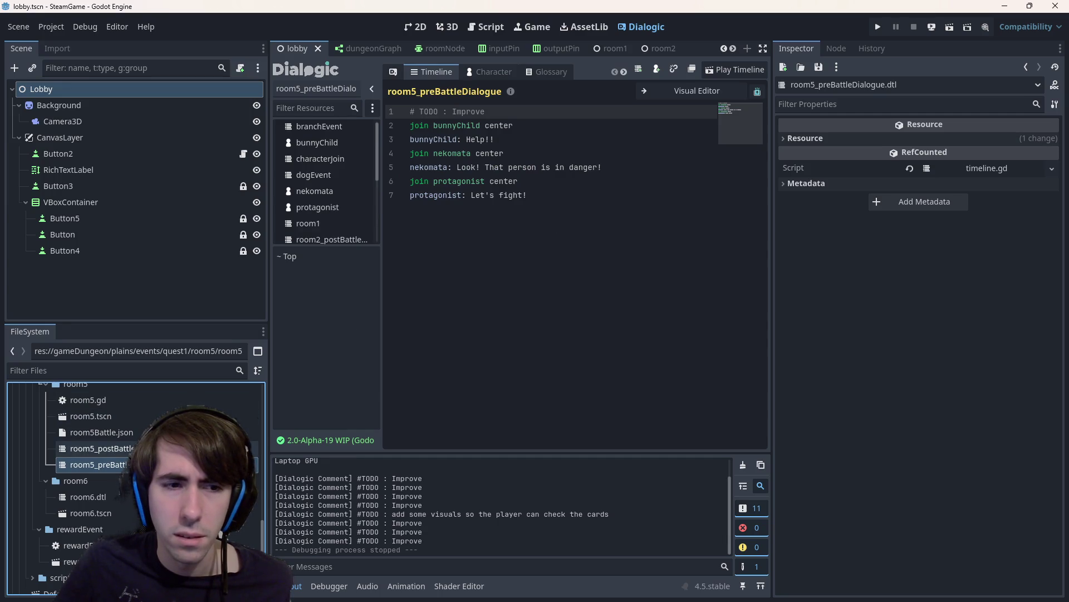
double_click(78, 448)
key("ctrl+a")
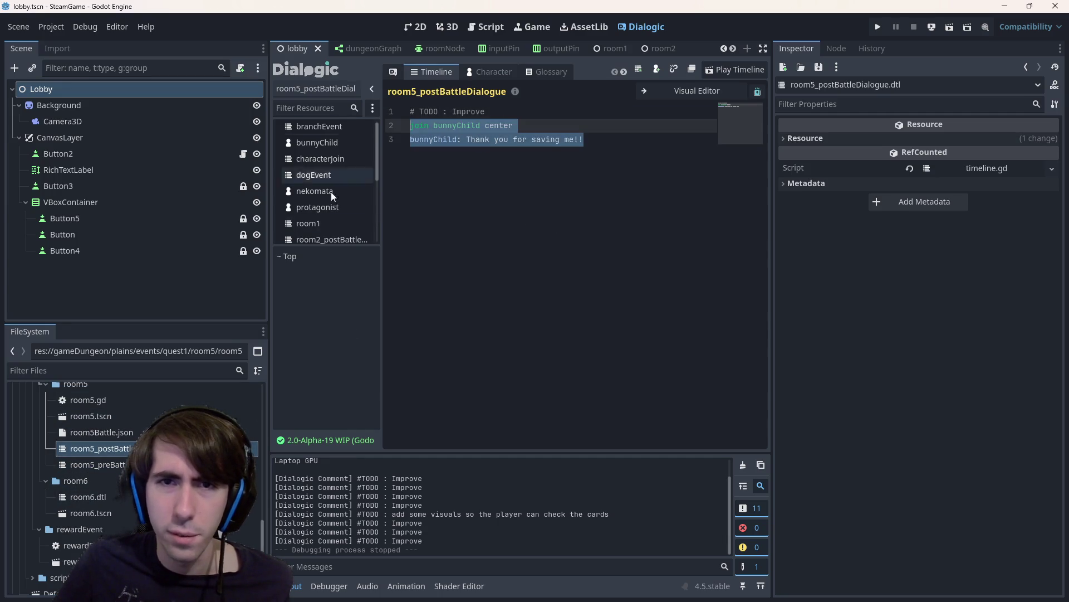
Step: Look over the room6 dialogue timeline, then run the dungeonGraph scene
double_click(78, 497)
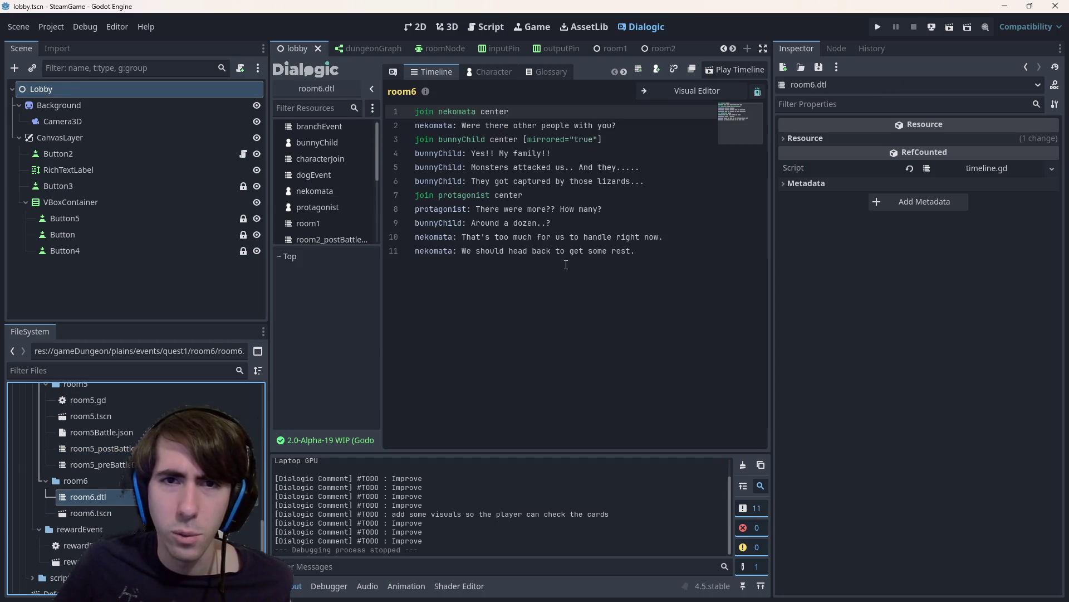
left_click_drag(565, 264, 444, 140)
left_click(584, 274)
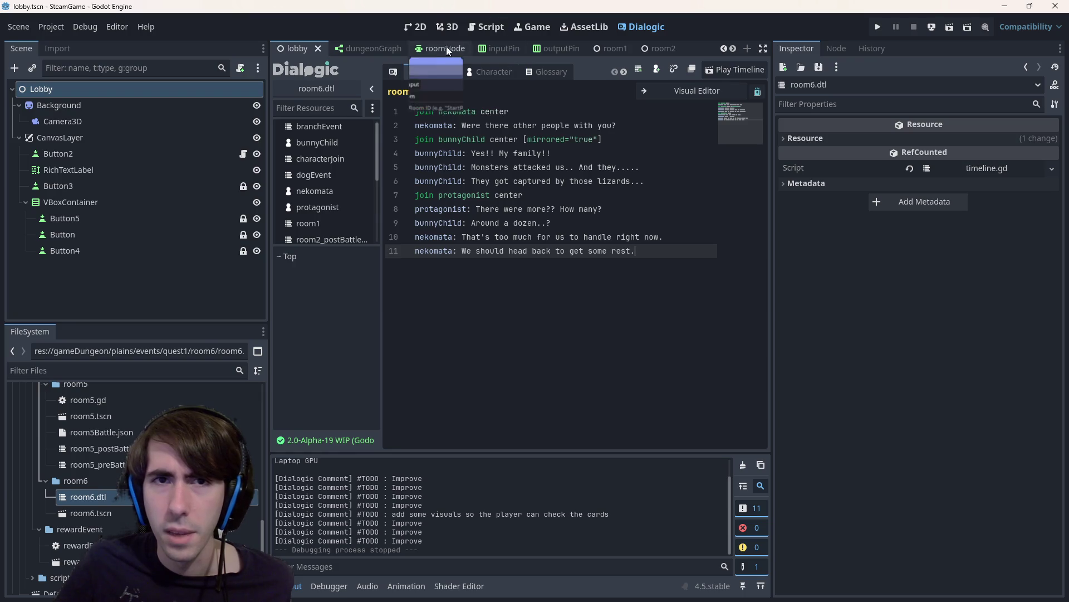
left_click(376, 48)
left_click(948, 26)
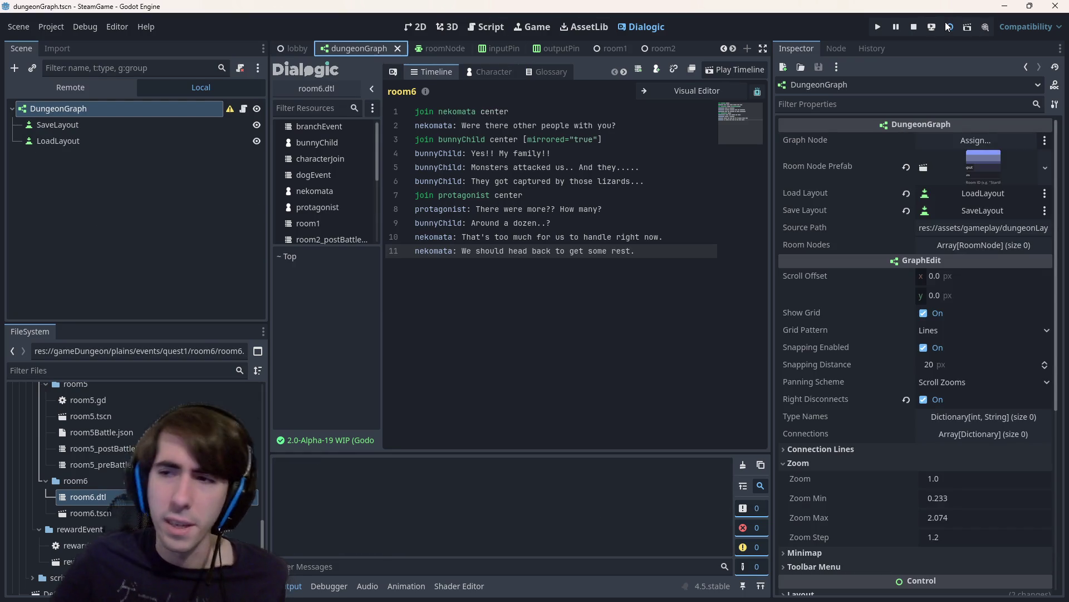
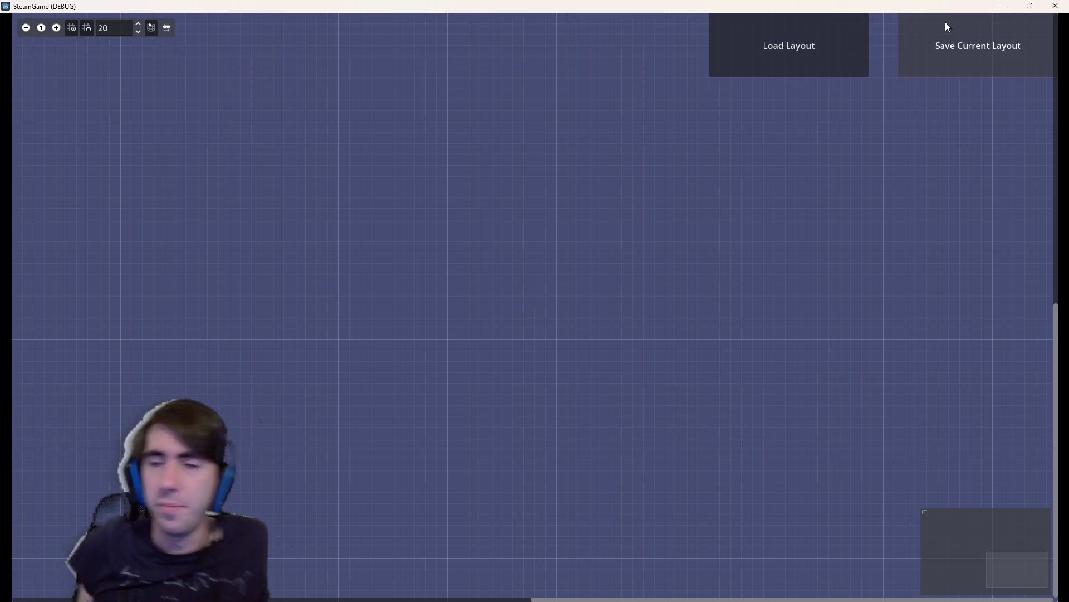
Step: Load the quest1Layout.json dungeon layout in SteamGame's layout viewer
left_click(809, 25)
left_click(664, 229)
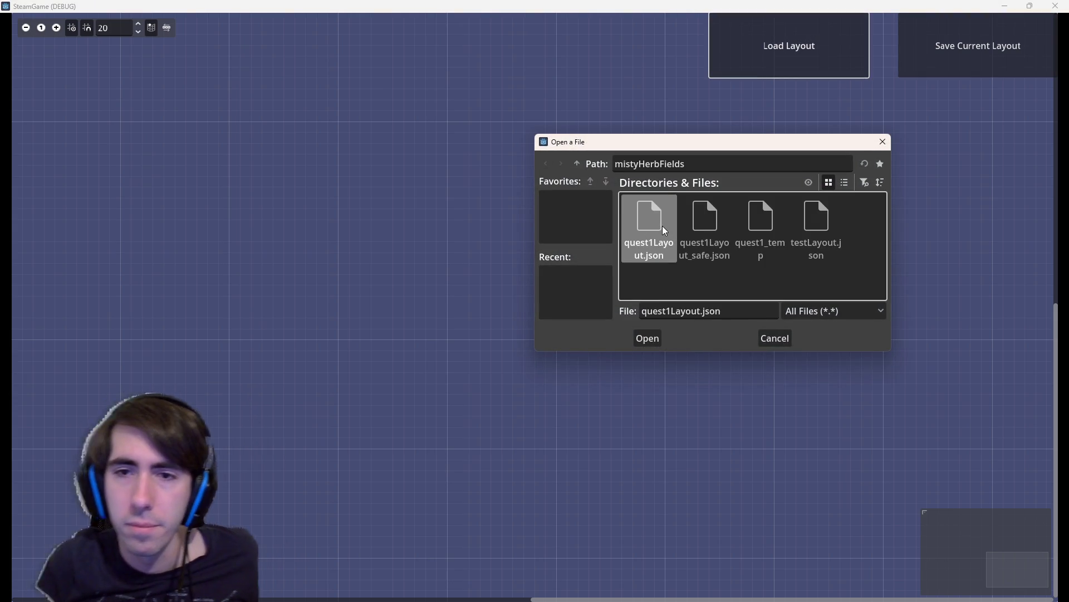
left_click(826, 230)
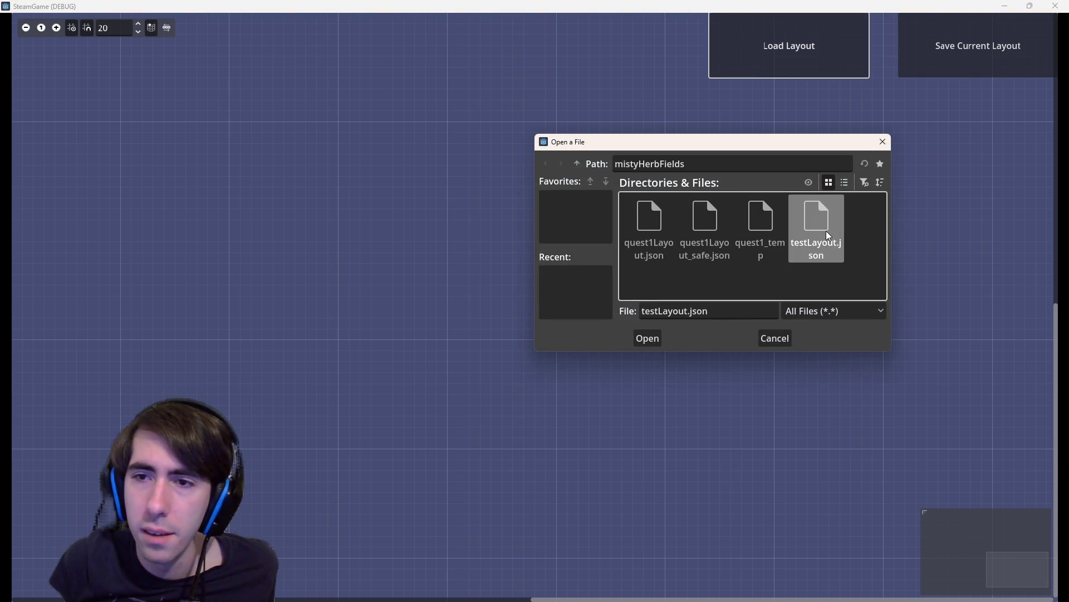
left_click(660, 223)
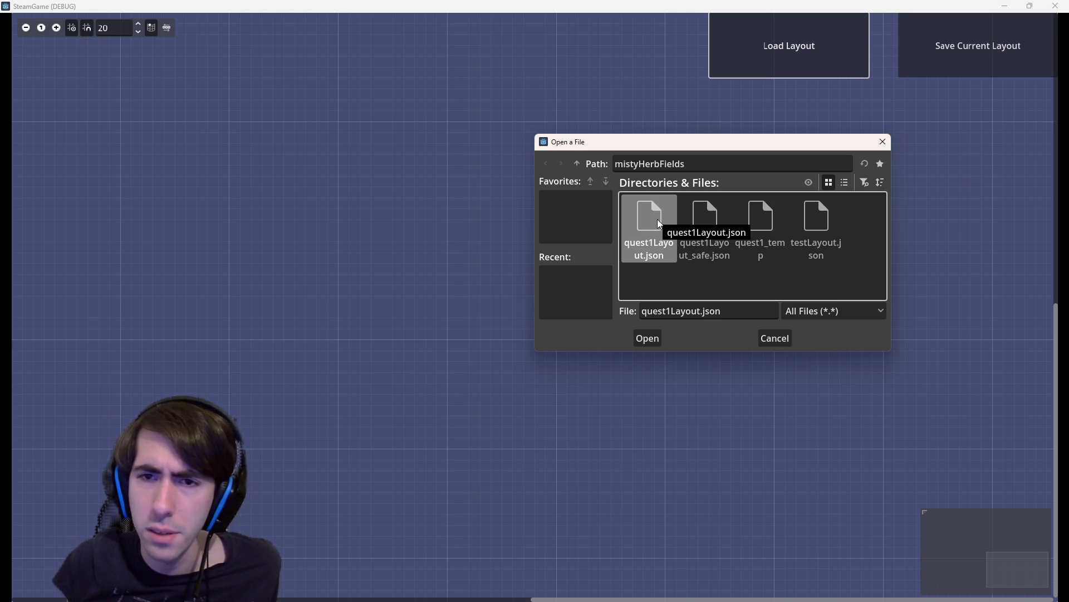
double_click(669, 223)
Step: Inspect the RewardRoom node's scene path (res://scenes/lobby.tscn), then return to the Godot editor
left_click_drag(590, 410, 356, 408)
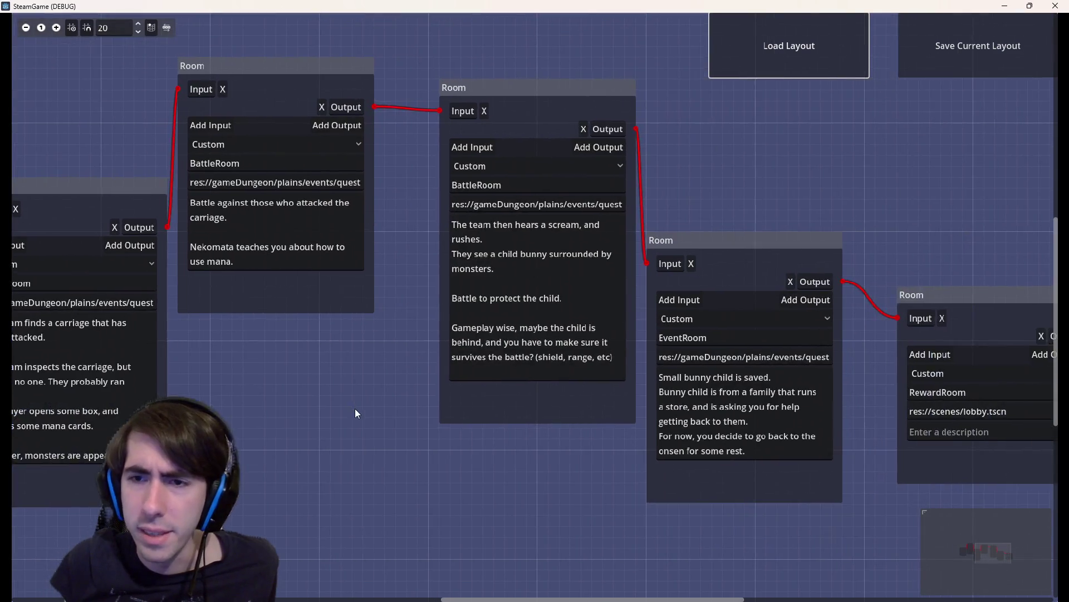
scroll(386, 442, "up", 3)
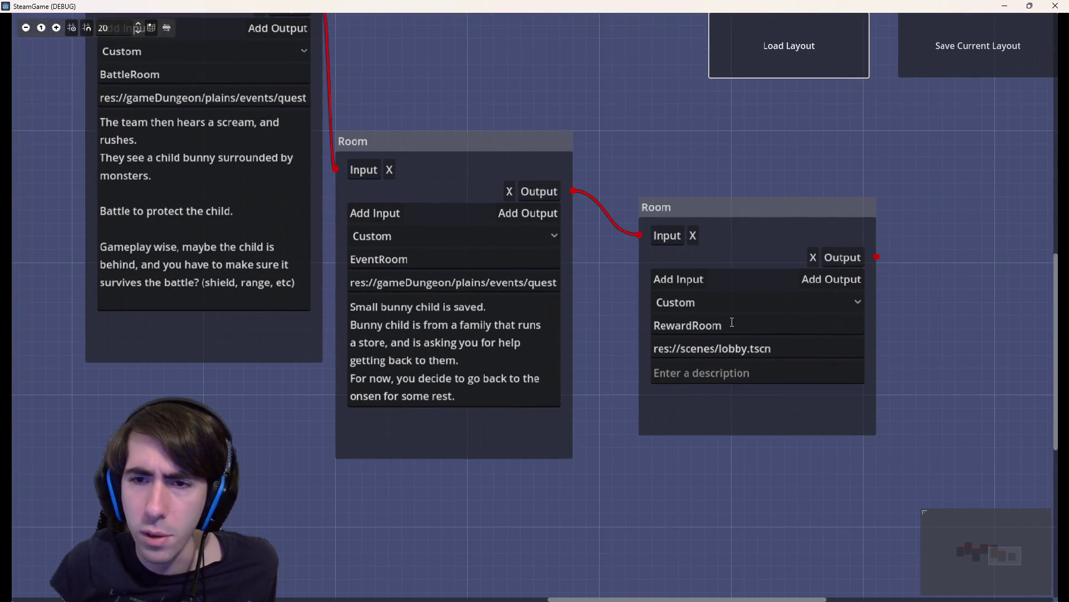
left_click(786, 343)
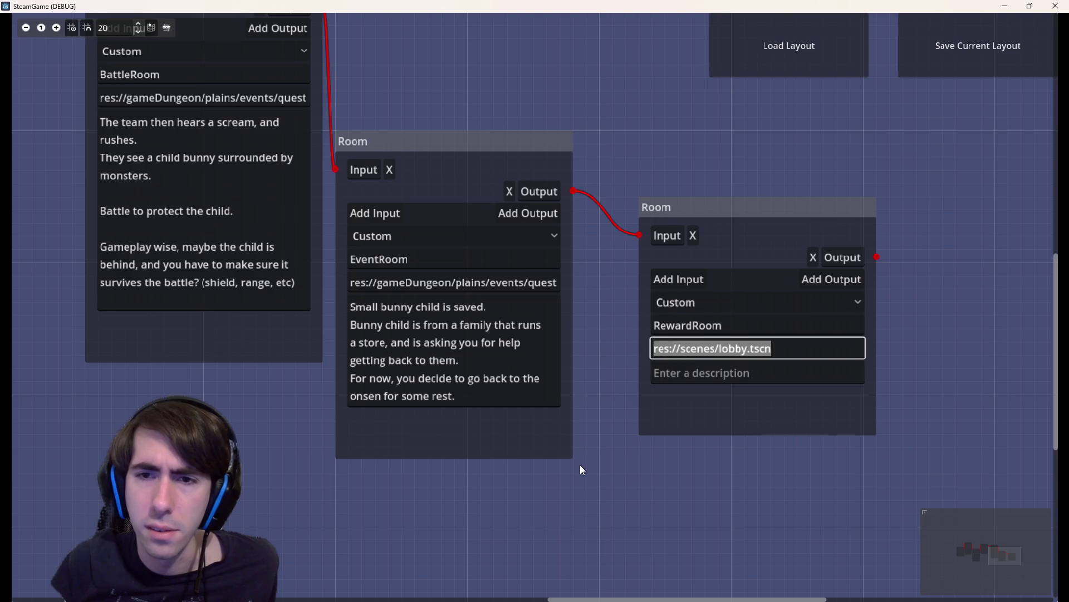
left_click(779, 338)
left_click(808, 356)
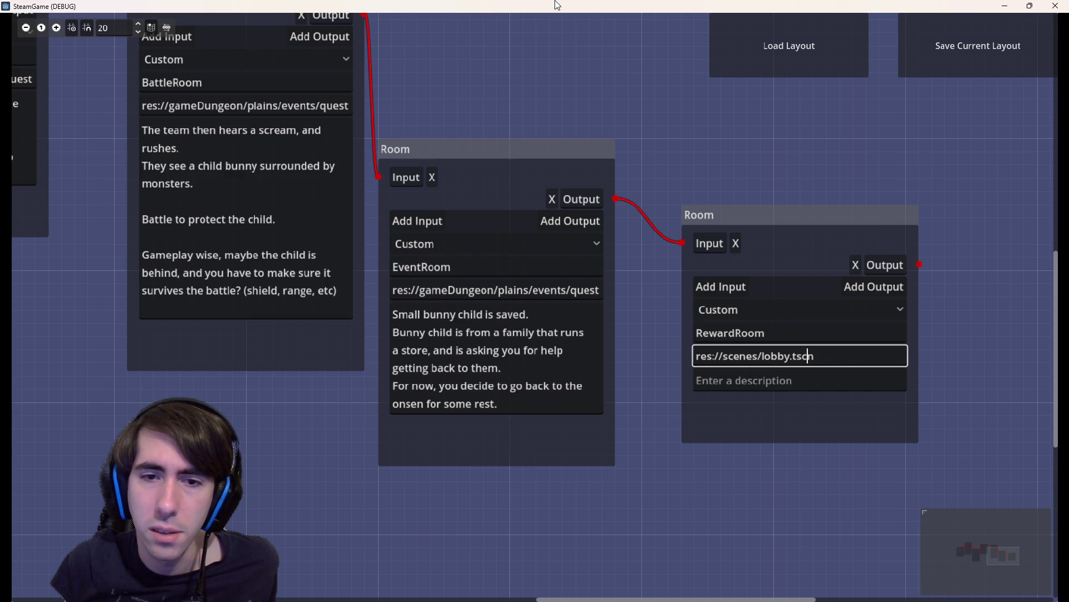
key("alt+Tab")
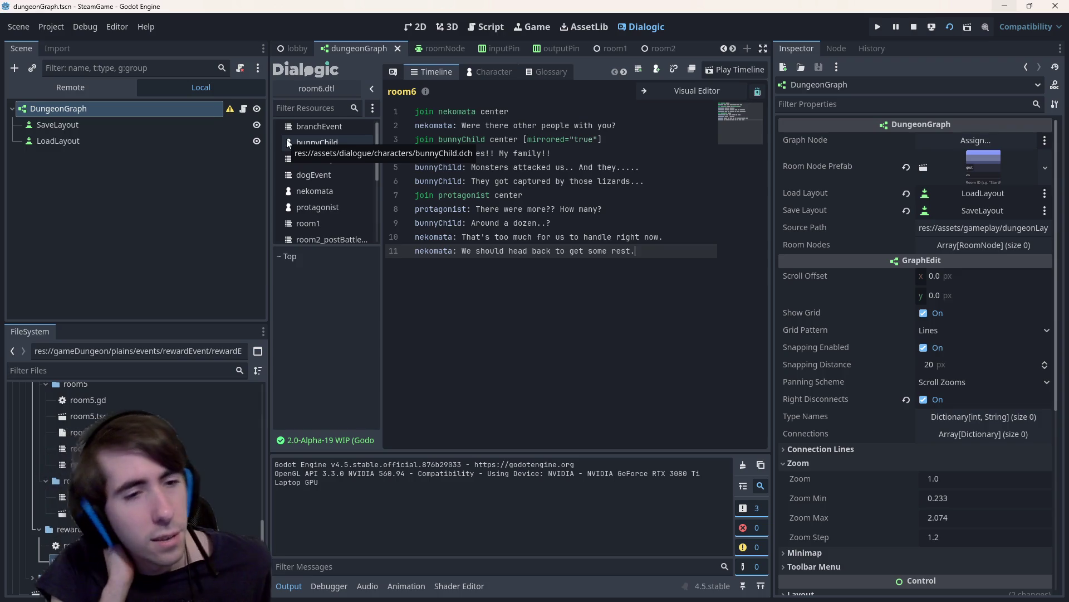
Step: Leave the Dialogic view and quick-open playerDataScript.gd in the script editor
scroll(133, 445, "up", 4)
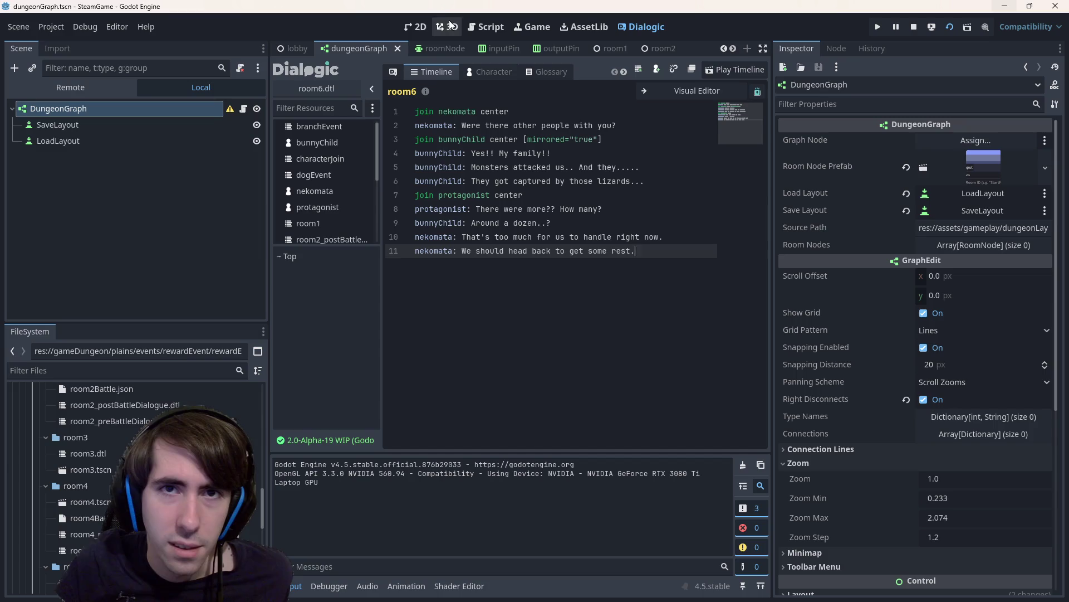
left_click(426, 31)
left_click(486, 26)
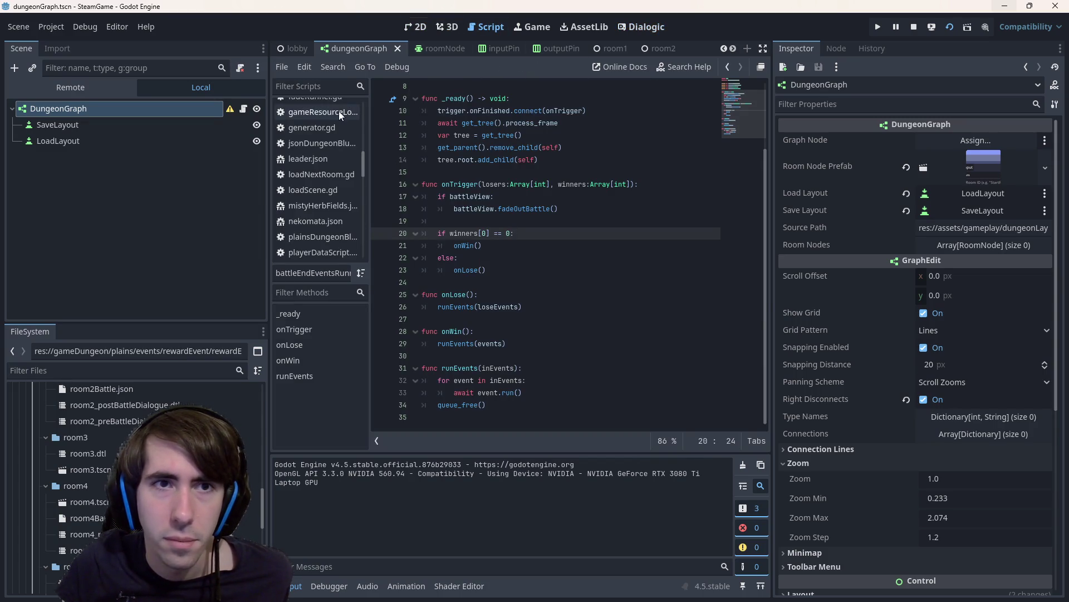
left_click(541, 245)
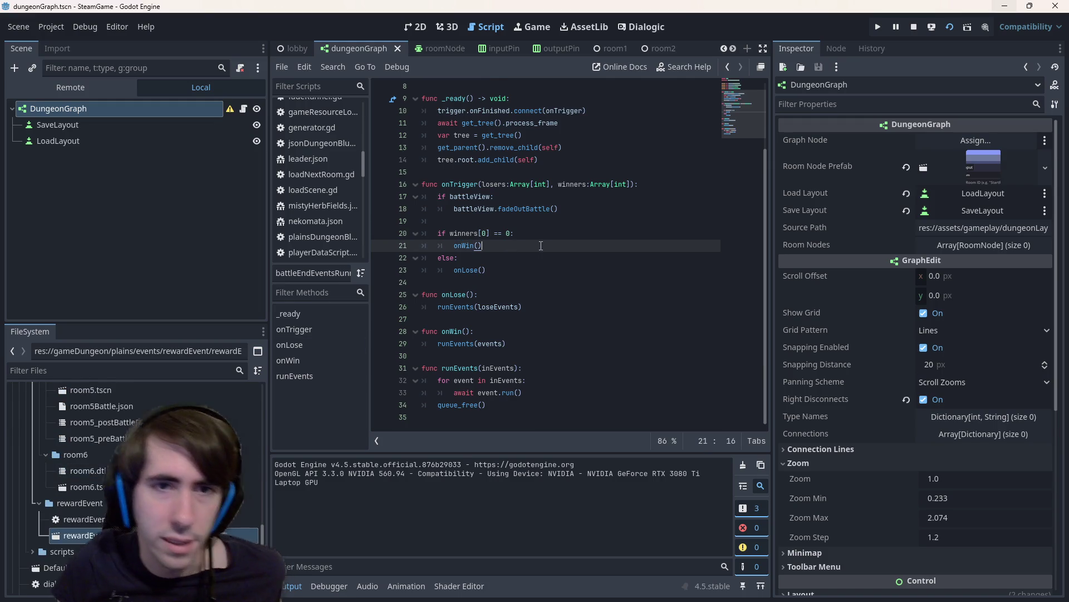
key("shift+alt+o")
type("playerdata")
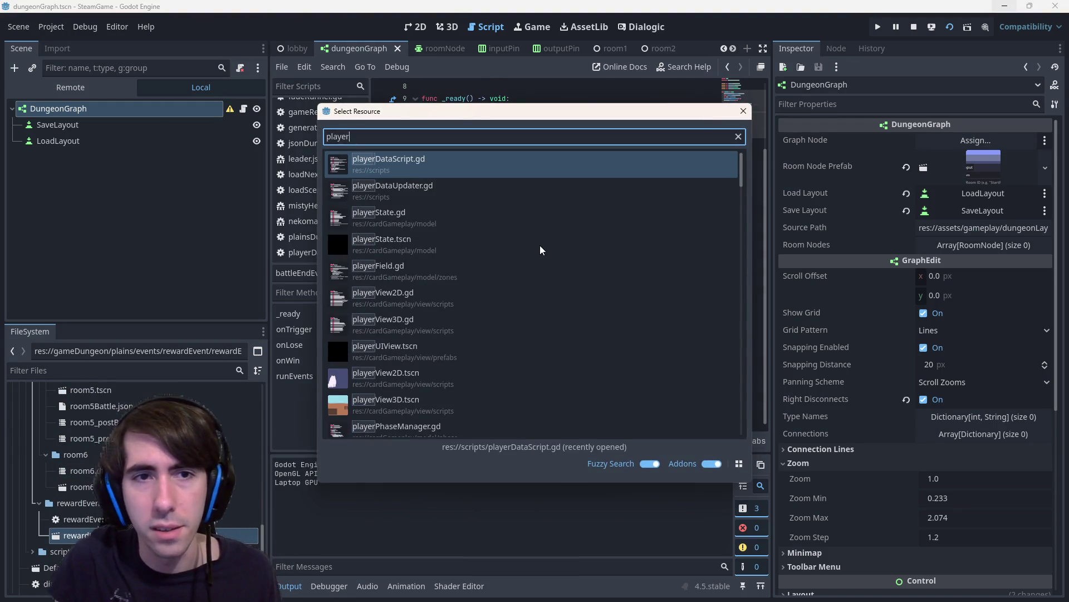
key("Down")
key("Return")
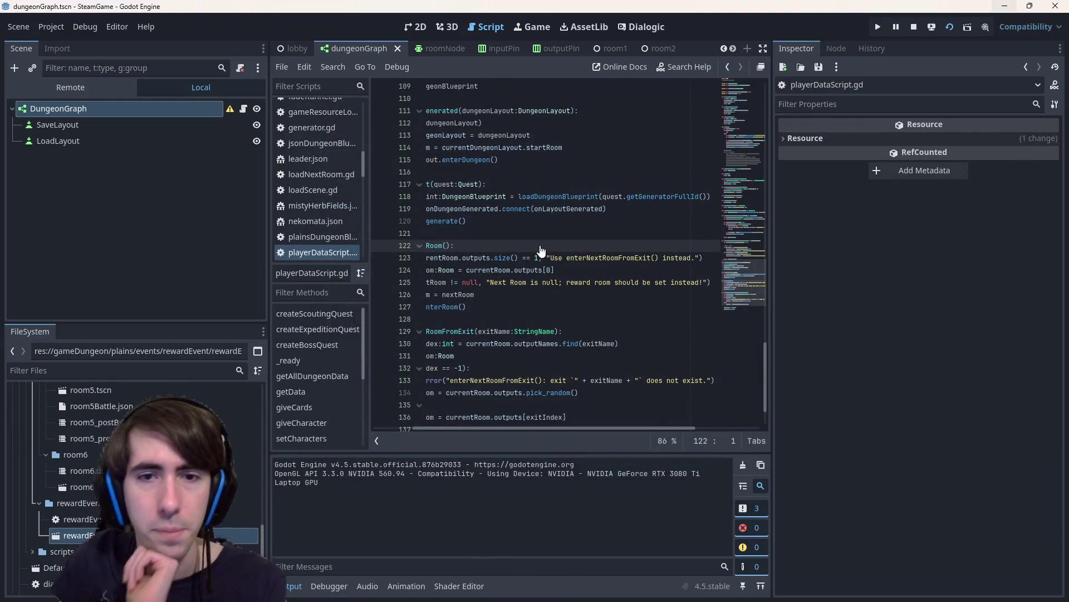
Step: Review the assert and currentRoom uses in enterNextRoom, then stop and rerun the current scene
left_click(500, 269)
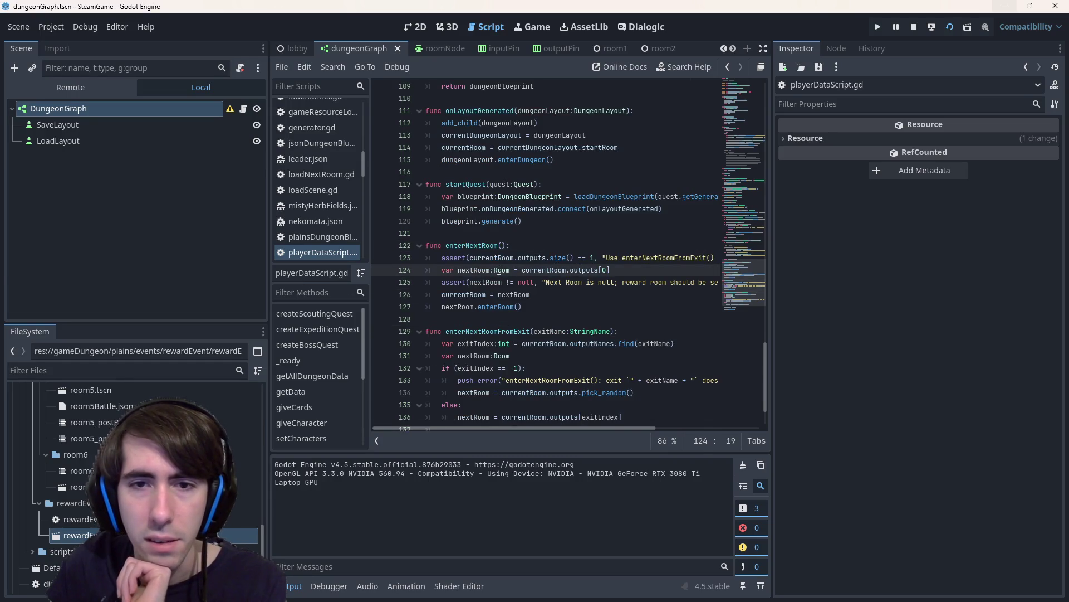
key("Down")
key("Home")
key("shift+ctrl+Right")
key("shift+ctrl+Right")
key("shift+ctrl+Right")
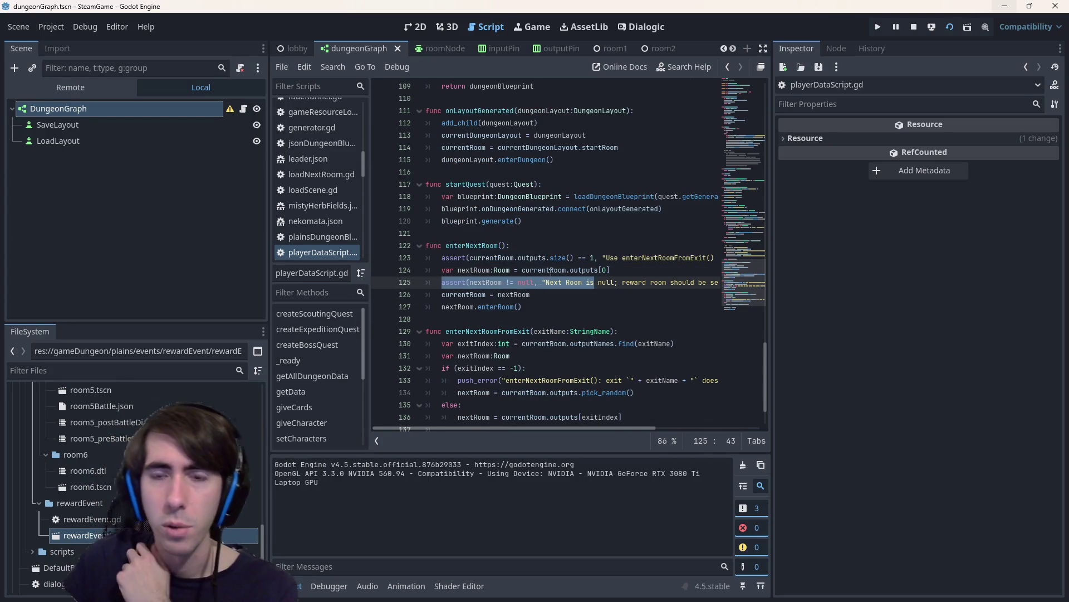
double_click(550, 271)
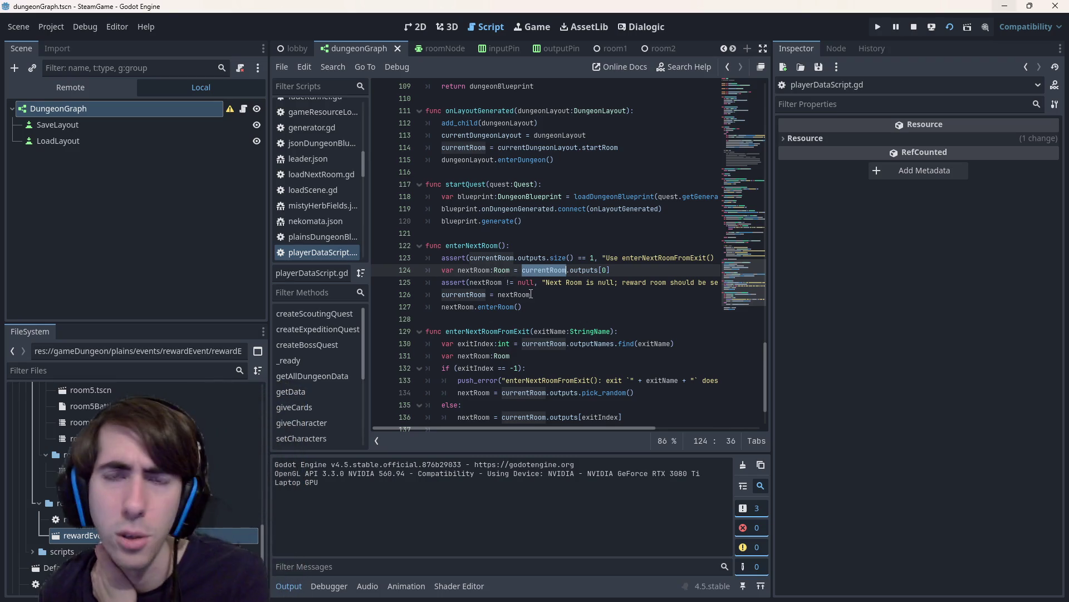
mouse_move(531, 294)
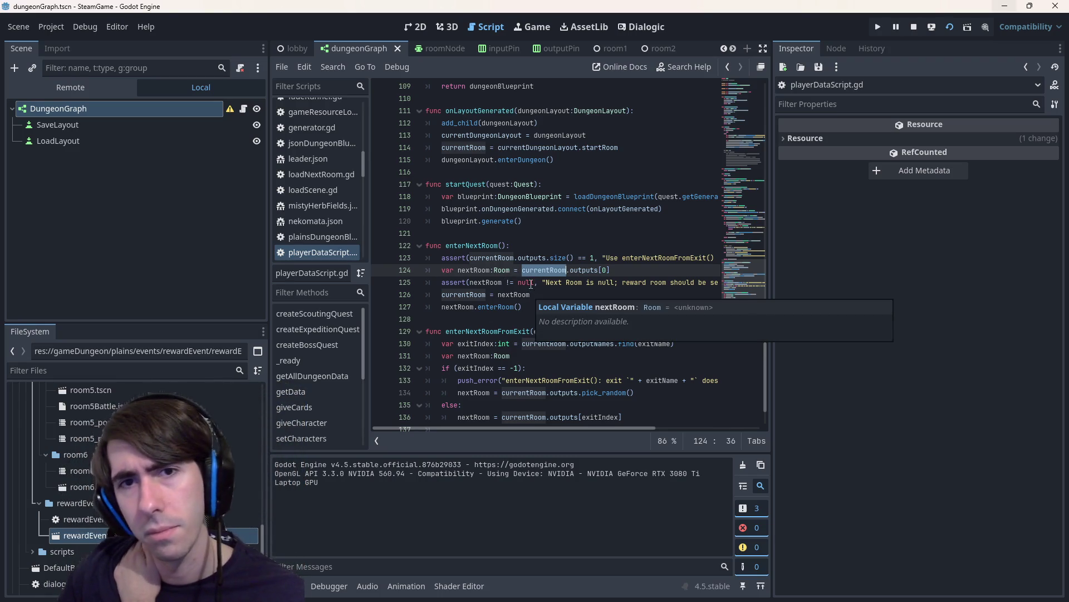
scroll(529, 239, "up", 2)
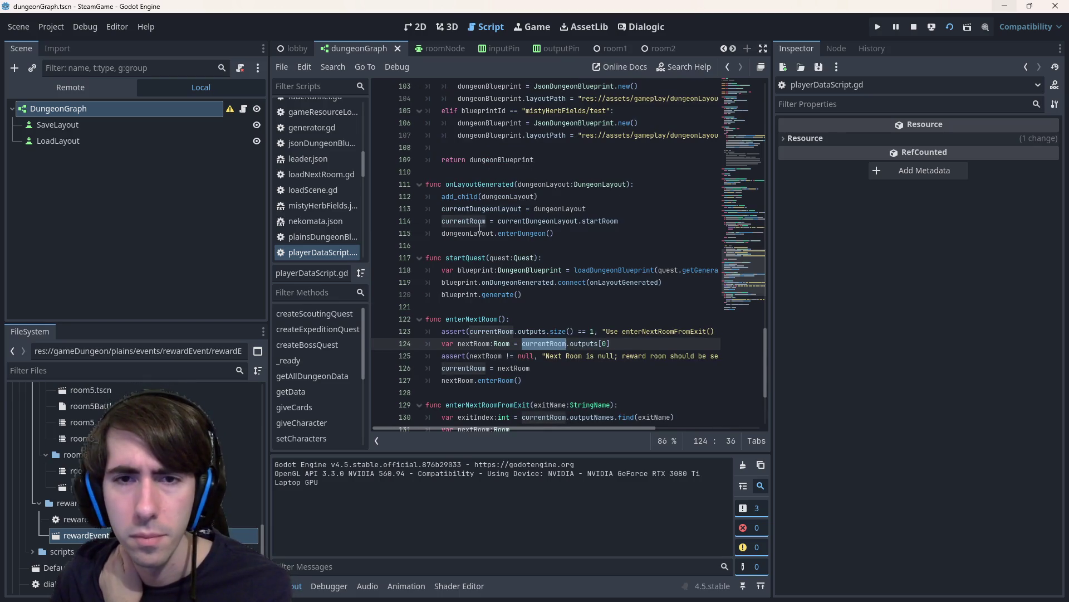
double_click(479, 223)
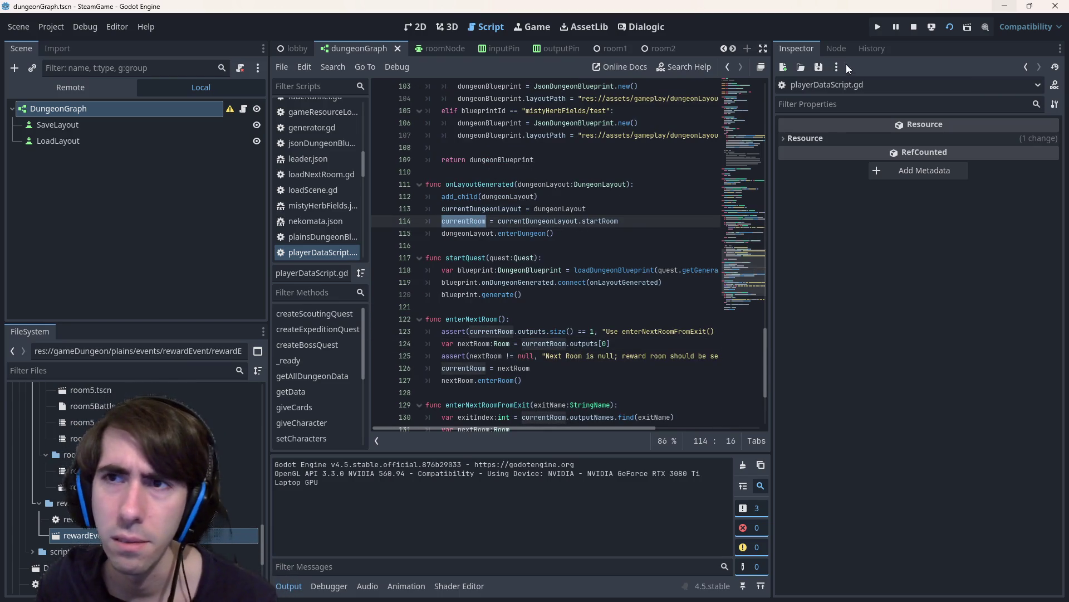
left_click(919, 23)
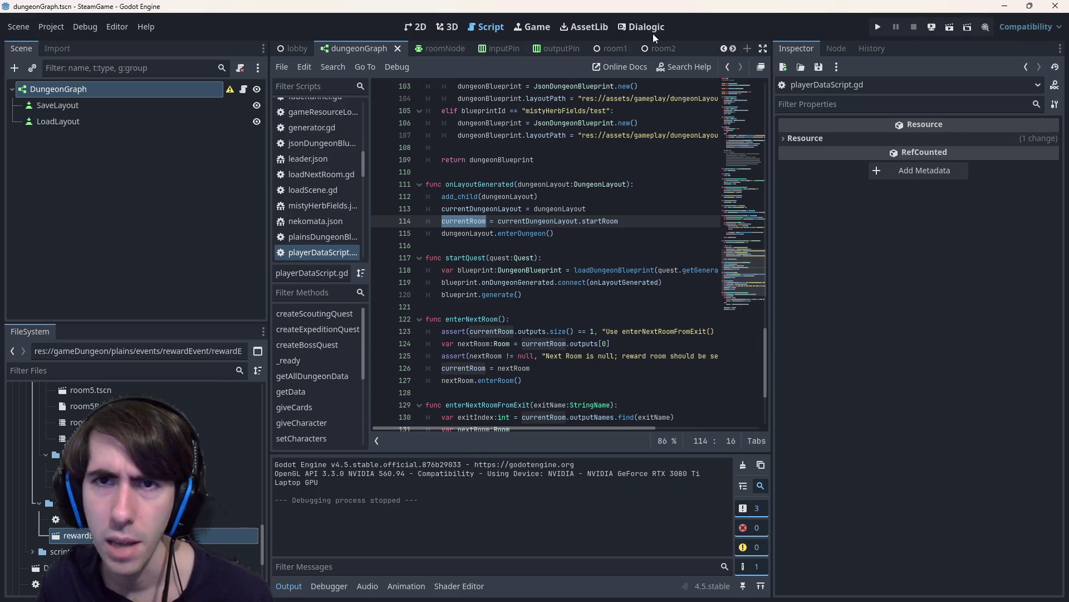
left_click(949, 27)
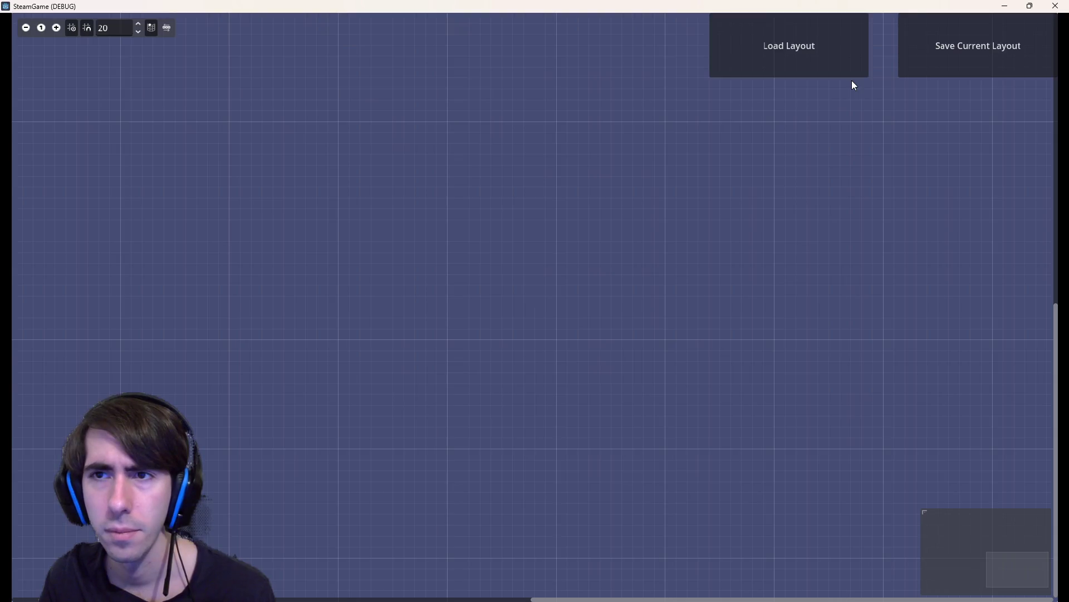
Step: Reload quest1Layout.json and confirm the RewardRoom now points to a plains reward-event path
left_click(852, 72)
double_click(645, 245)
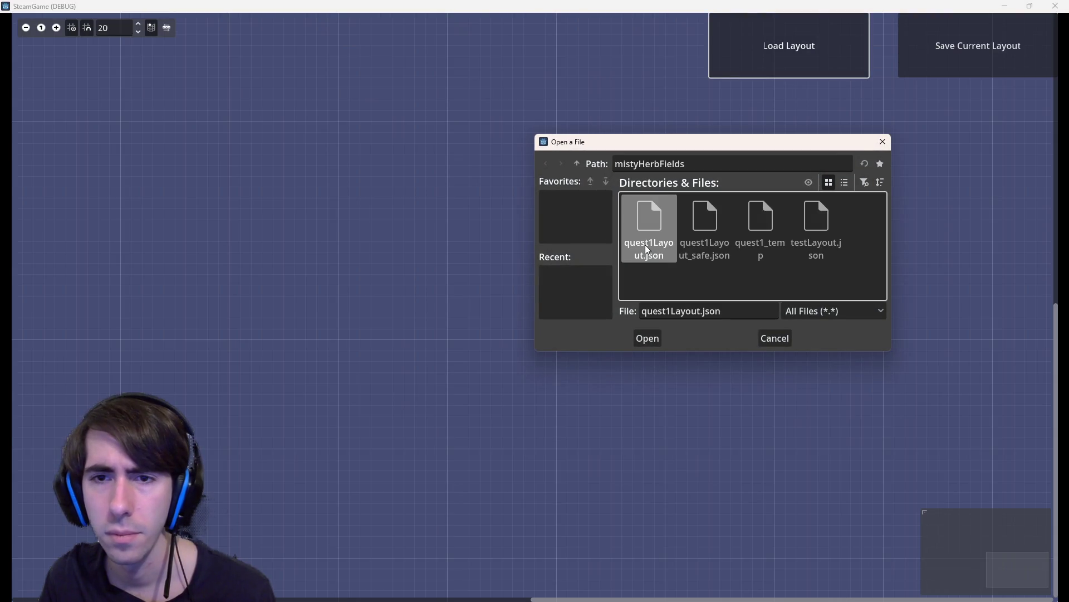
double_click(654, 222)
scroll(654, 222, "down", 1)
left_click_drag(543, 357, 299, 323)
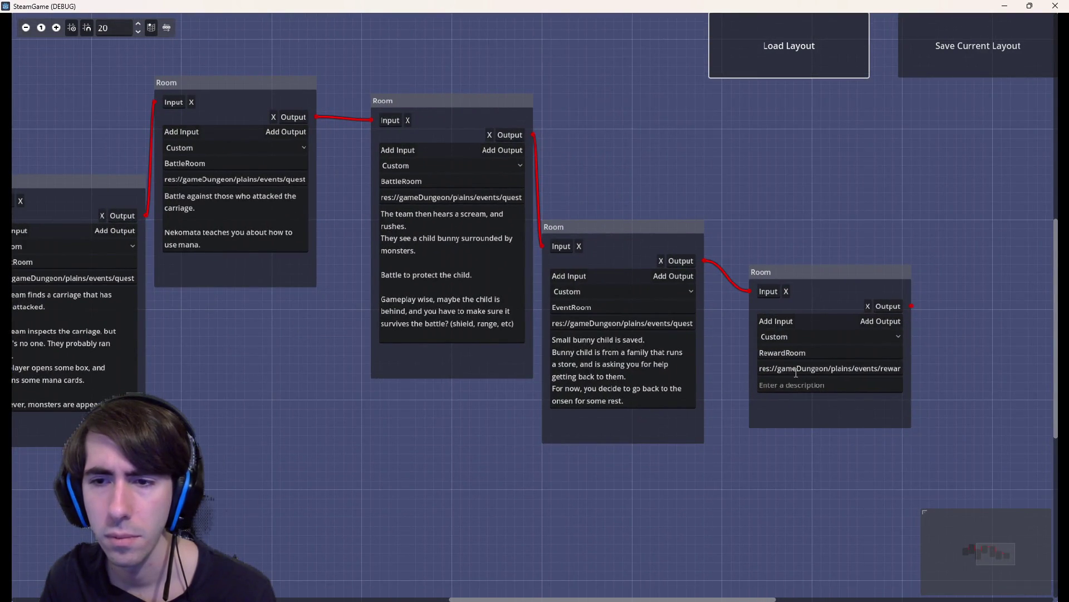
mouse_move(334, 399)
left_mouse_down()
mouse_move(953, 363)
mouse_move(487, 508)
left_mouse_up()
Step: Close the game window and relaunch the game from the lobby scene
left_click(1053, 5)
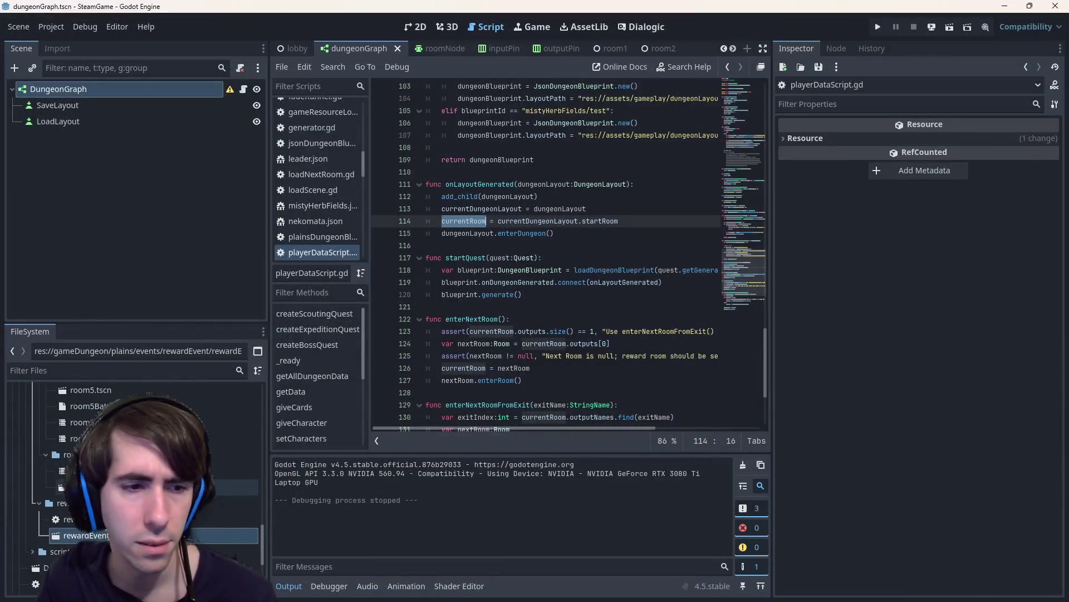
left_click_drag(538, 196, 550, 184)
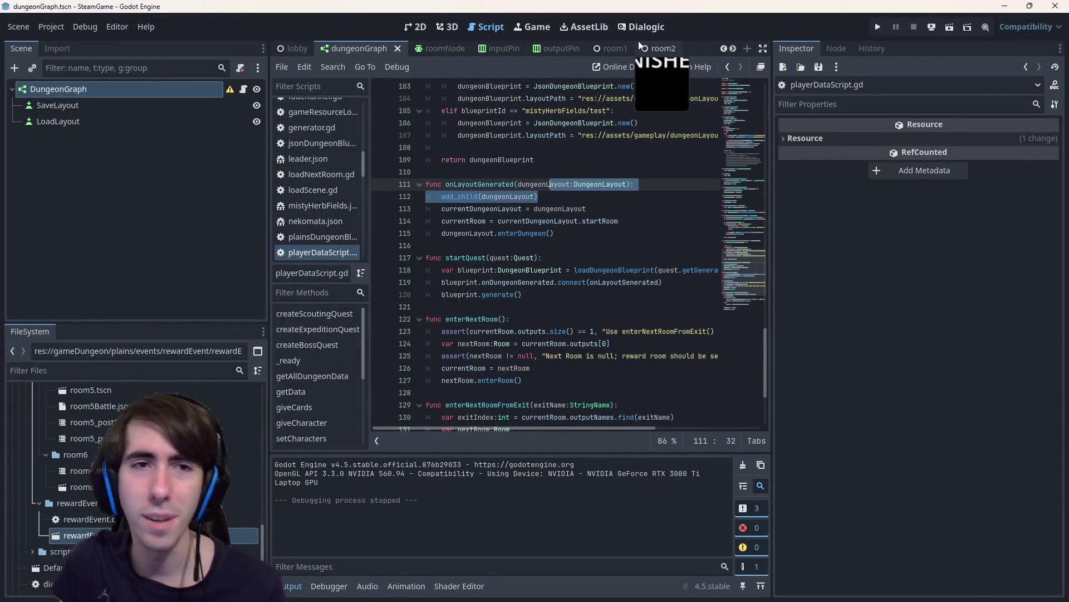
left_click(289, 48)
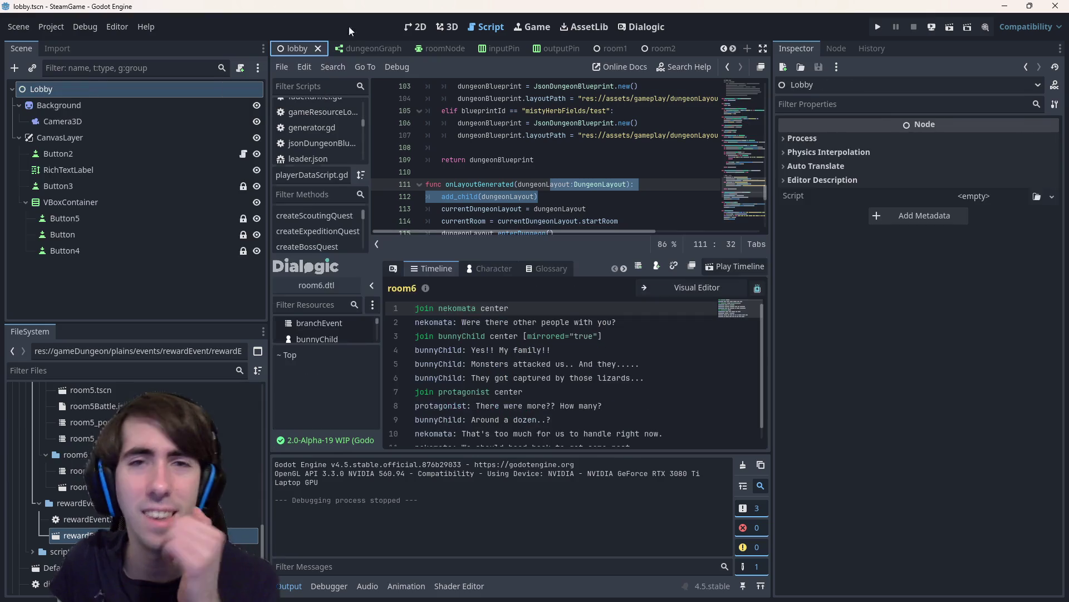
left_click(949, 27)
left_click(725, 265)
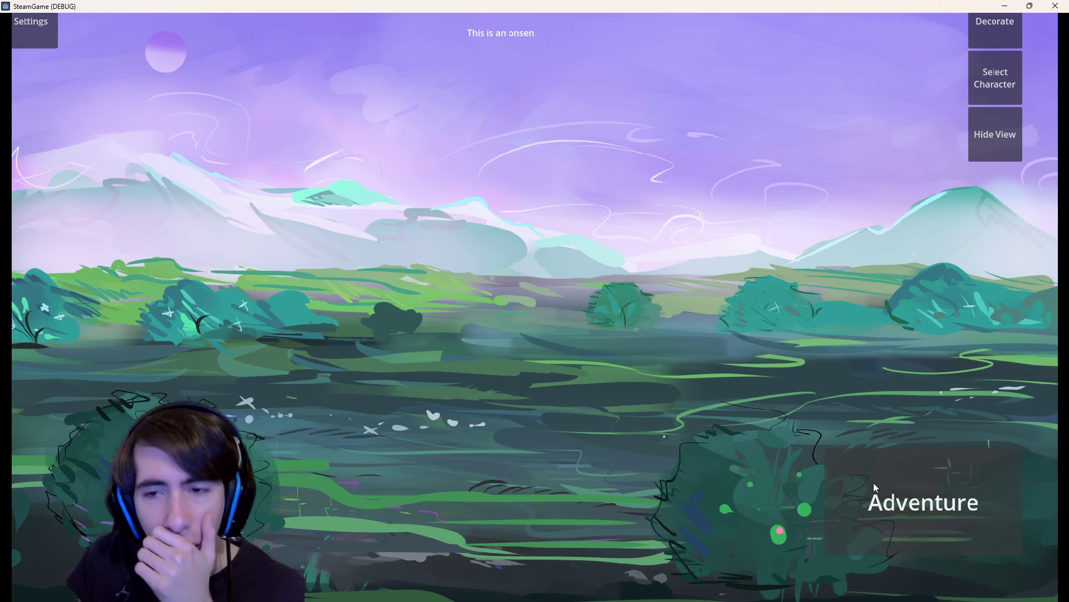
Step: Start the Explore your surroundings quest and deploy the cat girl and dark-haired character
left_click(875, 483)
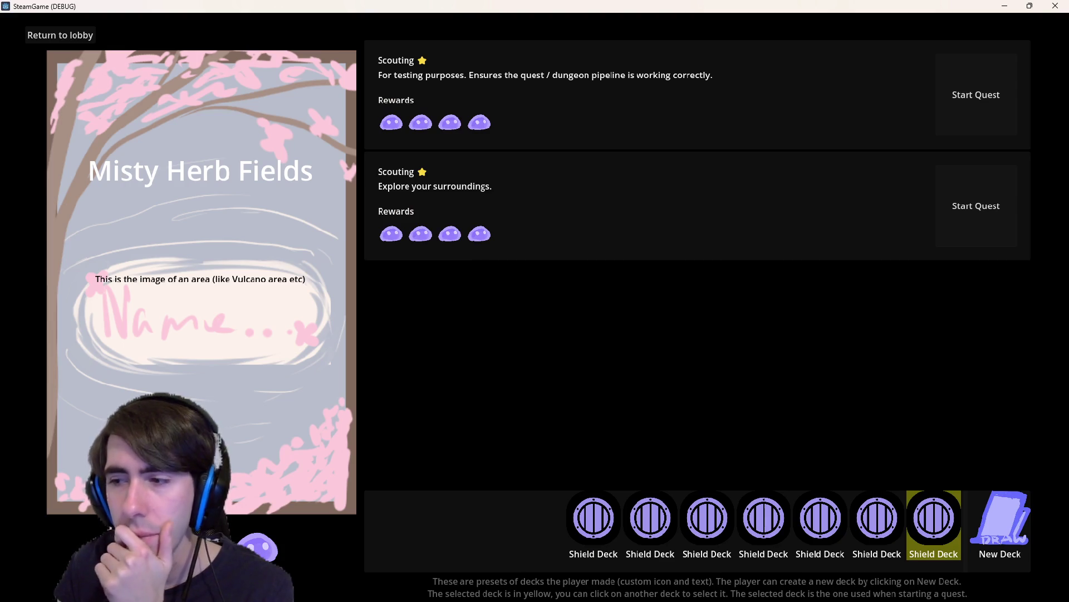
left_click(959, 200)
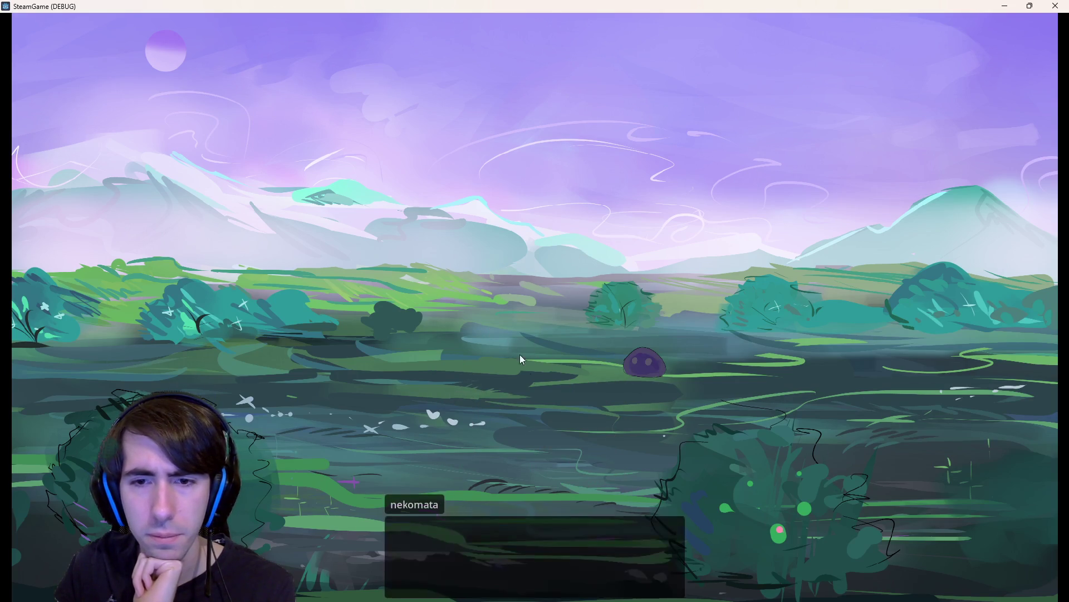
left_click(532, 401)
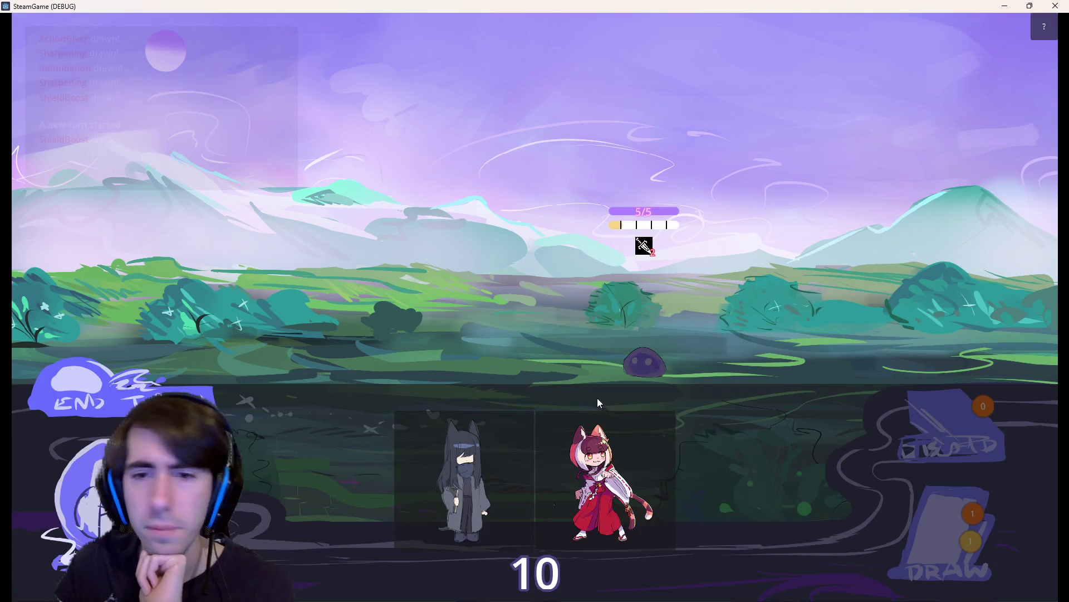
mouse_move(604, 479)
left_mouse_down()
mouse_move(498, 350)
mouse_move(435, 334)
left_mouse_up()
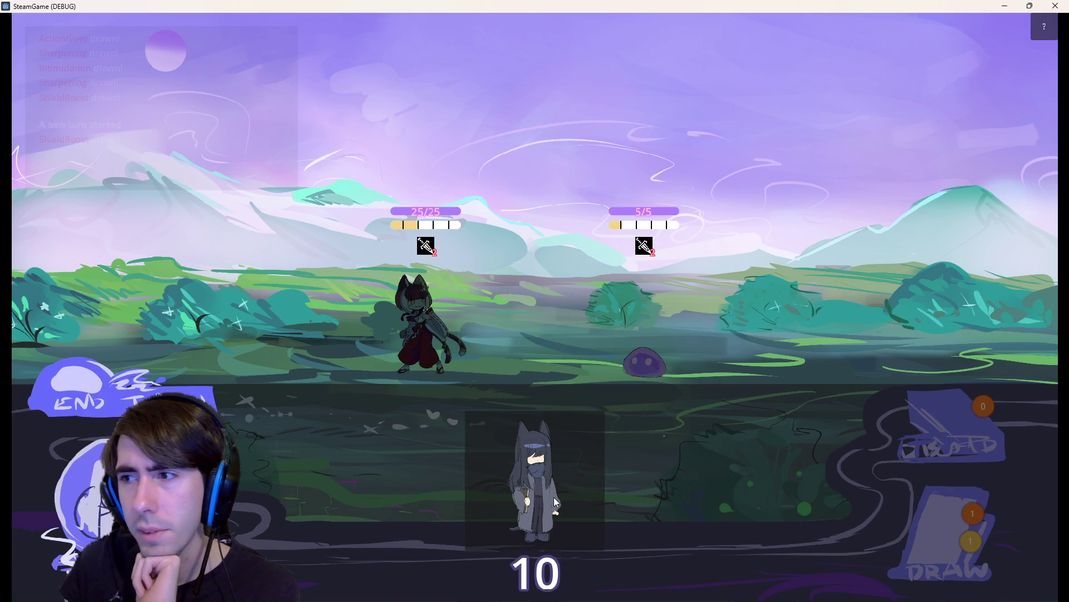
left_click_drag(461, 443, 325, 346)
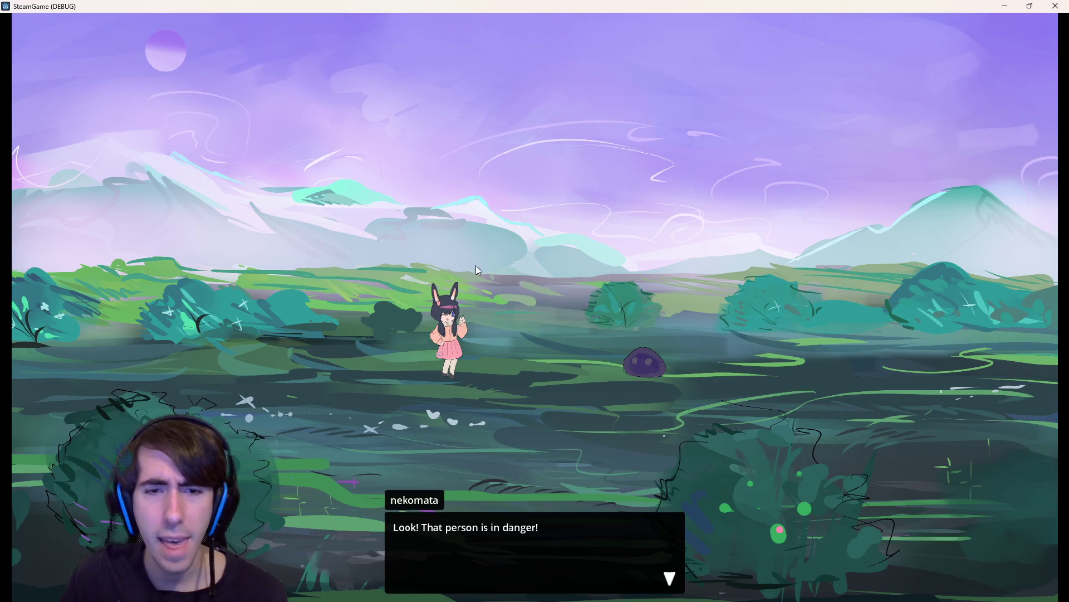
left_click(489, 257)
left_click(490, 259)
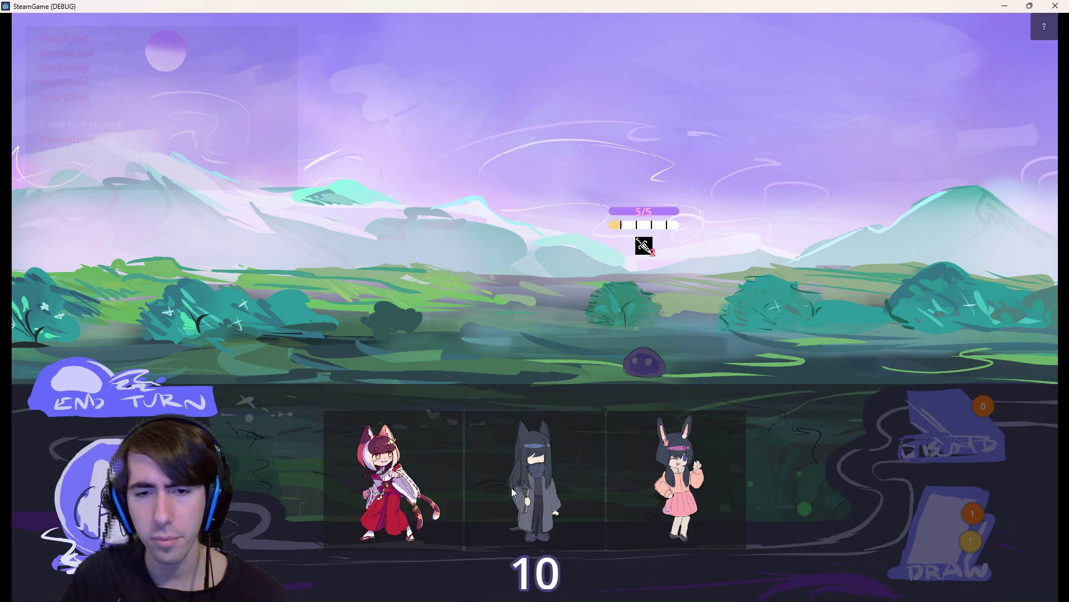
Step: Deploy three characters, end the turn, attack until the slime dies, then stop the game
left_click_drag(372, 452, 402, 293)
mouse_move(584, 462)
left_mouse_down()
mouse_move(333, 335)
mouse_move(354, 349)
left_mouse_up()
left_click_drag(536, 479, 245, 320)
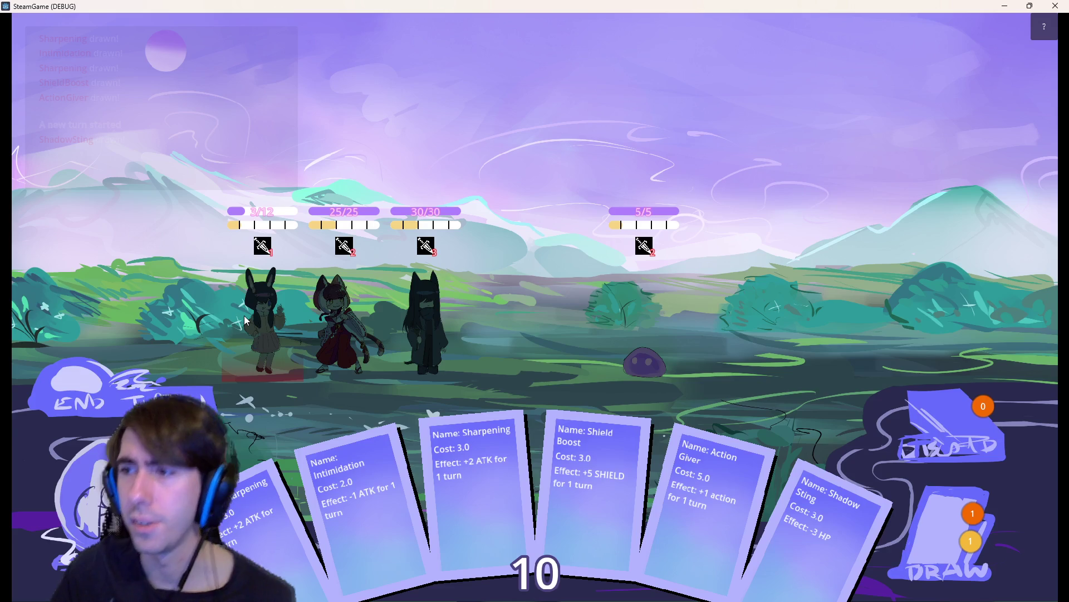
left_click(147, 362)
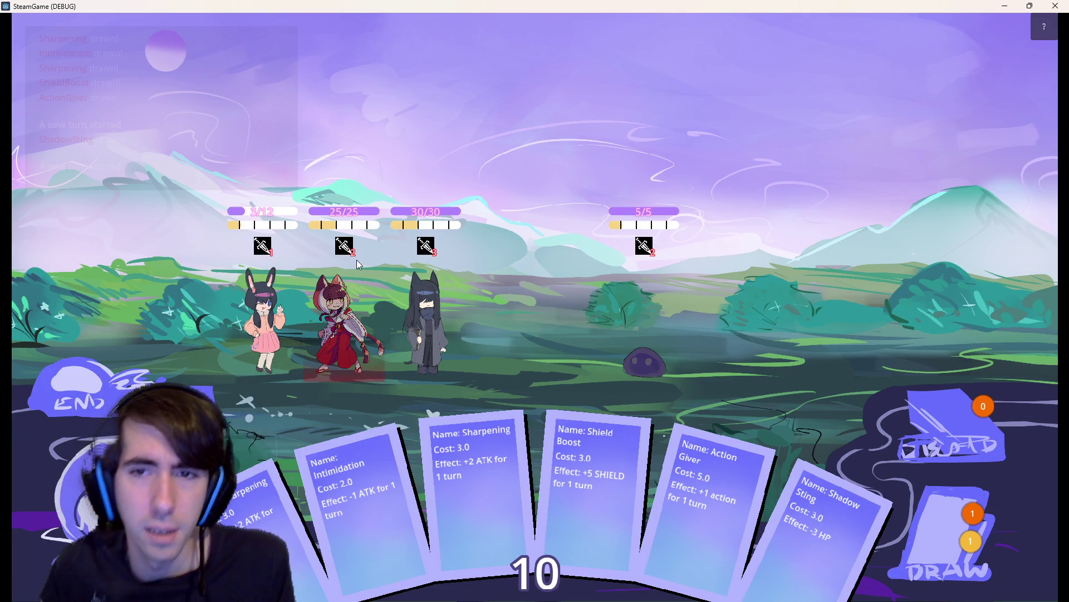
left_click(440, 279)
left_click(632, 333)
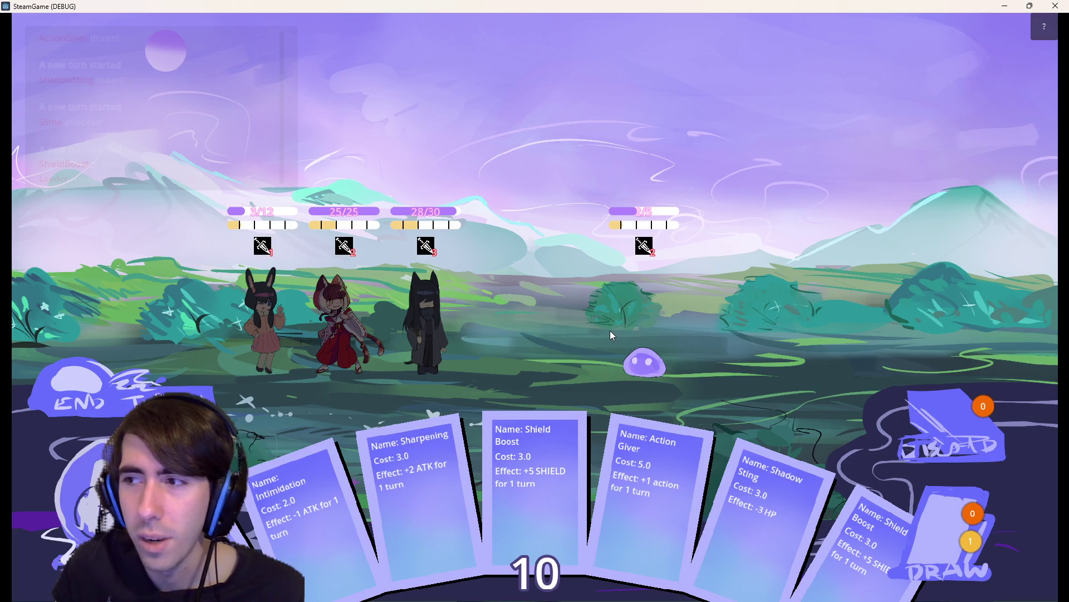
left_click(640, 329)
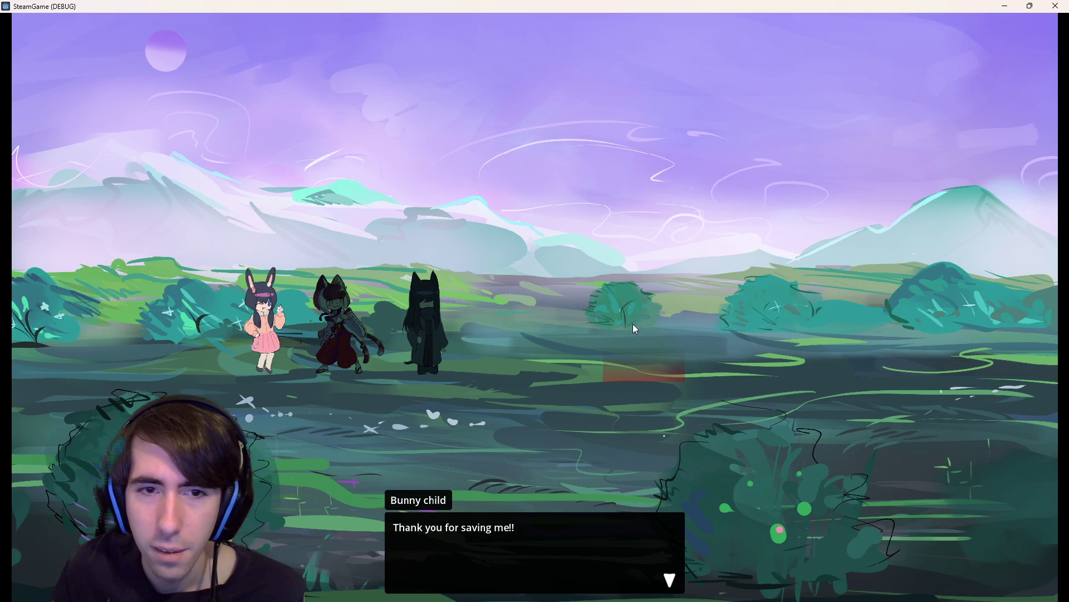
left_click(566, 267)
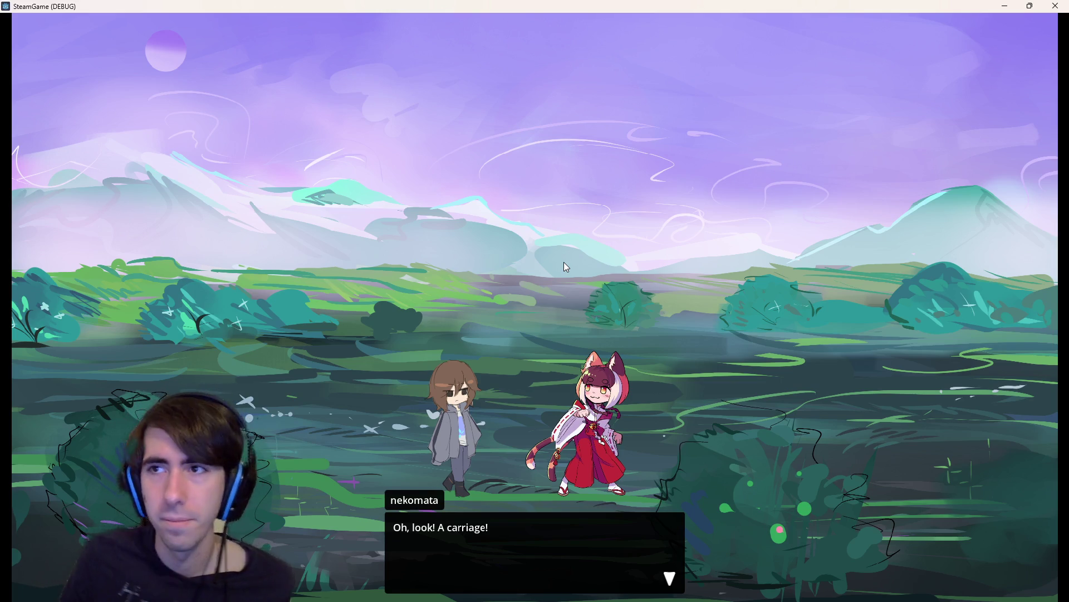
left_click(1055, 7)
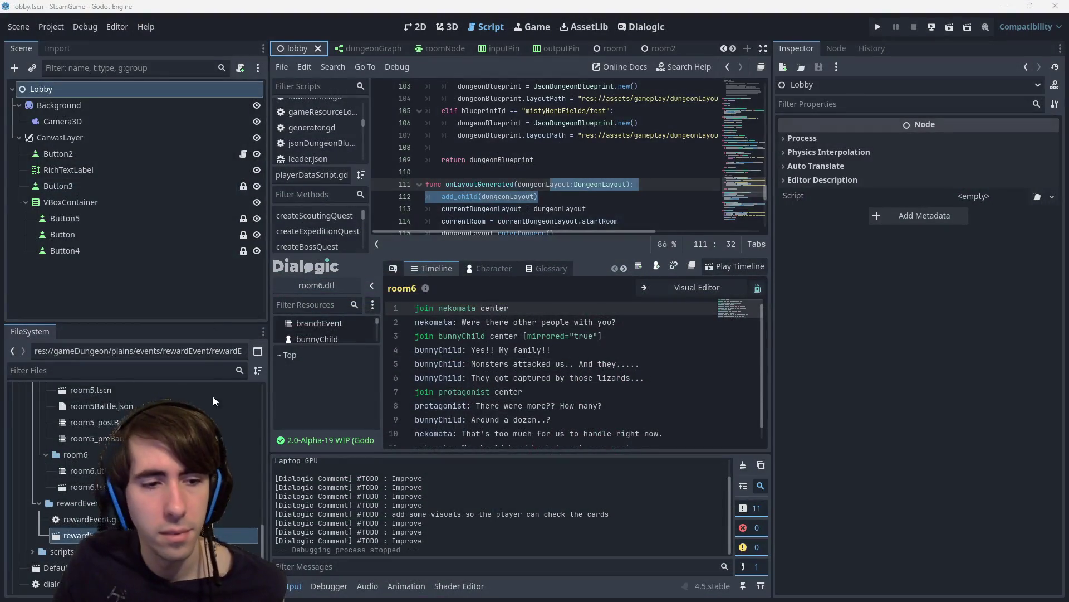
Step: Assign room6.dtl as the timeline of room6.tscn's dialogue event and save the scene
double_click(83, 486)
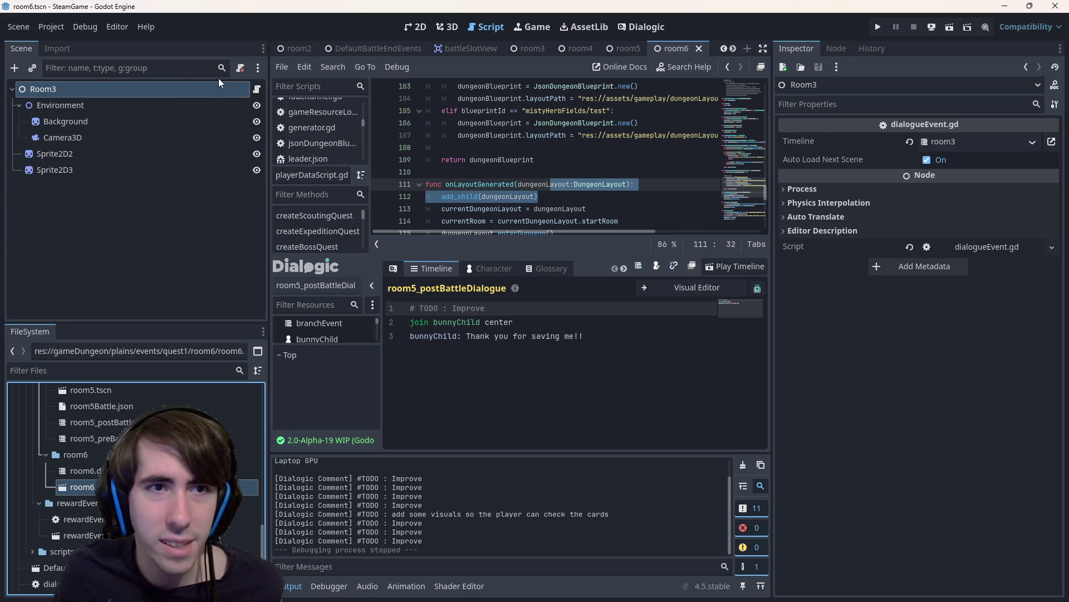
mouse_move(97, 471)
left_mouse_down()
mouse_move(981, 158)
mouse_move(978, 144)
left_mouse_up()
key("ctrl+s")
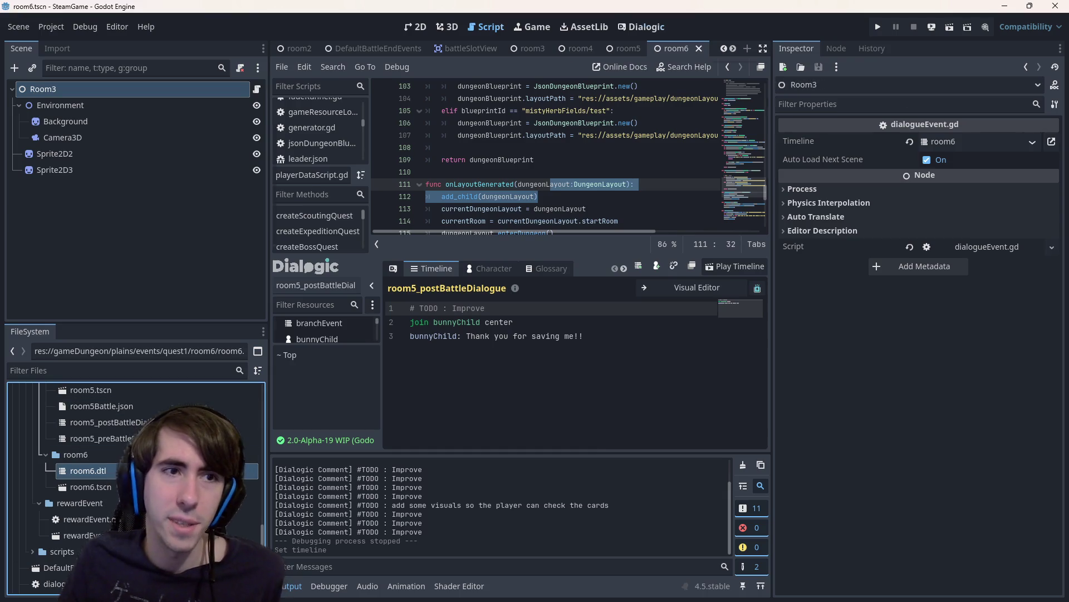
Step: Review the room6 timeline text in Dialogic, then return to the lobby scene
left_click(1052, 142)
left_click(615, 293)
key("shift+Up")
key("shift+Up")
key("shift+Up")
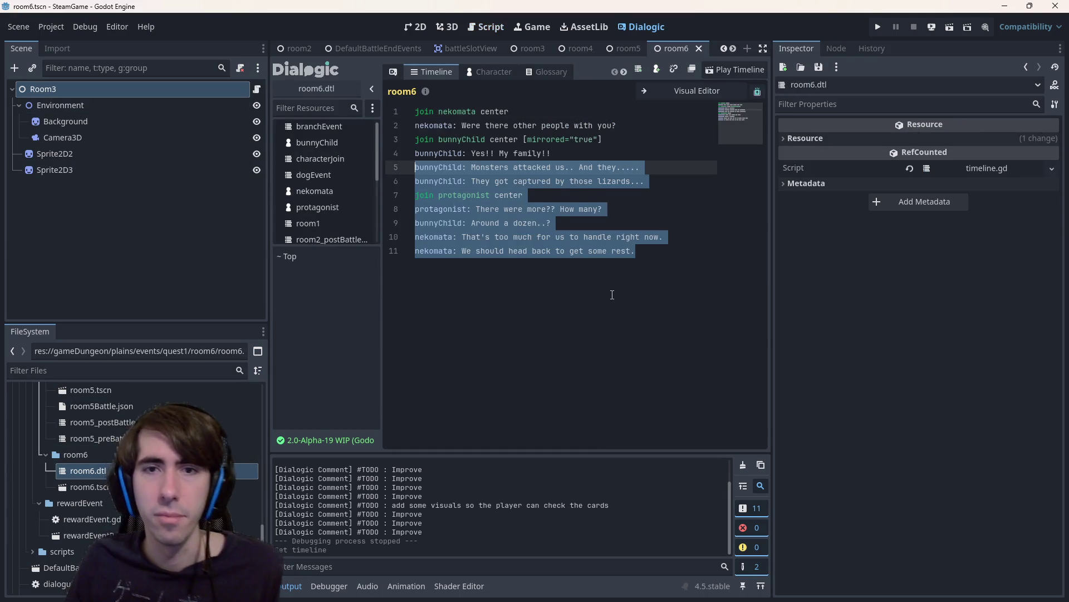
key("Right")
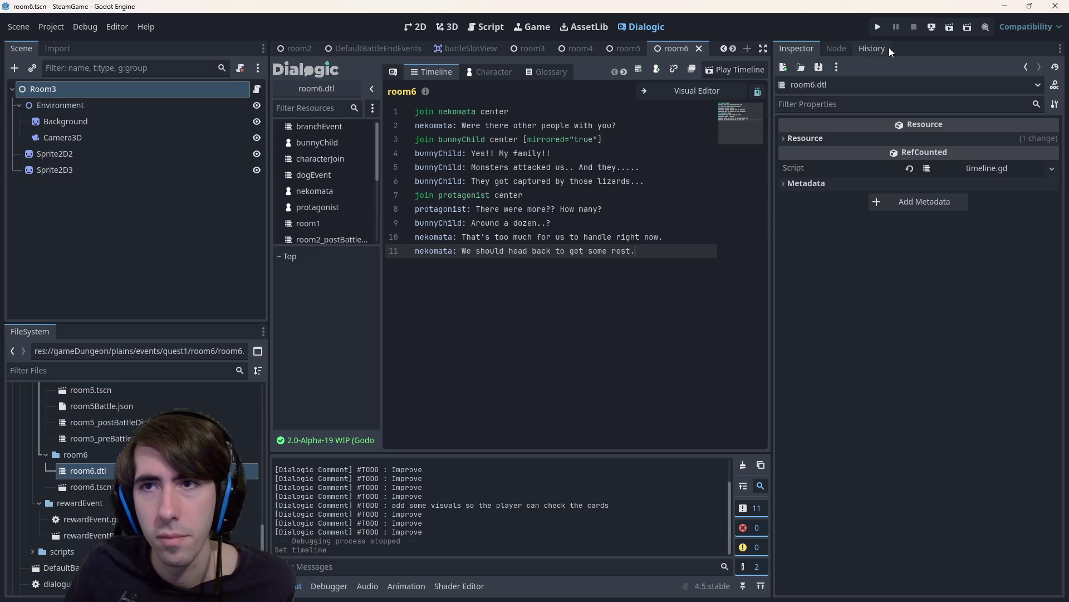
scroll(426, 47, "up", 4)
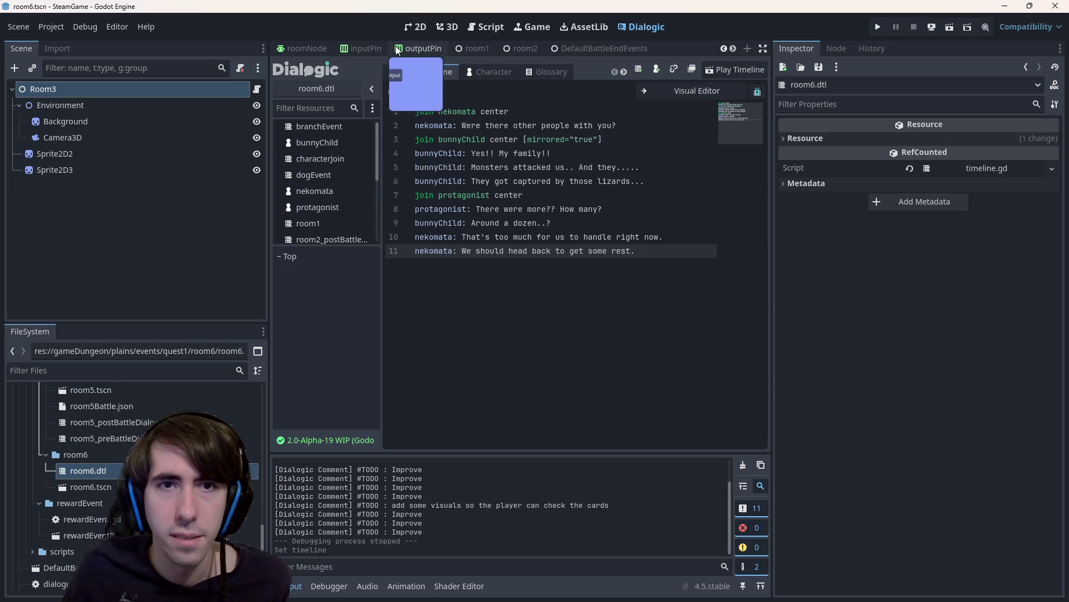
scroll(399, 48, "up", 3)
left_click(393, 49)
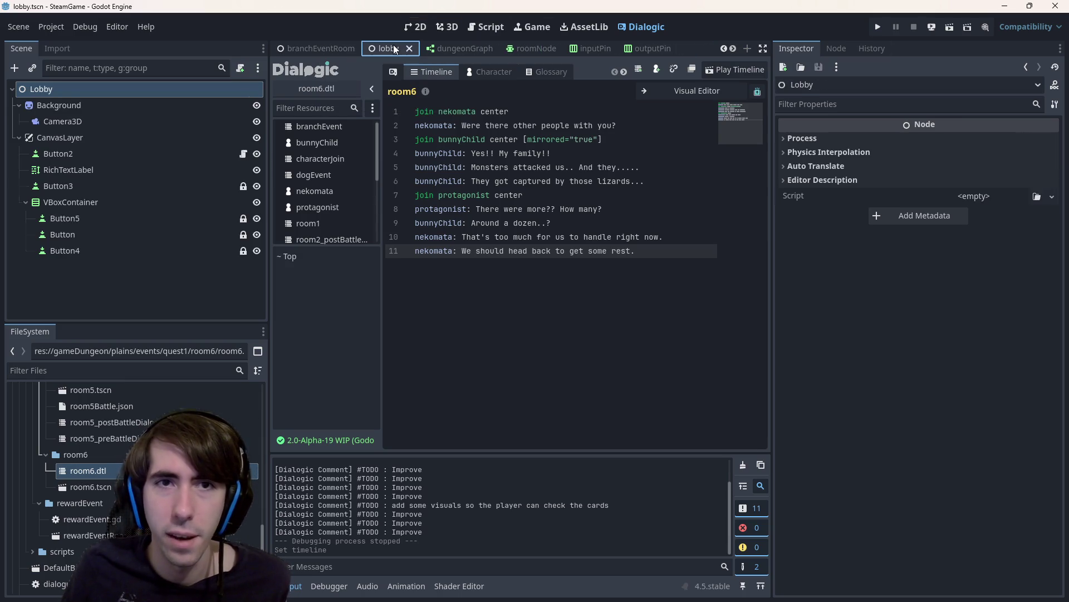
Step: Run the lobby scene, open Adventure, and start the second Scouting quest in Misty Herb Fields
left_click(953, 28)
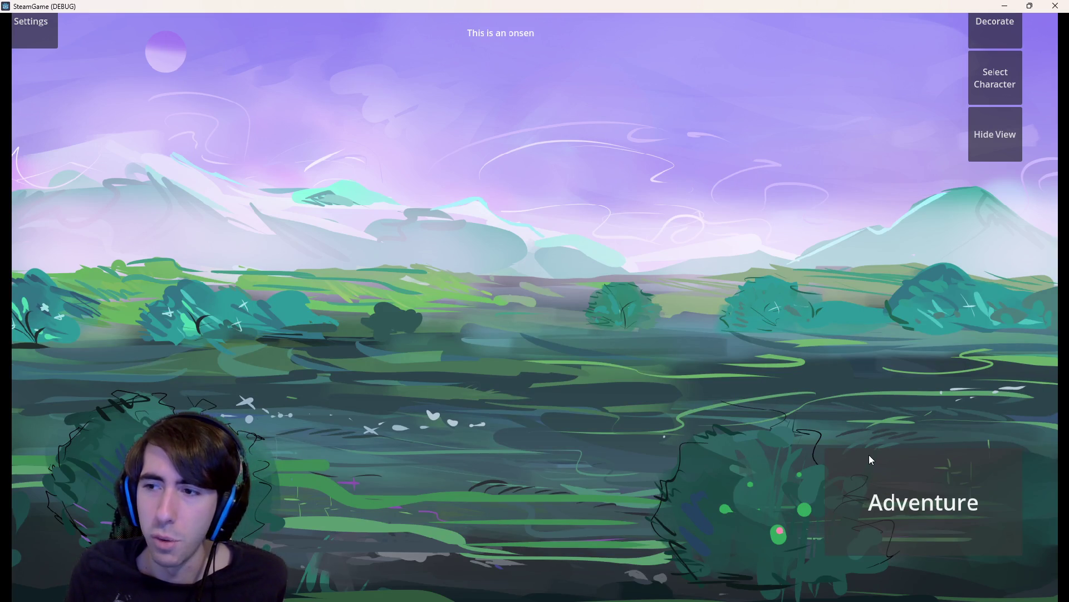
left_click(917, 527)
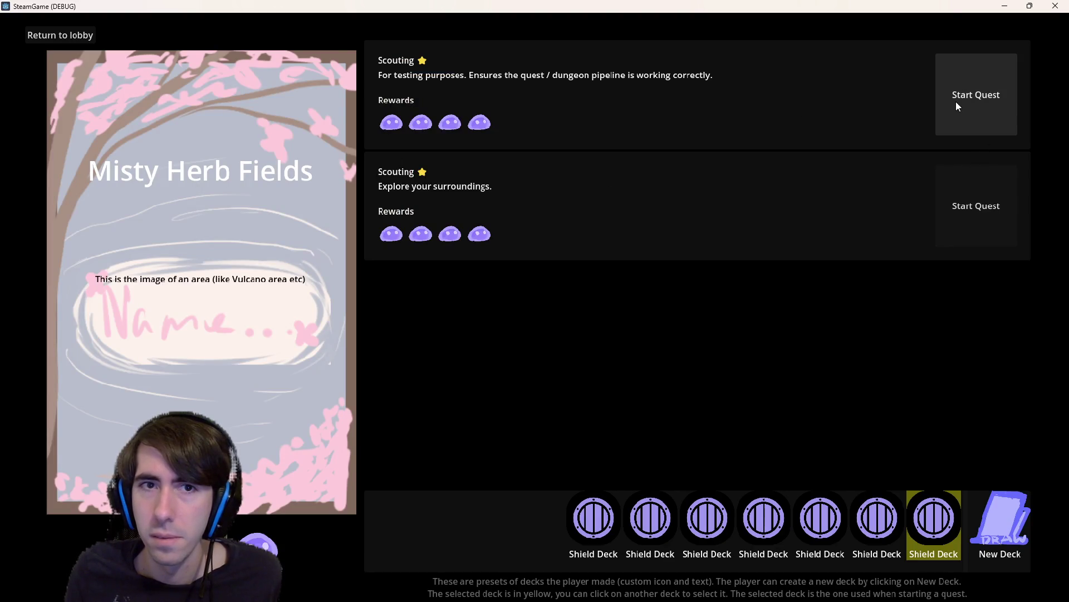
left_click(967, 205)
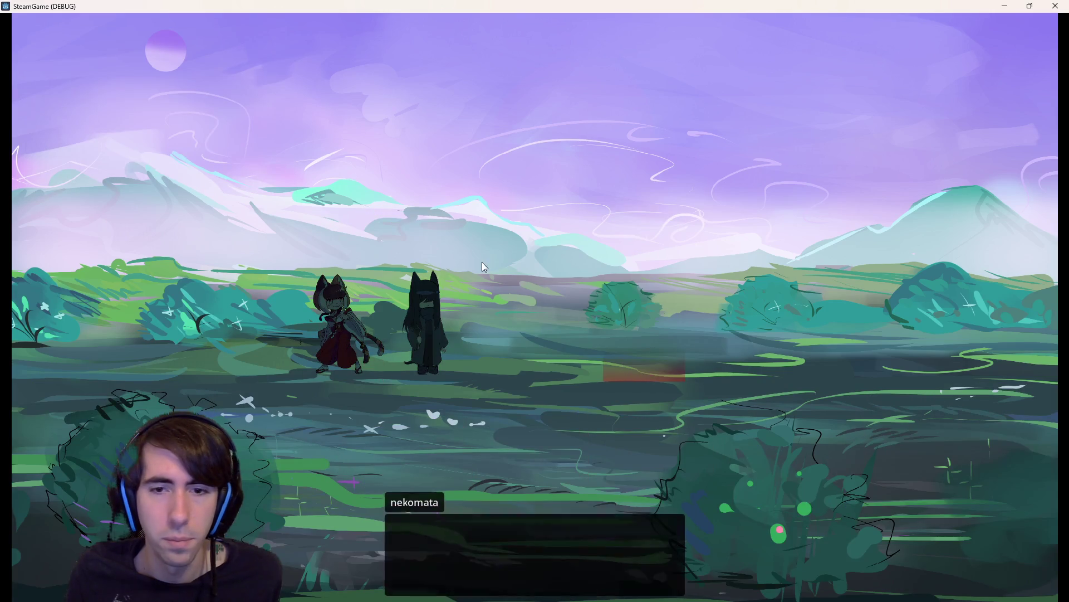
Step: Play through the carriage dialogue, choose Open it, and finish the magical biscuit conversation
left_click(577, 262)
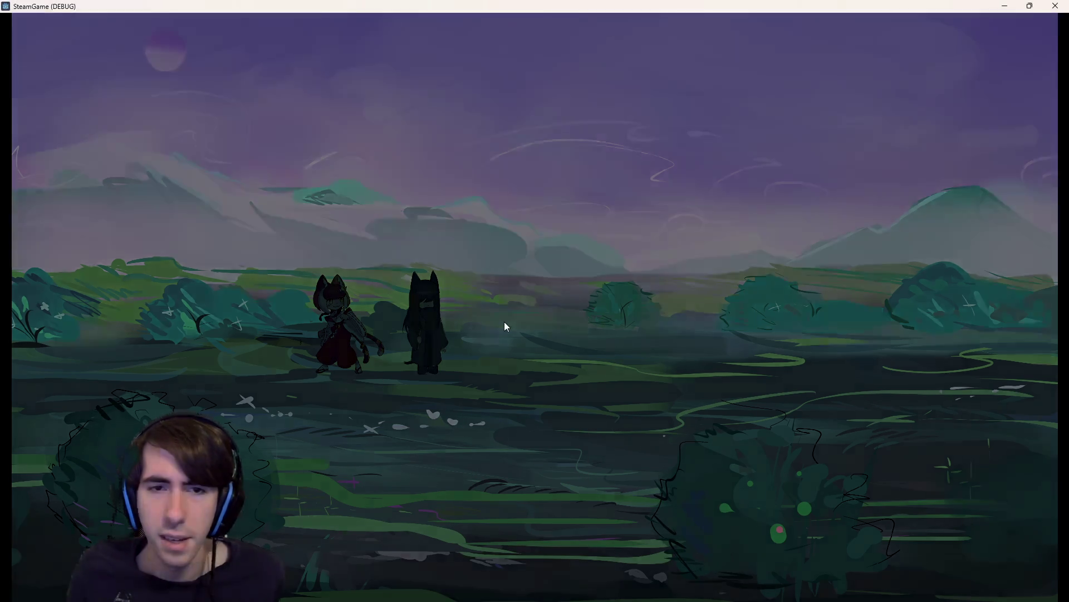
left_click(488, 321)
left_click(483, 315)
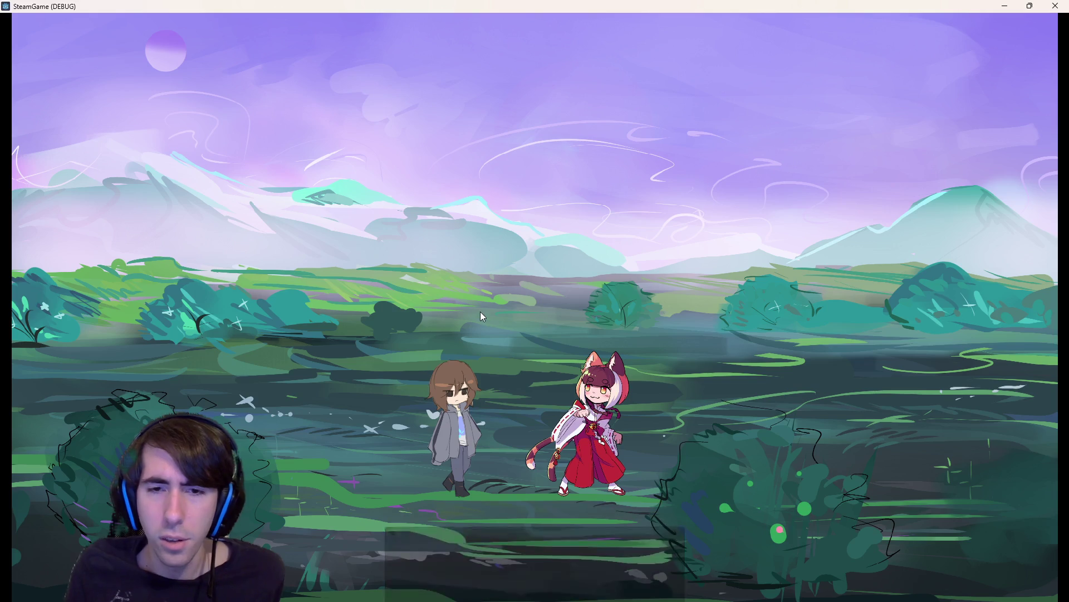
left_click(546, 305)
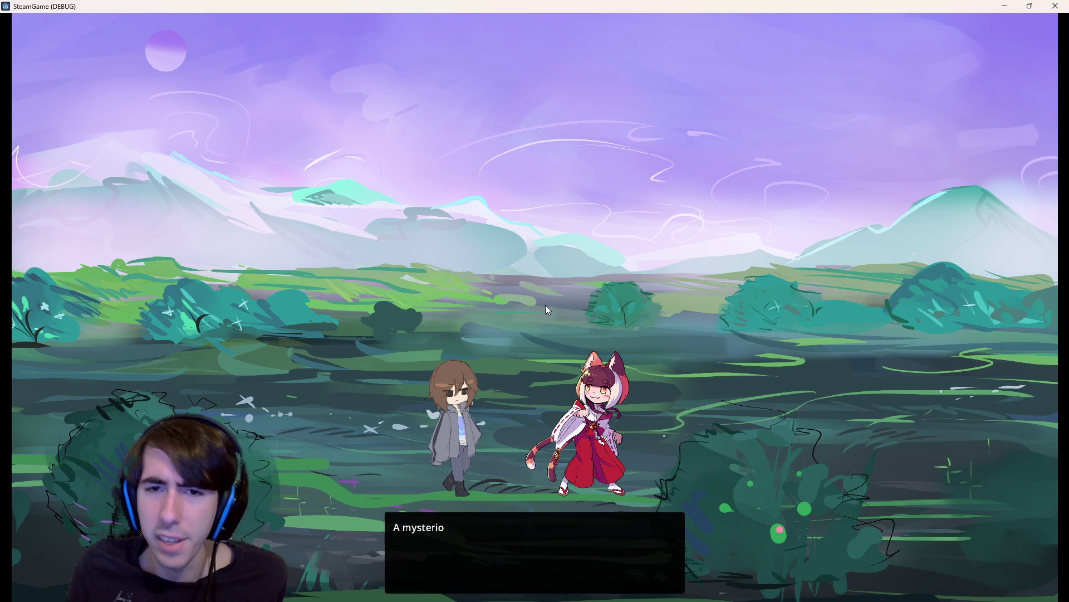
left_click(536, 292)
left_click(519, 249)
left_click(519, 249)
left_click(520, 249)
left_click(519, 249)
left_click(519, 249)
left_click(519, 249)
left_click(519, 249)
left_click(519, 249)
left_click(519, 249)
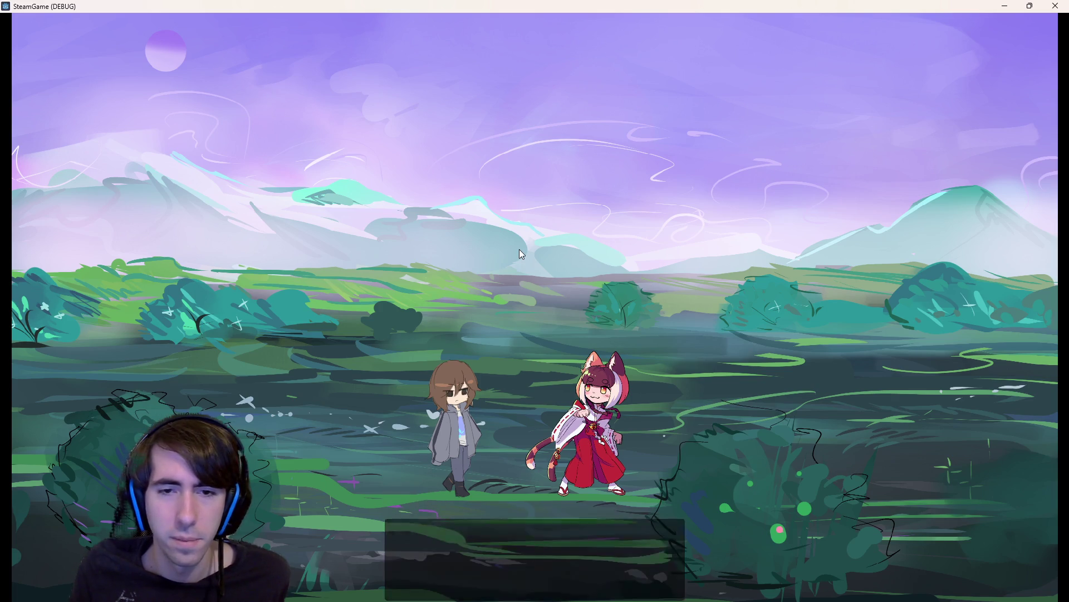
left_click(429, 388)
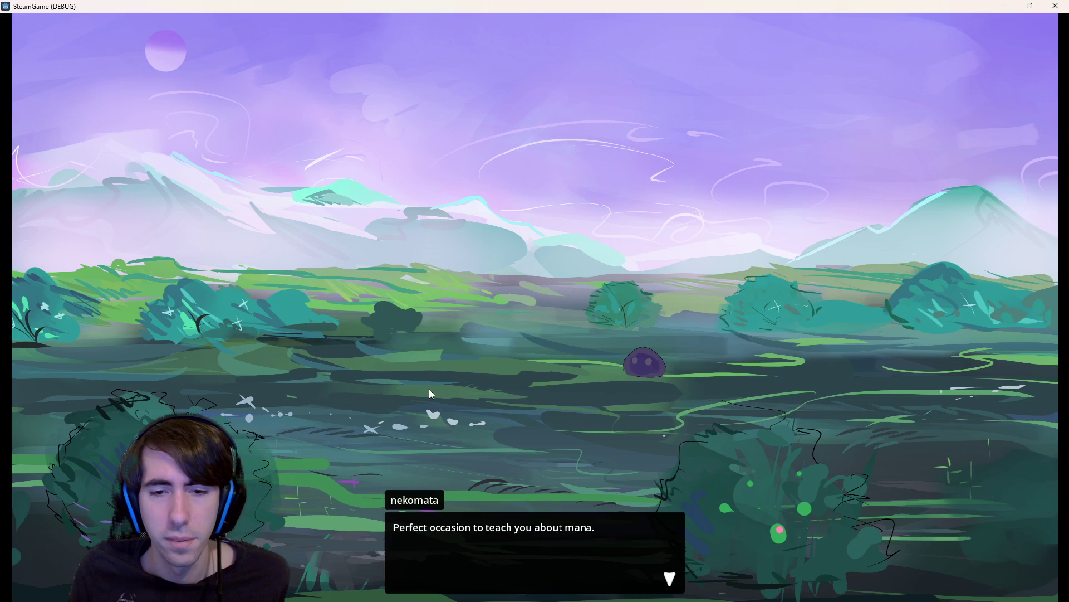
left_click(430, 392)
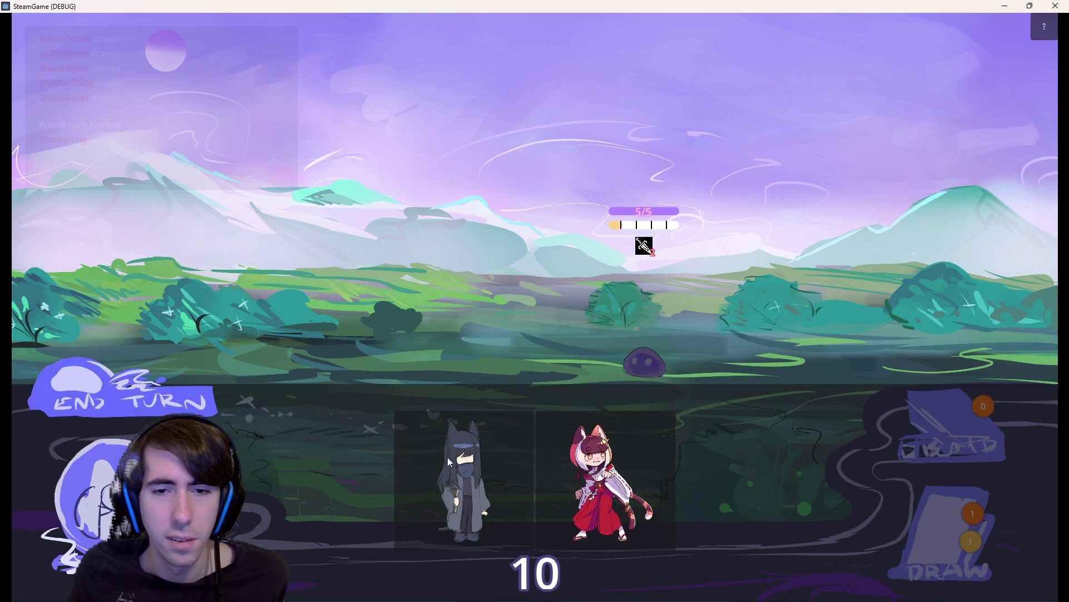
Step: Deploy the red-haired girl and dark cat, then advance through the bunny child's cry into battle
left_click_drag(601, 479, 430, 327)
mouse_move(523, 452)
left_mouse_down()
mouse_move(323, 326)
mouse_move(223, 326)
mouse_move(362, 312)
mouse_move(349, 318)
left_mouse_up()
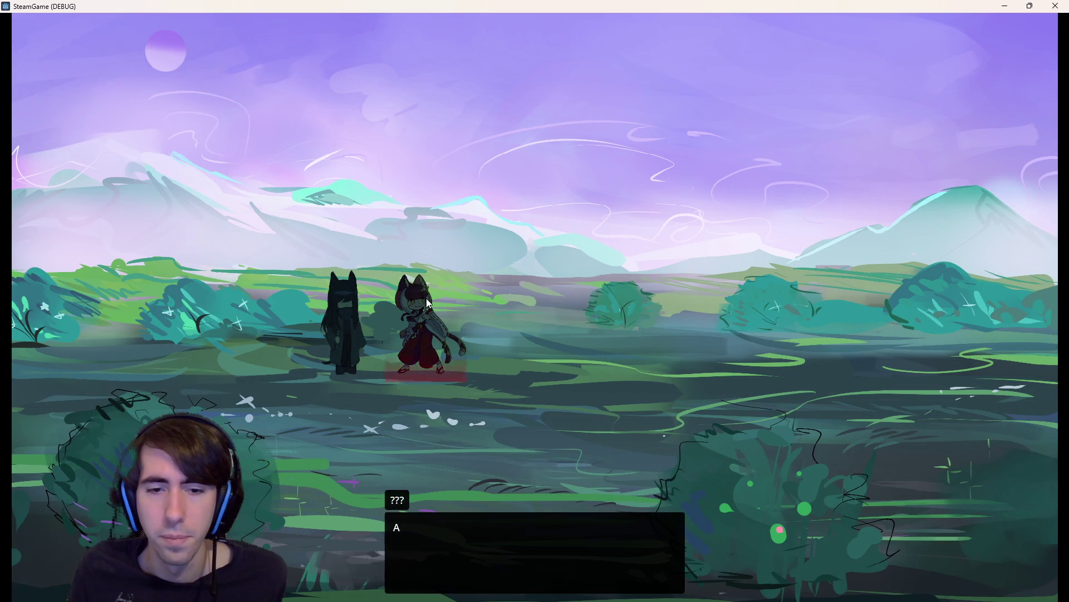
left_click(426, 301)
left_click(427, 285)
left_click(427, 267)
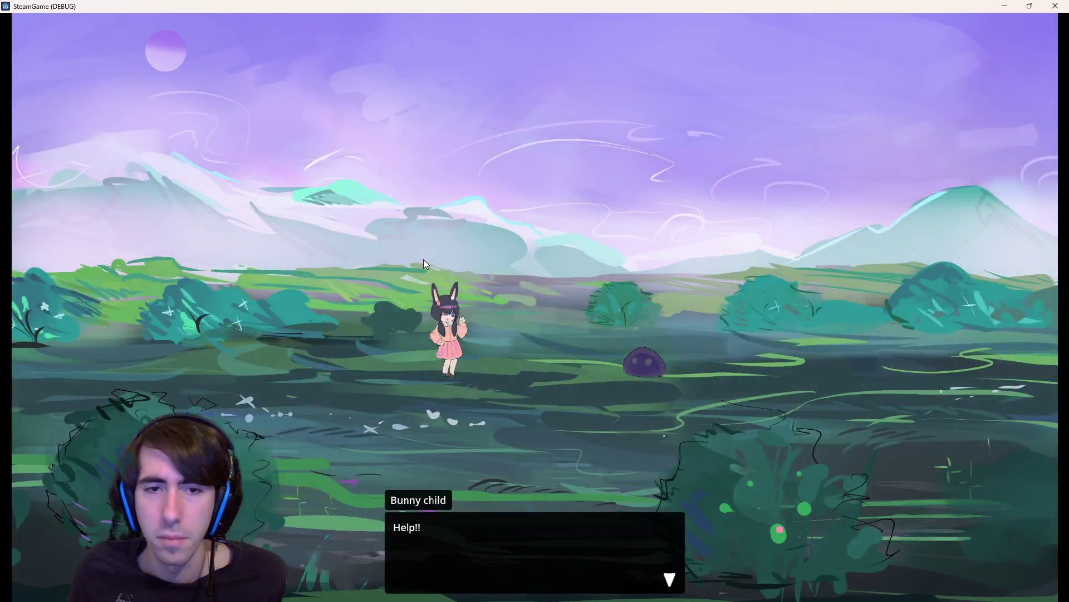
left_click(425, 263)
left_click(425, 261)
left_click(425, 260)
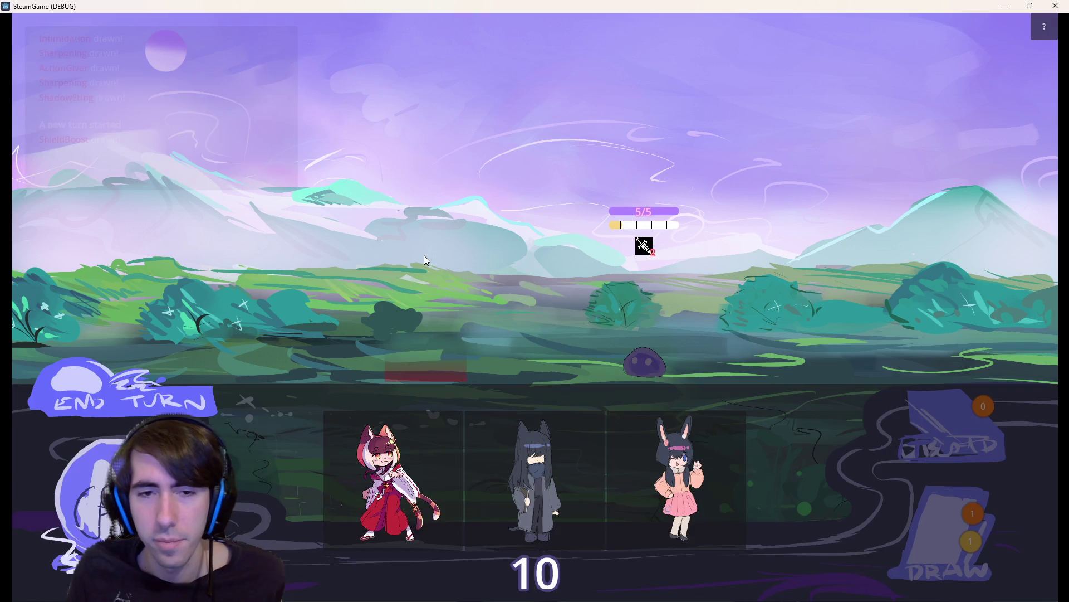
Step: Deploy the cat girl and dark-haired character and end the turn to win the rescue battle
mouse_move(447, 452)
left_mouse_down()
mouse_move(455, 328)
mouse_move(445, 312)
left_mouse_up()
left_click_drag(471, 479, 346, 321)
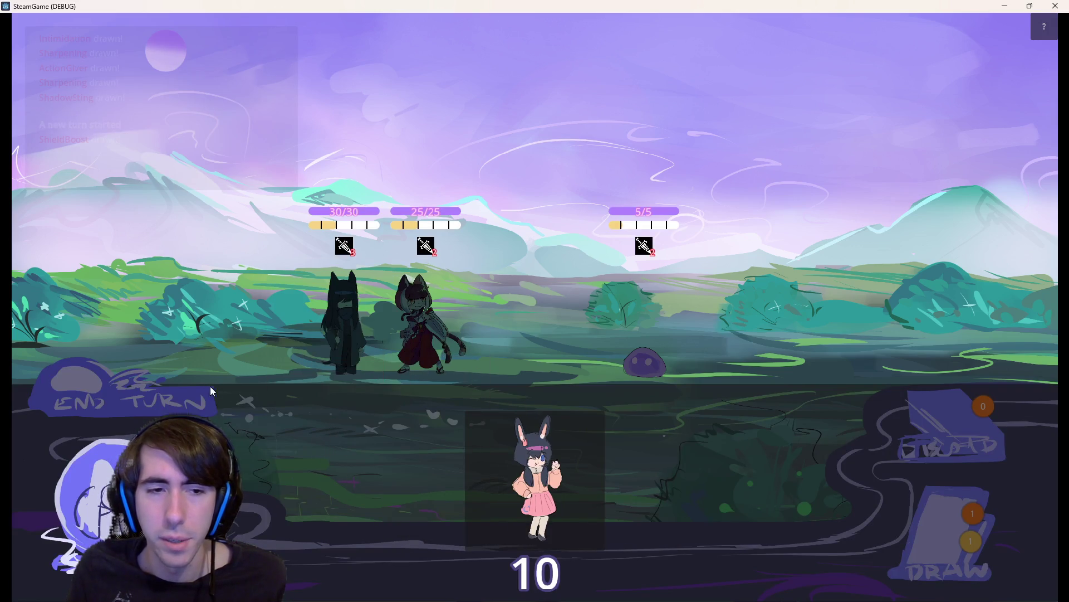
left_click(196, 396)
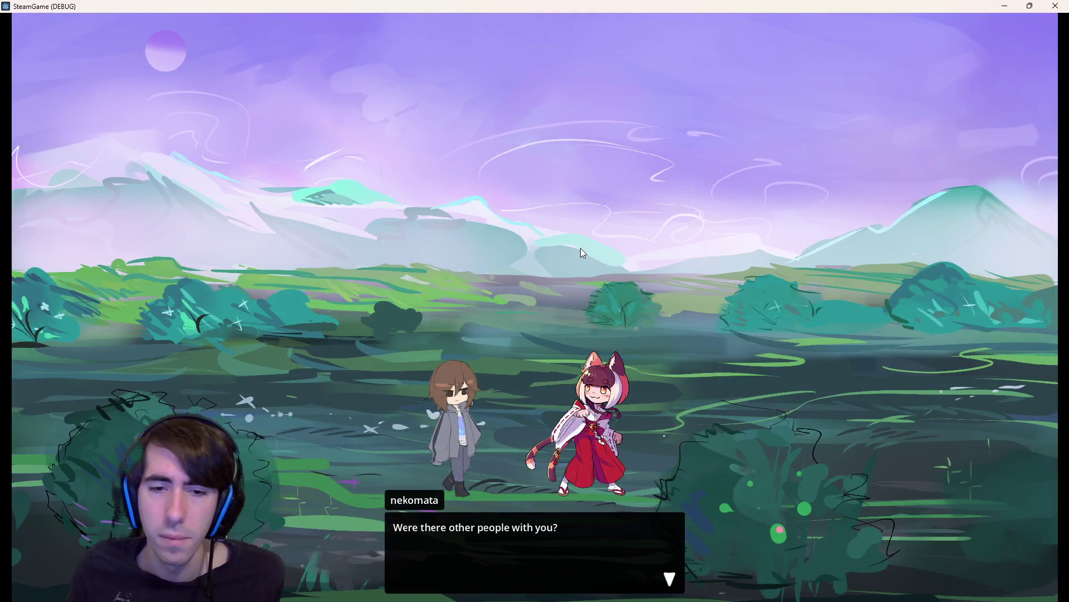
Step: Advance through the bunny child's reply and the new room6 dialogue to Quest Finished
left_click(563, 301)
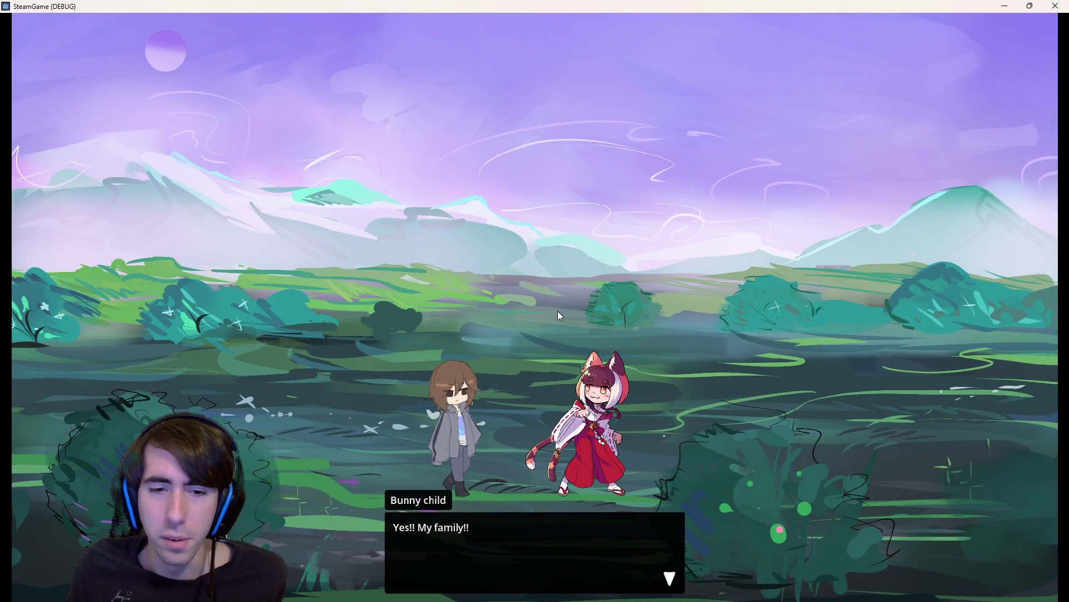
left_click(559, 313)
left_click(560, 316)
left_click(559, 316)
left_click(559, 316)
left_click(559, 315)
left_click(559, 316)
left_click(560, 316)
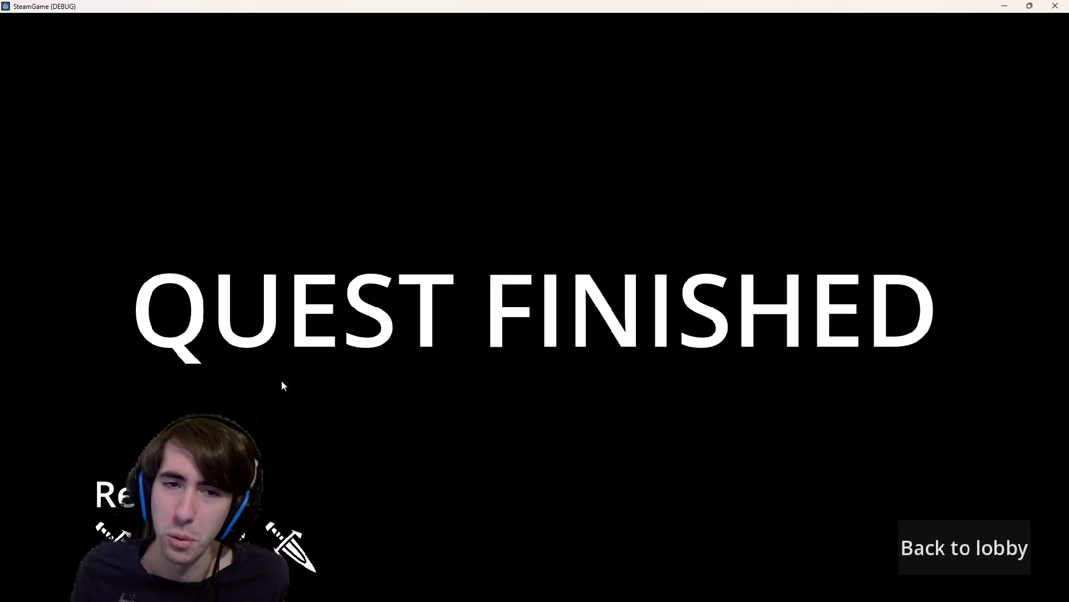
Step: Go back to the lobby, view the Misty Herb Fields quest list, then return to the lobby
left_click(964, 547)
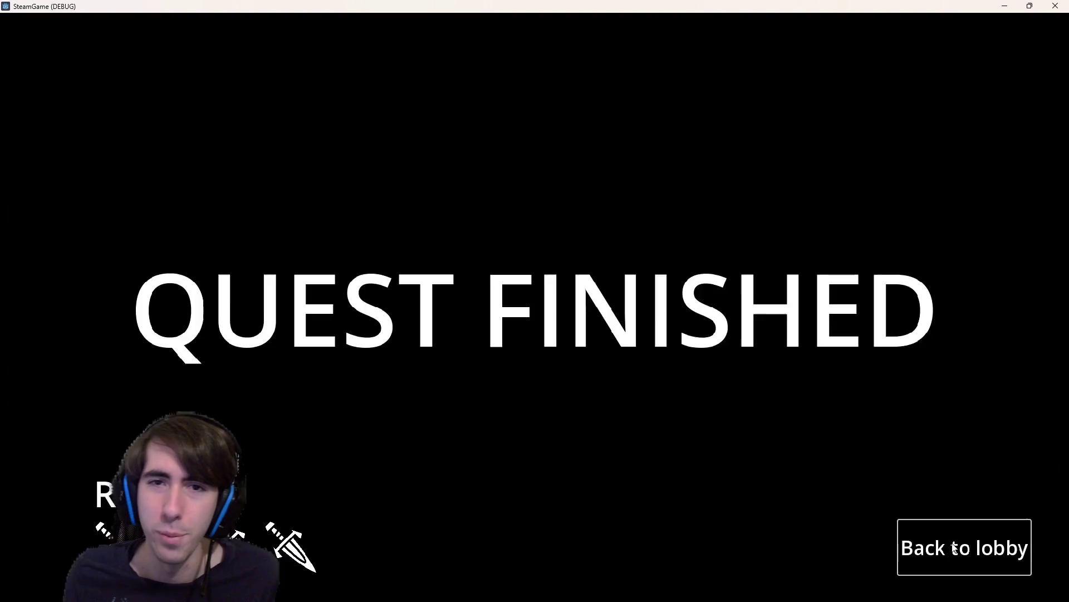
left_click(835, 509)
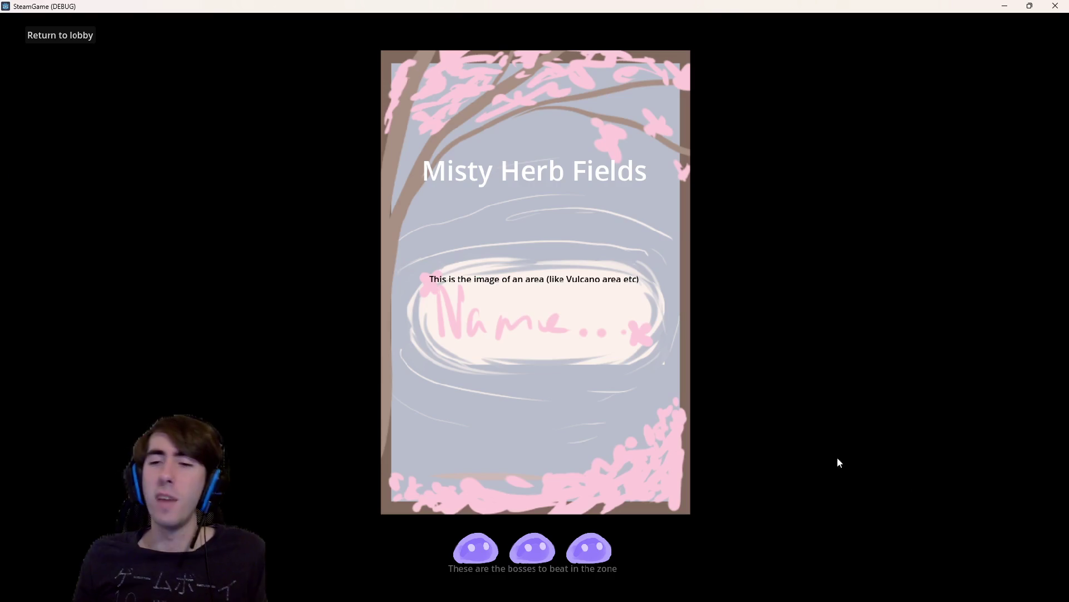
left_click(561, 256)
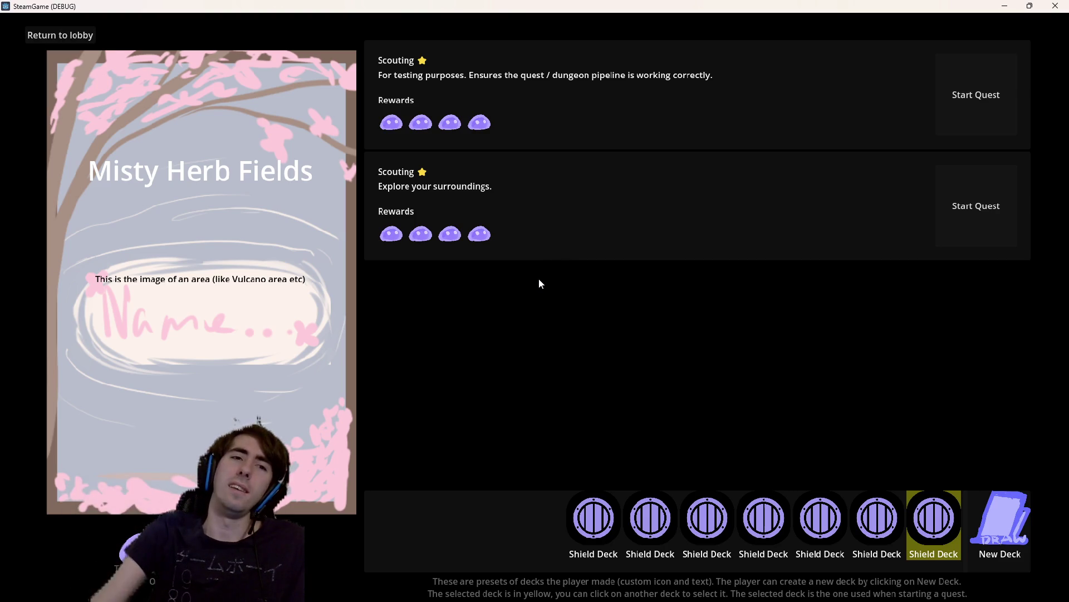
left_click(66, 36)
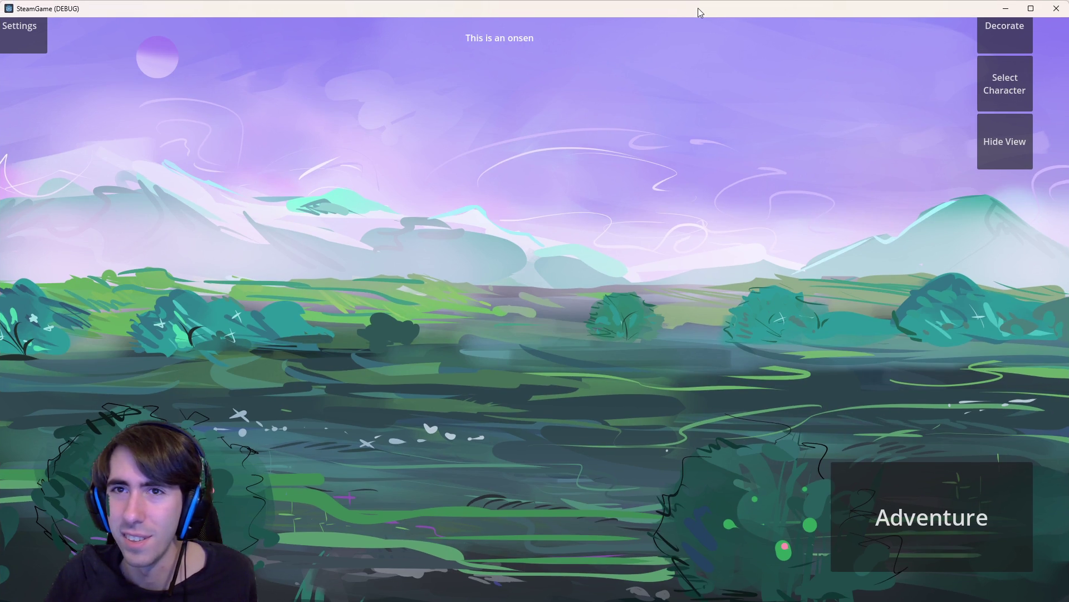
double_click(698, 7)
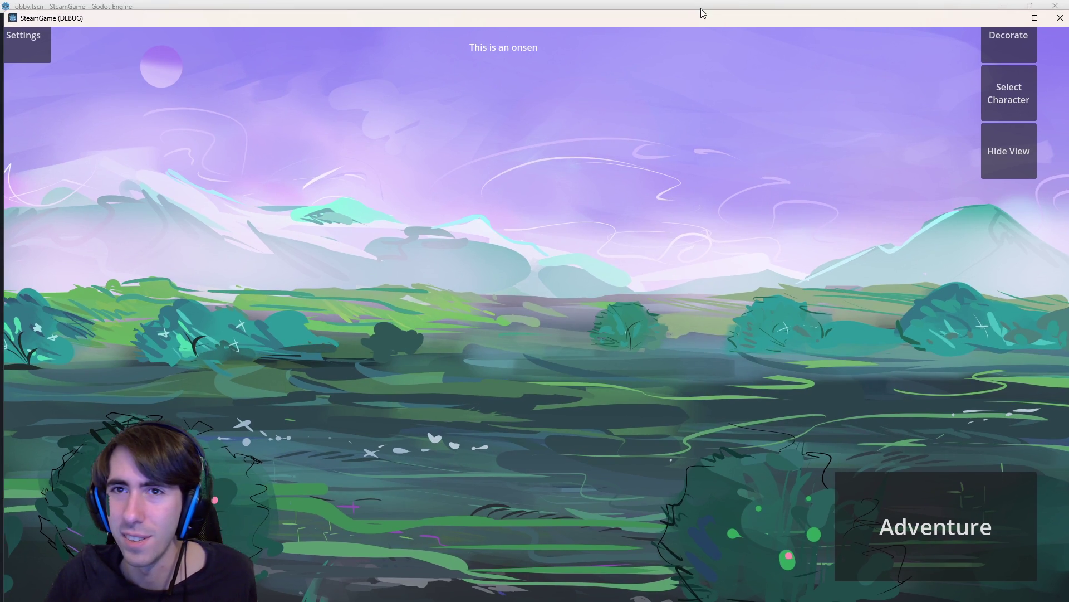
Step: Close the SteamGame window and bring up the res:// folder options in FileSystem
double_click(704, 5)
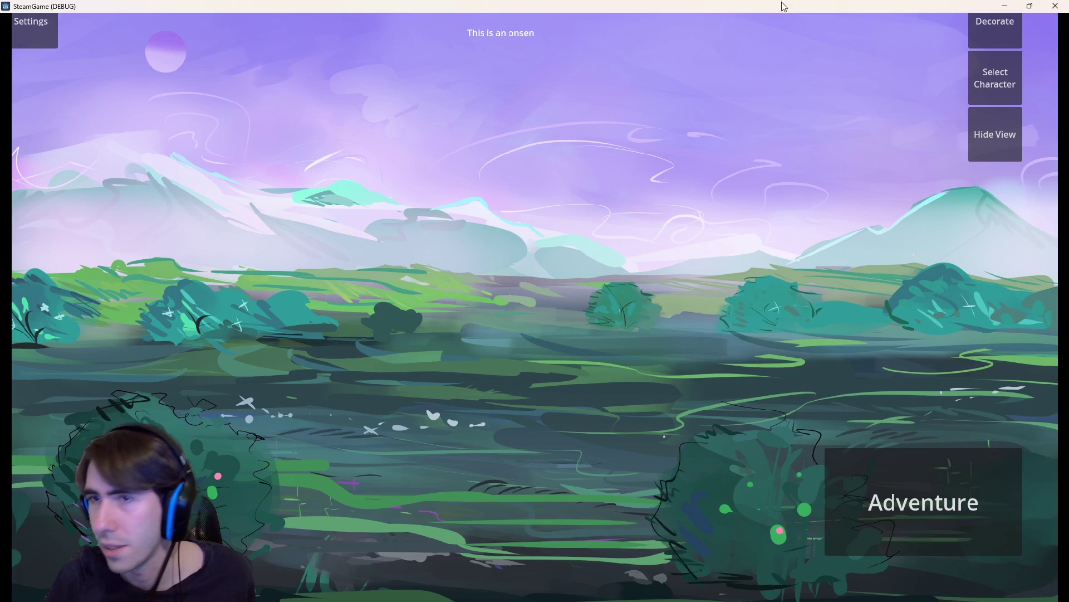
left_click(1056, 6)
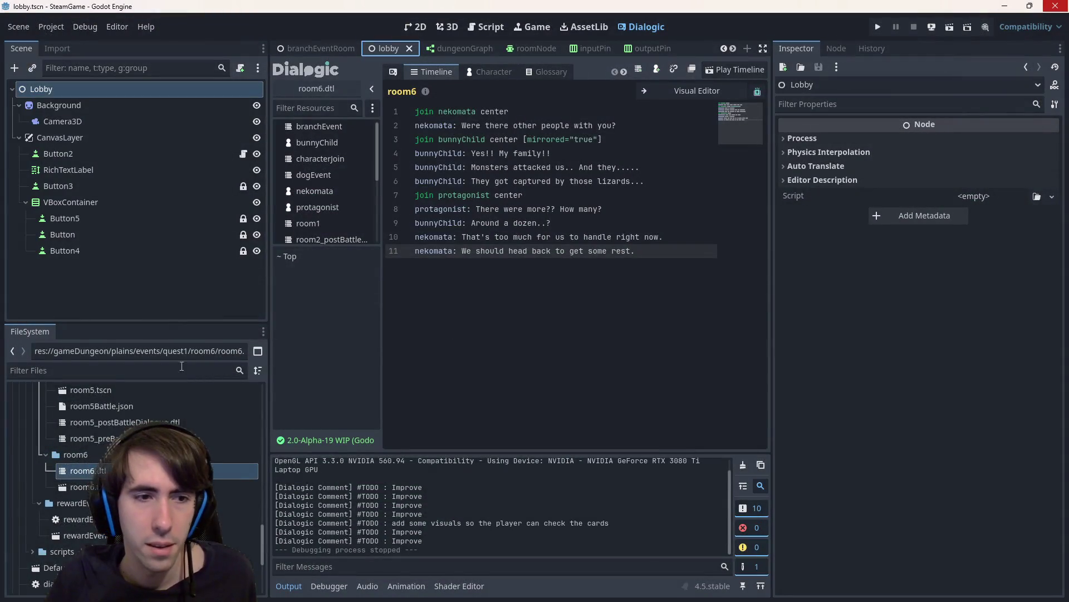
scroll(59, 409, "up", 15)
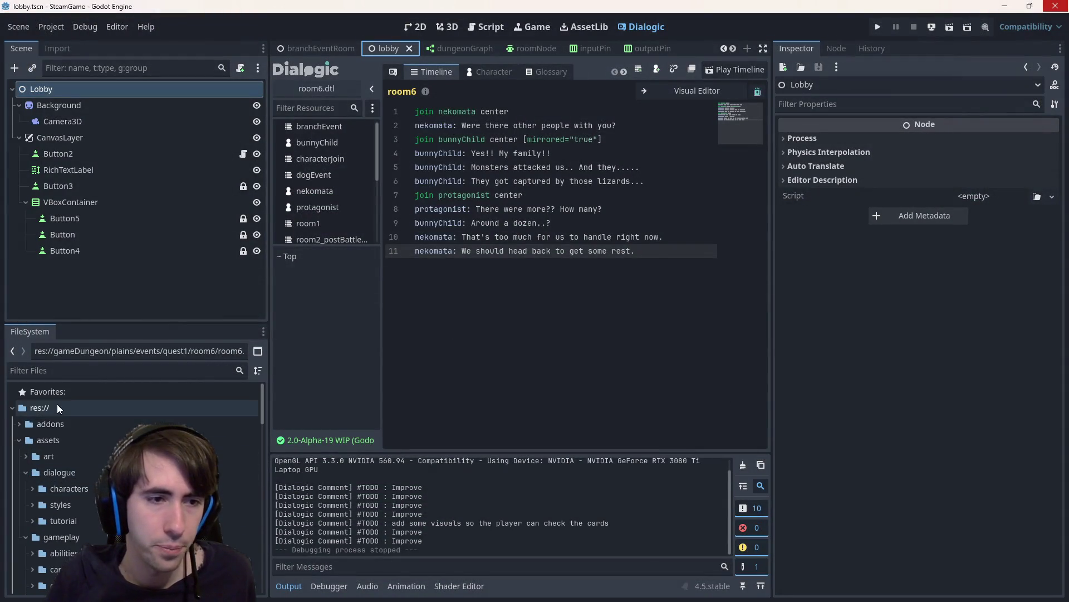
right_click(59, 409)
key("Escape")
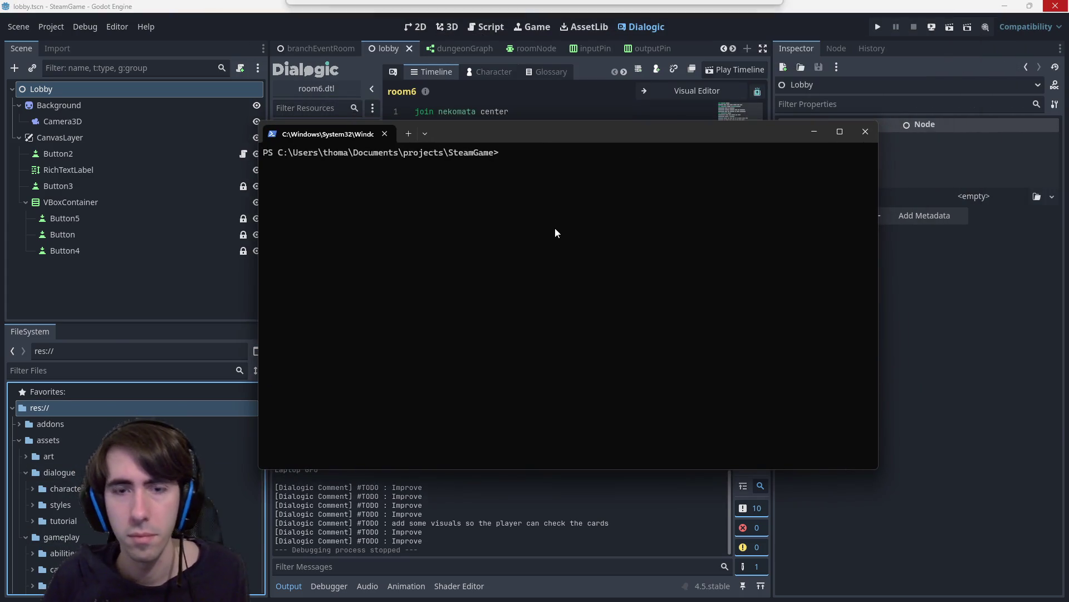
Step: Check git status, stage the scripts folder, and review the updated status
type("git")
type("scri")
key("Return")
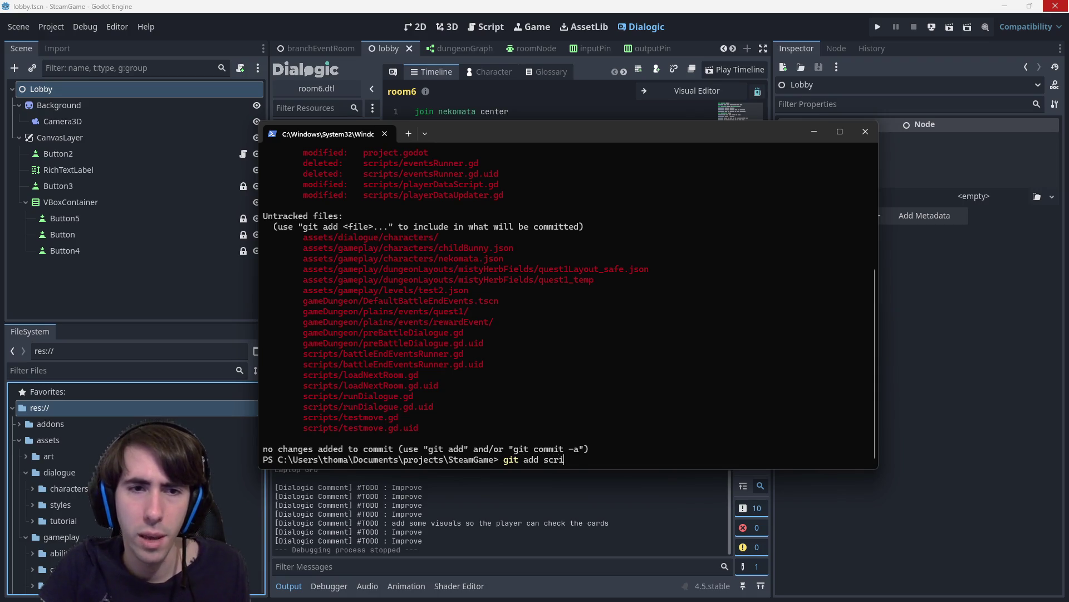
key("Return")
type("git s")
key("Return")
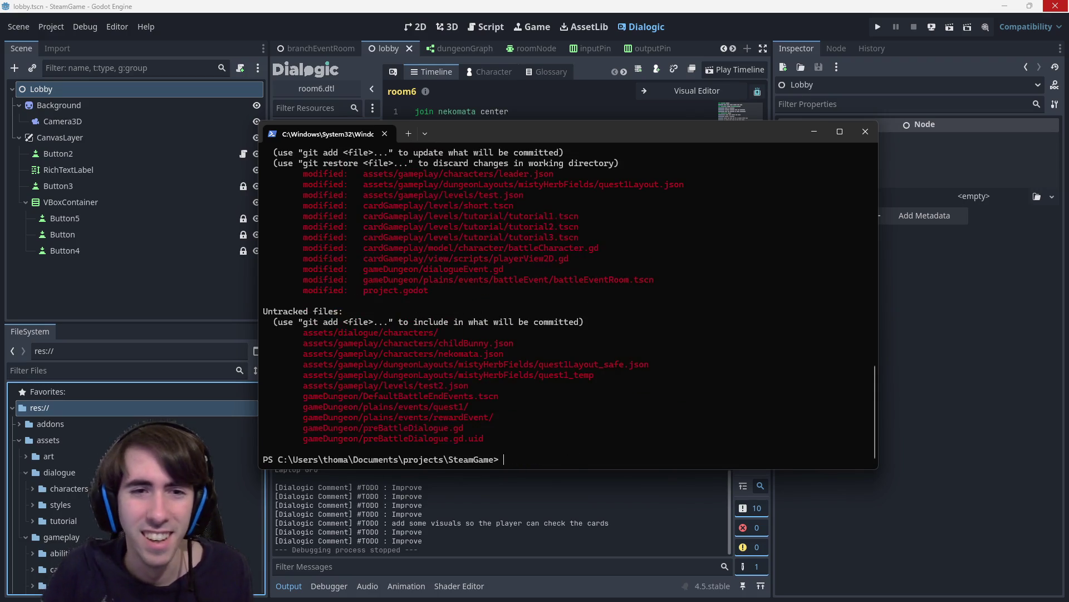
scroll(595, 226, "up", 10)
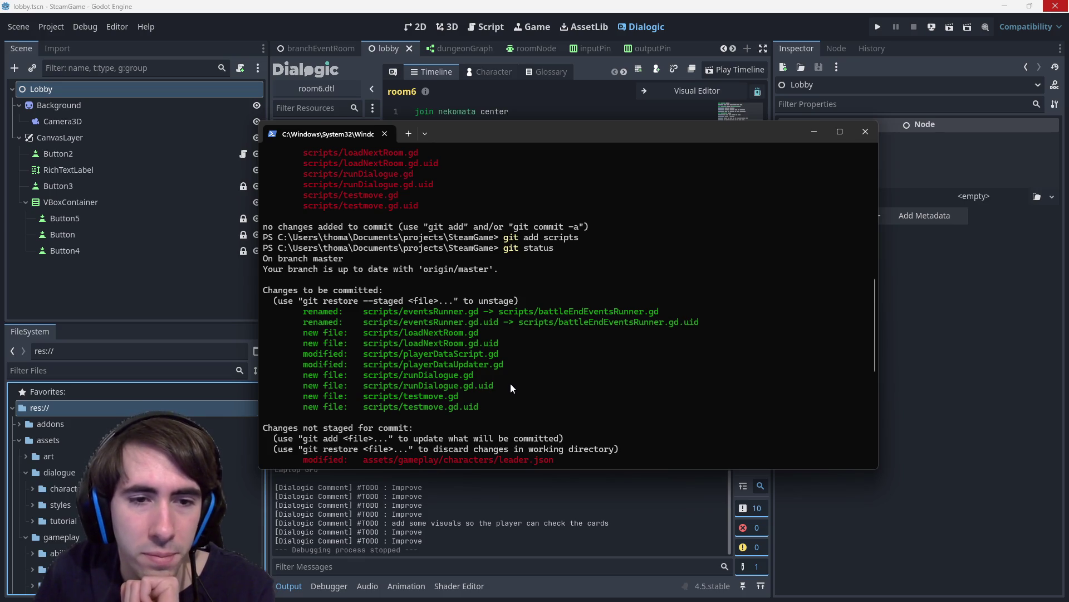
scroll(510, 388, "down", 1)
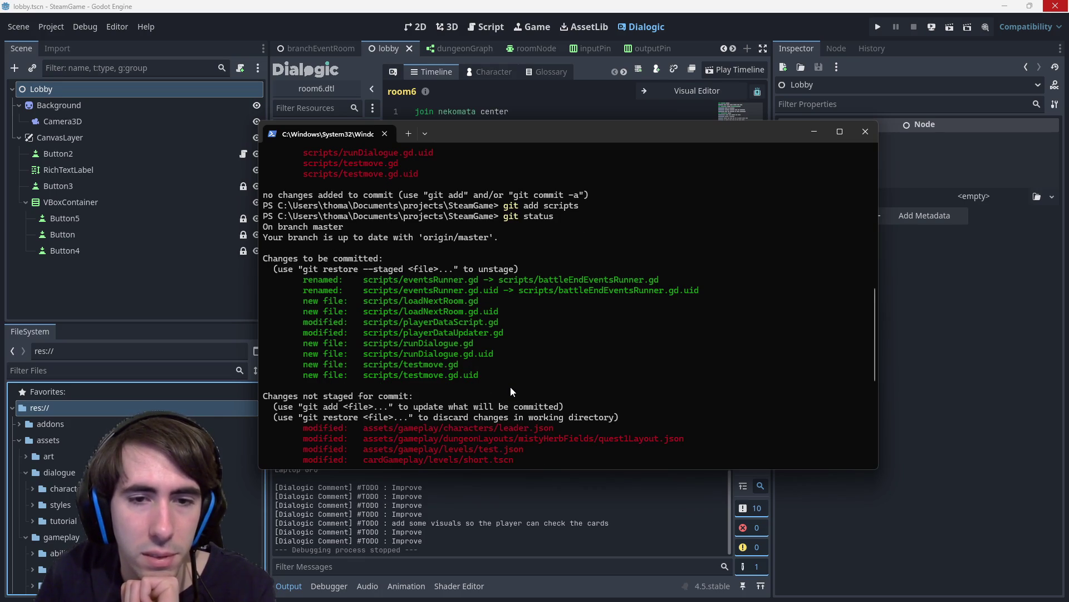
Step: Draft a git reset for scripts/testmove.gd, then delete the command without running it
left_click_drag(362, 367, 456, 367)
key("ctrl+c")
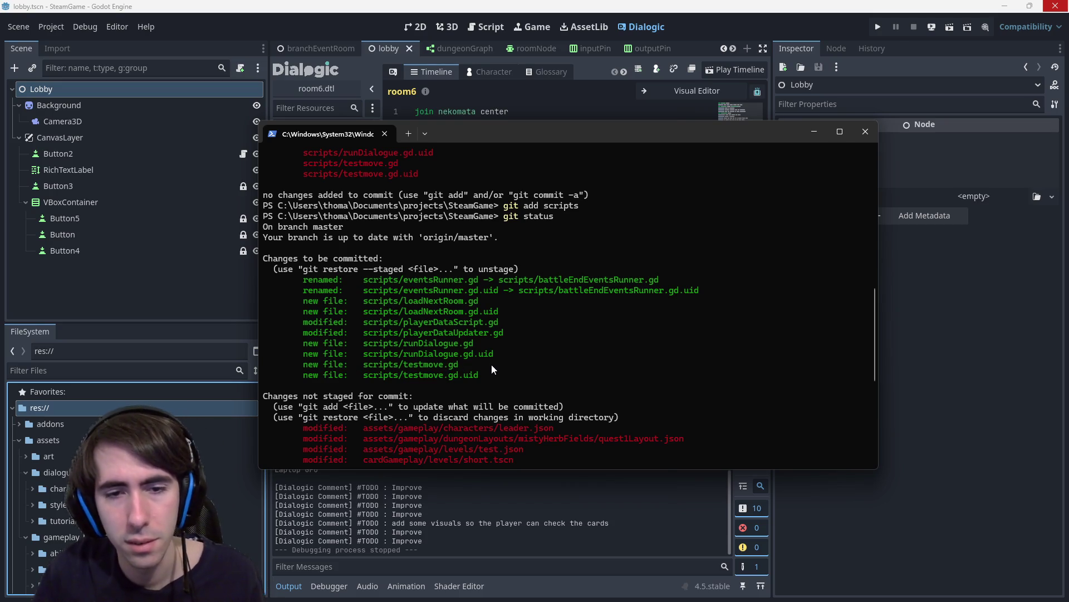
type("git reset")
key("ctrl+v")
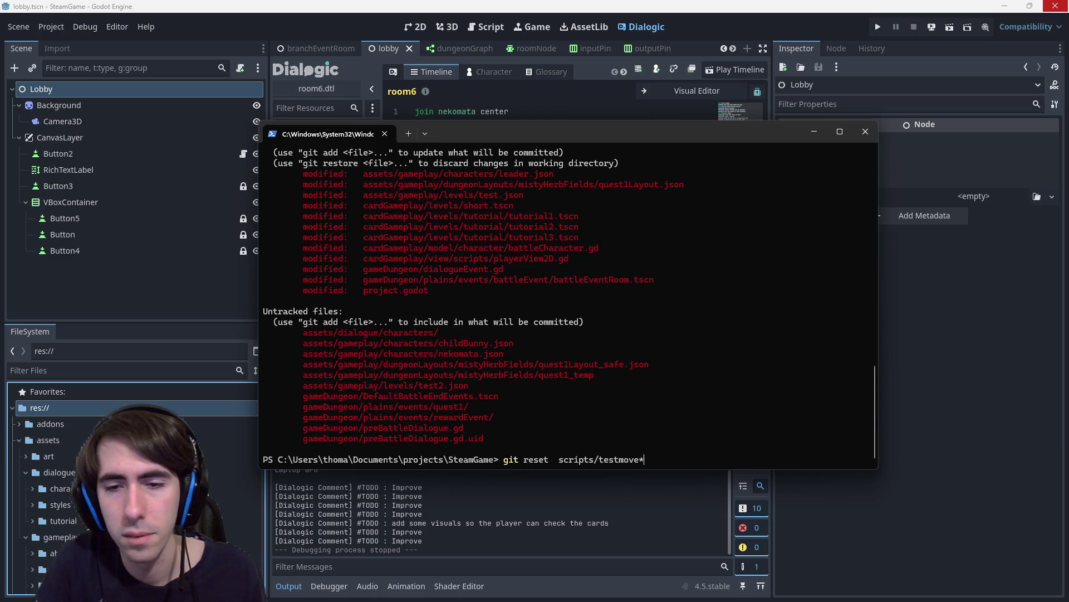
key("Tab")
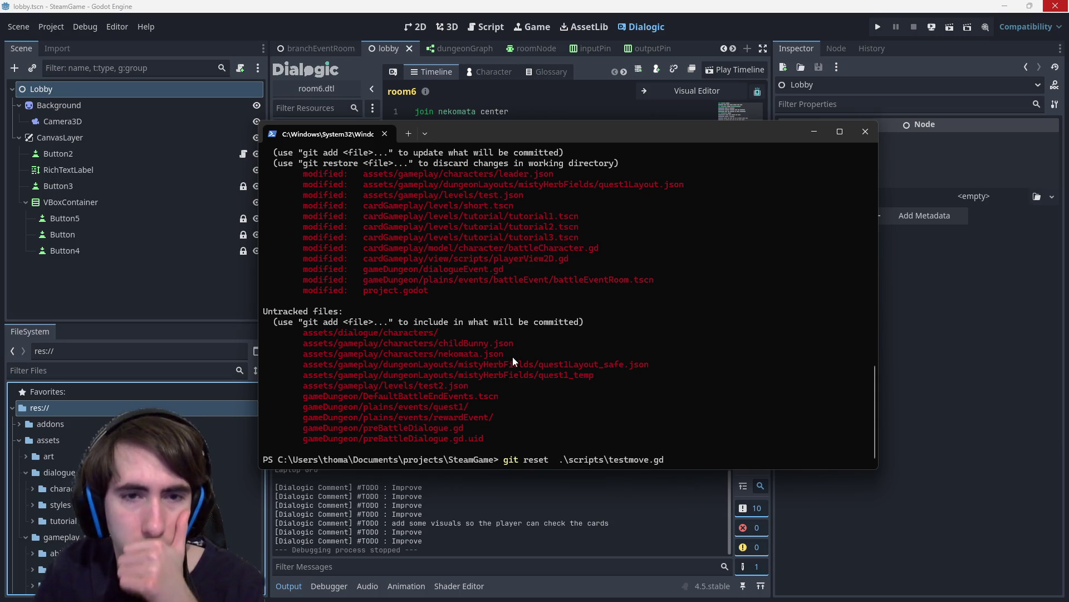
scroll(513, 357, "up", 4)
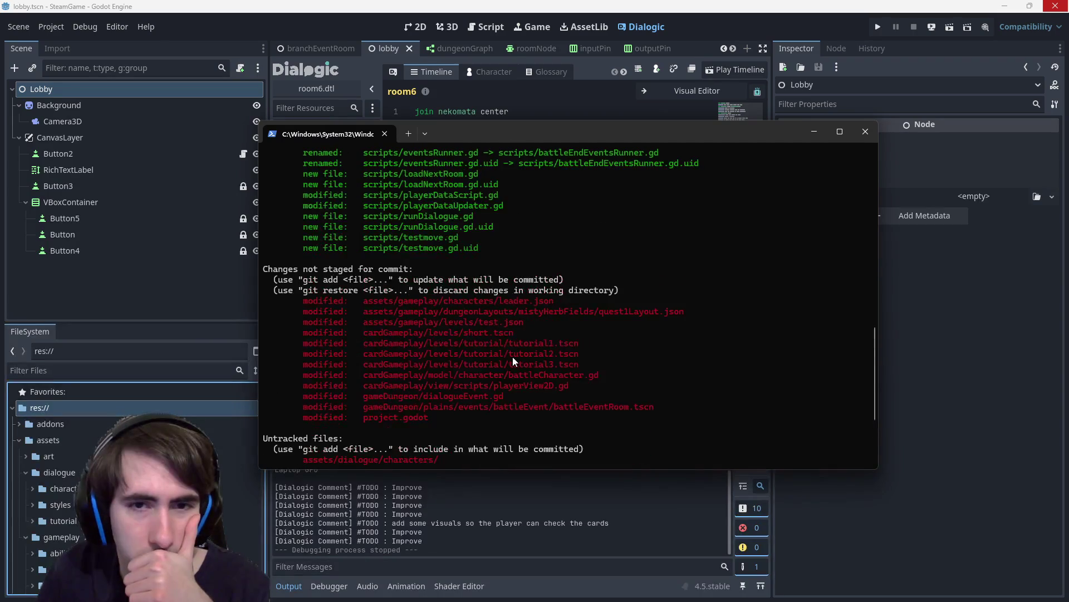
scroll(512, 356, "down", 6)
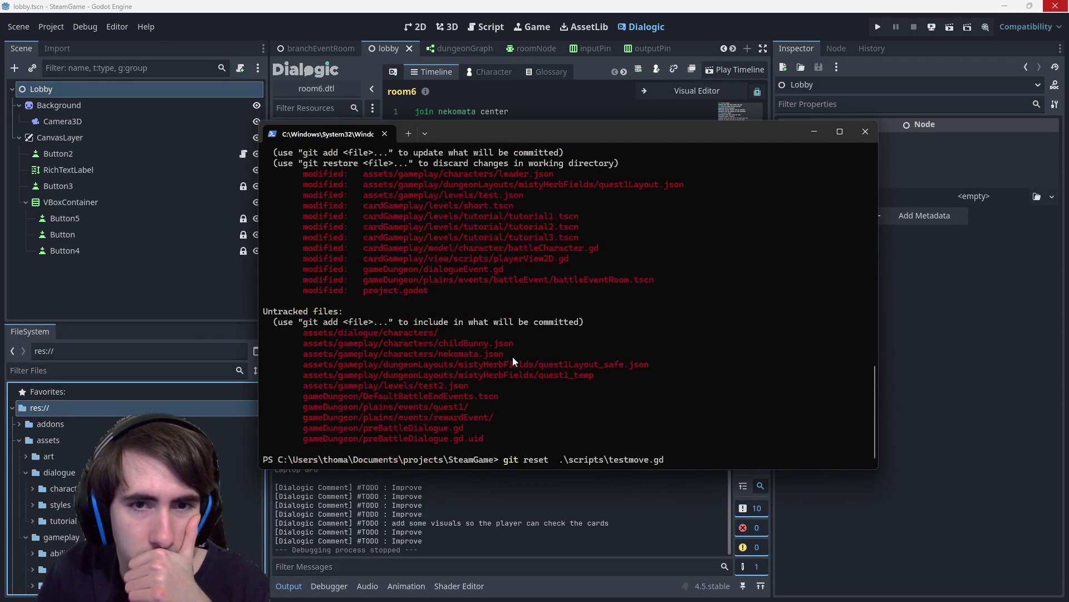
scroll(513, 356, "up", 4)
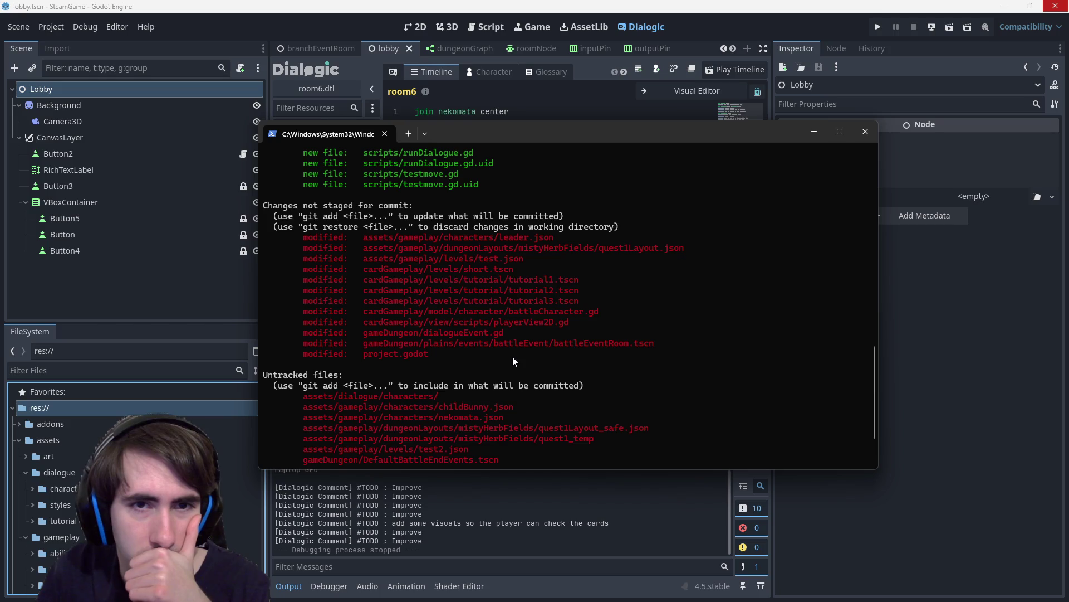
scroll(512, 356, "down", 2)
key("BackSpace")
key("BackSpace")
key("BackSpace")
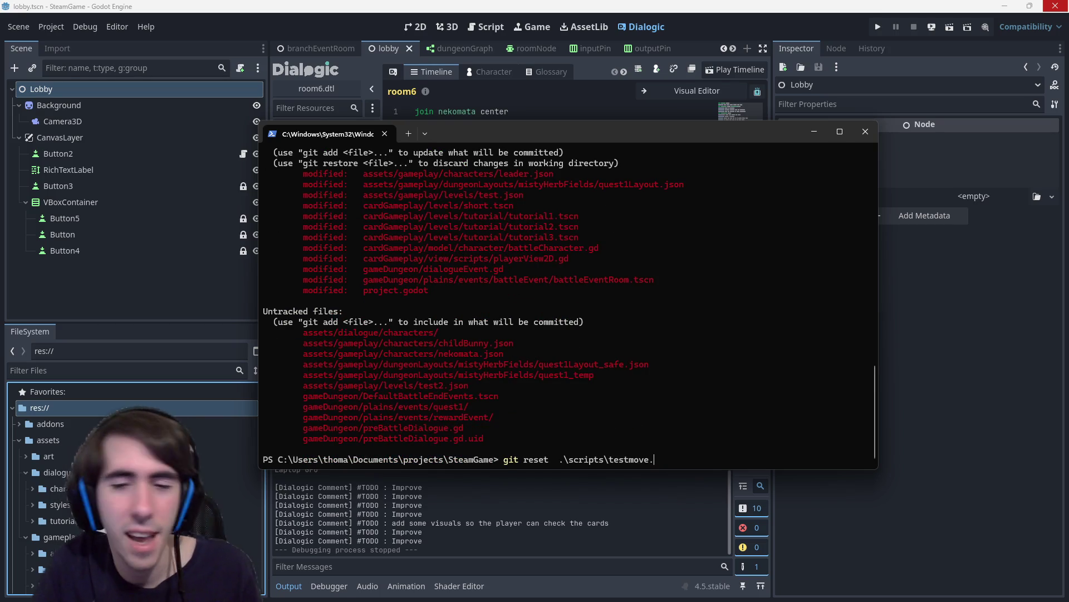
scroll(568, 301, "up", 5)
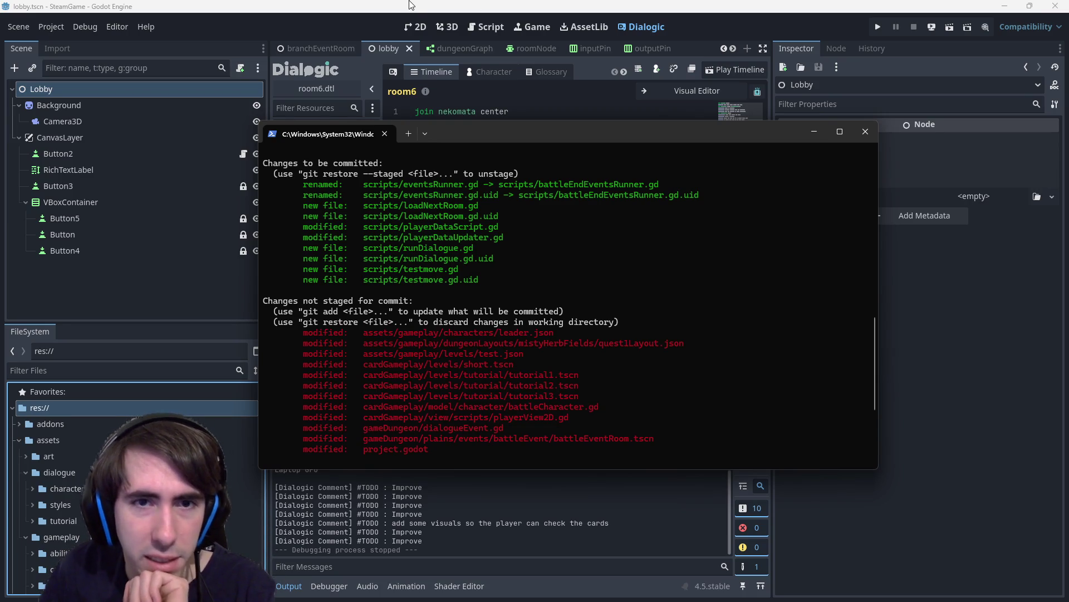
Step: Leave the terminal and return to the Godot editor's room6 timeline
key("alt+Tab")
scroll(235, 537, "down", 8)
scroll(235, 537, "down", 5)
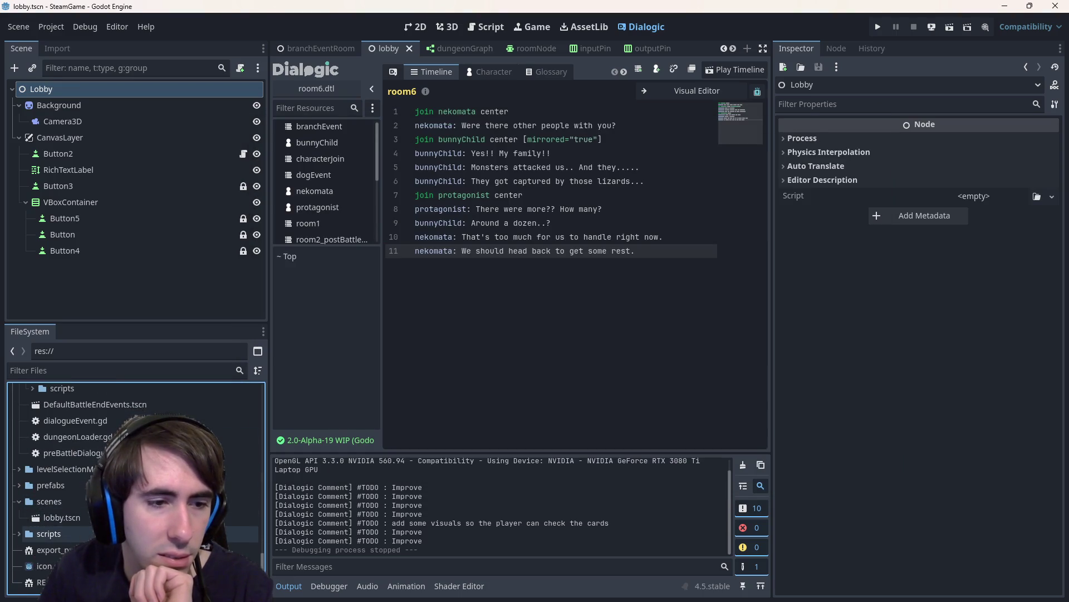
Step: Filter FileSystem for 'test' and search the project for testmove references, finding 0 matches
scroll(235, 490, "up", 5)
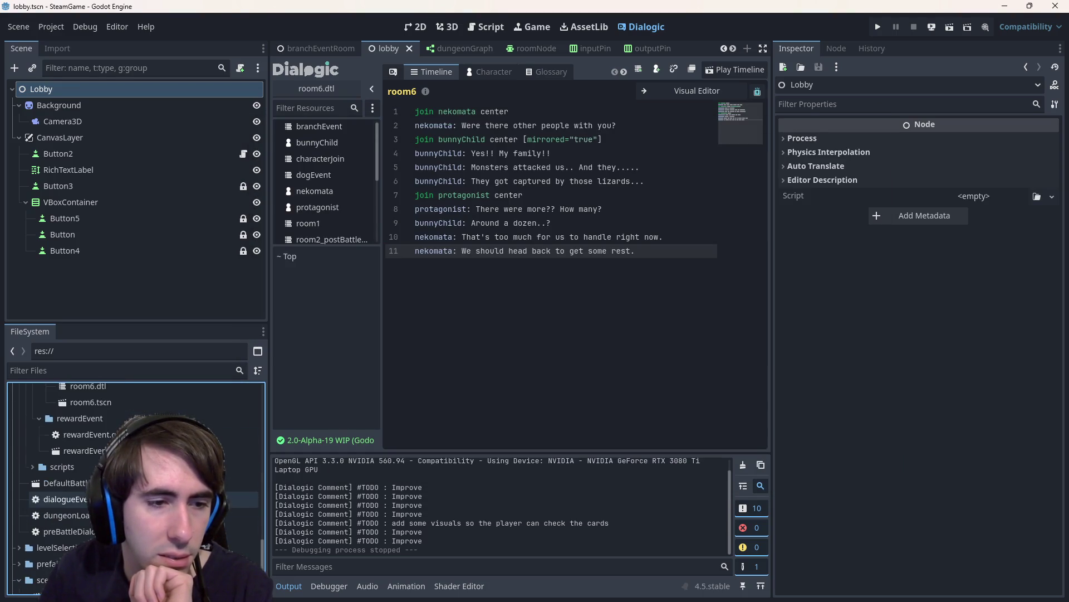
left_click(122, 365)
type("test")
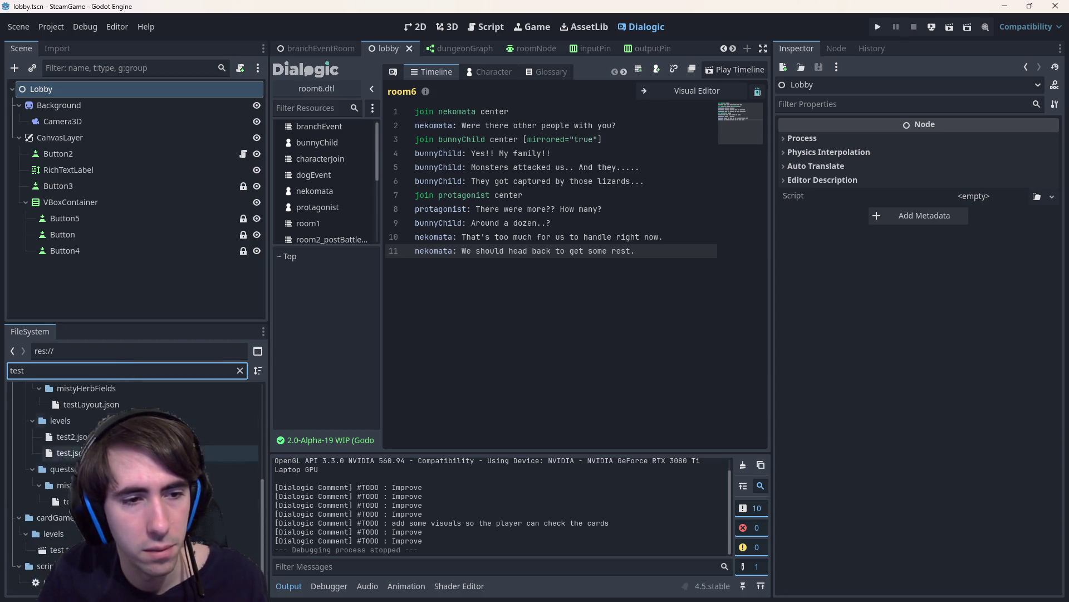
left_click(55, 582)
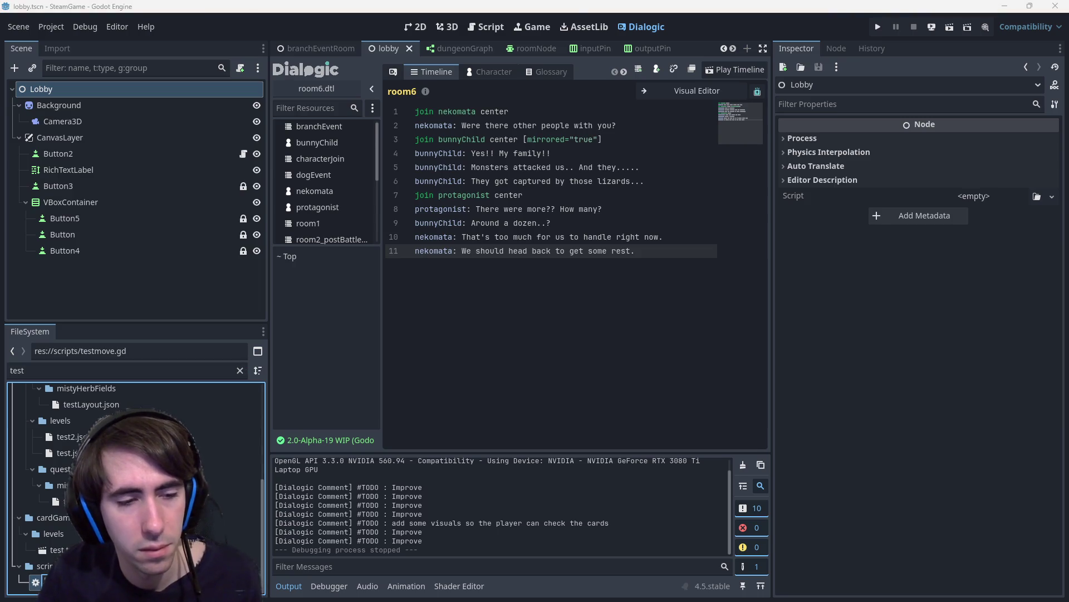
key("ctrl+shift+f")
key("Return")
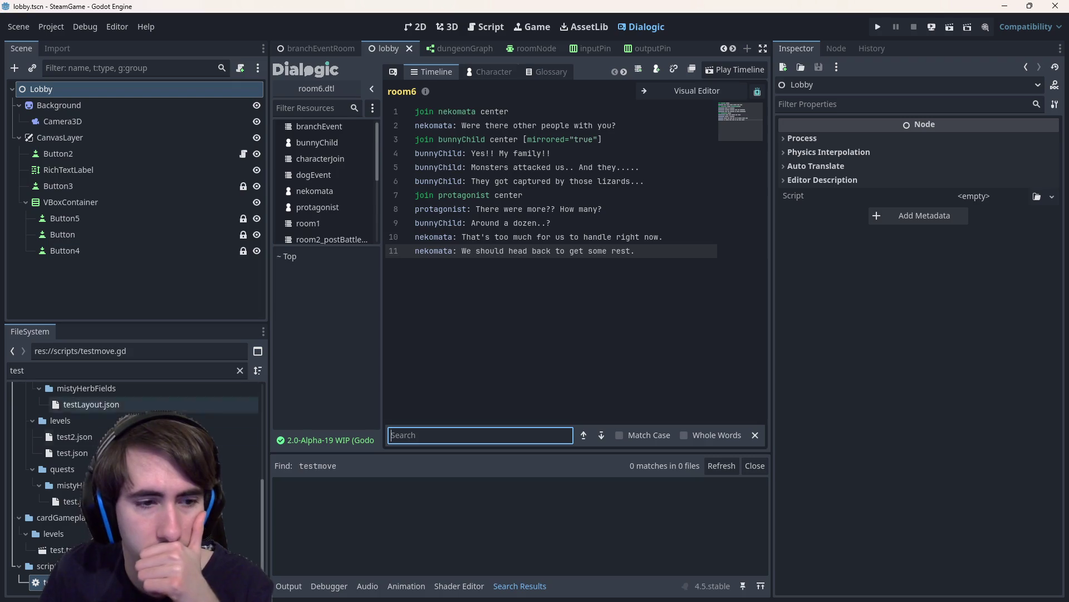
Step: Open test.tscn, then filter by 'tuto' and open the tutorial1 and tutorial2 scenes in 2D
double_click(61, 550)
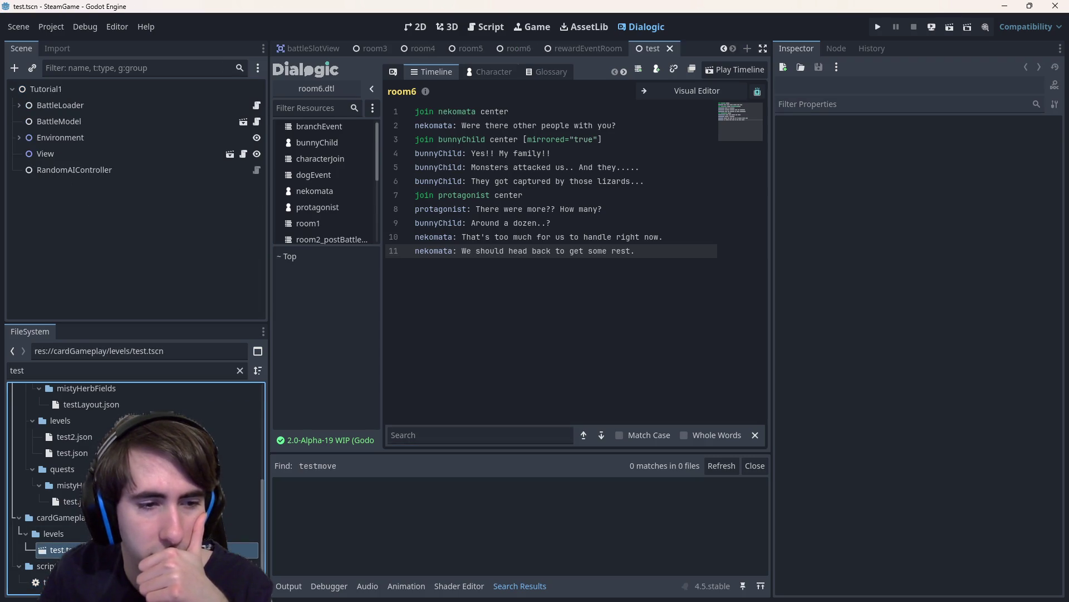
scroll(139, 474, "up", 5)
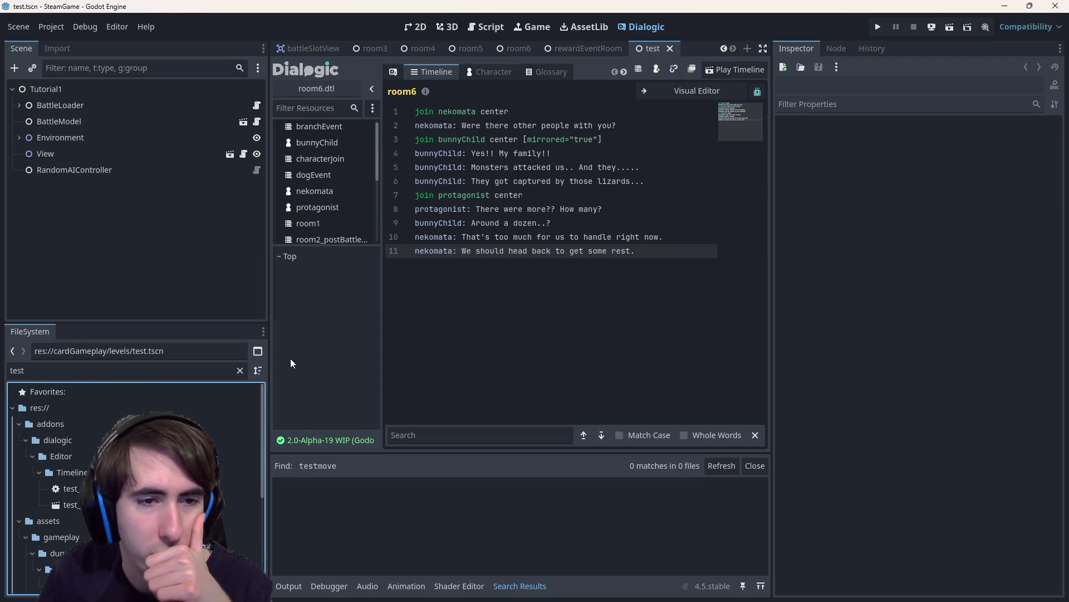
left_click(241, 370)
type("tutoria")
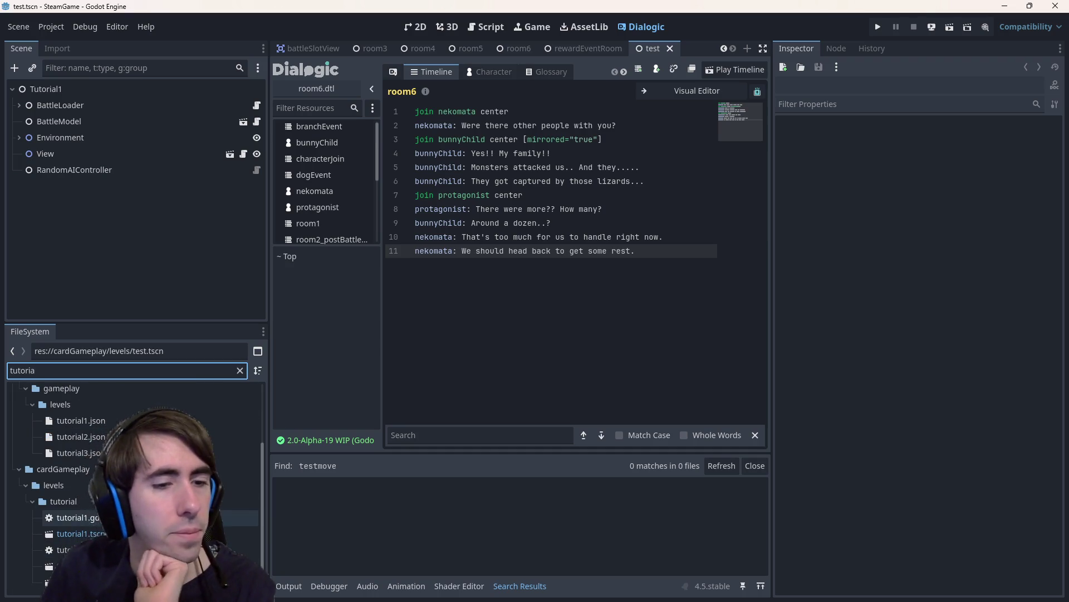
double_click(73, 533)
scroll(132, 293, "down", 3)
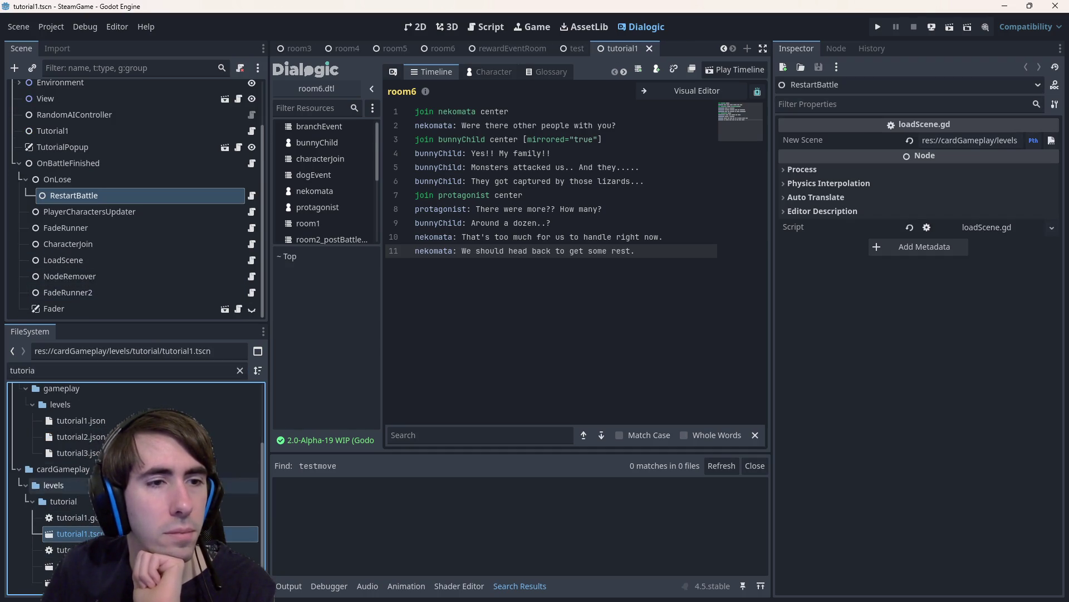
double_click(78, 566)
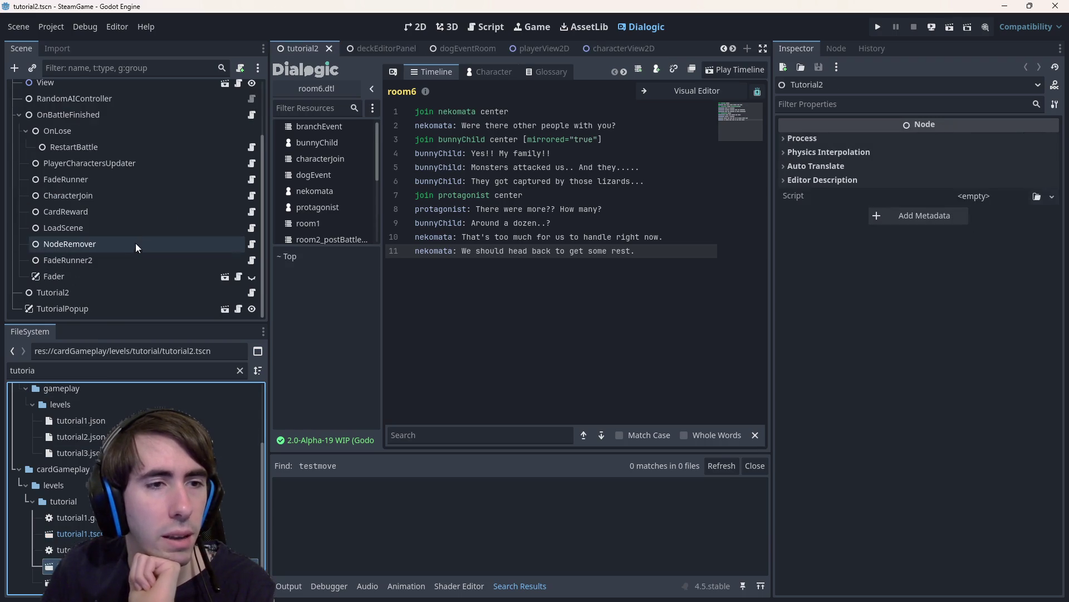
left_click(416, 27)
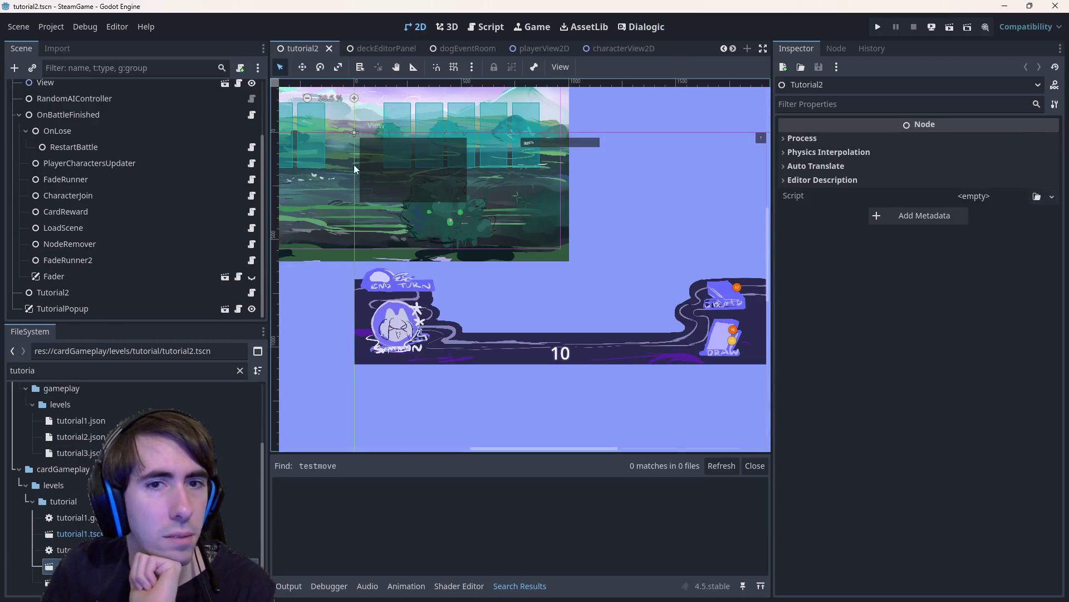
Step: Open tutorial3 and the tutorial2 script, then return to tutorial1 in the 2D view
scroll(49, 256, "up", 3)
scroll(49, 245, "down", 3)
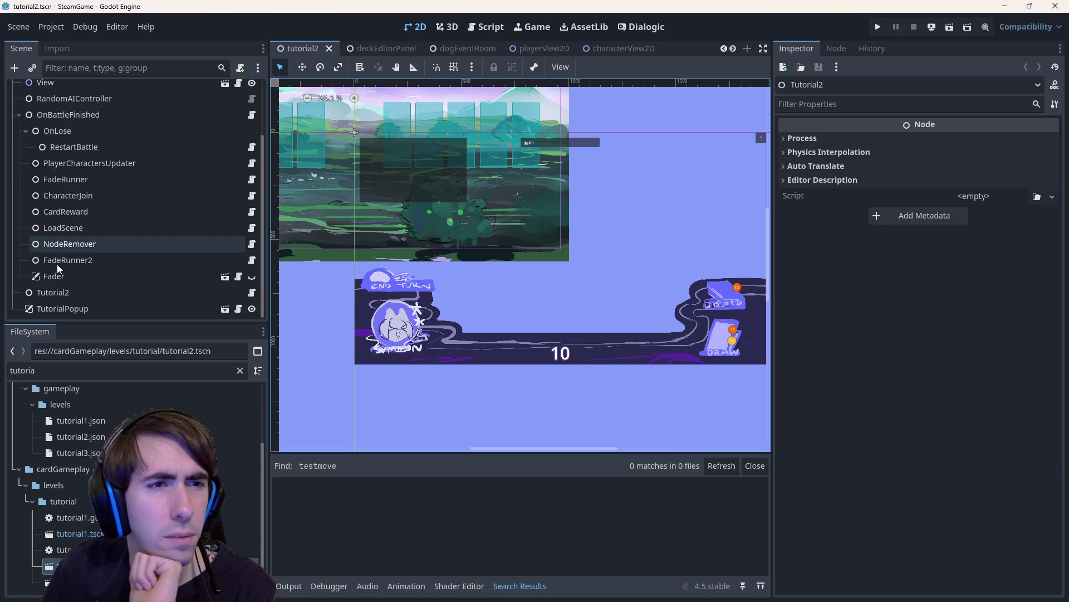
double_click(67, 582)
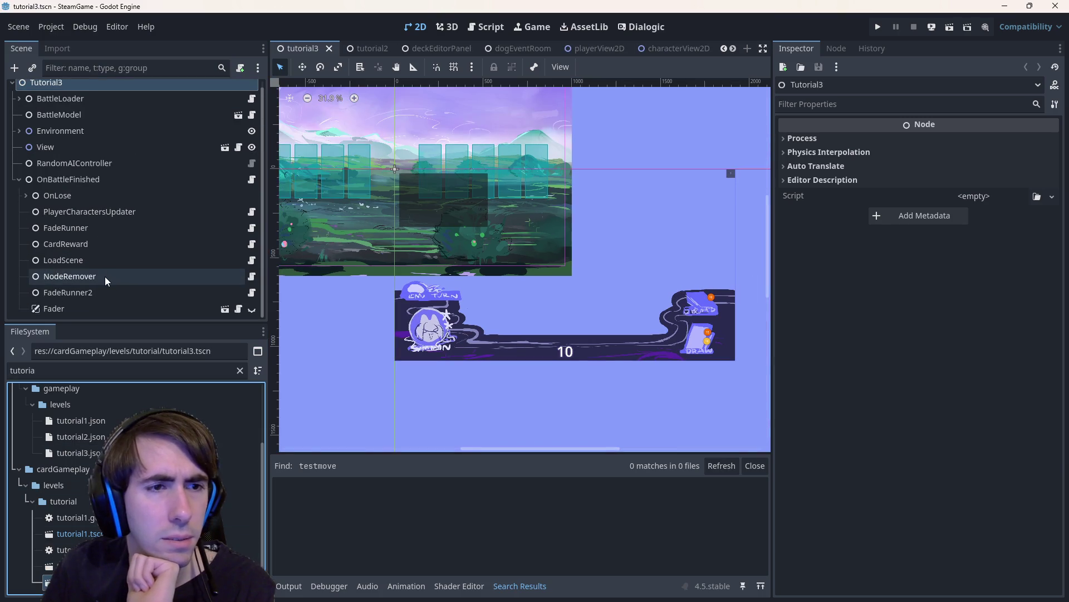
double_click(72, 565)
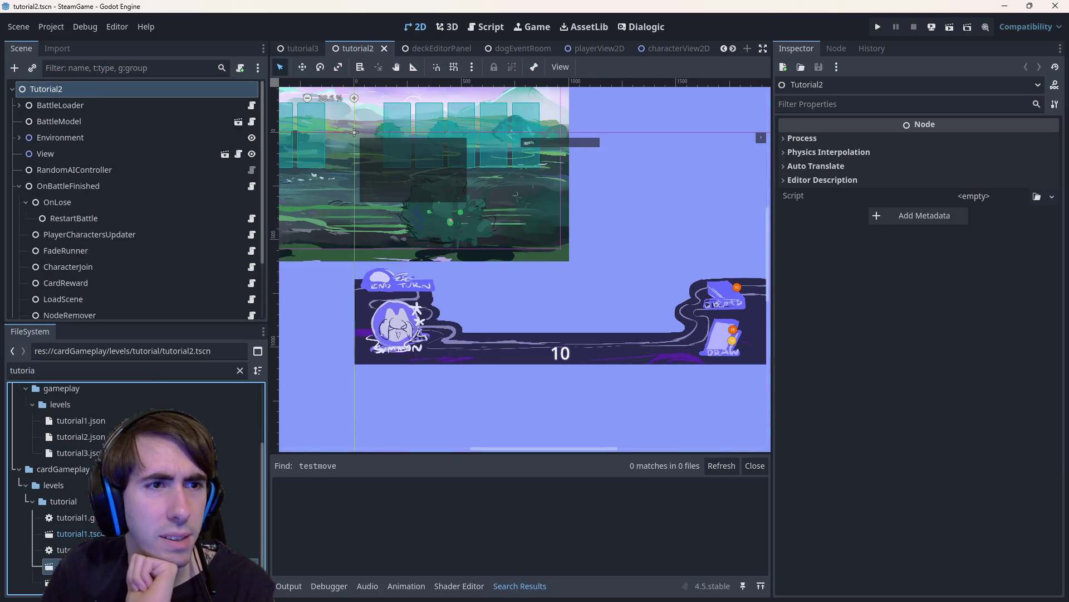
double_click(62, 549)
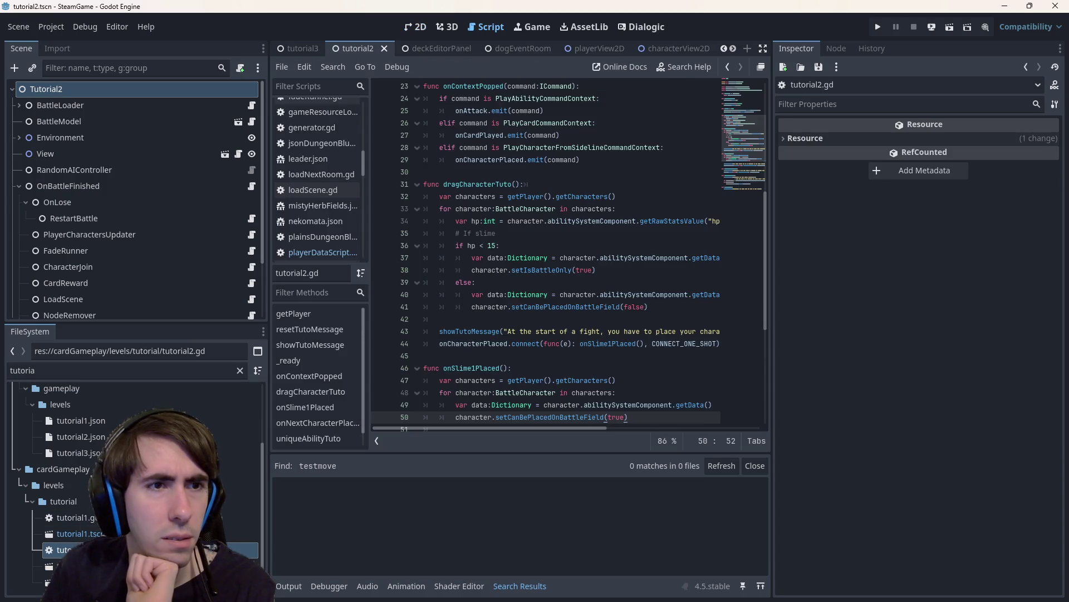
double_click(94, 532)
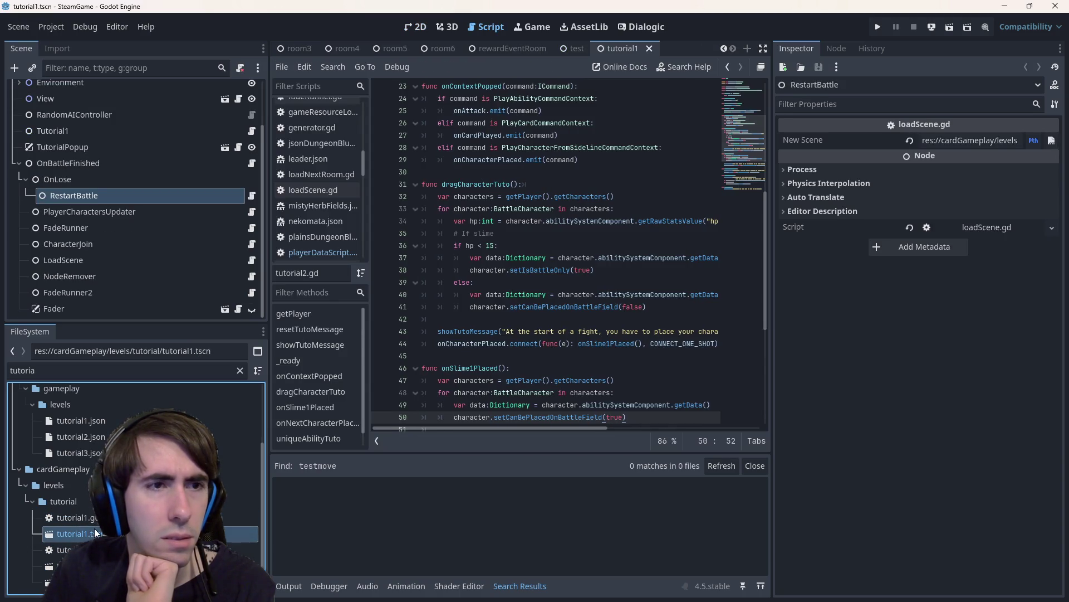
scroll(88, 269, "up", 3)
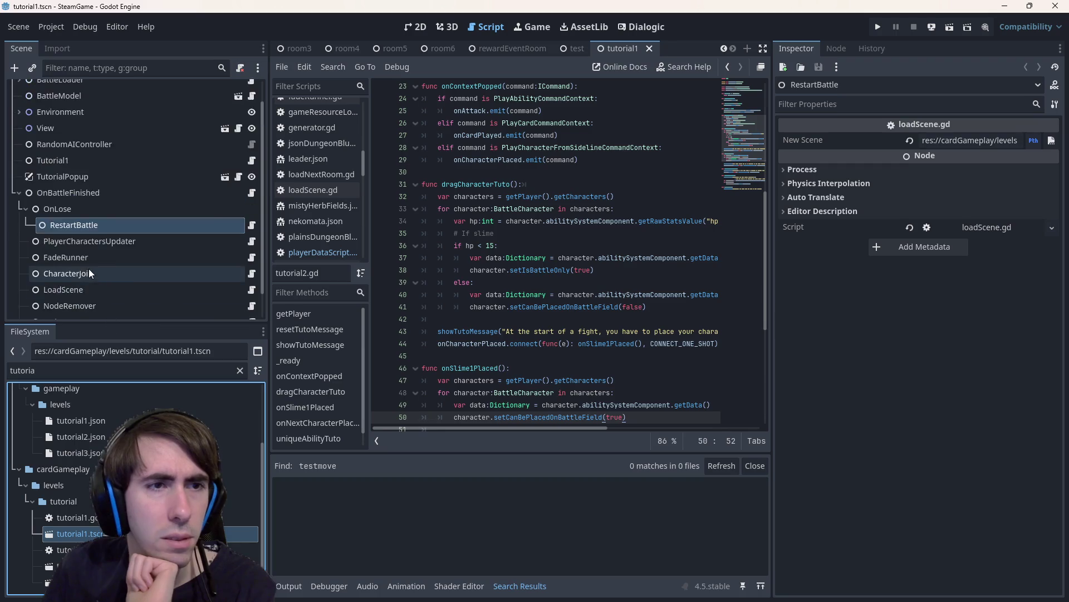
left_click(415, 27)
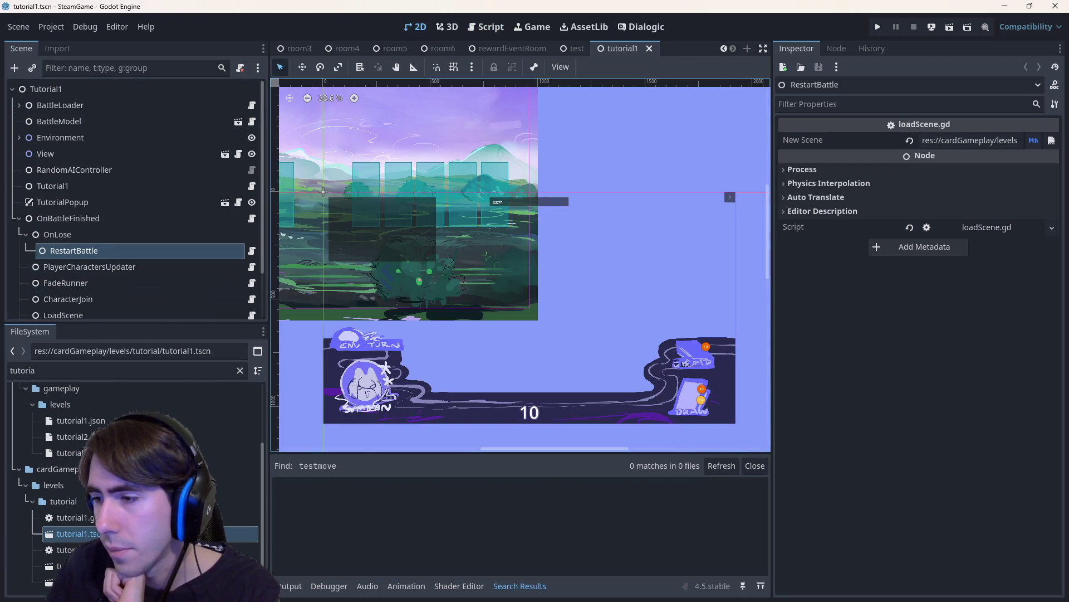
key("alt+Tab")
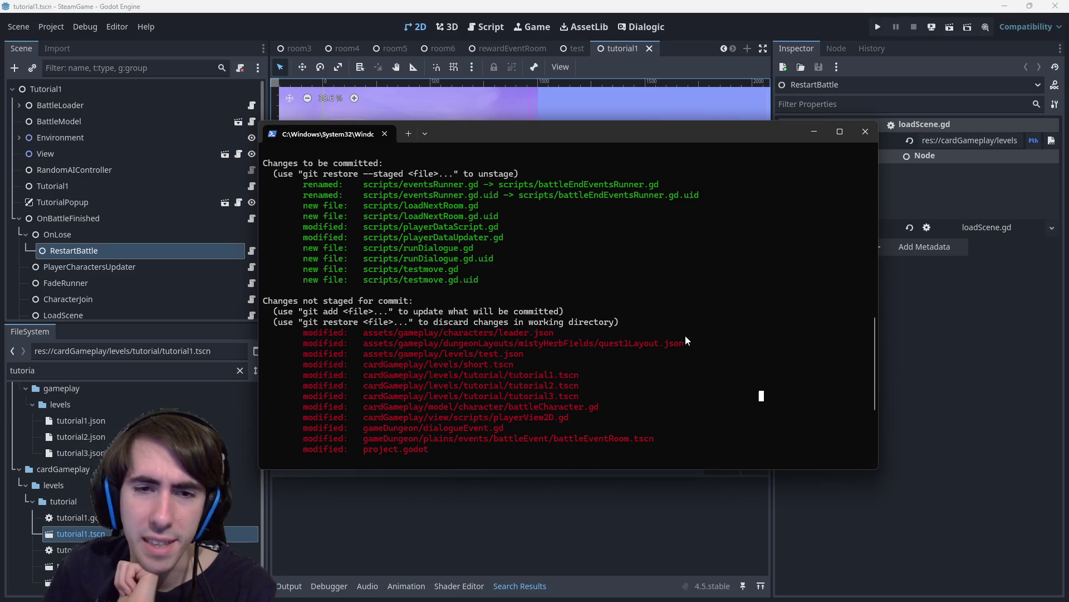
Step: Run git diff on cardGameplay/levels/tutorial/ to review the tutorial scene changes
scroll(685, 335, "down", 5)
left_click_drag(363, 216, 509, 216)
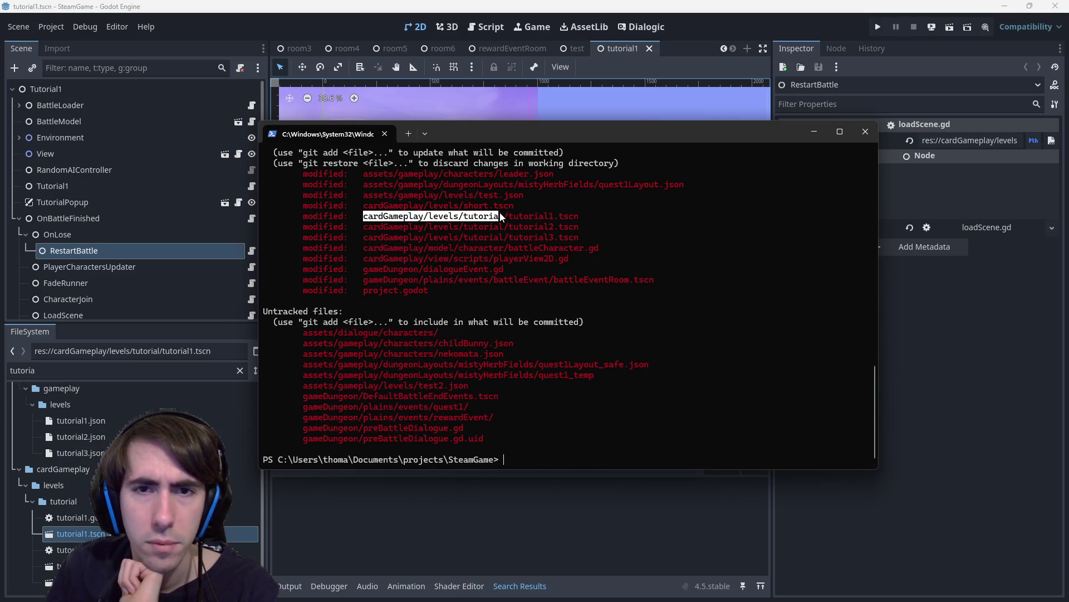
left_click_drag(362, 218, 500, 212)
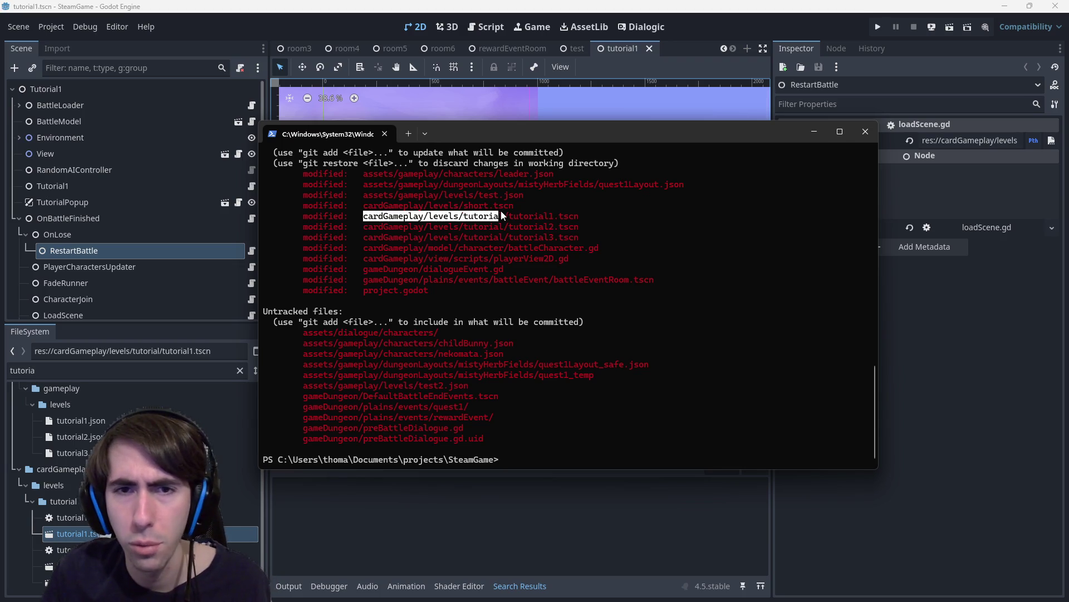
key("ctrl+c")
type("git diff")
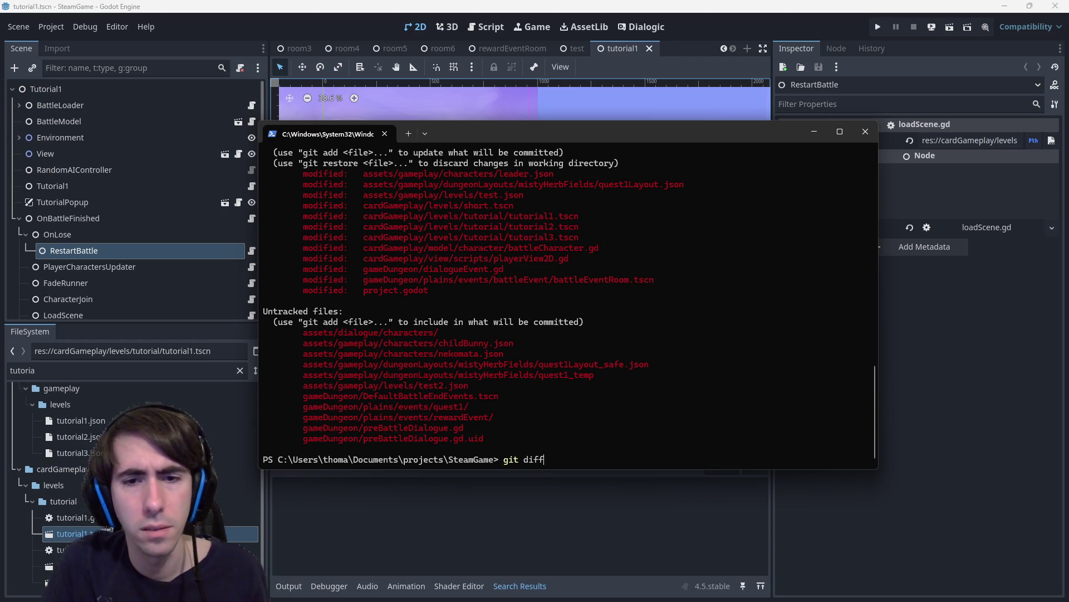
type(" cardGameplay/levels/tutorial/")
key("Return")
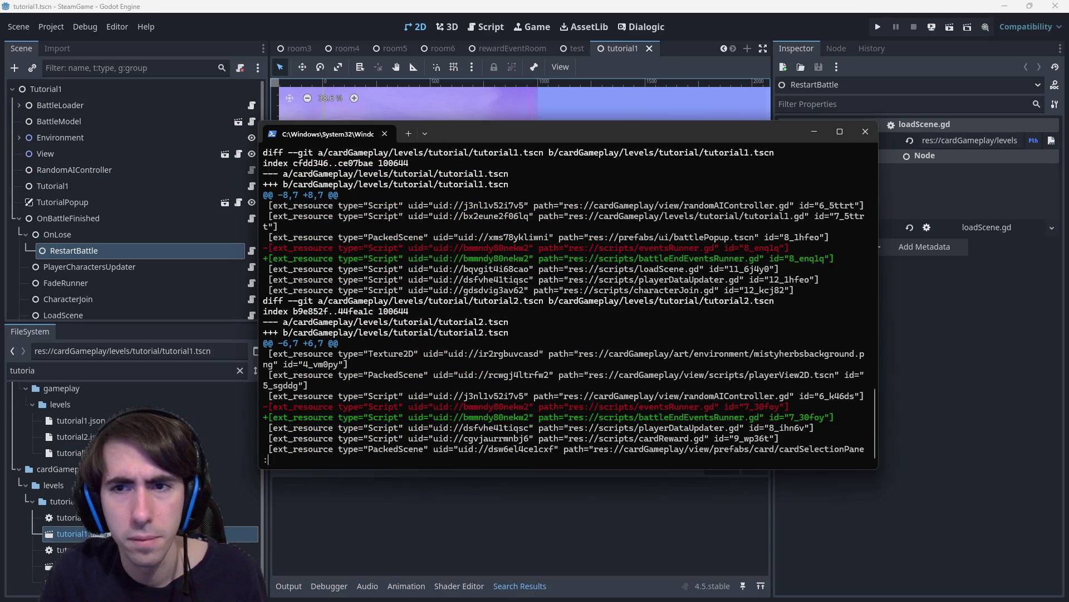
scroll(568, 301, "down", 5)
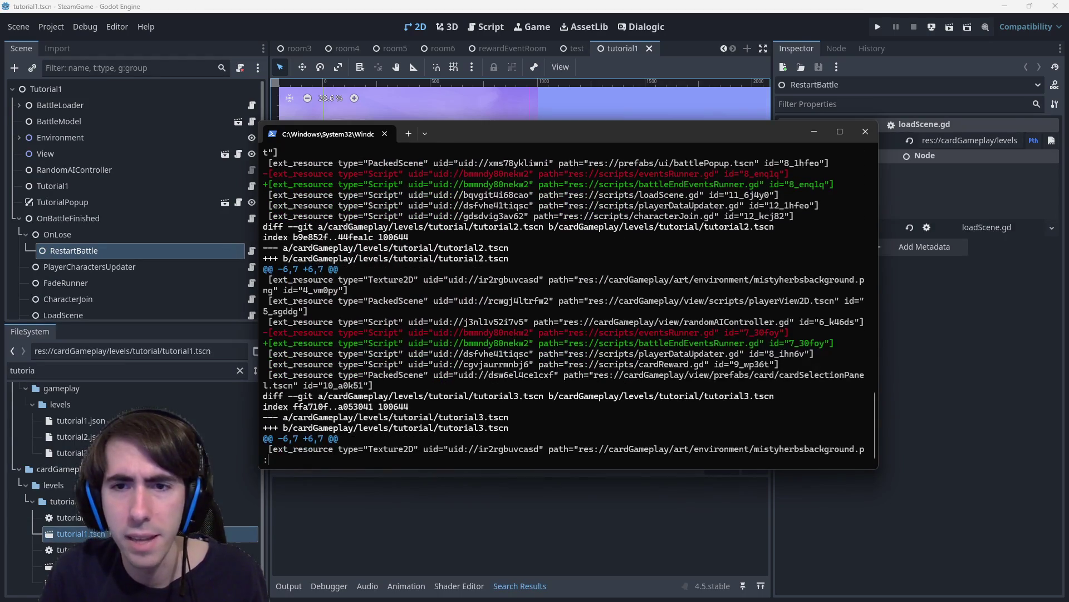
scroll(568, 301, "down", 1)
Step: Stage the cardGameplay/levels/tutorial folder and recheck the git status
type("qgo")
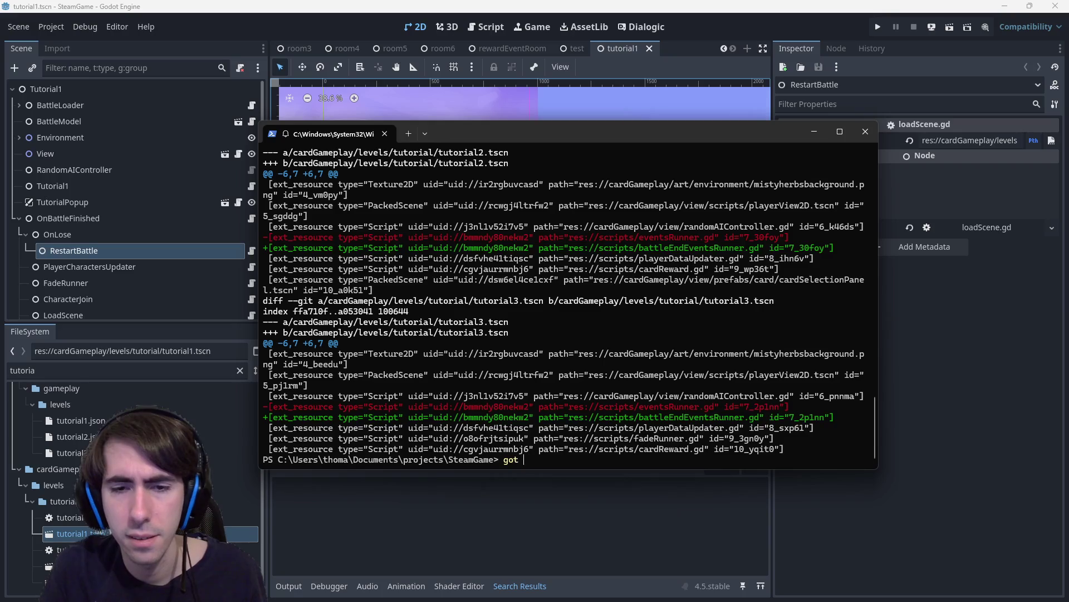
type("t add cardGameplay/levels/tutorial")
key("Return")
type("gi")
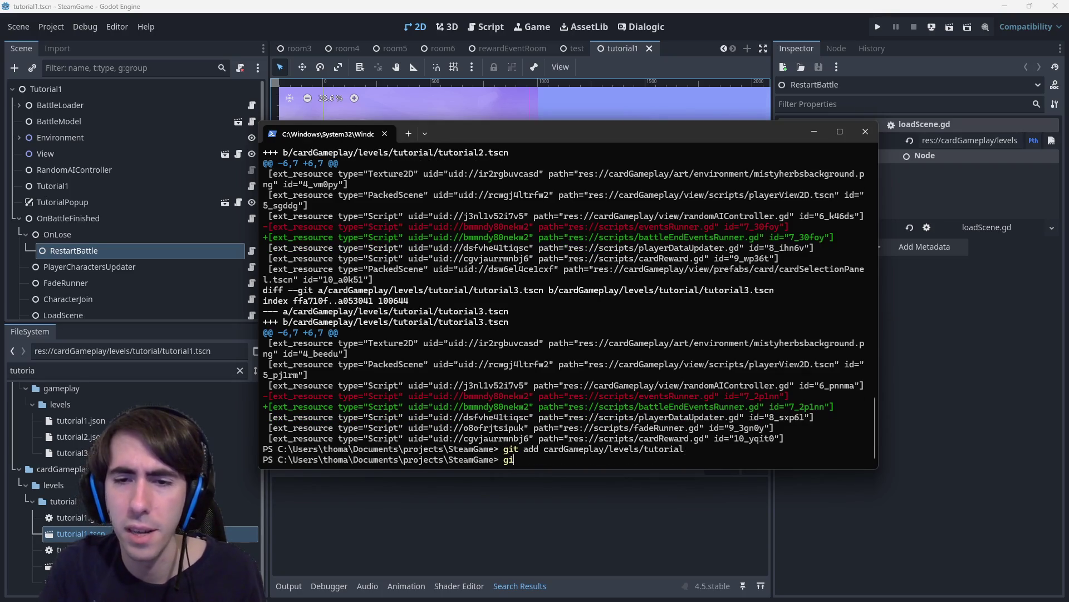
type("us")
key("Return")
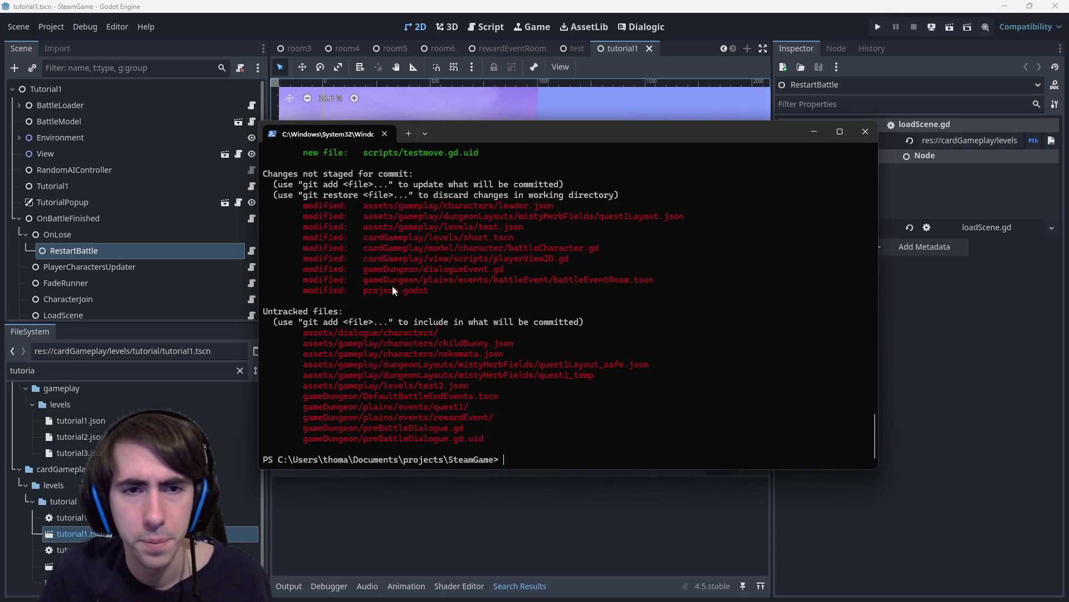
left_click_drag(363, 291, 445, 292)
key("ctrl+c")
Step: Review the project.godot diff and stage project.godot
type("git diff")
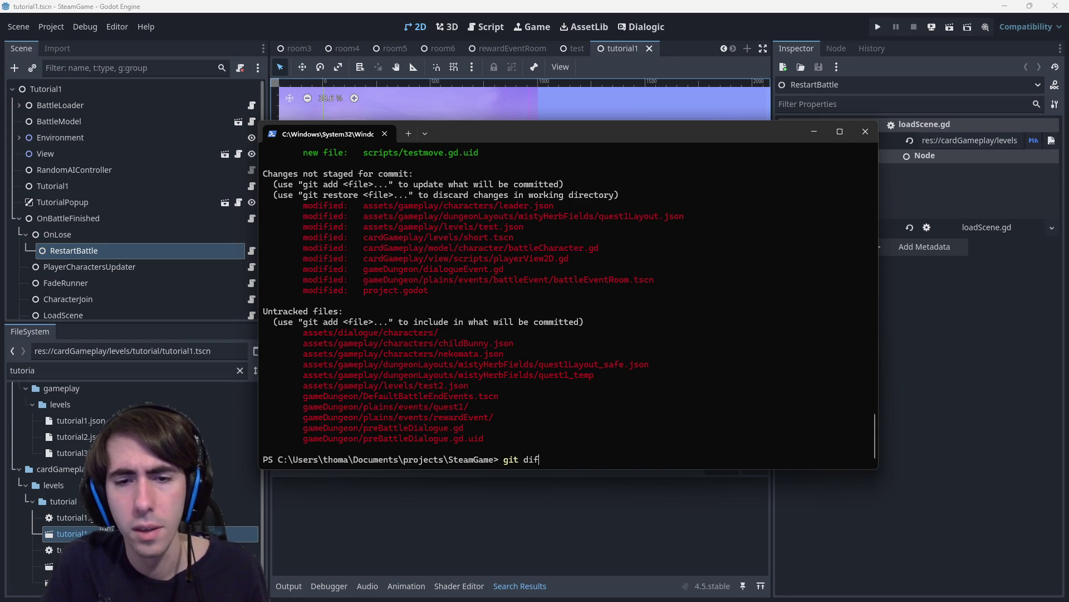
key("ctrl+v")
key("Return")
key("Return")
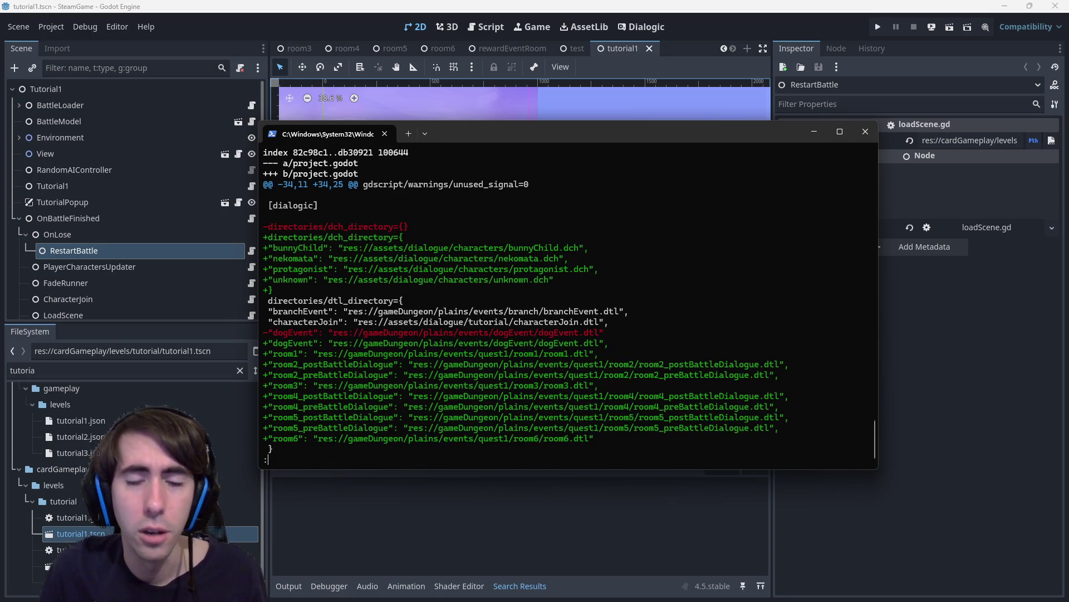
type("qgi")
type(" project.godot")
key("Return")
type("gi")
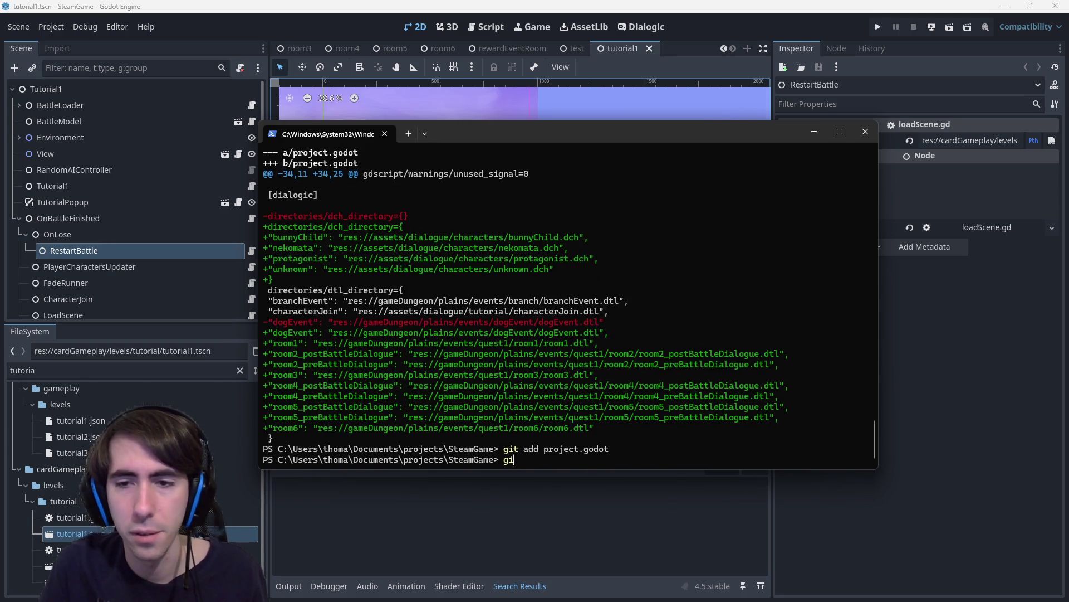
type("us")
key("Return")
Step: Stage the assets/gameplay/characters folder and recheck git status
type("git add")
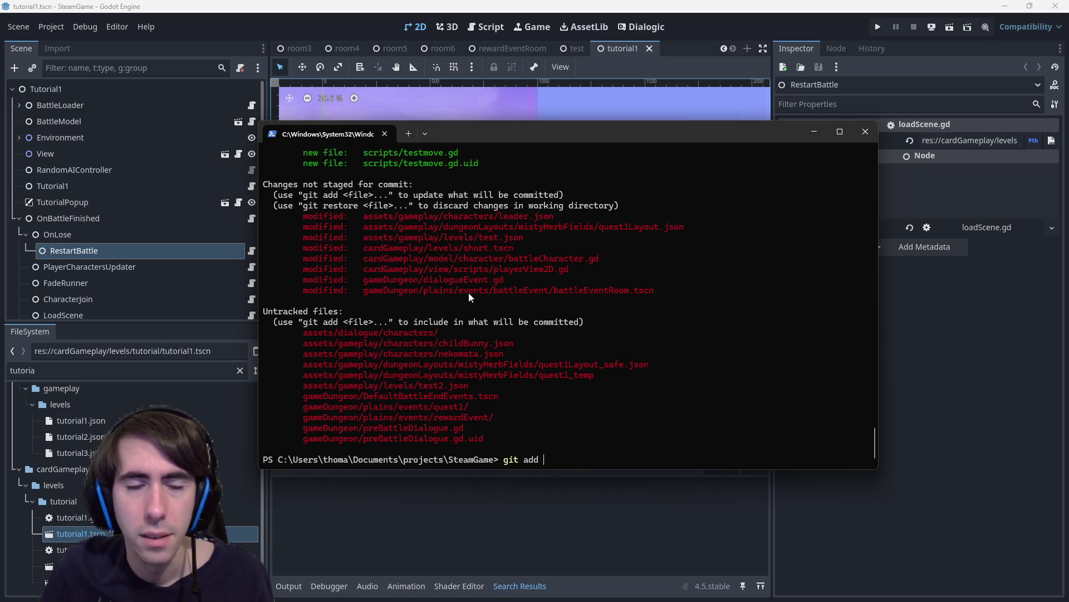
left_click_drag(355, 218, 493, 218)
key("ctrl+c")
key("ctrl+v")
key("Return")
type("g")
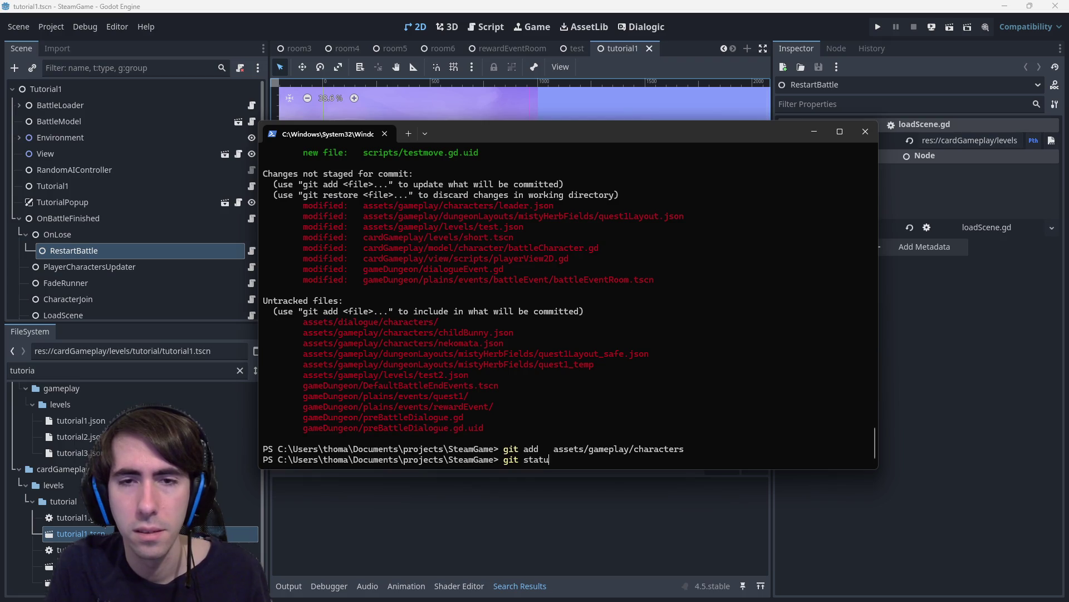
type("s")
key("Return")
Step: Stage the mistyHerbFields quest1Layout.json layout file
type("dd")
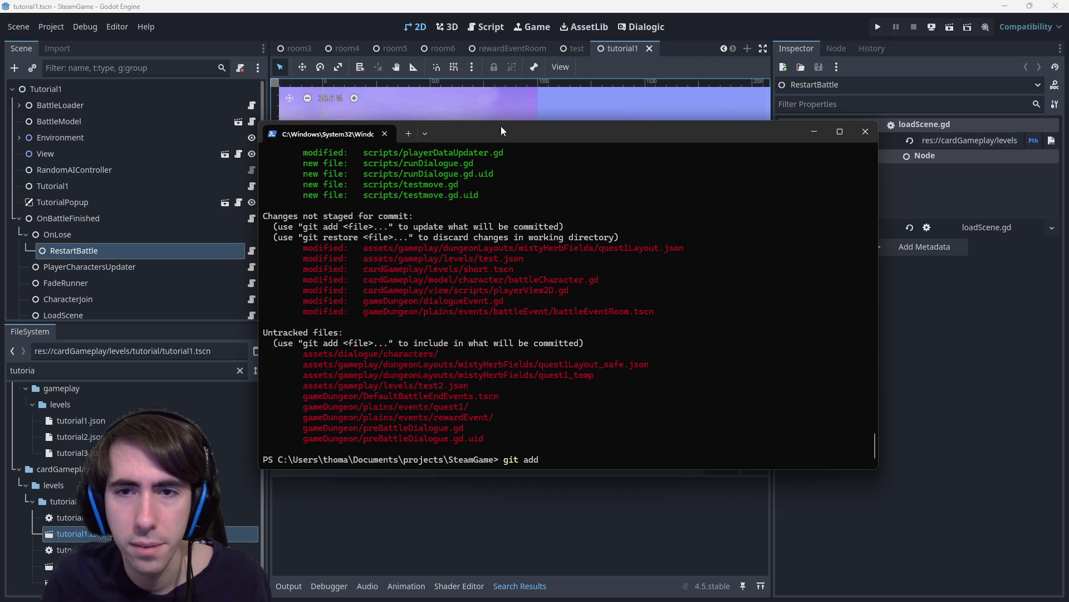
mouse_move(363, 247)
left_mouse_down()
mouse_move(714, 237)
mouse_move(691, 248)
left_mouse_up()
key("ctrl+c")
key("ctrl+v")
key("Return")
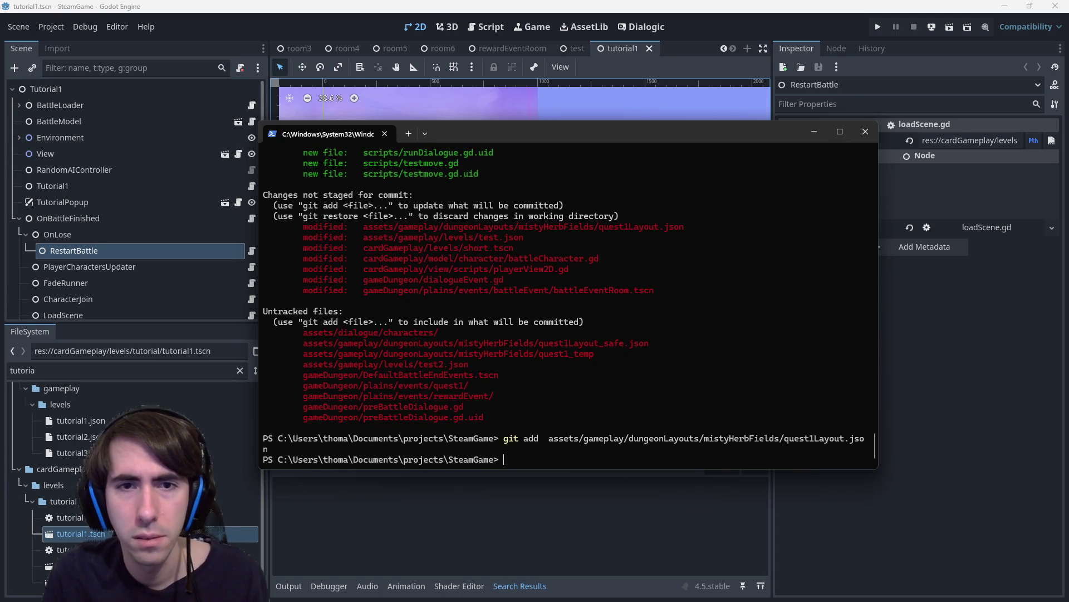
type("git status")
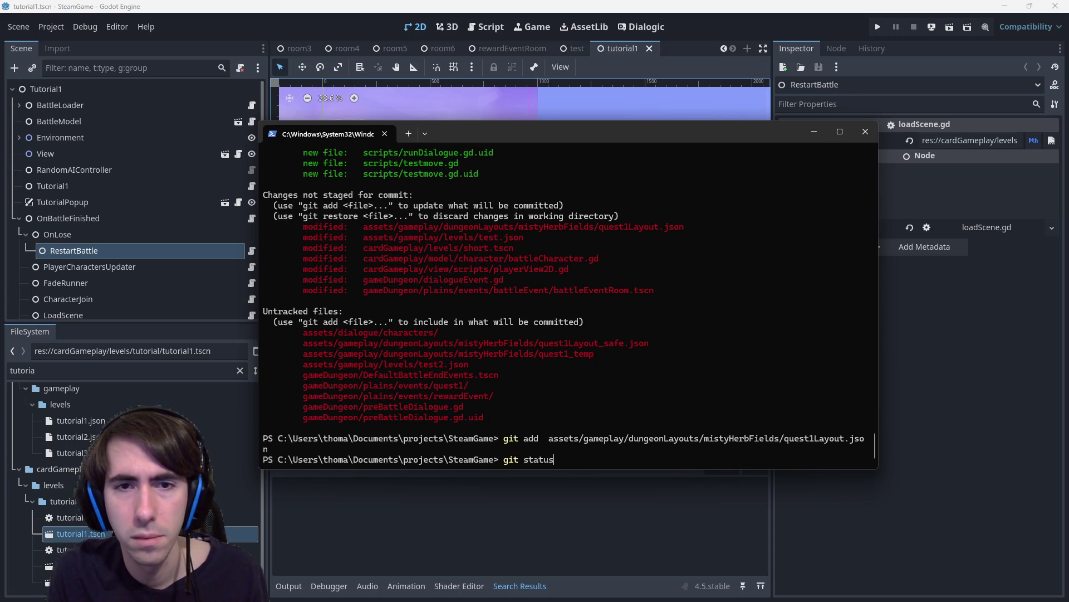
key("BackSpace")
key("BackSpace")
key("BackSpace")
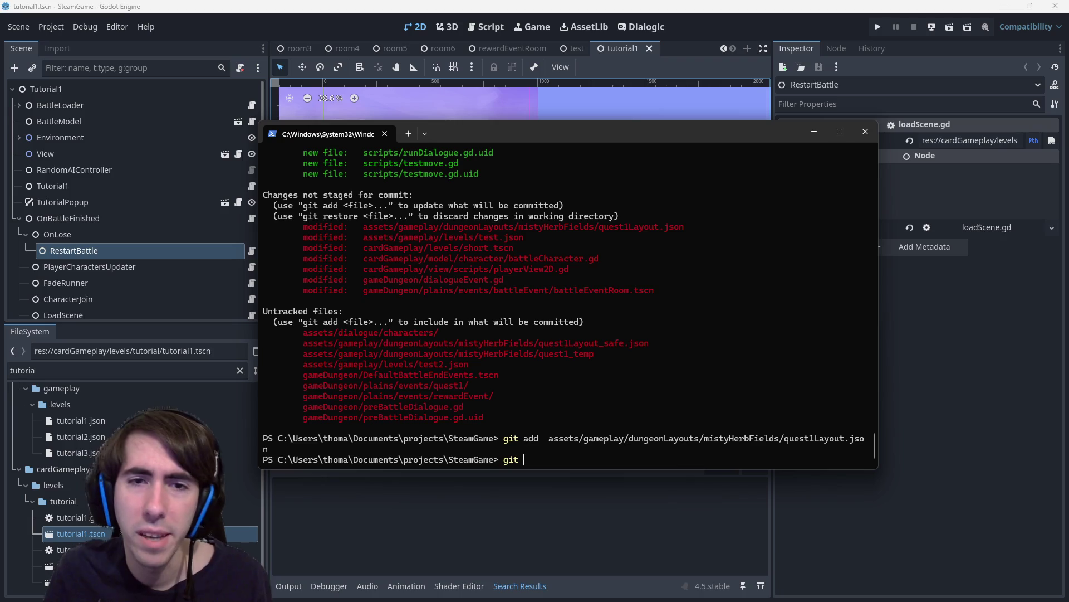
Step: Unstage the scripts/testmove files with git reset and recheck the status
left_click_drag(363, 236, 526, 246)
right_click(526, 246)
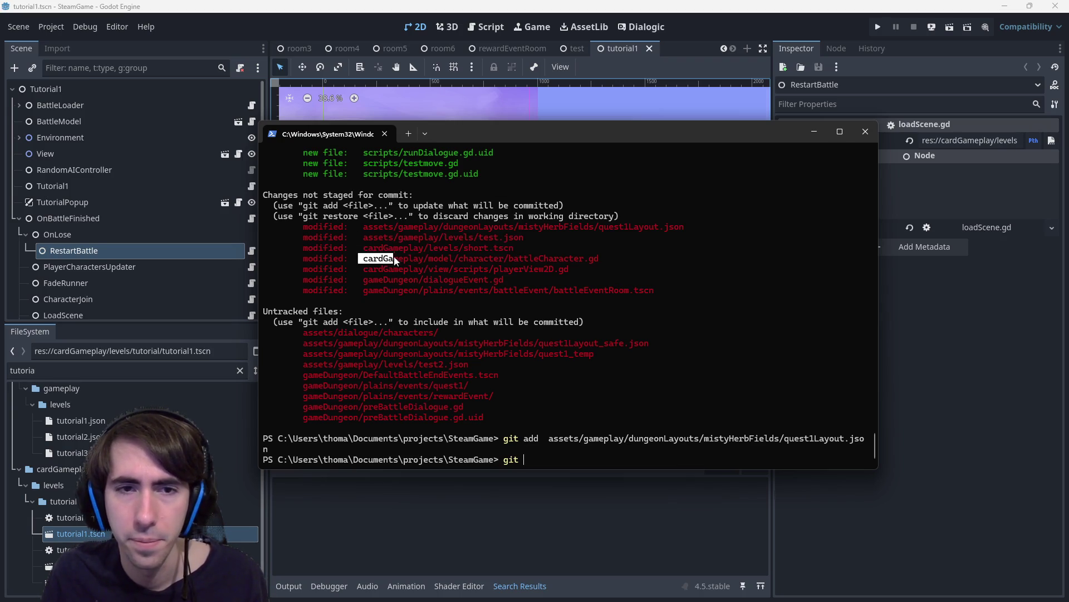
left_click_drag(395, 261, 539, 261)
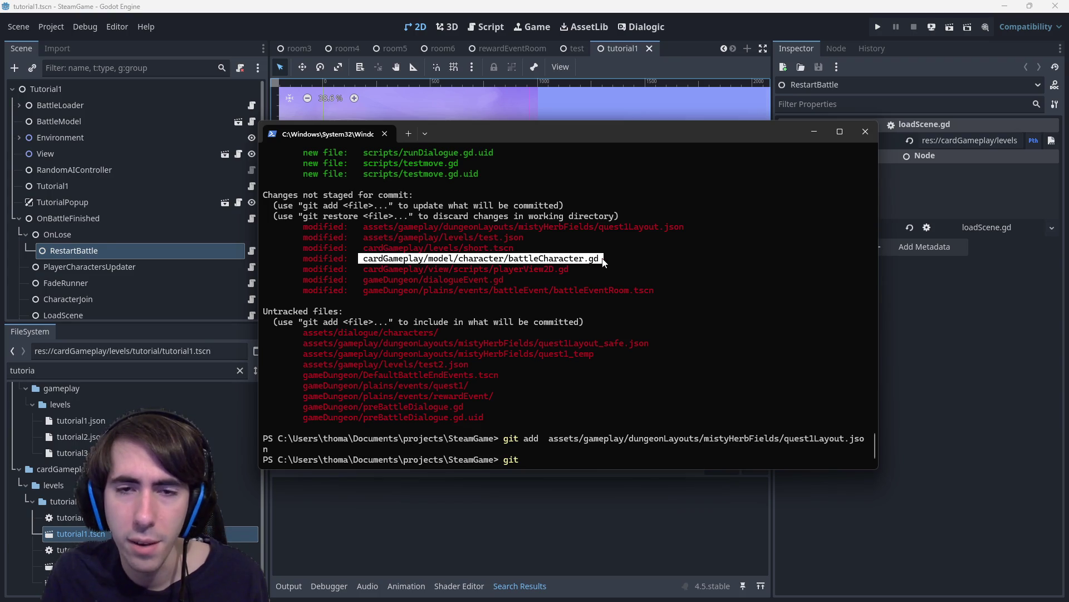
scroll(605, 267, "up", 6)
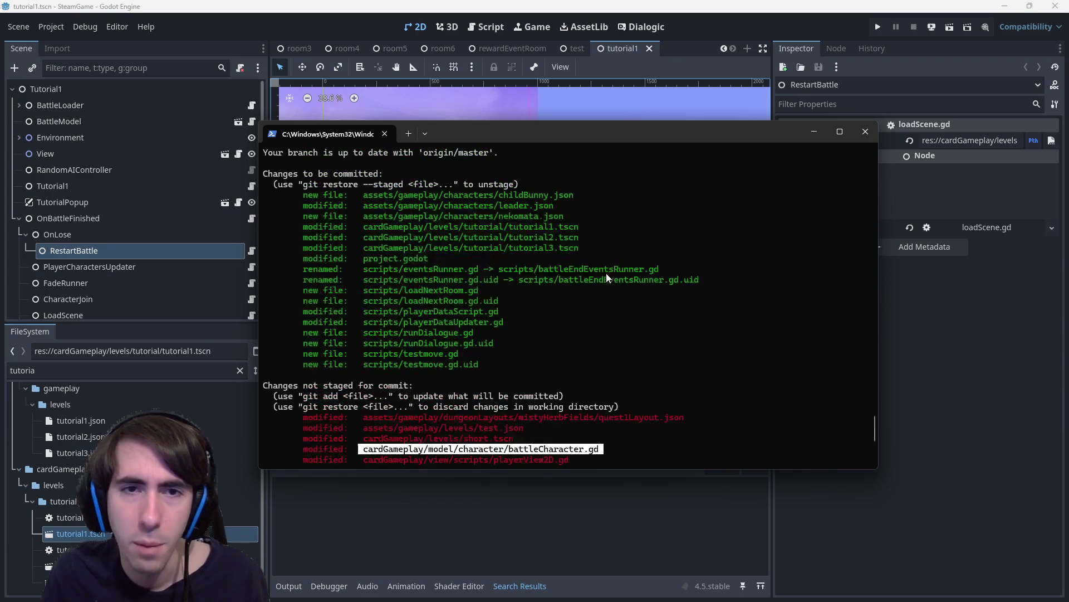
right_click(383, 361)
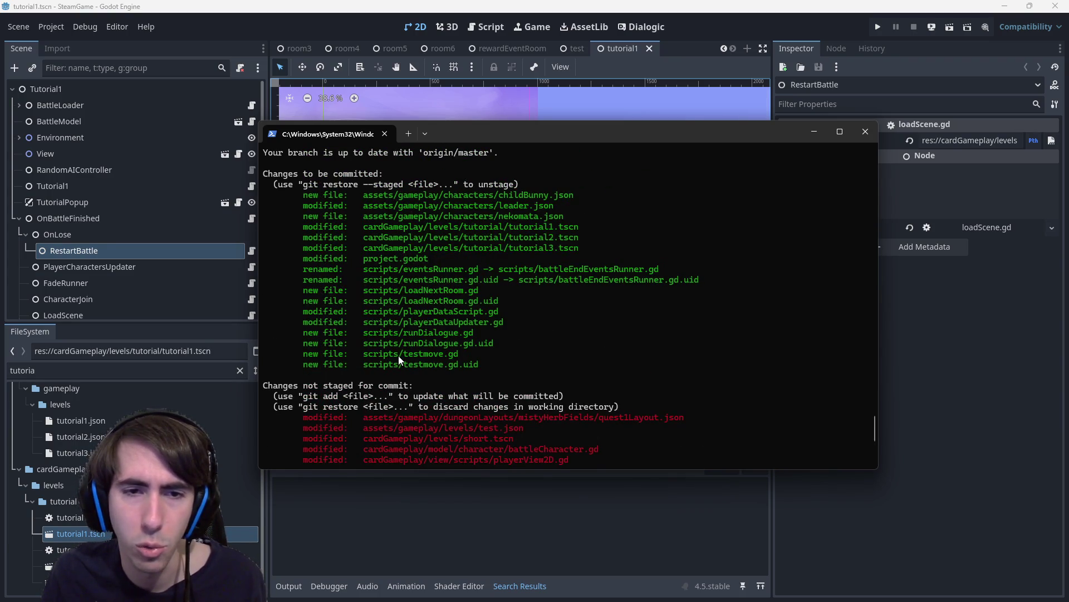
left_click_drag(363, 354, 451, 354)
right_click(451, 355)
type("git g")
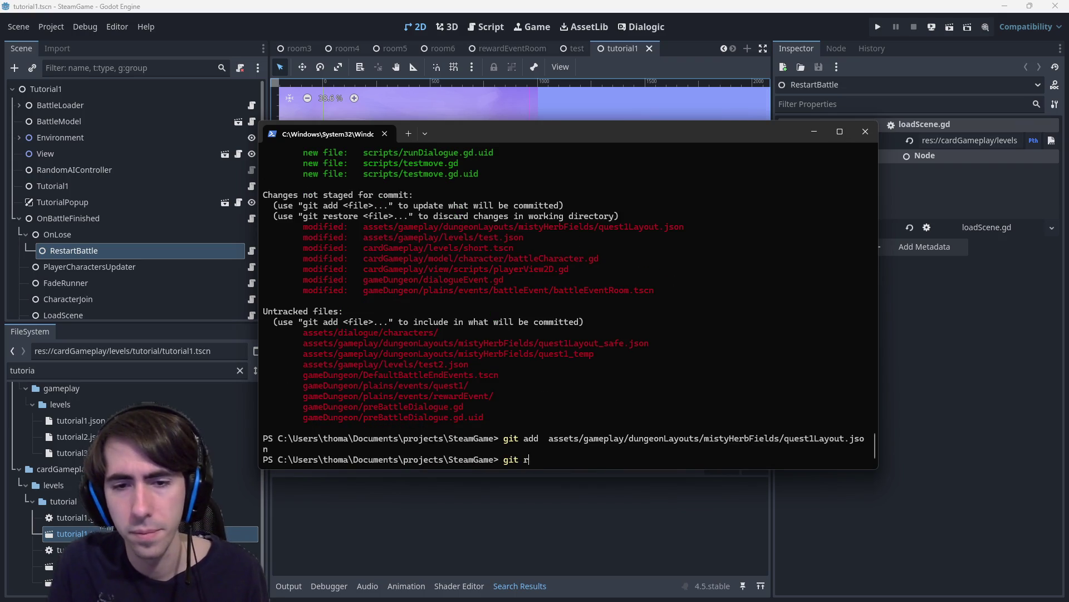
type("    scripts/testmove*")
key("Return")
type("git status")
key("Return")
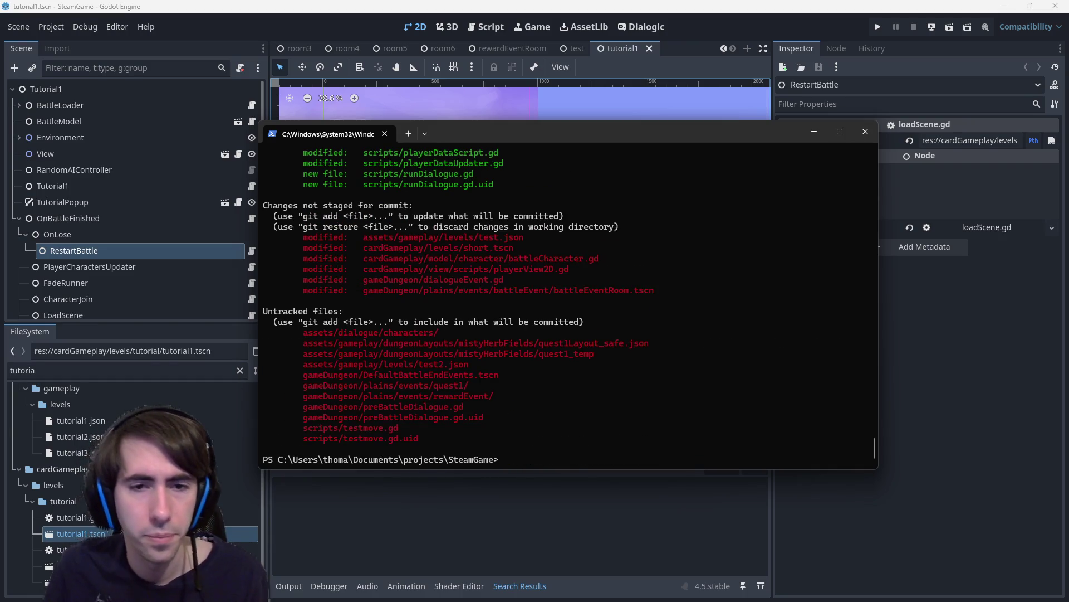
Step: Diff cardGameplay/model/character/battleCharacter.gd, revealing a newly added setHealth function
left_click_drag(470, 271, 544, 269)
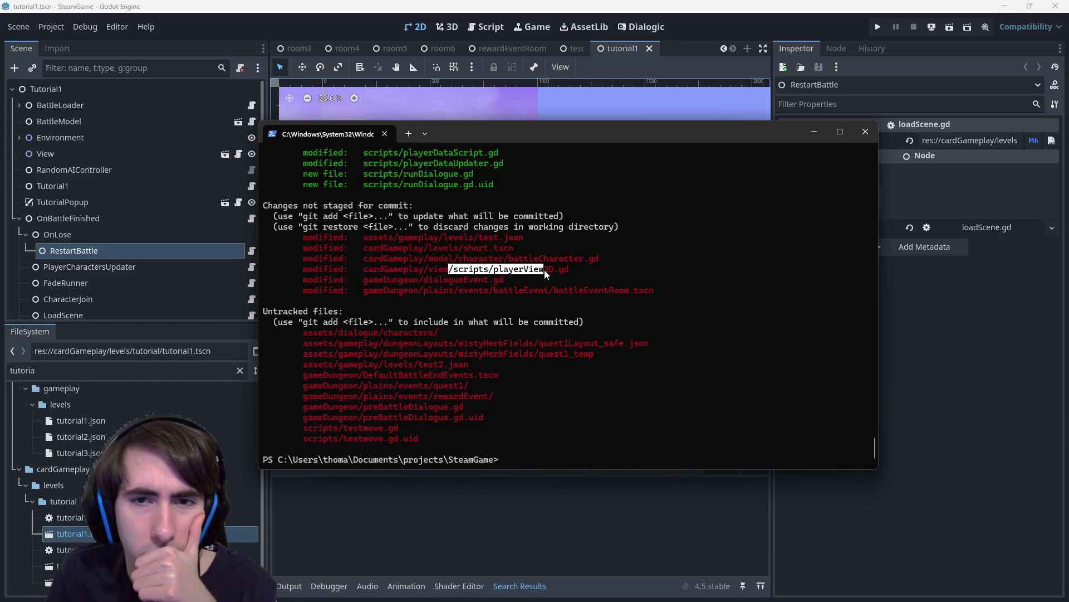
left_click(365, 261)
left_click_drag(363, 262, 613, 262)
key("ctrl+c")
type("gi")
type("f")
key("ctrl+v")
key("Return")
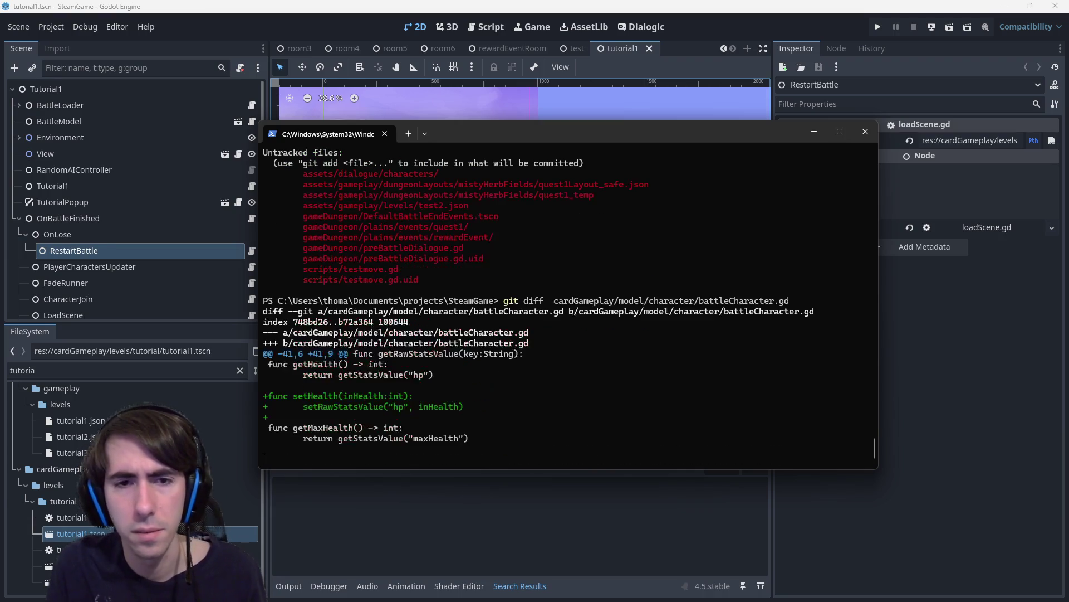
Step: Stage battleCharacter.gd with git add for the commit
key("ctrl+v")
key("ctrl+BackSpace")
key("ctrl+BackSpace")
key("ctrl+BackSpace")
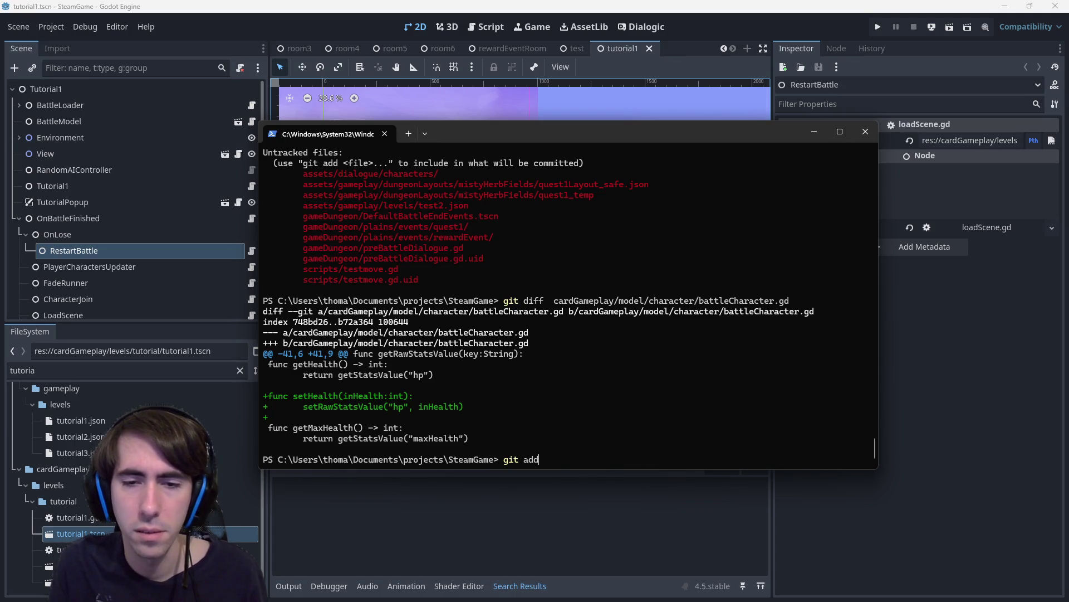
key("ctrl+v")
key("Return")
type("git ")
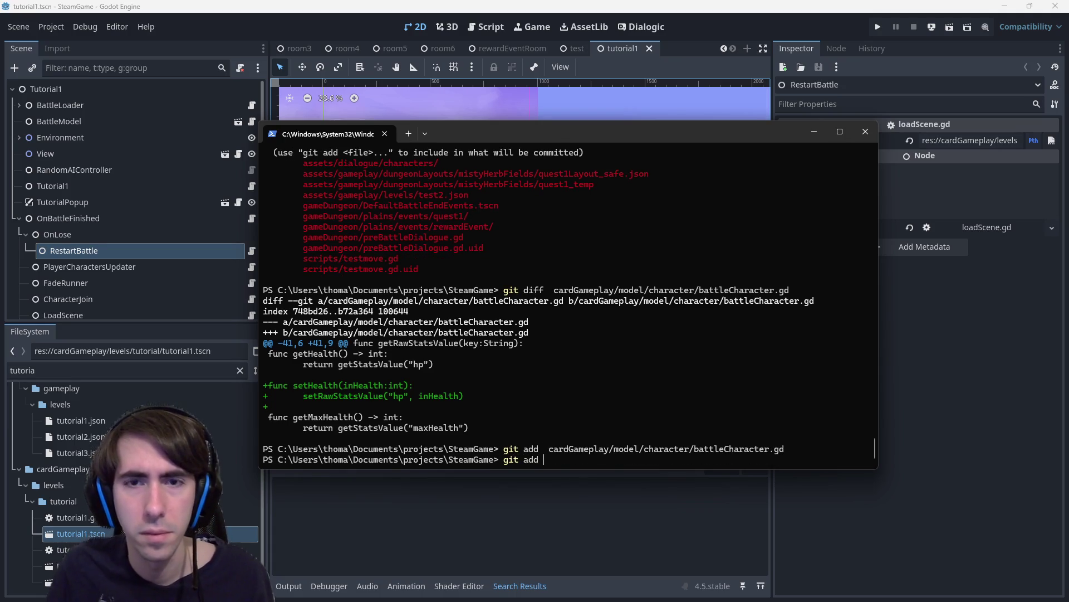
type("ff")
scroll(670, 220, "up", 6)
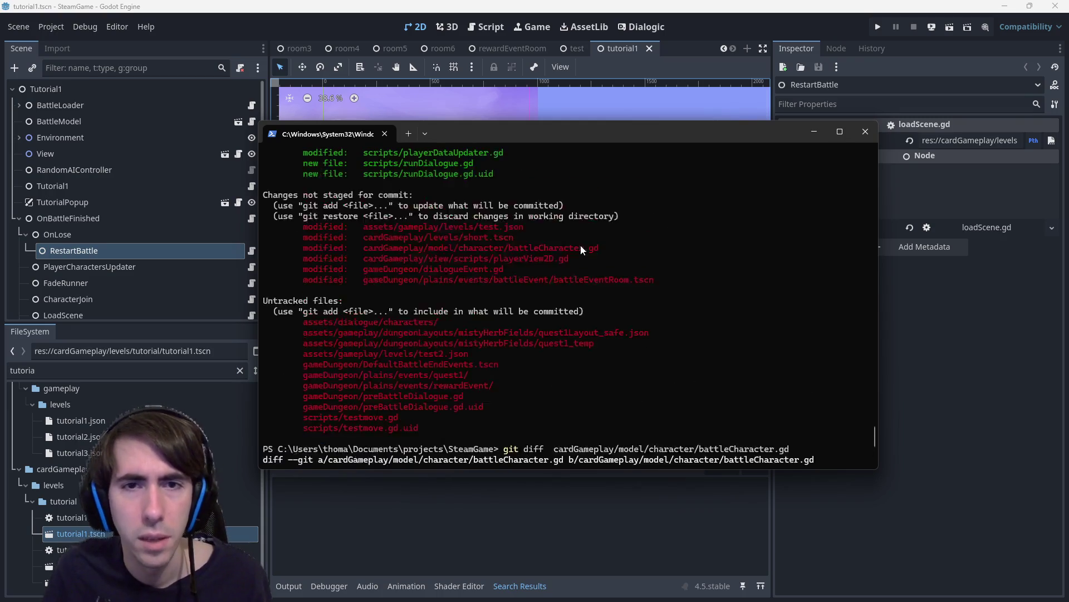
left_click_drag(359, 297, 507, 301)
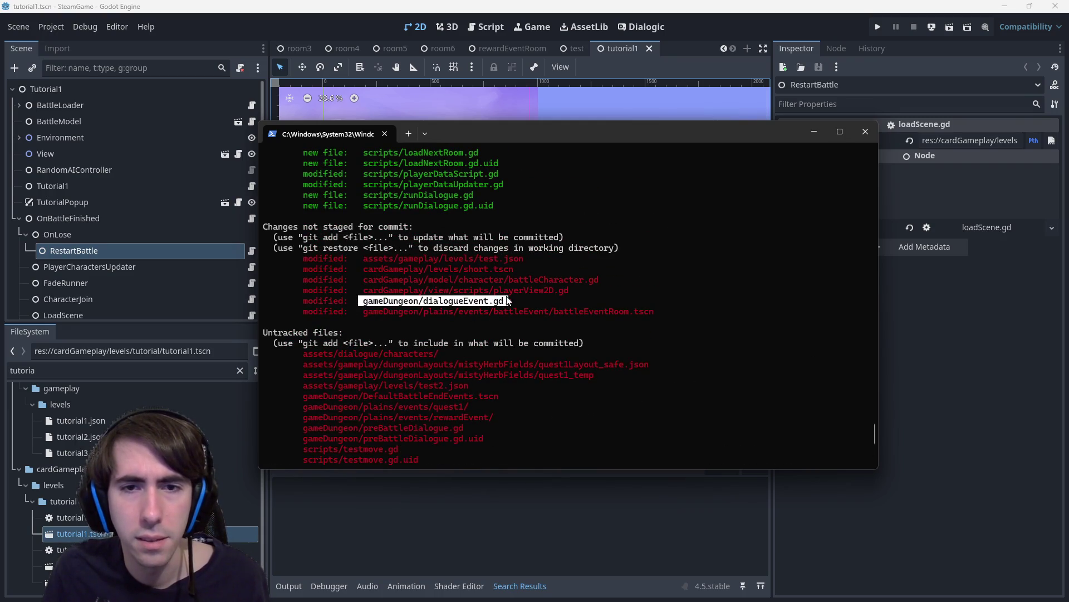
Step: Review the diff of playerView2D.gd, then stage it with git add
left_click_drag(356, 291, 576, 294)
key("ctrl+c")
key("ctrl+v")
key("Return")
type("qgio")
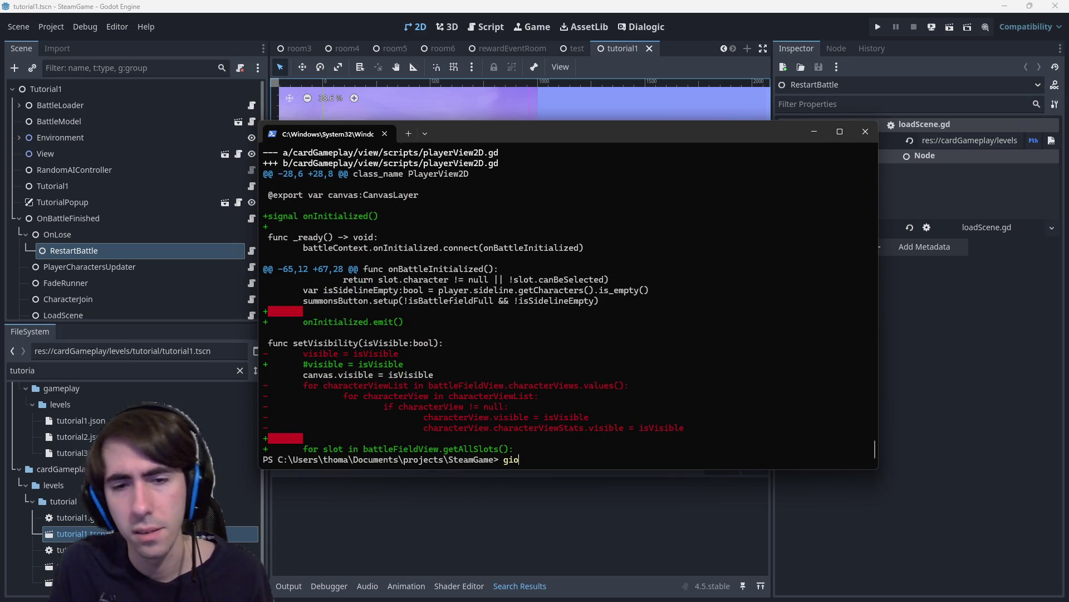
type("d")
key("ctrl+v")
key("Return")
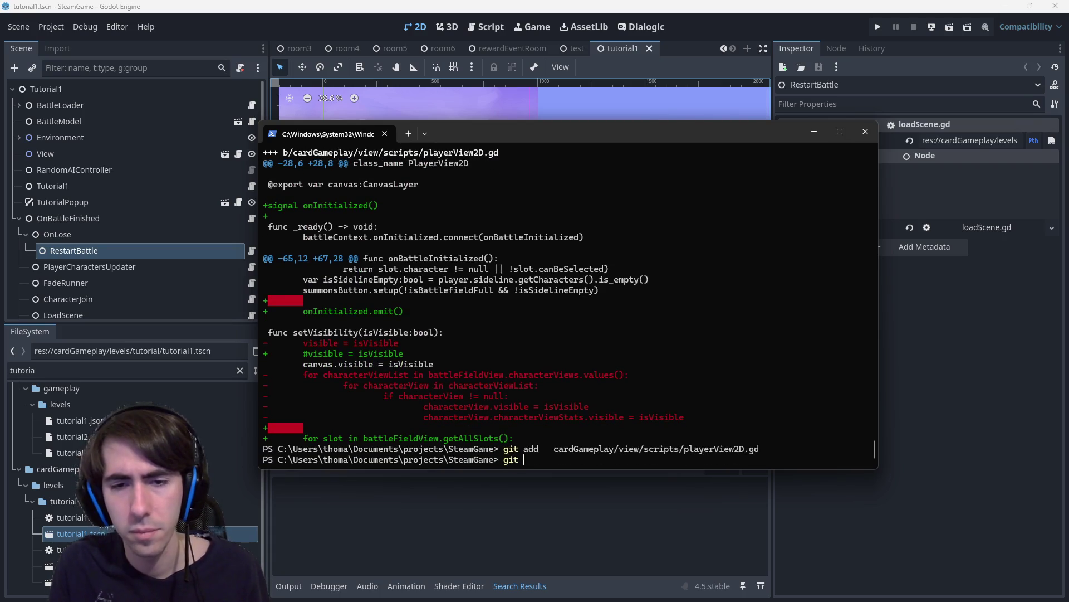
Step: Stage gameDungeon/dialogueEvent.gd with git add
type("ff")
scroll(527, 284, "up", 10)
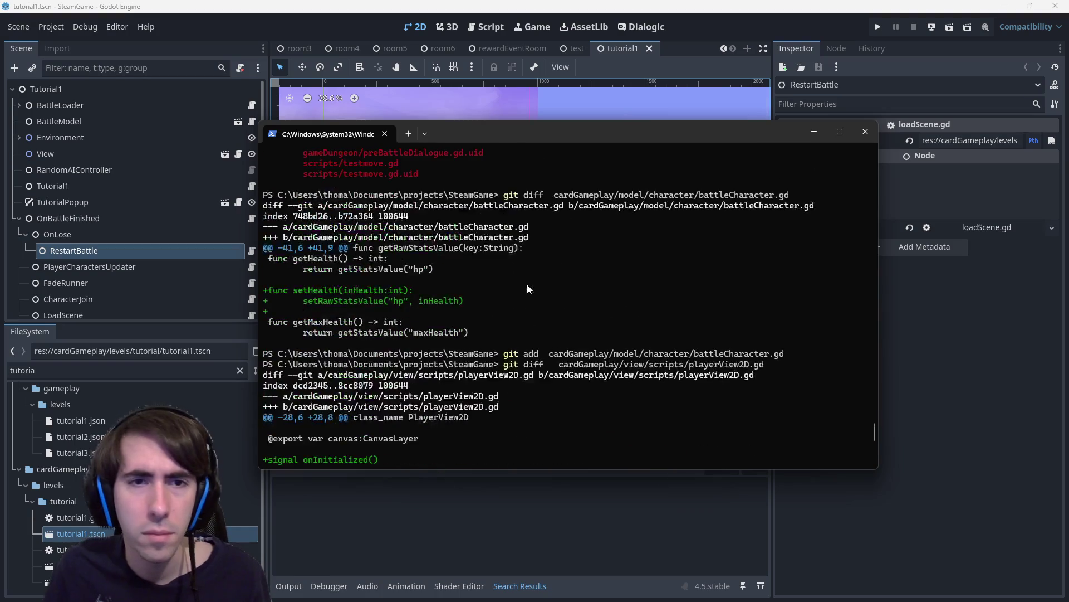
scroll(484, 307, "up", 2)
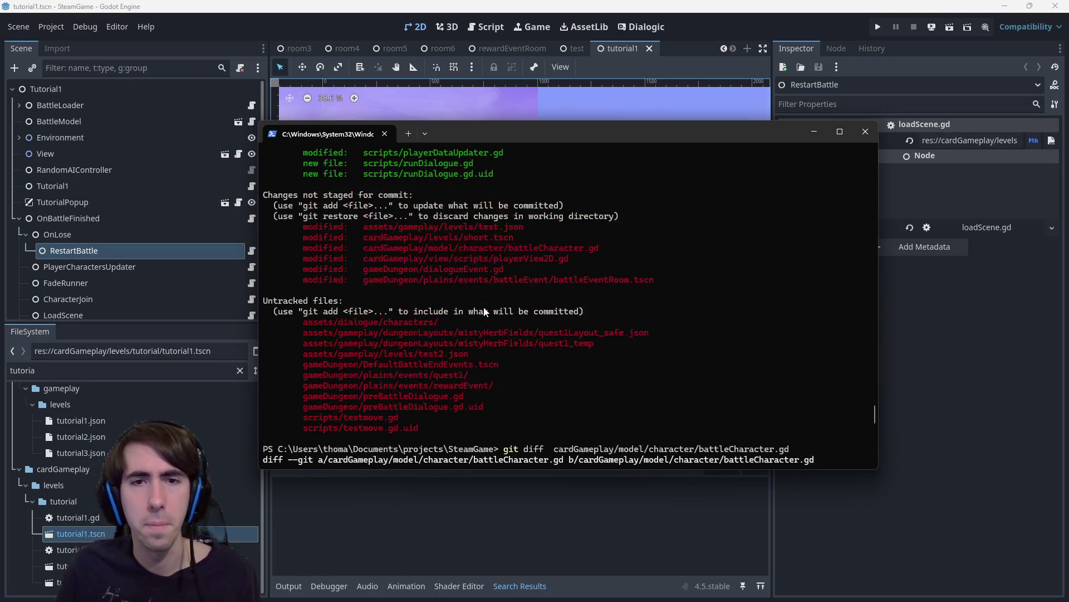
left_click_drag(358, 268, 528, 272)
key("ctrl+c")
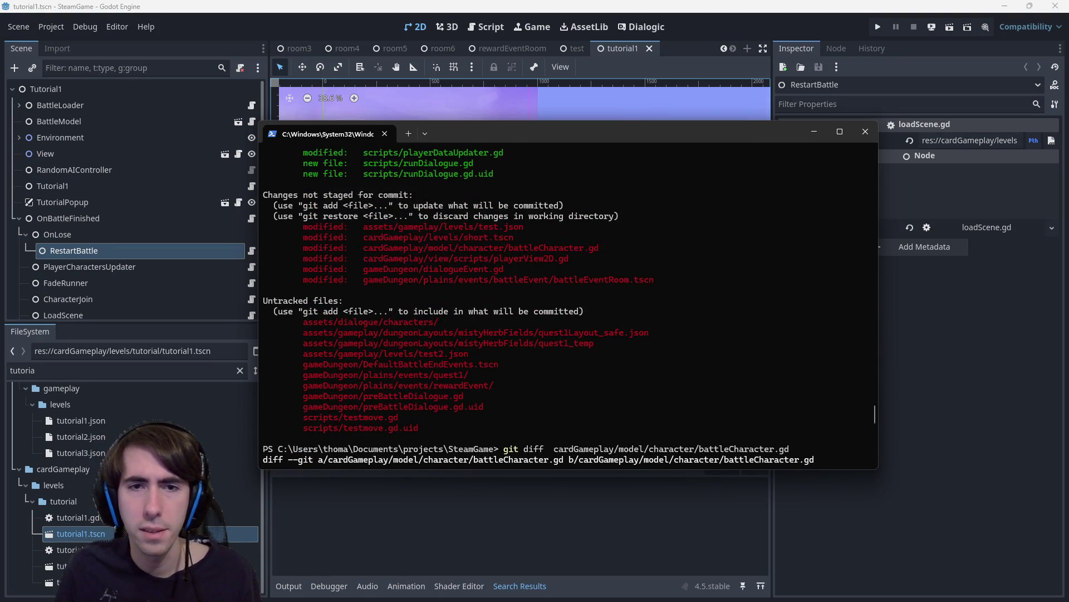
type("git add")
key("ctrl+v")
key("Return")
Step: Stage battleEventRoom.tscn together with the assets/dialogue/characters/ folder
scroll(571, 265, "up", 9)
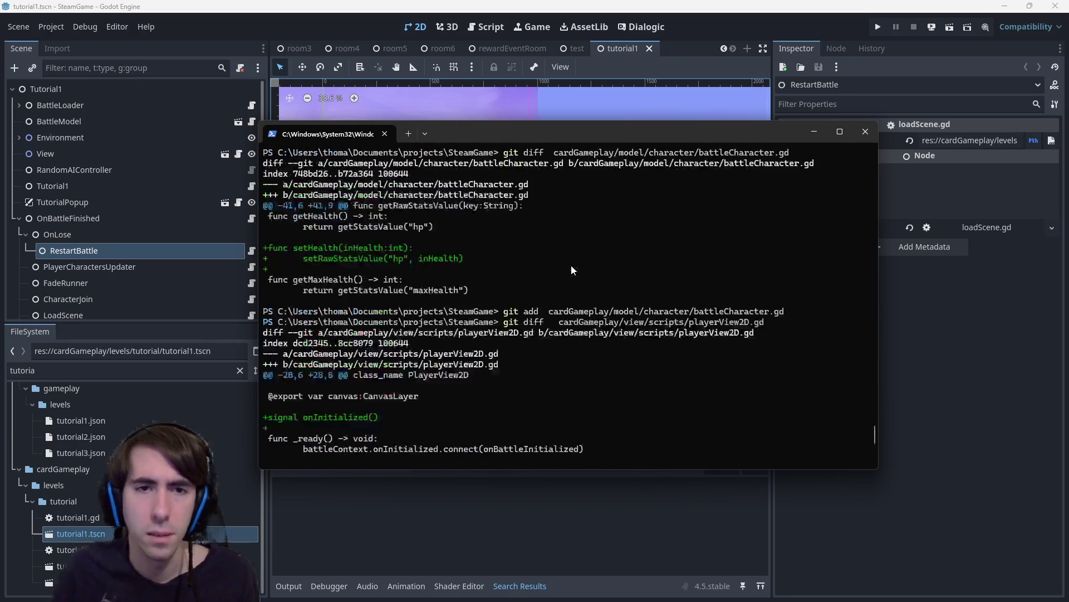
scroll(571, 265, "up", 5)
scroll(471, 284, "up", 3)
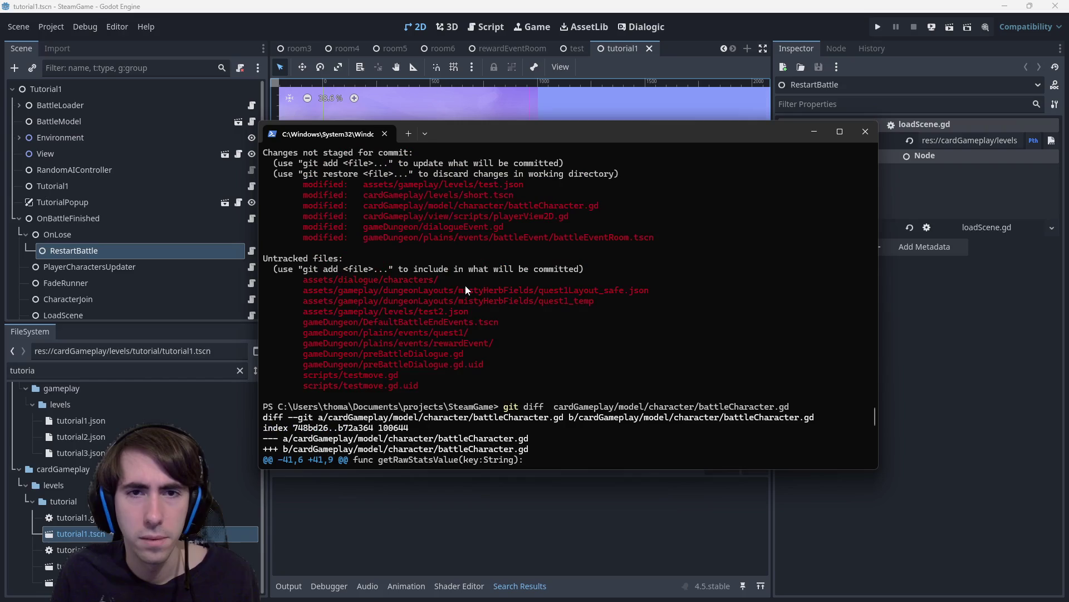
left_click_drag(366, 239, 671, 238)
type("git add")
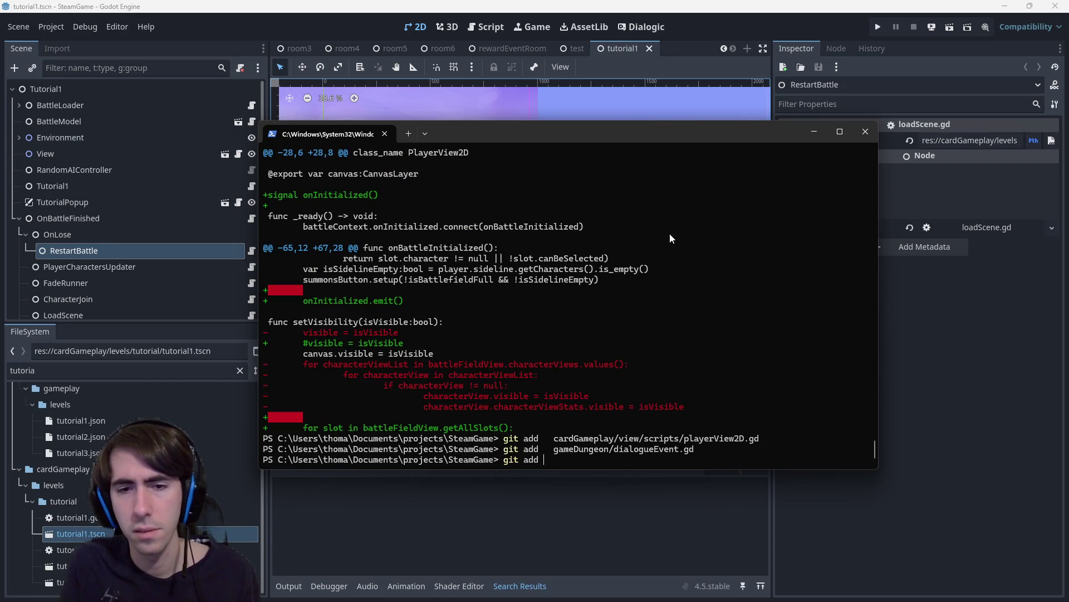
key("ctrl+v")
scroll(658, 234, "up", 10)
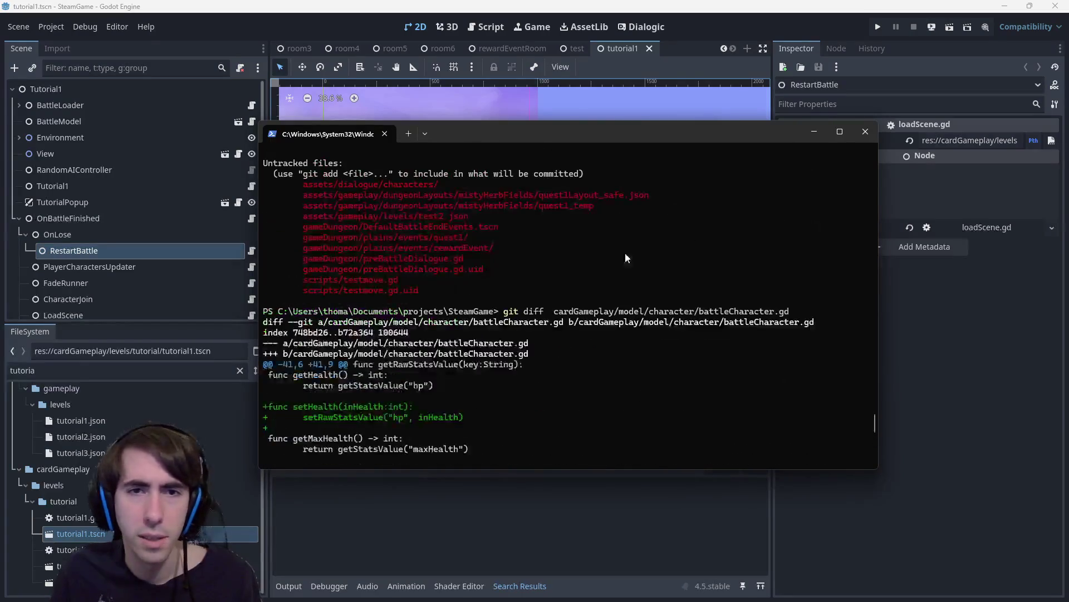
scroll(452, 235, "up", 2)
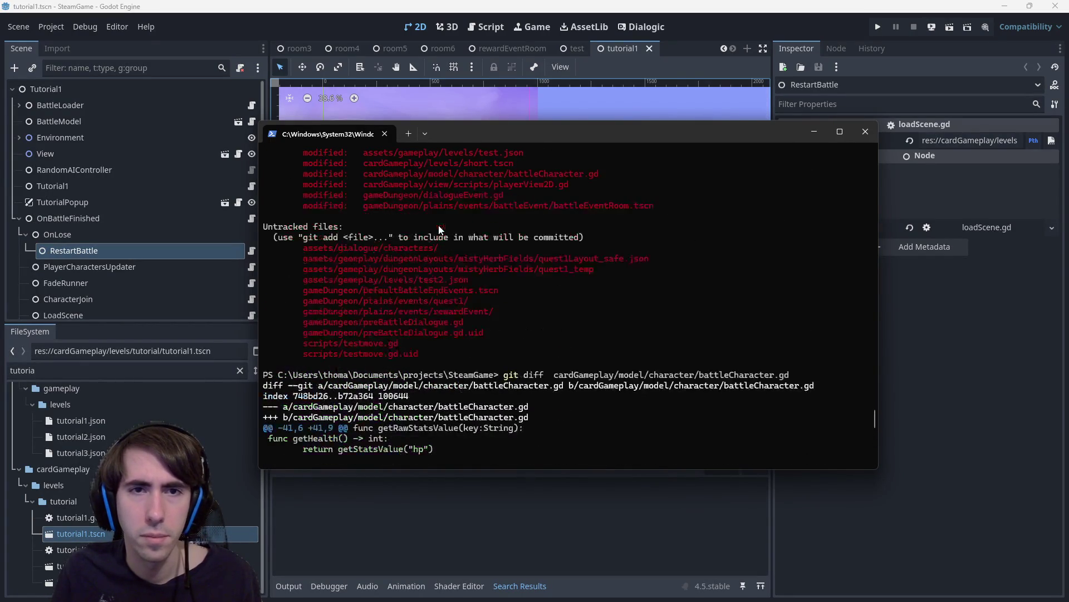
left_click_drag(304, 249, 439, 248)
key("ctrl+c")
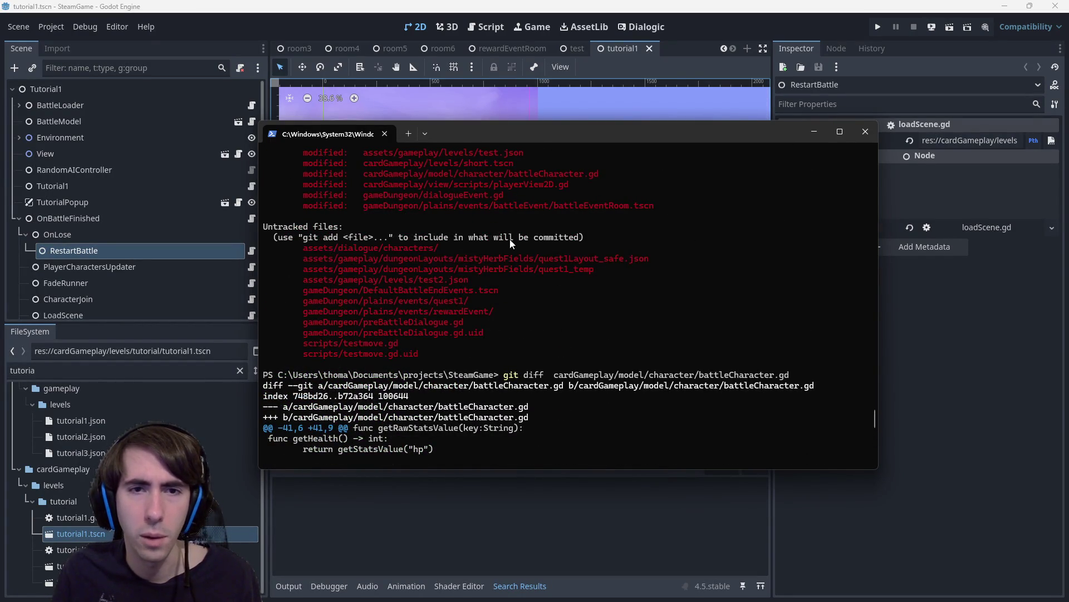
key("ctrl+v")
scroll(526, 209, "up", 10)
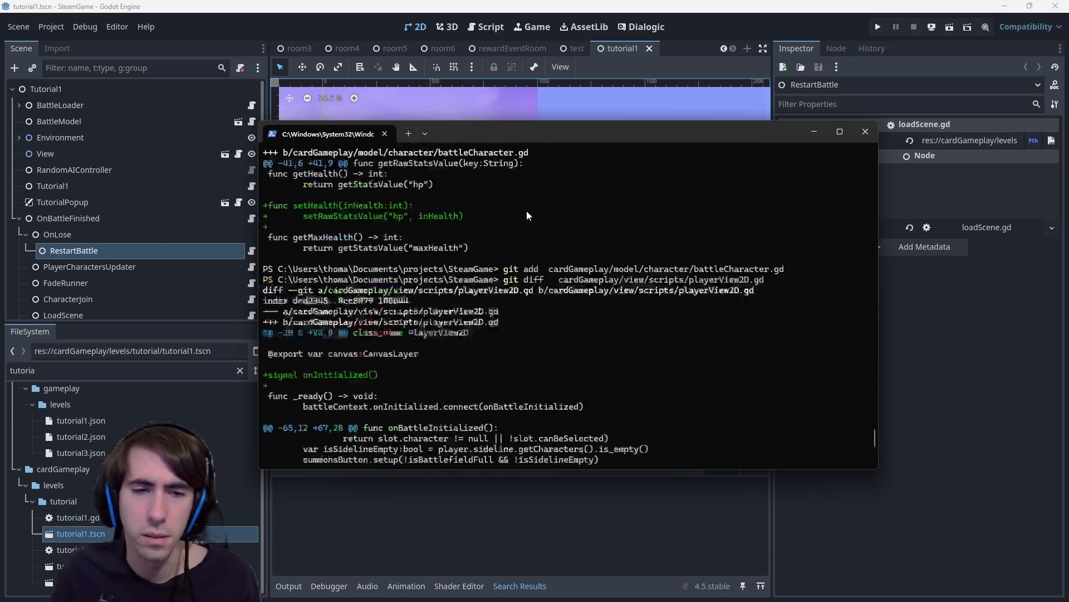
scroll(521, 216, "up", 5)
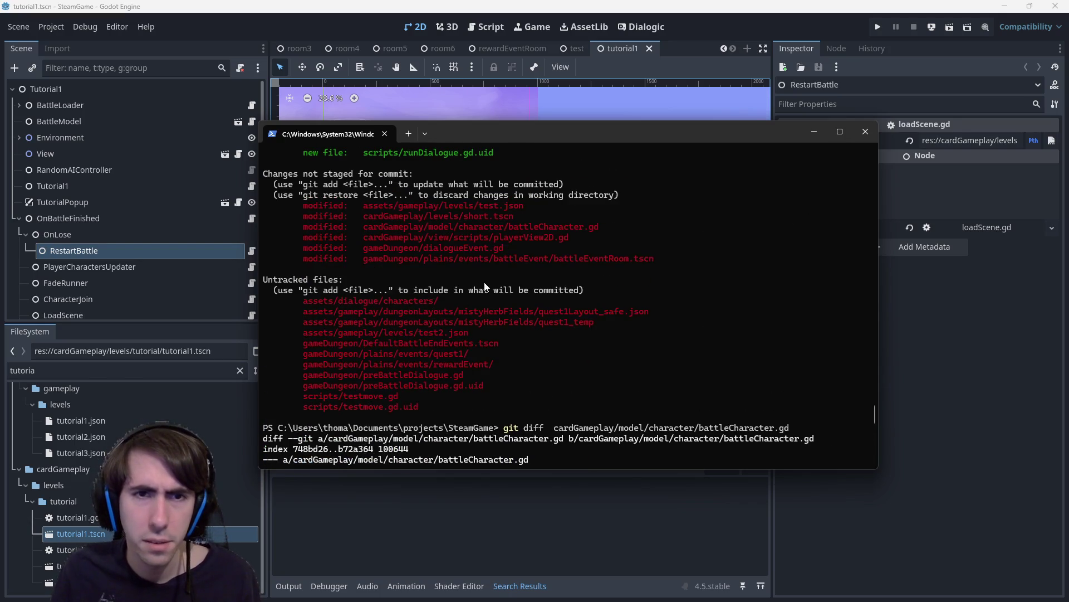
scroll(476, 269, "up", 3)
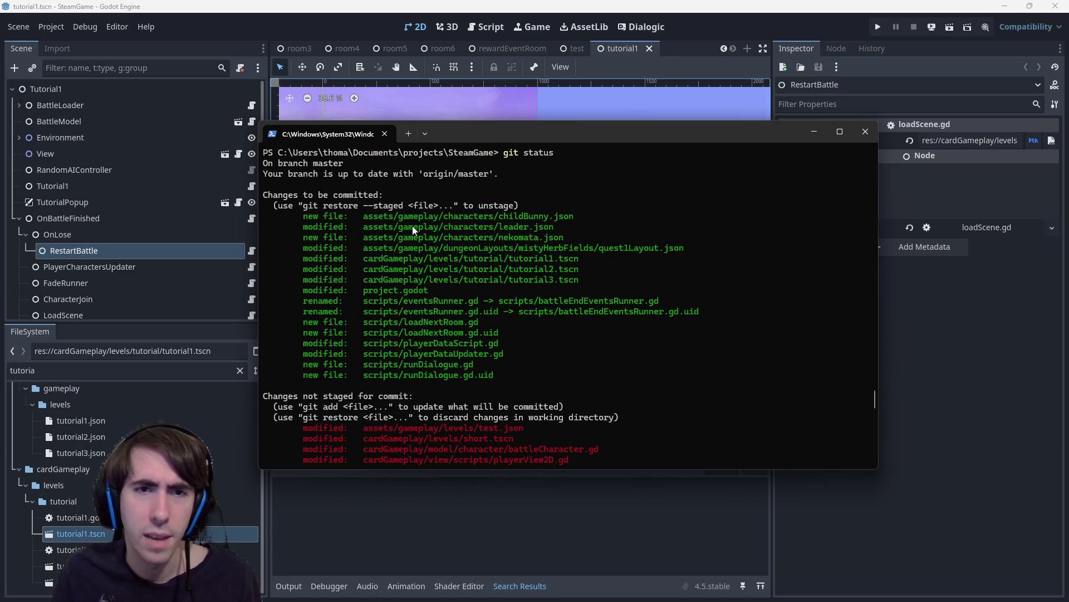
scroll(447, 240, "down", 7)
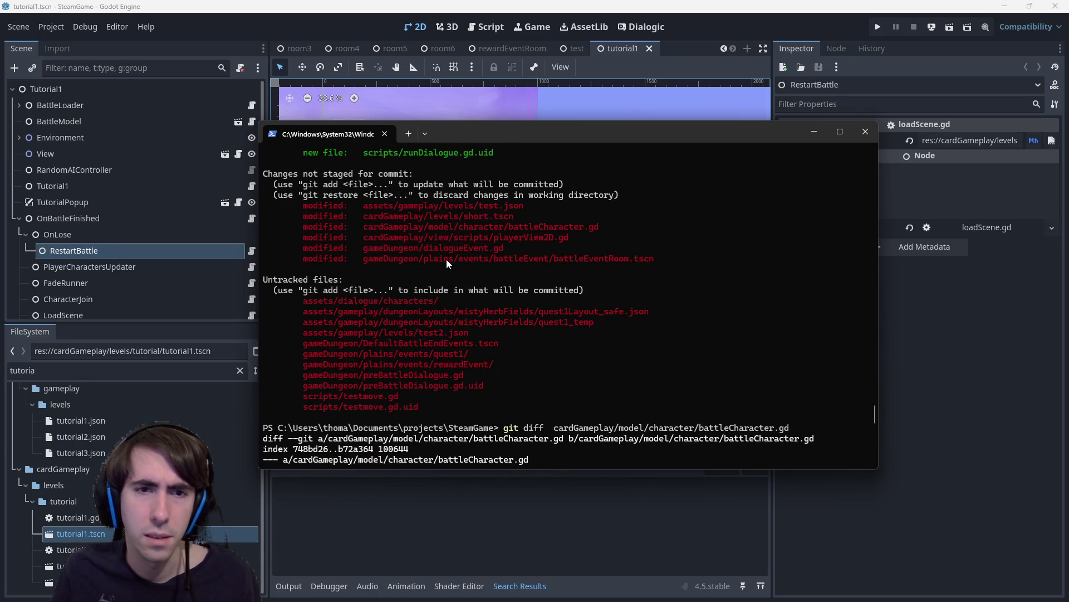
scroll(420, 298, "up", 9)
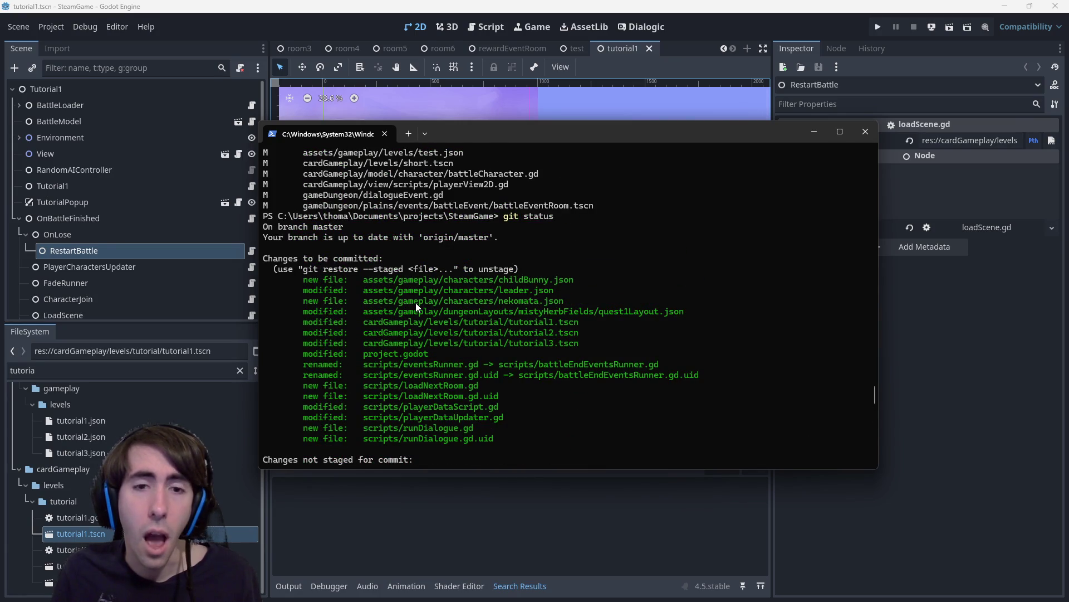
scroll(489, 301, "down", 7)
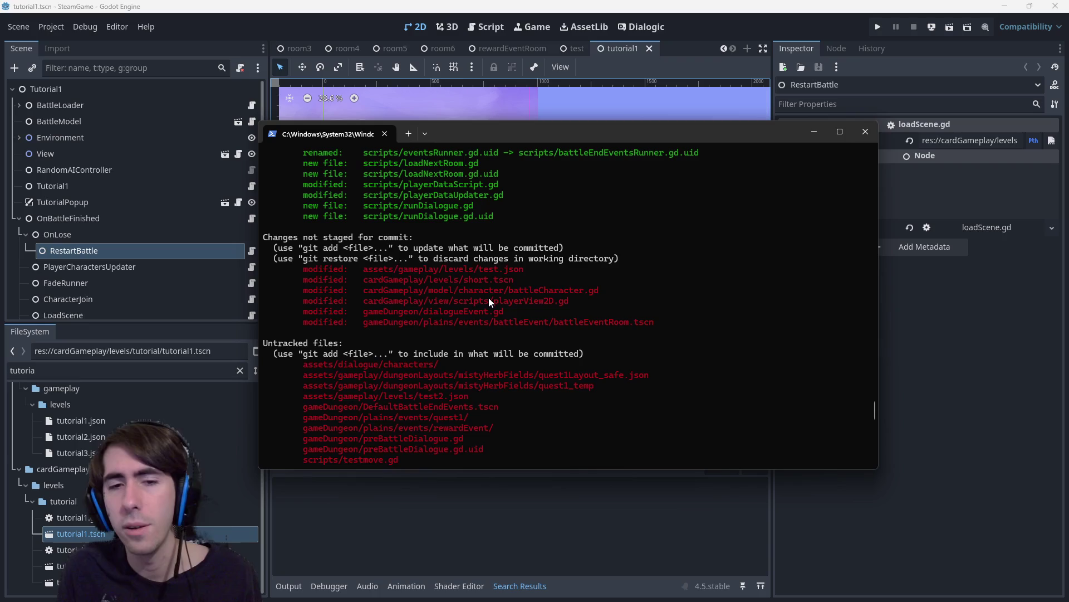
key("ctrl+v")
key("Return")
Step: Run git status to confirm what is now staged
type("git ")
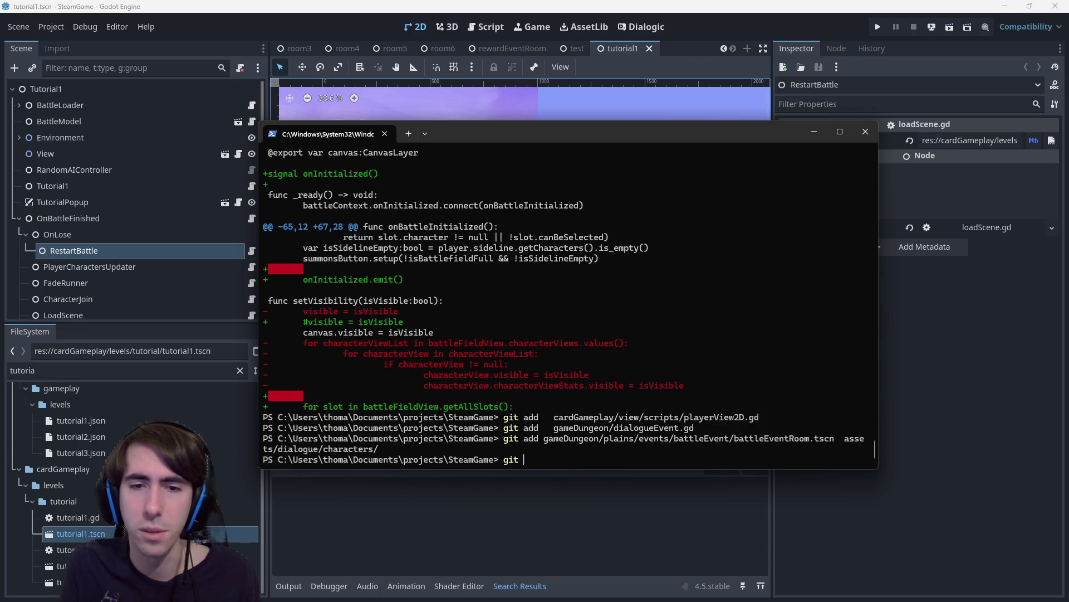
type("statu")
key("Return")
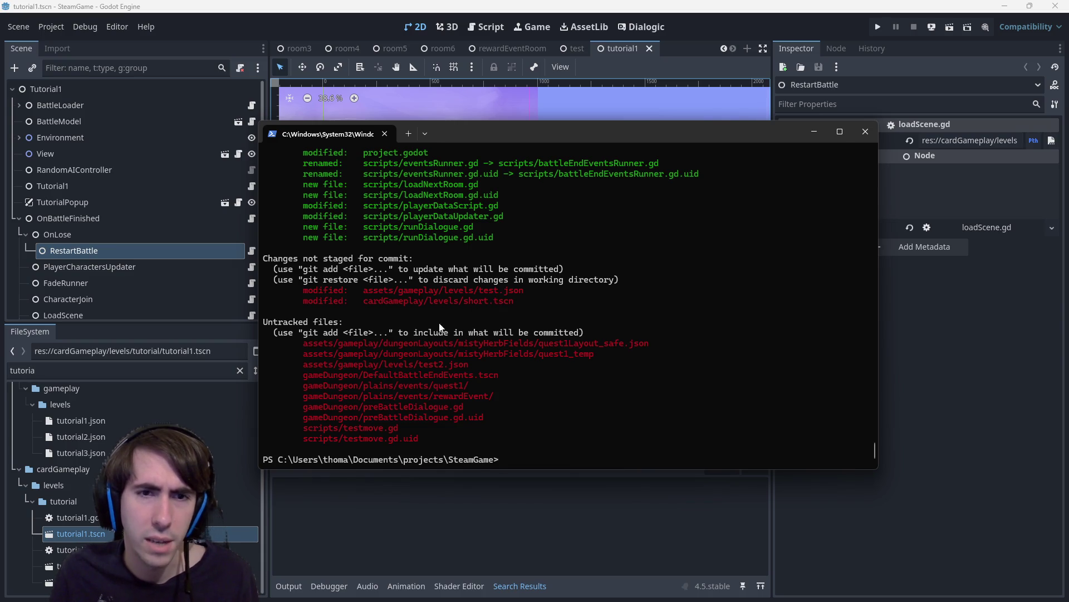
scroll(361, 425, "up", 10)
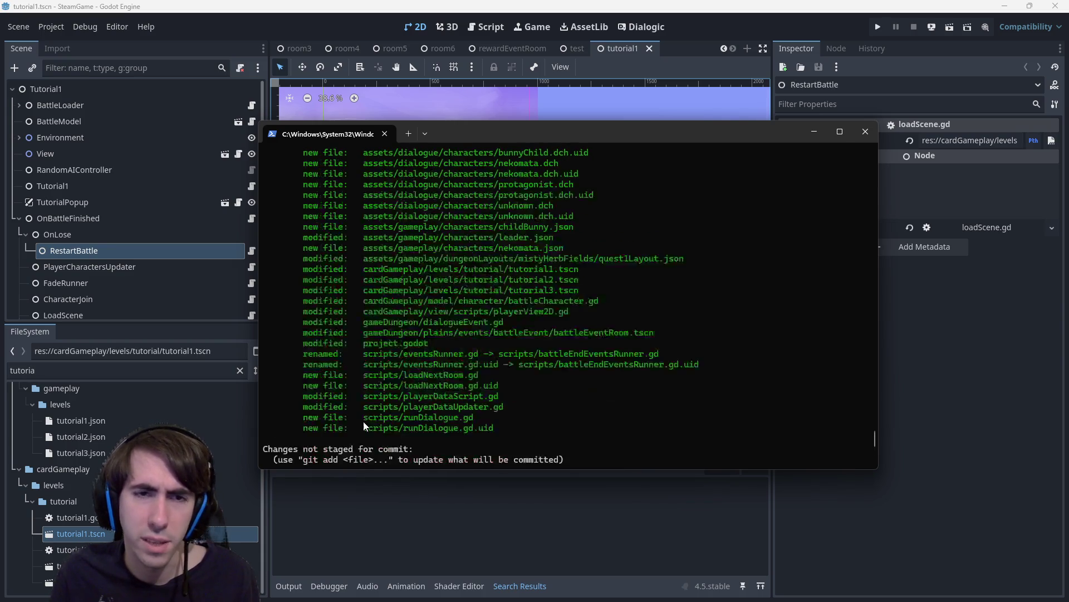
scroll(367, 408, "down", 10)
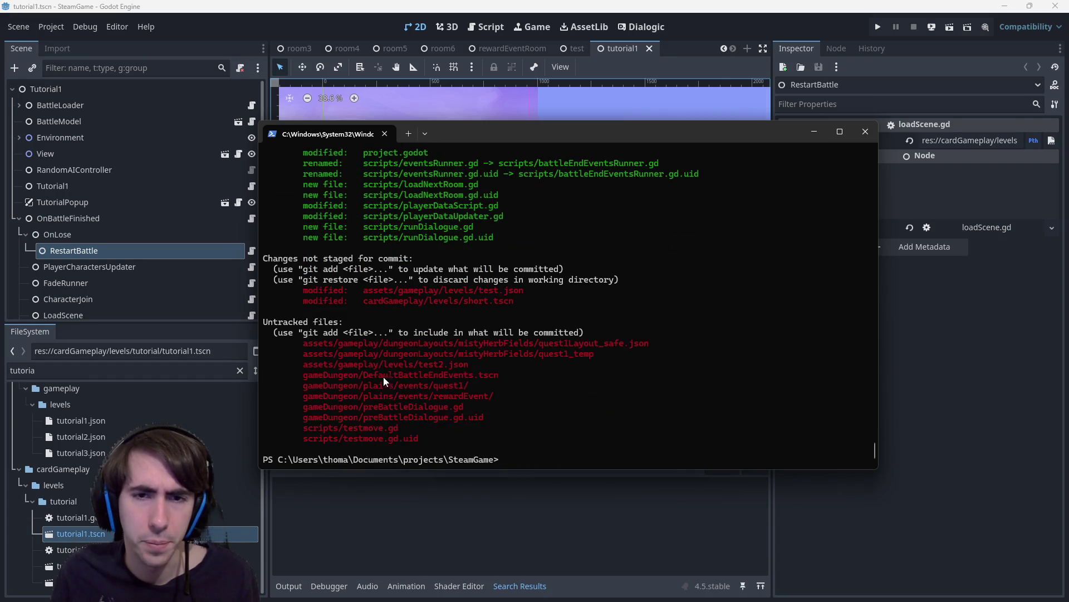
Step: Start a git add command with the DefaultBattleEndEvents.tscn path, skipping the temp and test files
mouse_move(638, 346)
left_mouse_down()
mouse_move(551, 355)
mouse_move(620, 350)
mouse_move(351, 343)
mouse_move(300, 356)
left_mouse_up()
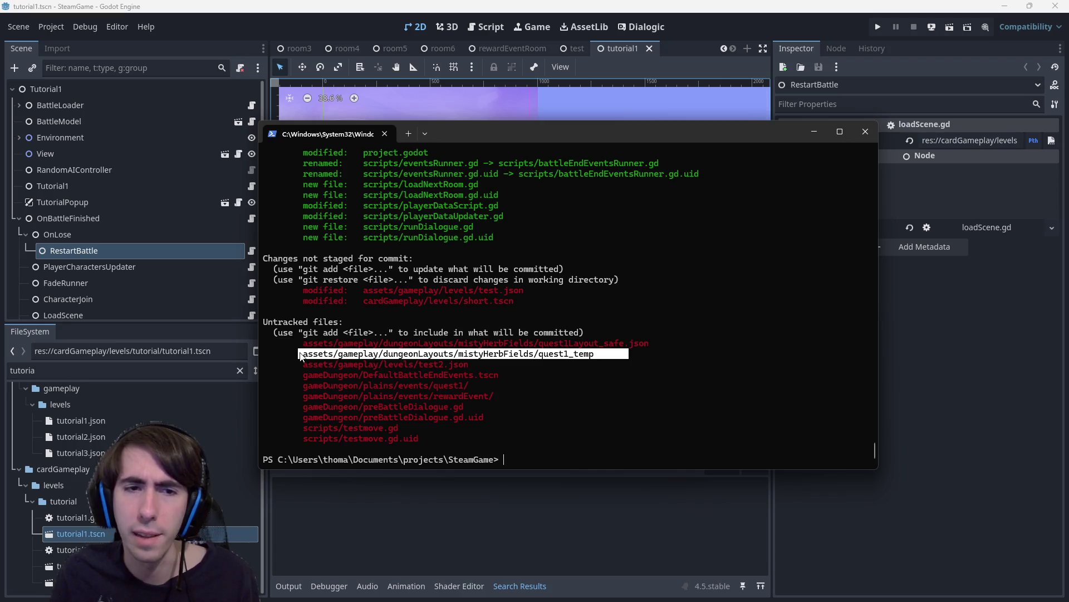
key("ctrl+c")
mouse_move(300, 345)
left_mouse_down()
mouse_move(481, 332)
mouse_move(658, 344)
left_mouse_up()
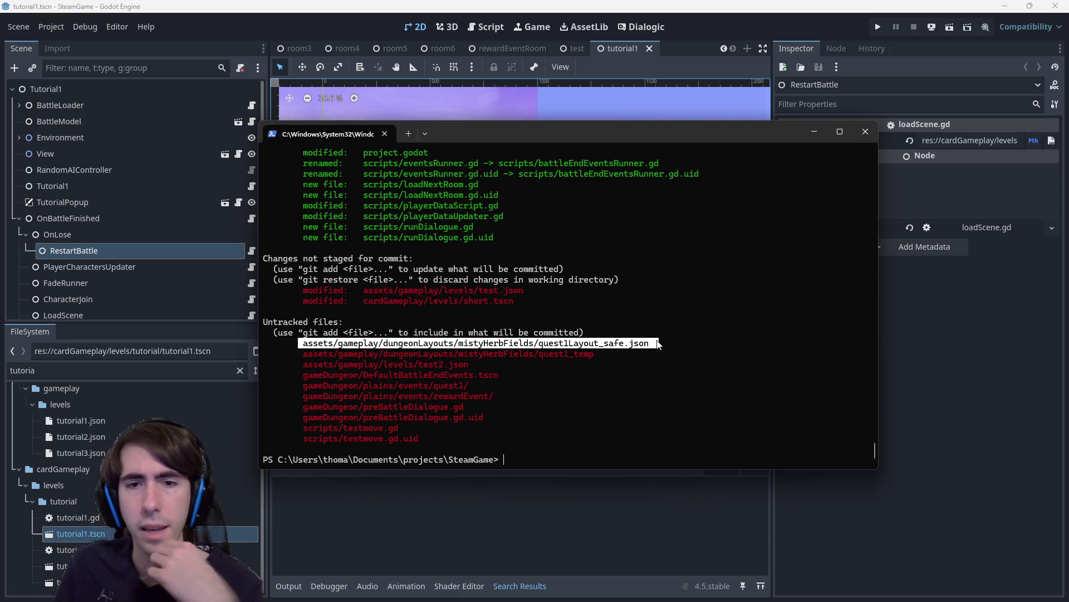
key("ctrl+c")
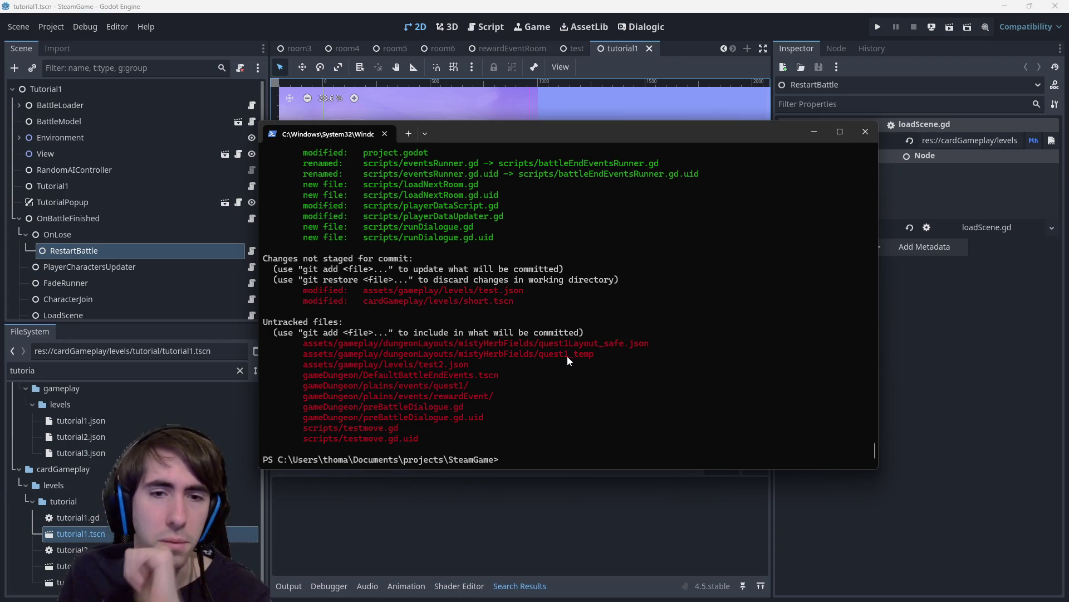
left_click_drag(299, 367, 483, 371)
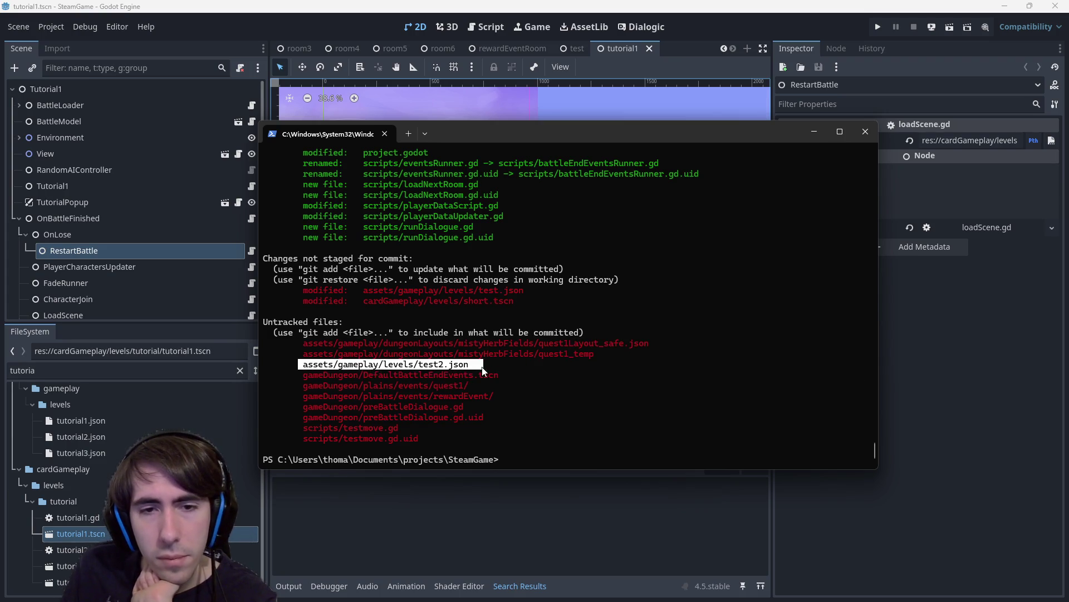
triple_click(367, 378)
left_click(366, 385)
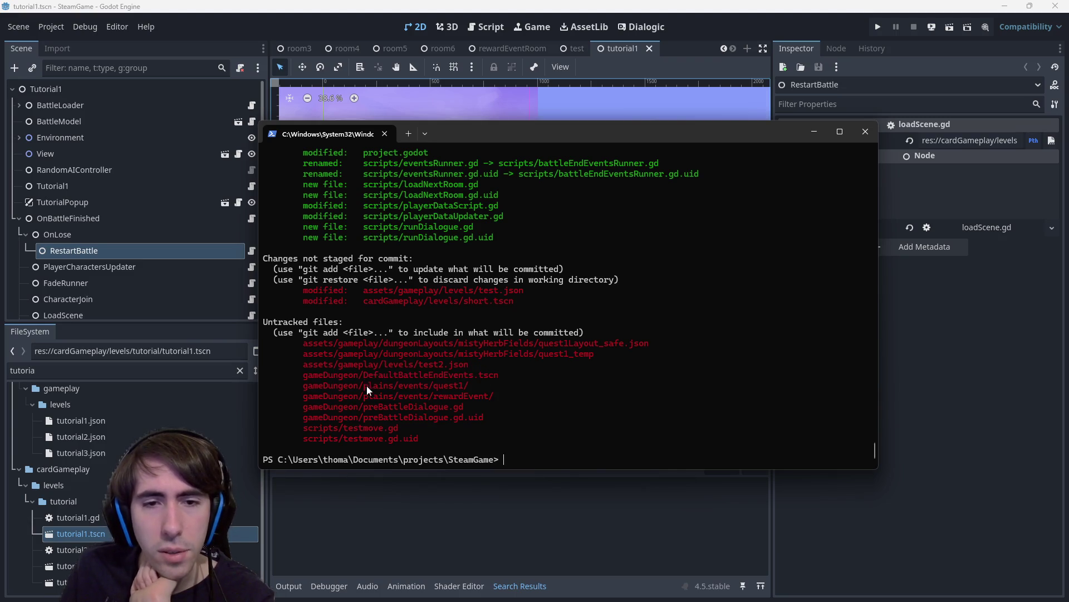
left_click_drag(298, 381, 476, 376)
left_click(521, 379)
type("git ")
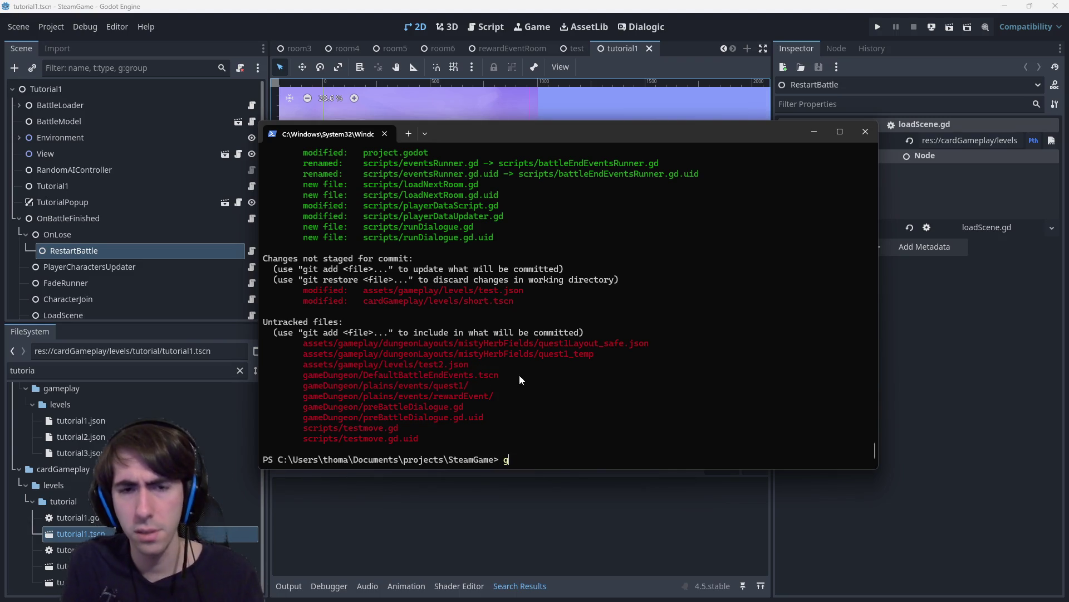
type("add")
right_click(521, 379)
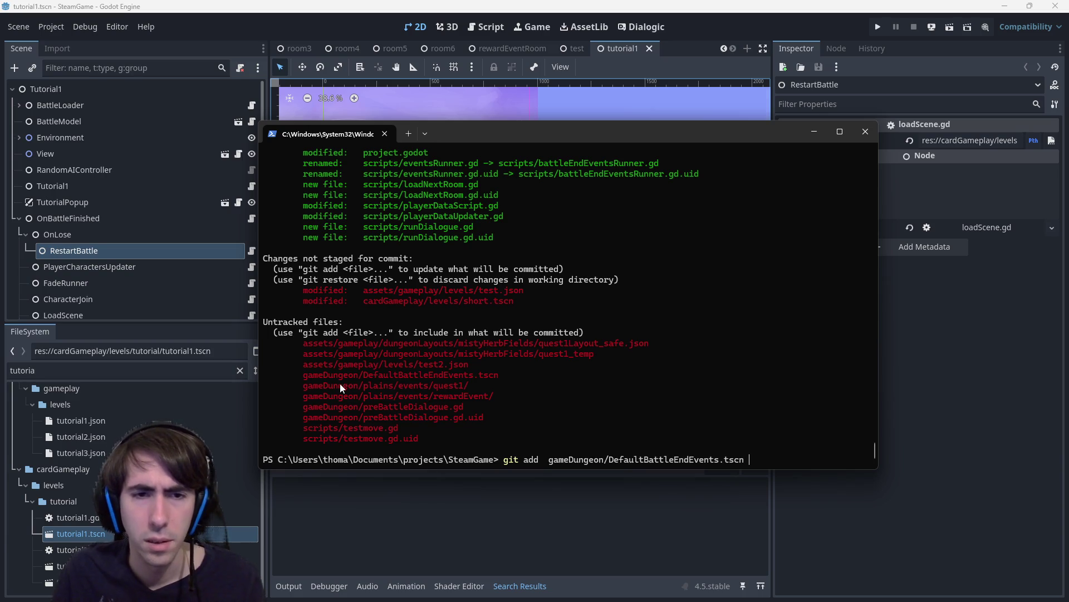
Step: Add the plains quest1/ and rewardEvent/ folder paths to the git add command
mouse_move(303, 385)
left_mouse_down()
mouse_move(478, 385)
mouse_move(301, 375)
mouse_move(302, 386)
left_mouse_up()
right_click(478, 385)
right_click(841, 343)
right_click(510, 336)
right_click(511, 334)
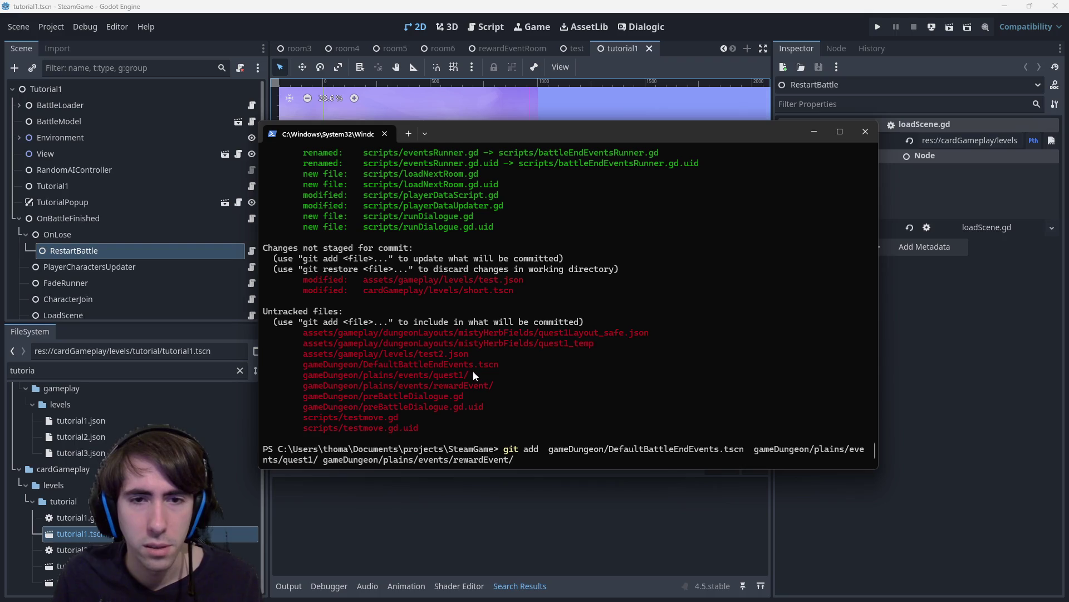
Step: Append preBattleDialogue.gd and preBattleDialogue.gd.uid, then run the staging command
left_click_drag(473, 393, 301, 397)
left_click_drag(436, 332, 440, 332)
right_click(440, 333)
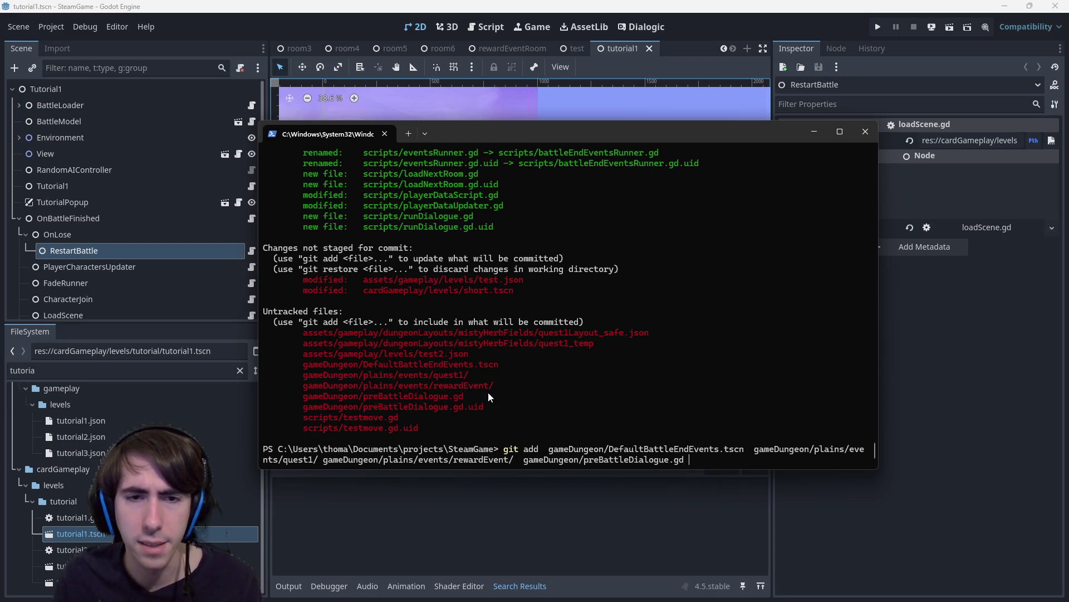
left_click_drag(506, 408, 284, 410)
right_click(456, 330)
right_click(456, 329)
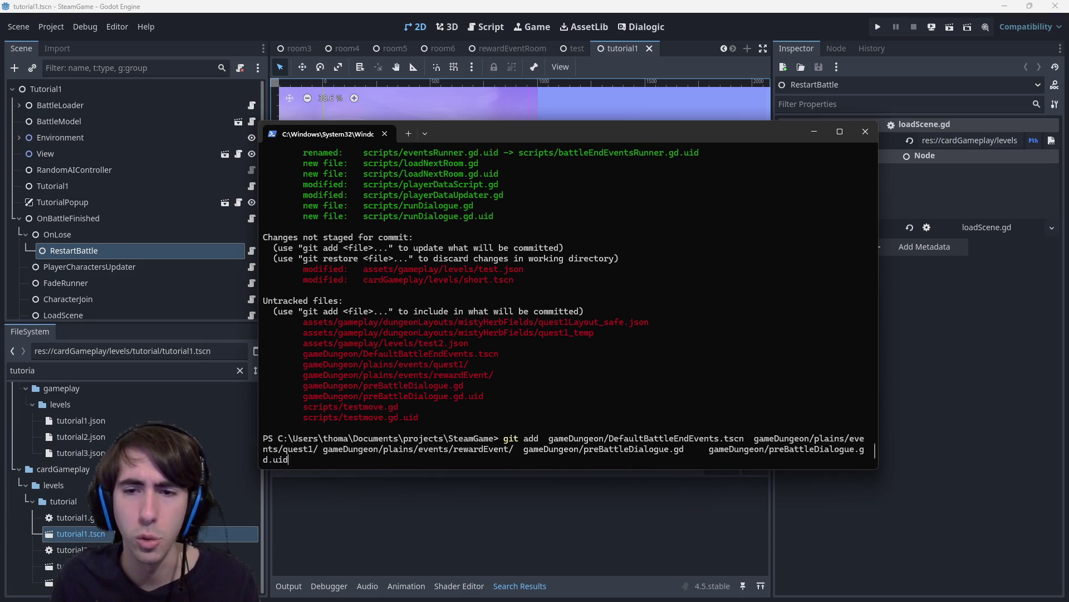
key("Return")
Step: Run git status, then begin a commit with message prefix "[MAD-"
type("git status")
key("Return")
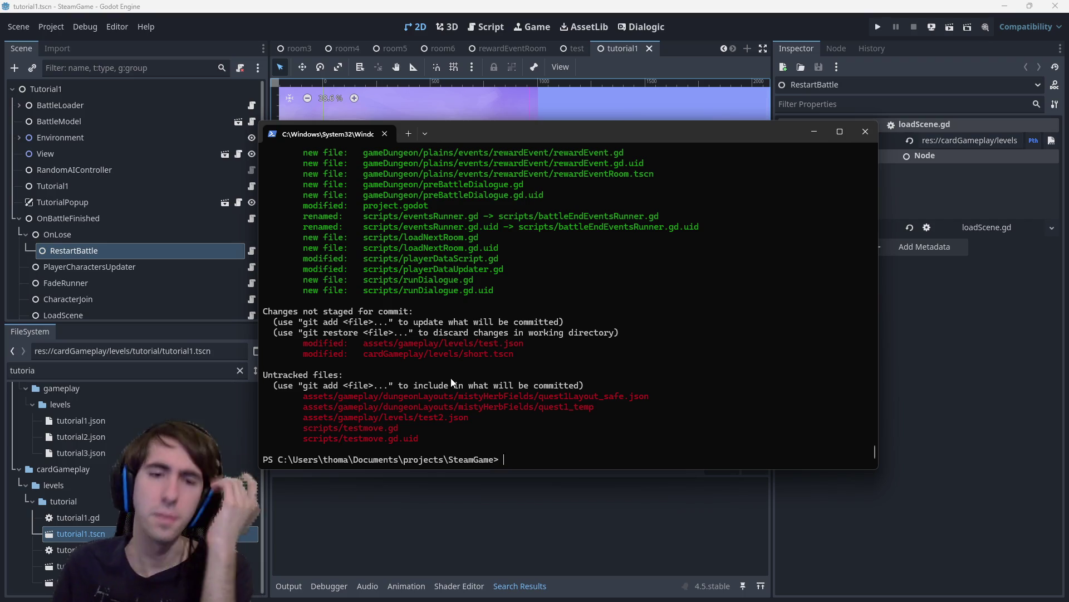
type("git commit -m \"")
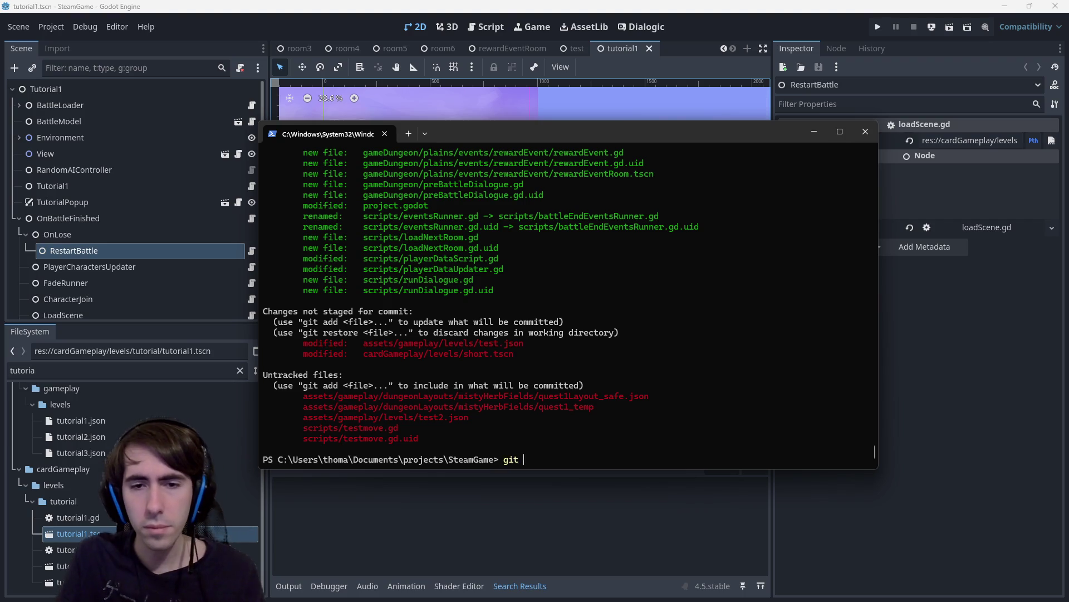
type("[MAD-")
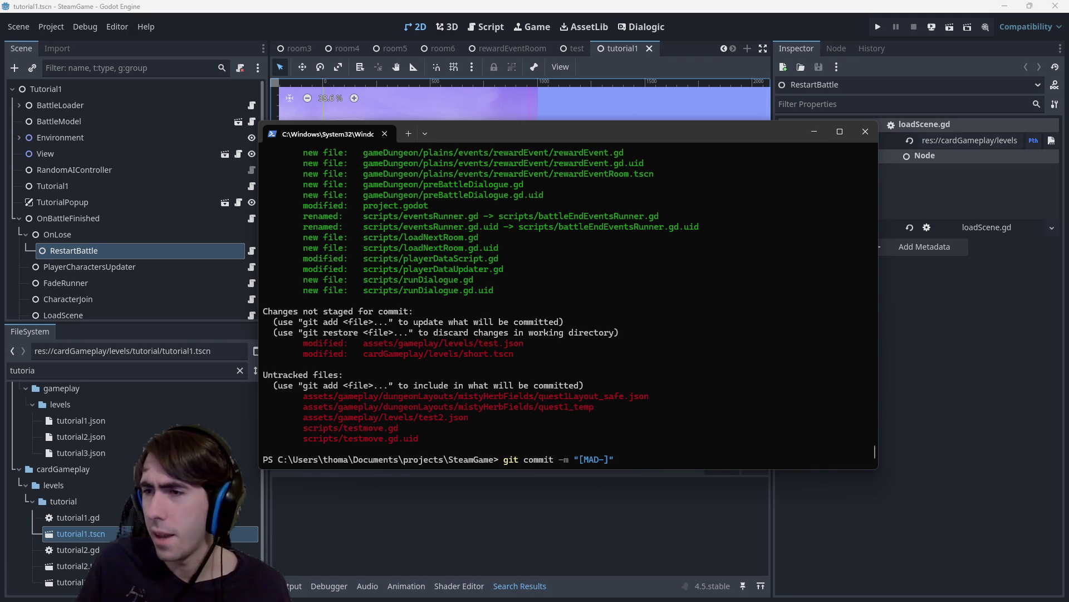
Step: Switch from the terminal to the SteamGame GitHub project board in Chrome
key("alt+Tab")
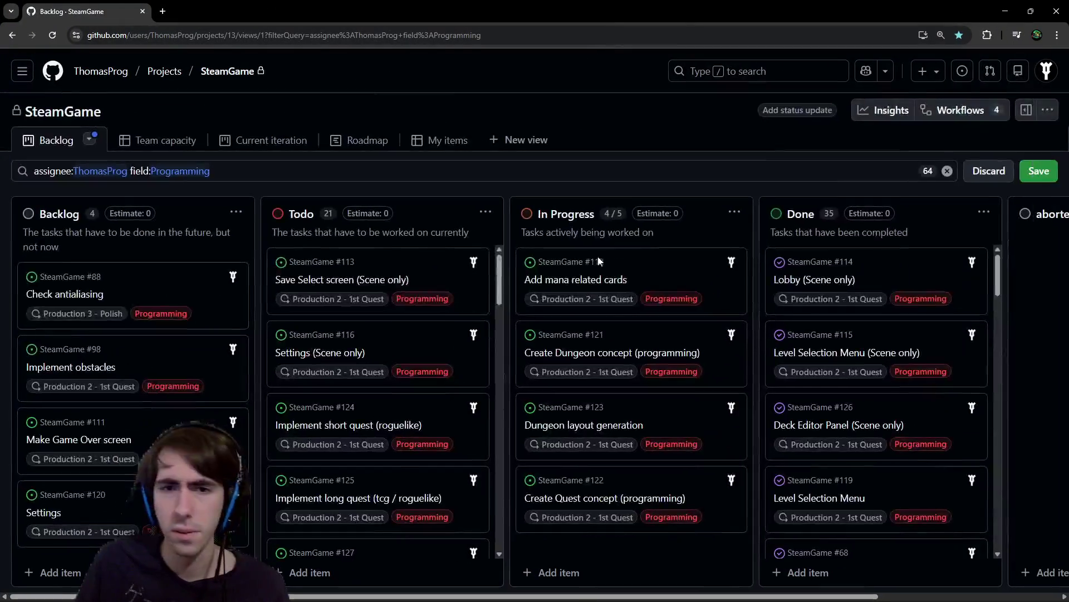
Step: Move cards #121 and #122 to Done and #124 into In Progress
key("ctrl+minus")
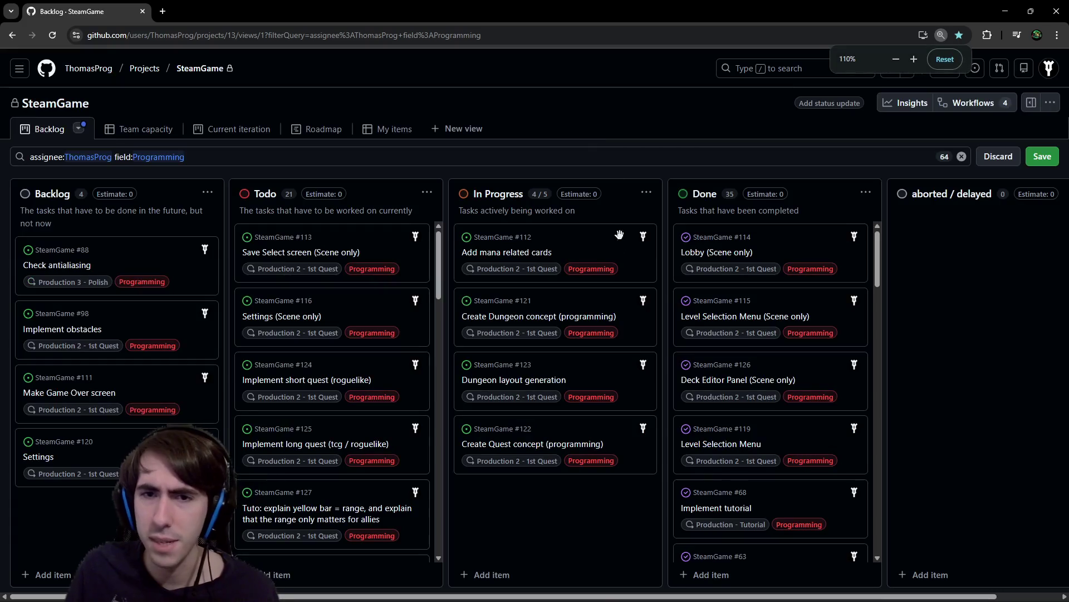
mouse_move(616, 306)
left_mouse_down()
mouse_move(767, 270)
mouse_move(772, 255)
left_mouse_up()
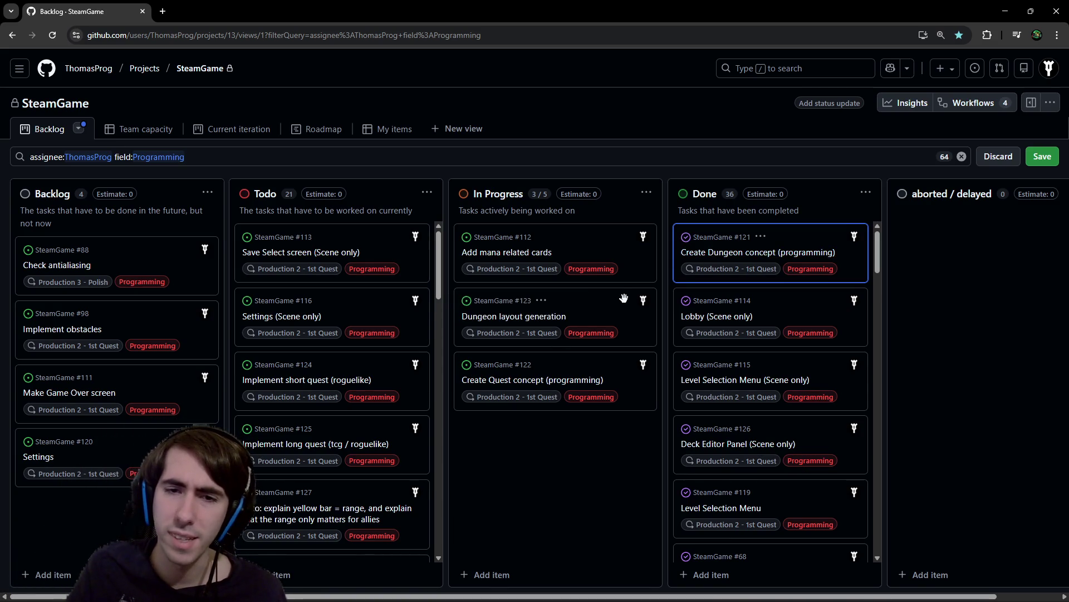
left_click_drag(592, 375, 821, 250)
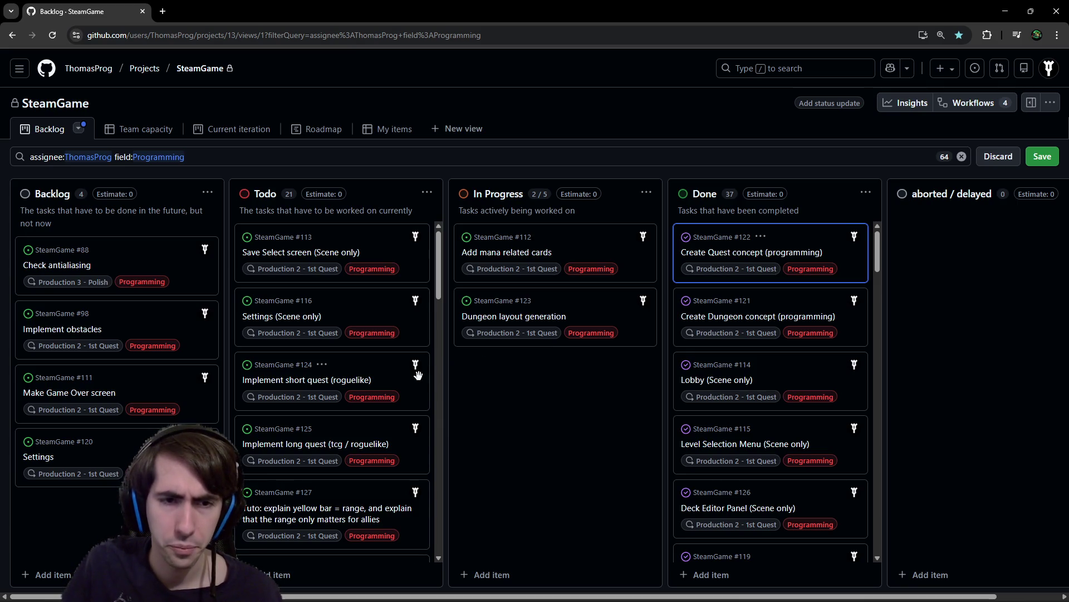
mouse_move(414, 368)
left_mouse_down()
mouse_move(604, 366)
mouse_move(574, 382)
left_mouse_up()
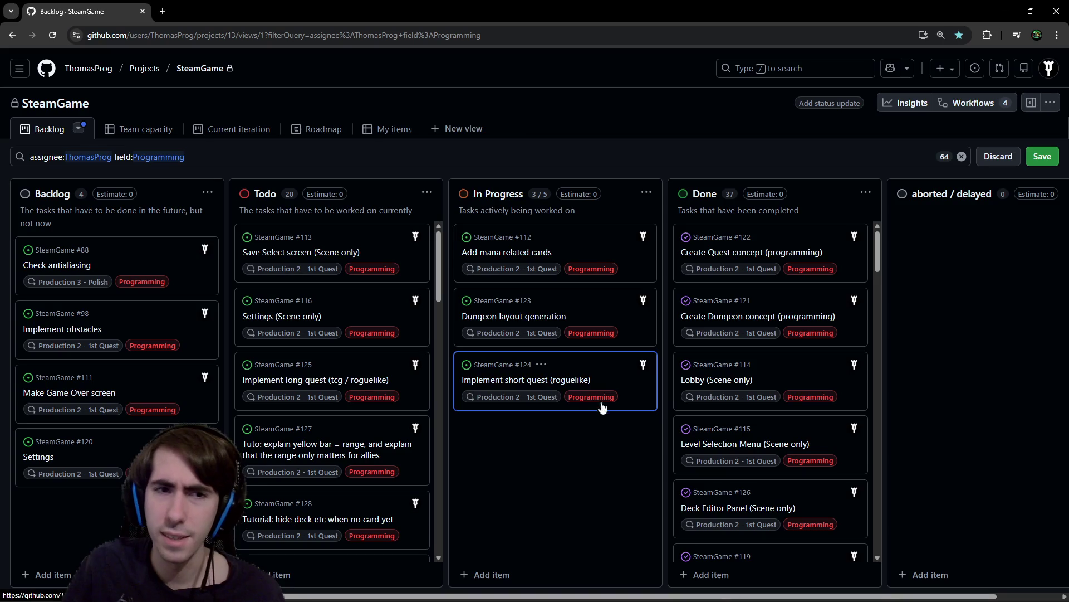
scroll(333, 404, "down", 8)
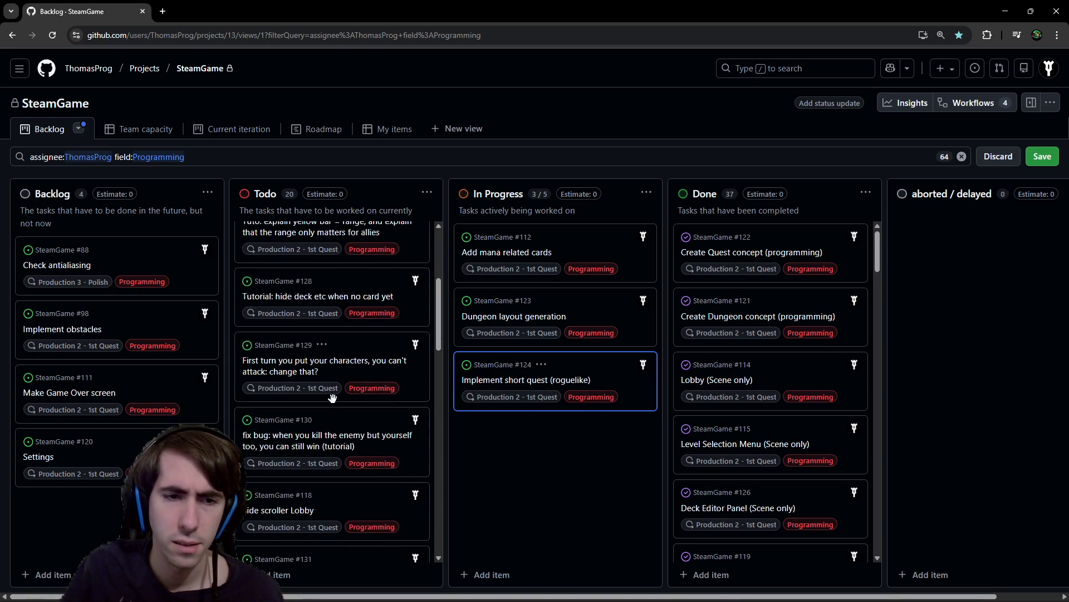
scroll(332, 397, "up", 2)
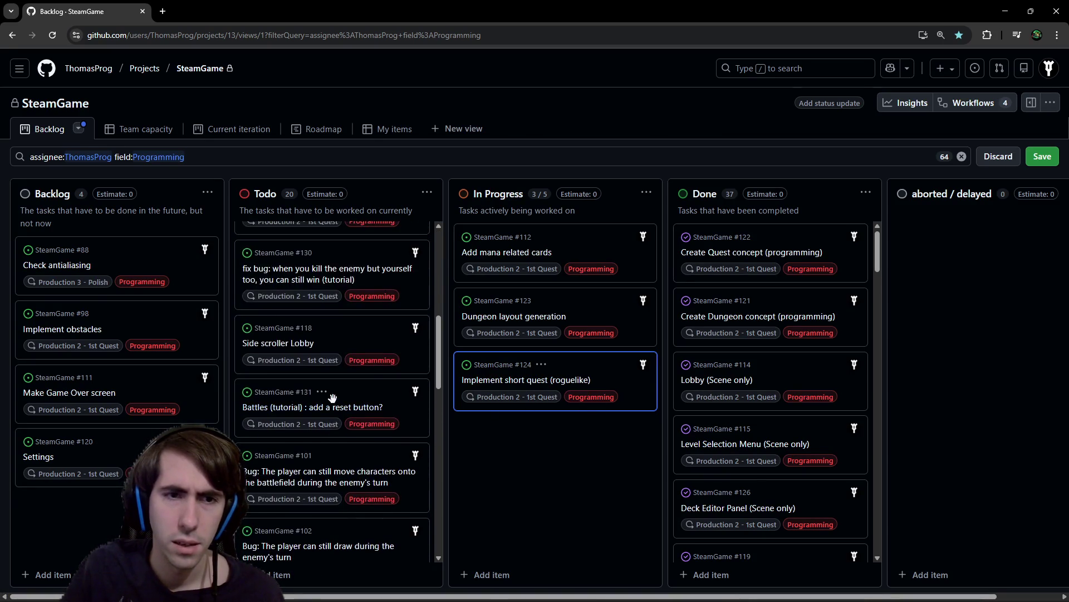
scroll(333, 397, "down", 5)
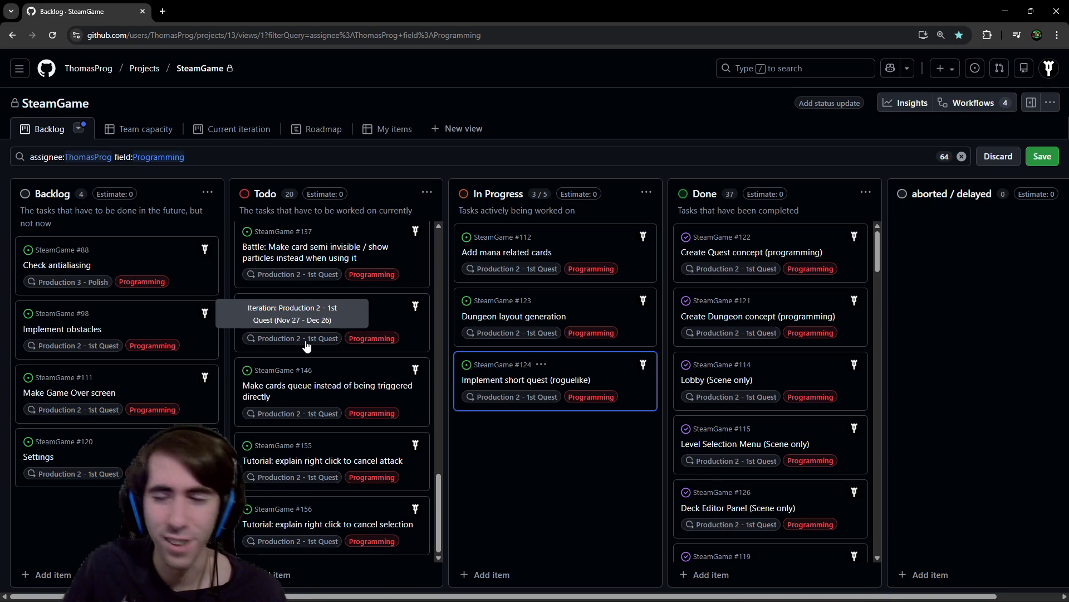
Step: Add a new board item titled 'Finsih Quest1' and make it a new issue
left_click(387, 579)
type("Quest")
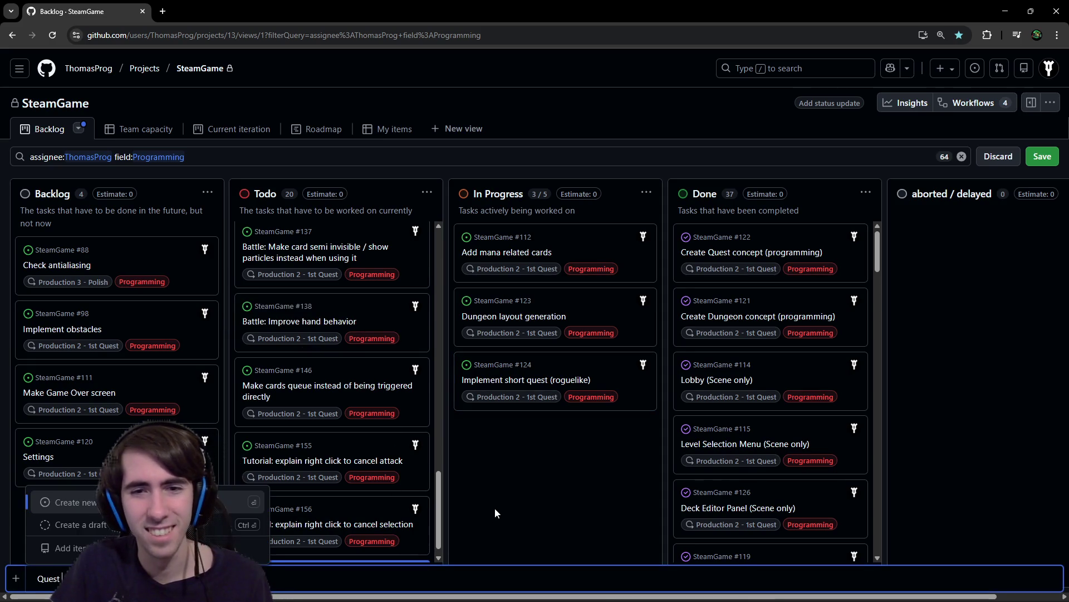
key("BackSpace")
key("BackSpace")
key("BackSpace")
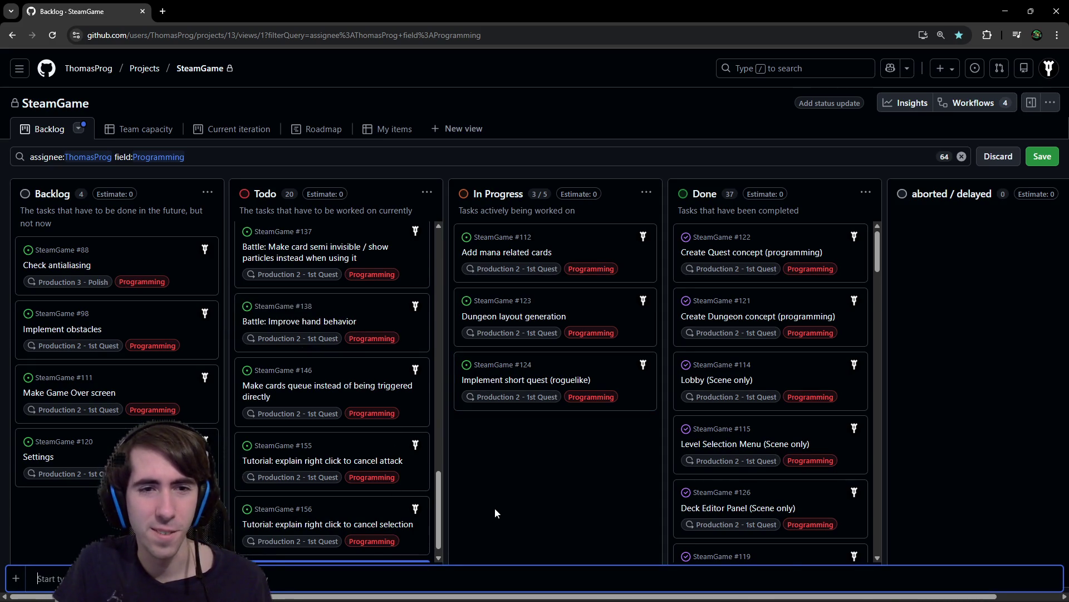
type("Finsih C")
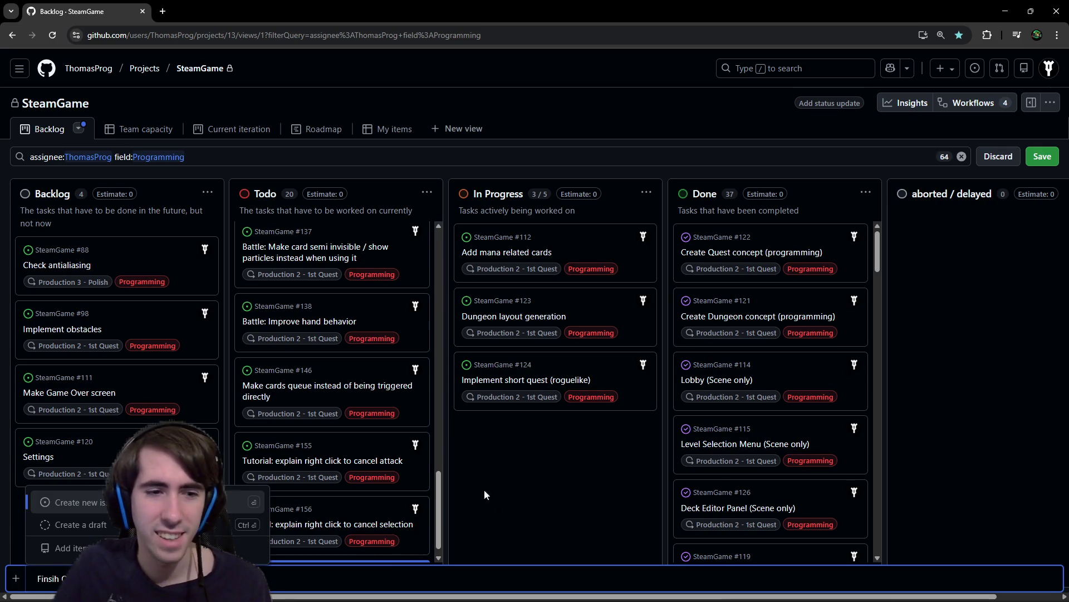
key("Return")
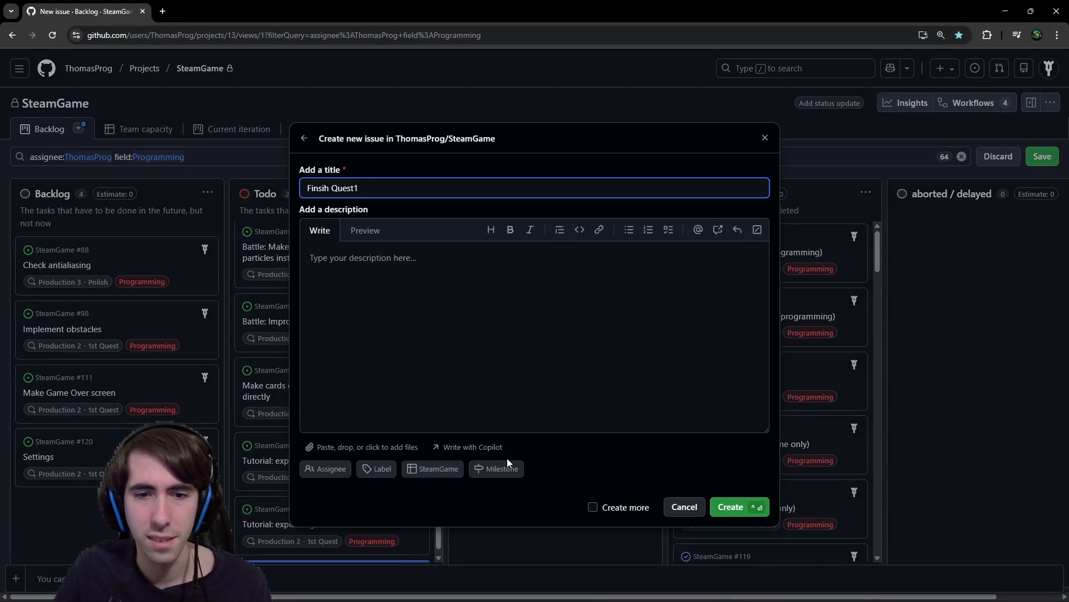
Step: Set milestone Production 2, assign the board owner, create issue #162, and move it to In Progress
left_click(491, 469)
left_click(590, 334)
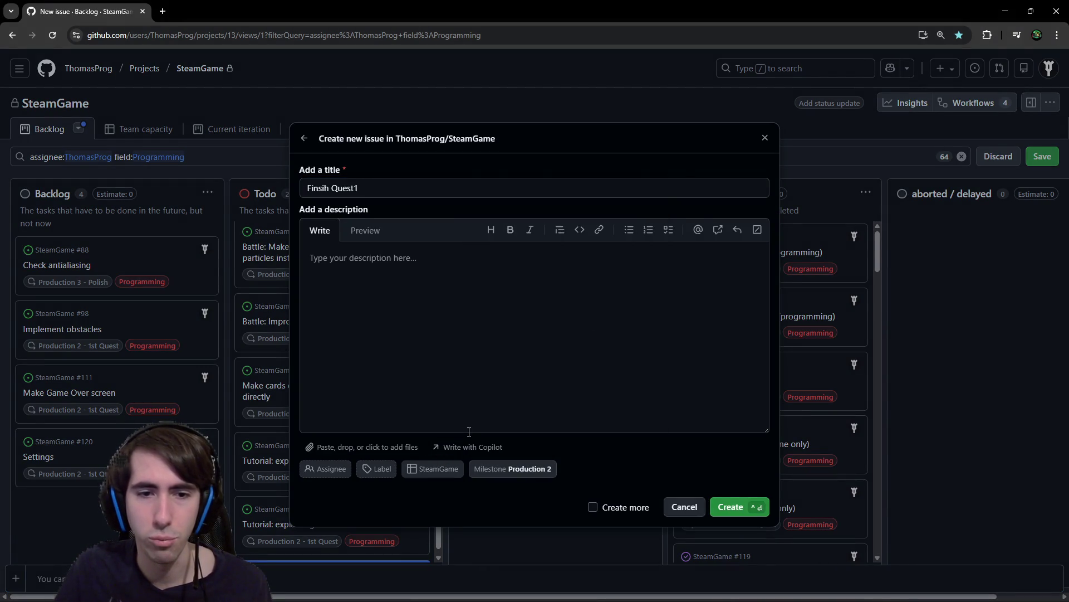
left_click(341, 469)
left_click(368, 252)
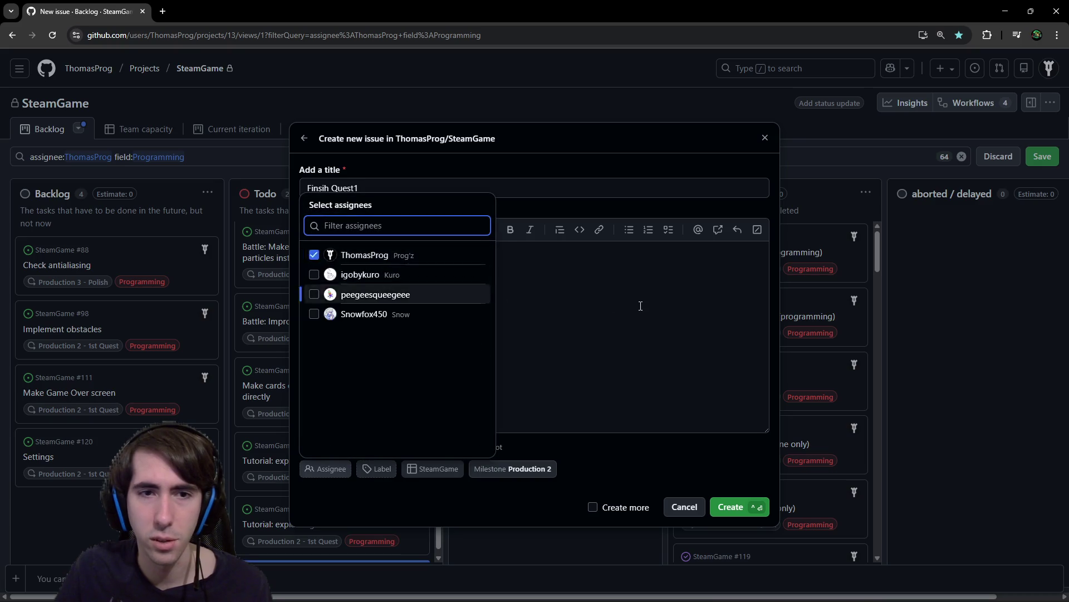
left_click(639, 303)
left_click(749, 507)
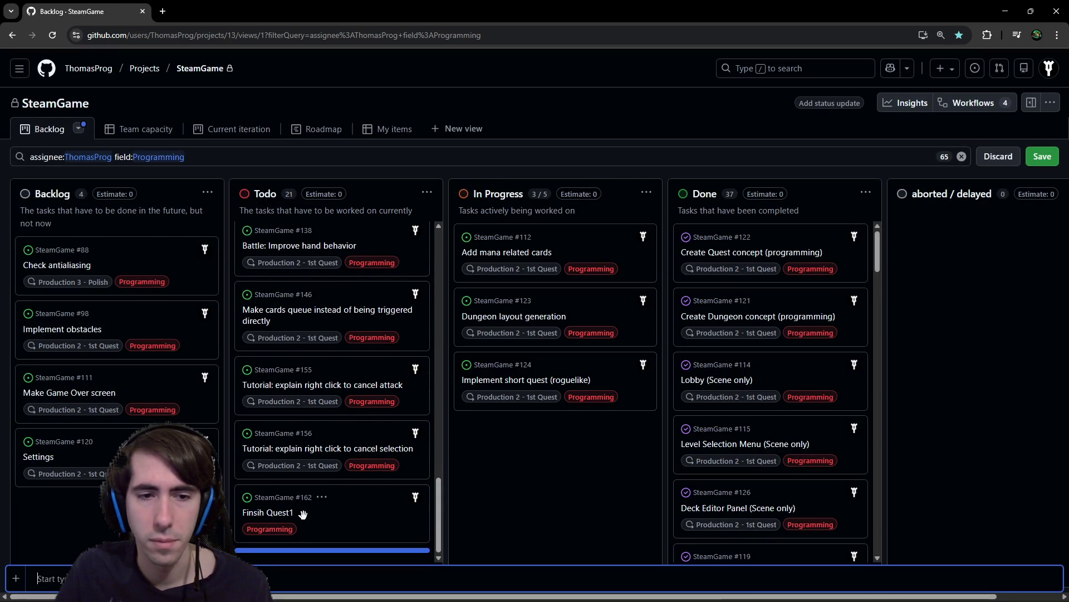
mouse_move(303, 509)
left_mouse_down()
mouse_move(491, 462)
mouse_move(503, 430)
left_mouse_up()
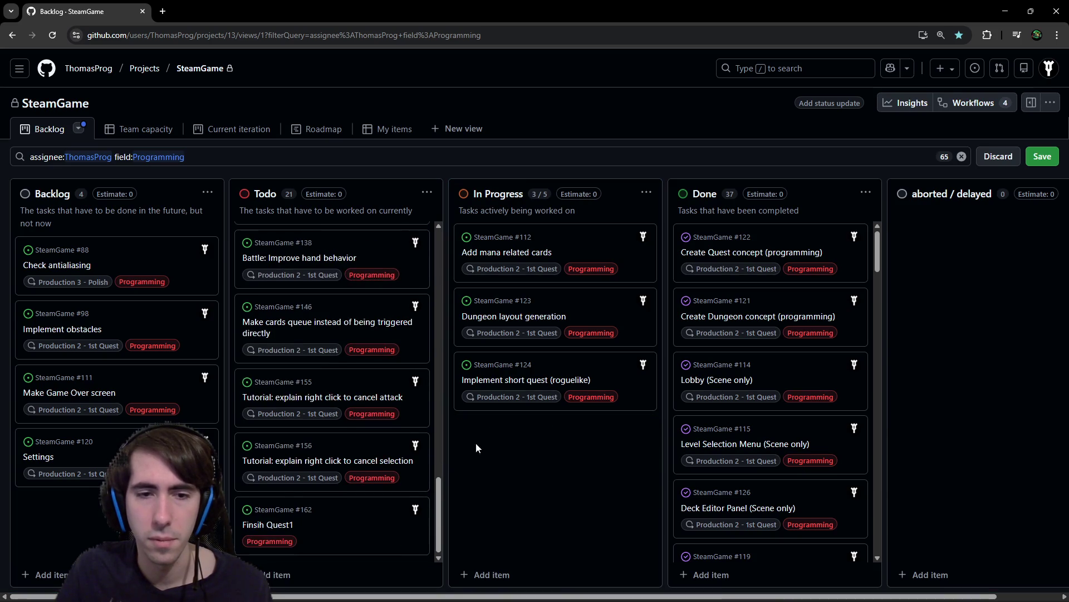
left_click(504, 445)
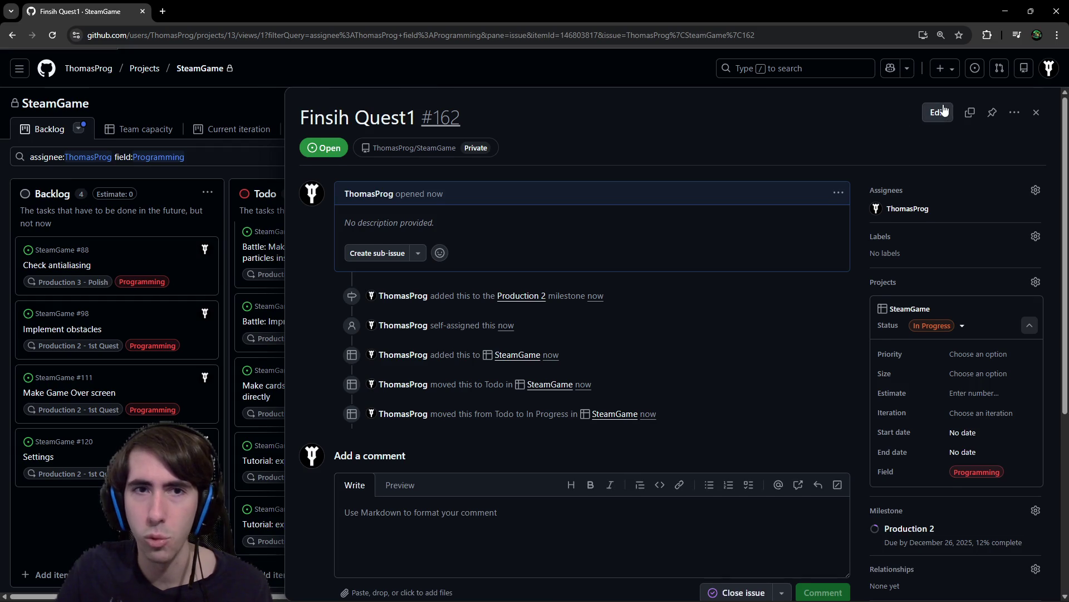
Step: Rename issue #162 to 'Finish 1st quest' and save the title
left_click(938, 111)
key("ctrl+BackSpace")
type("1st")
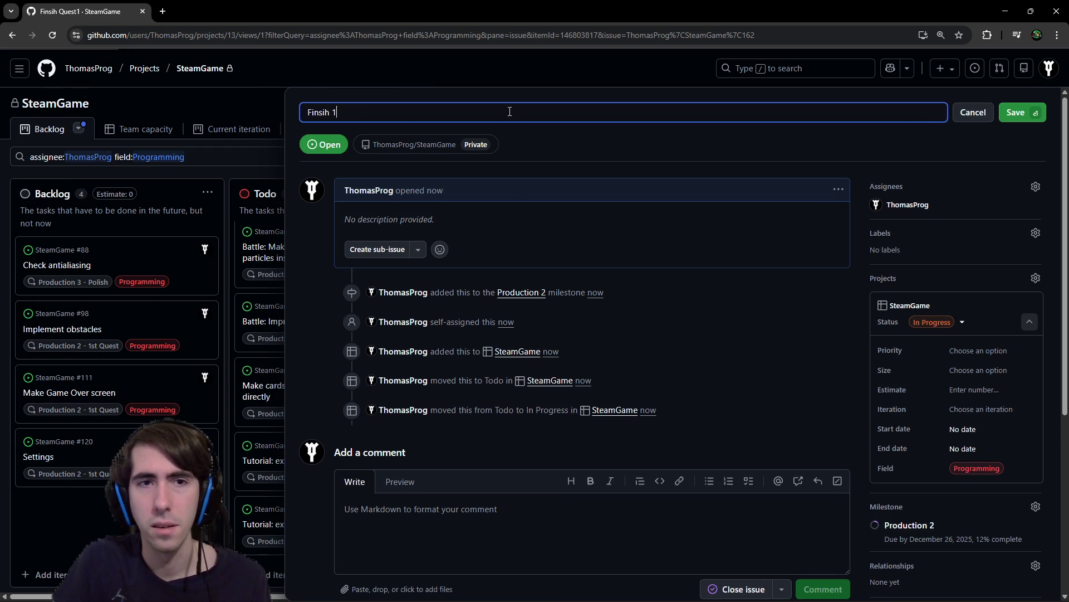
key("BackSpace")
key("BackSpace")
type("ish")
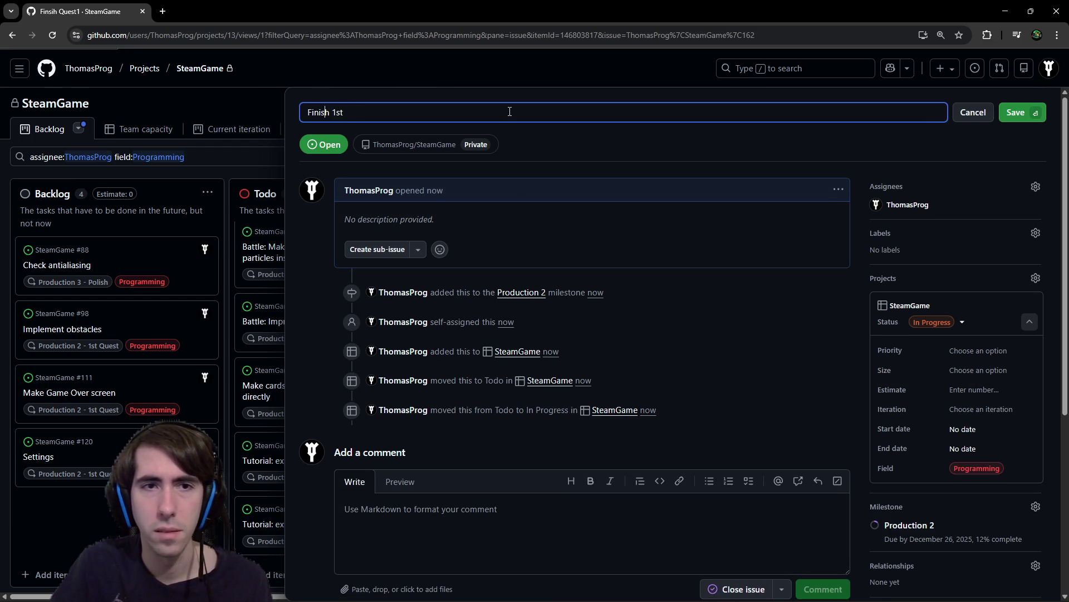
type(" 1st quest")
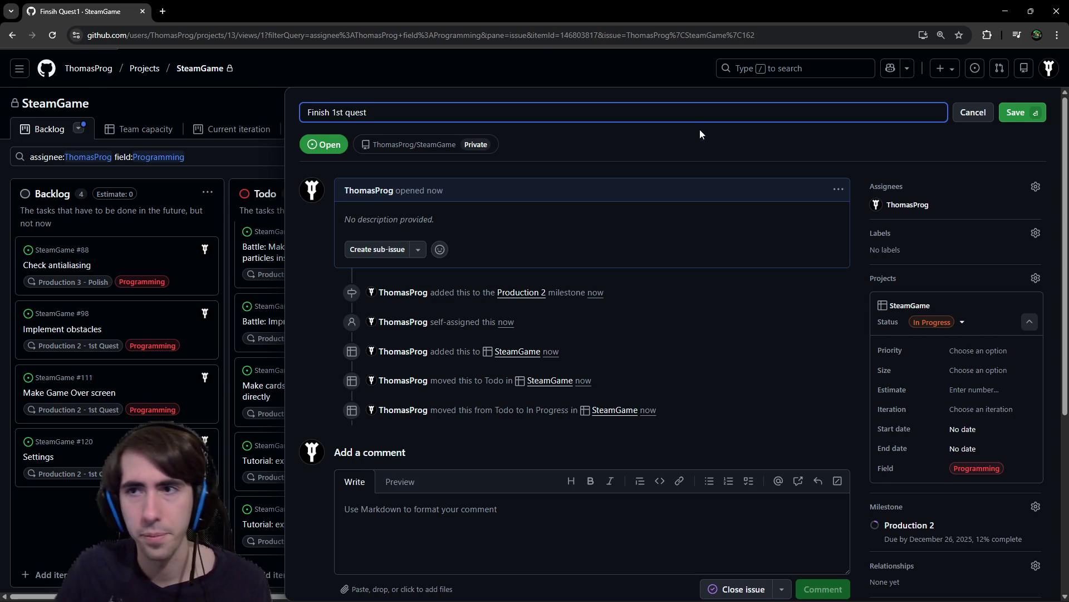
left_click(1015, 112)
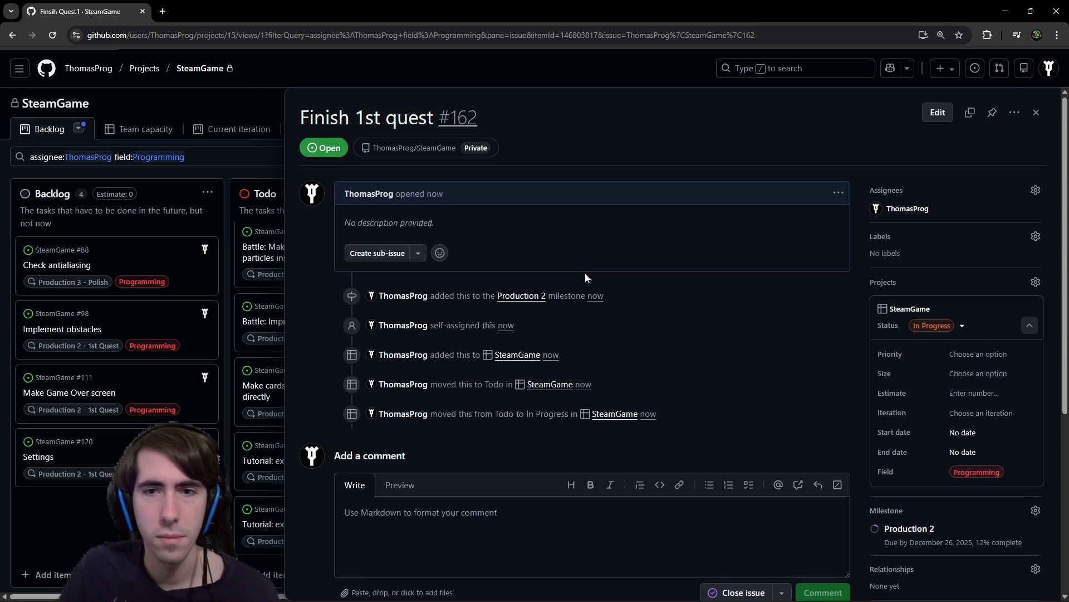
Step: Set #162's iteration to Production 2 - 1st Quest and close its details pane
left_click(959, 414)
left_click(968, 199)
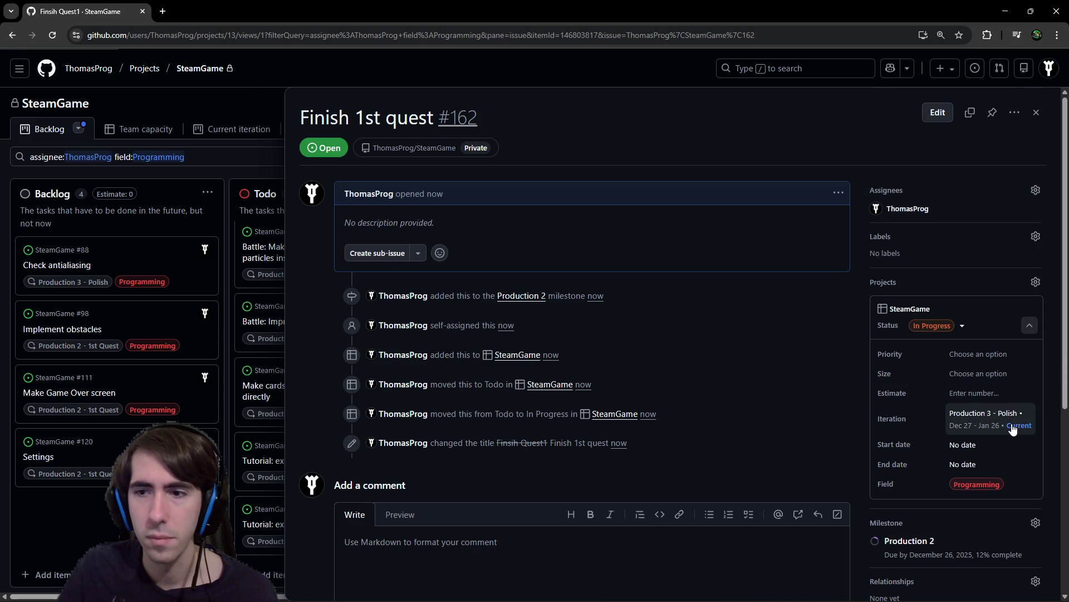
left_click(1013, 428)
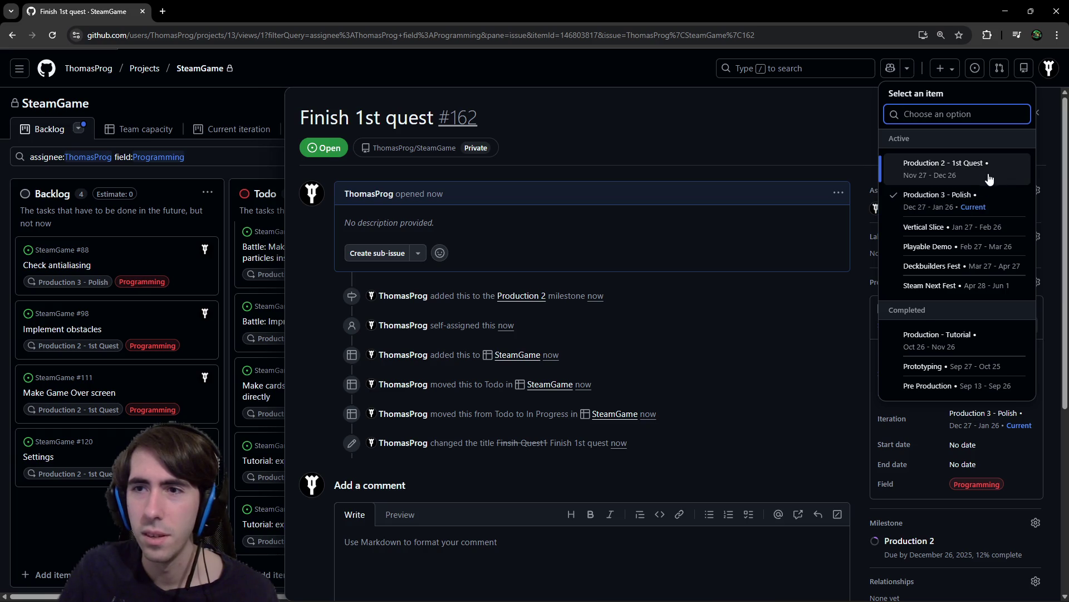
key("Down")
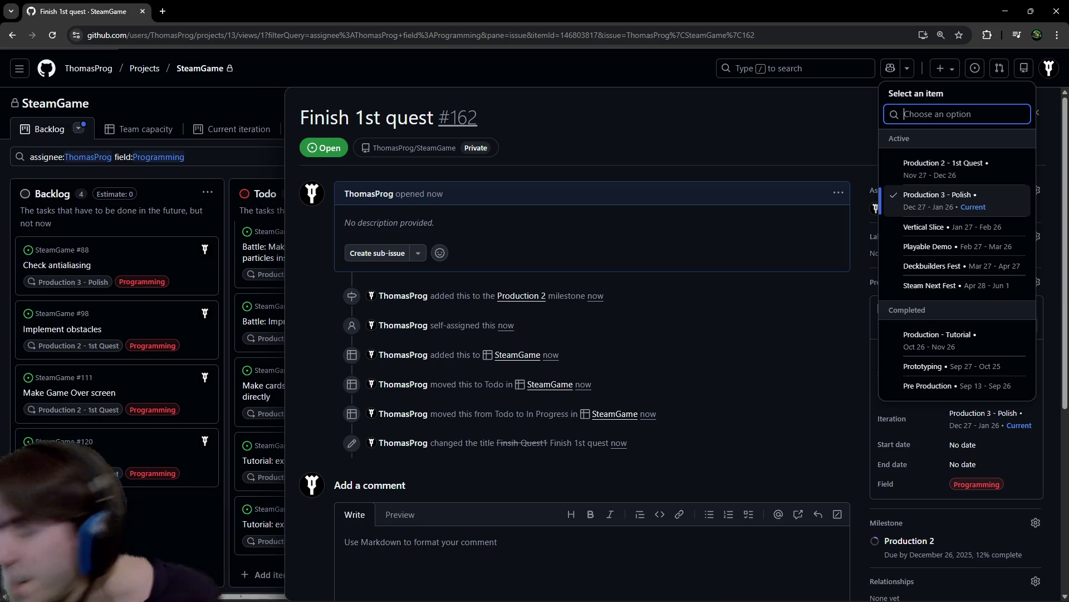
left_click(929, 168)
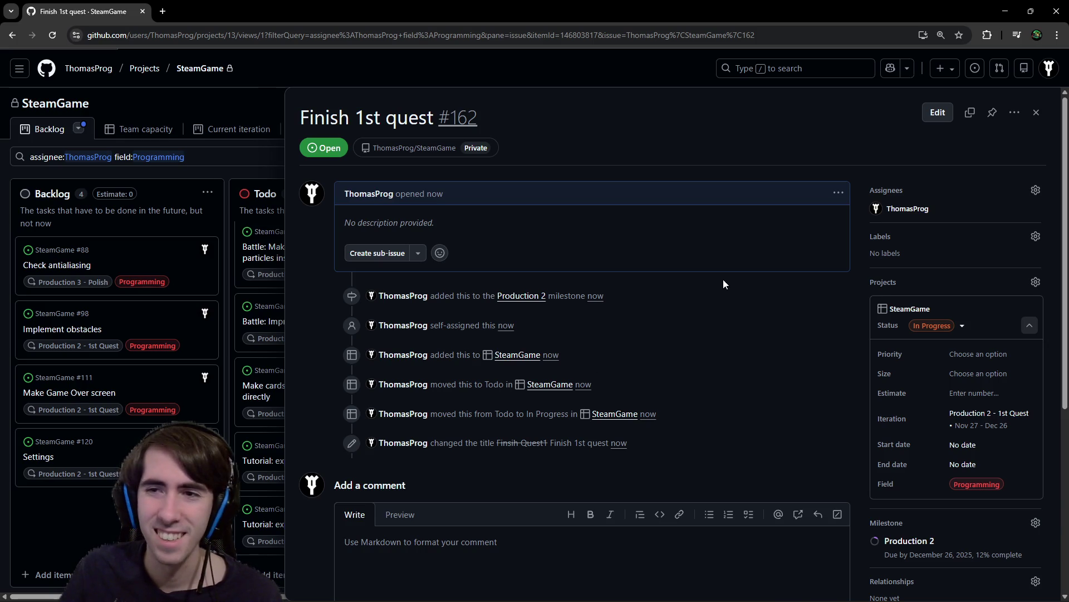
left_click(1014, 237)
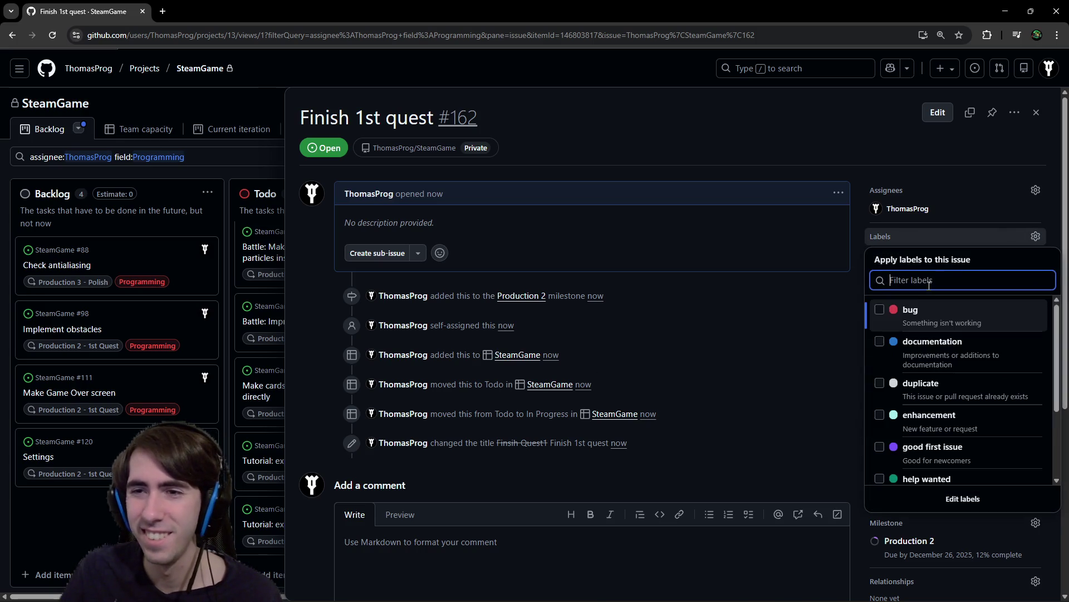
key("Escape")
key("Escape")
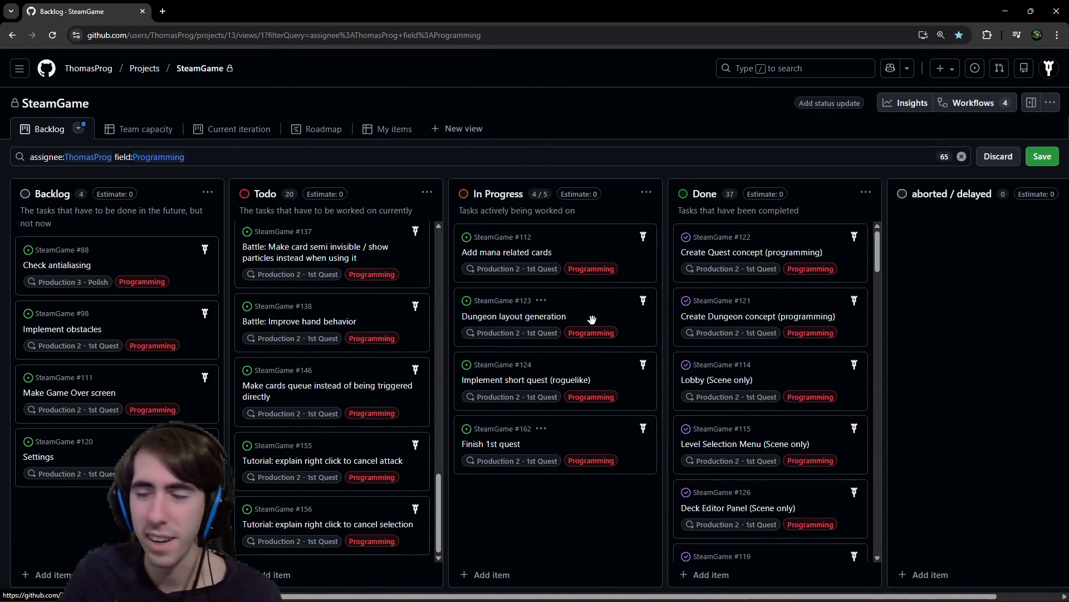
mouse_move(595, 434)
left_mouse_down()
mouse_move(768, 272)
mouse_move(789, 269)
mouse_move(596, 458)
left_mouse_up()
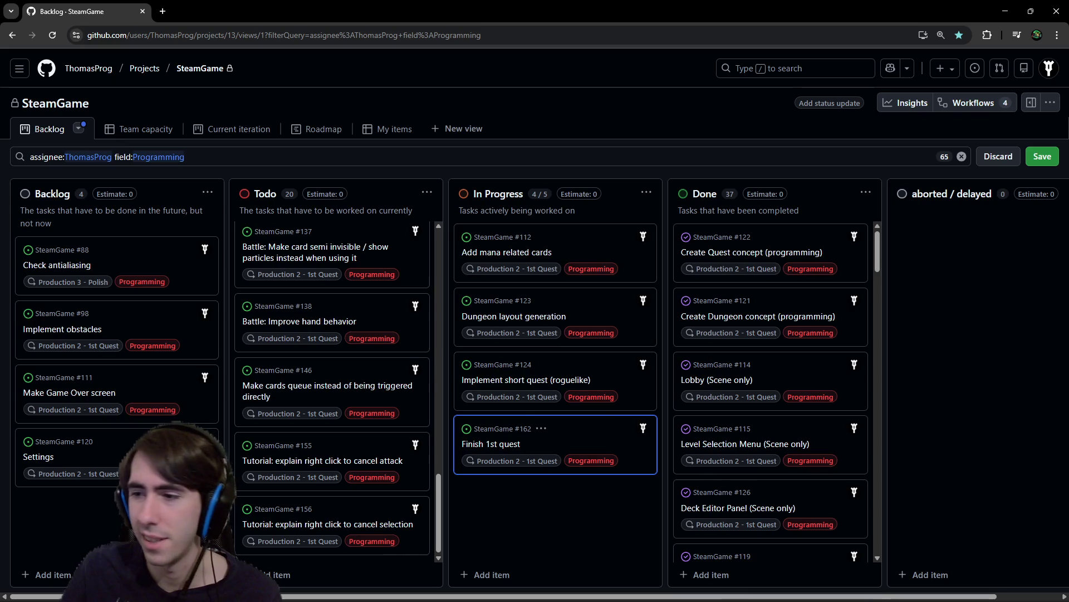
key("alt+Tab")
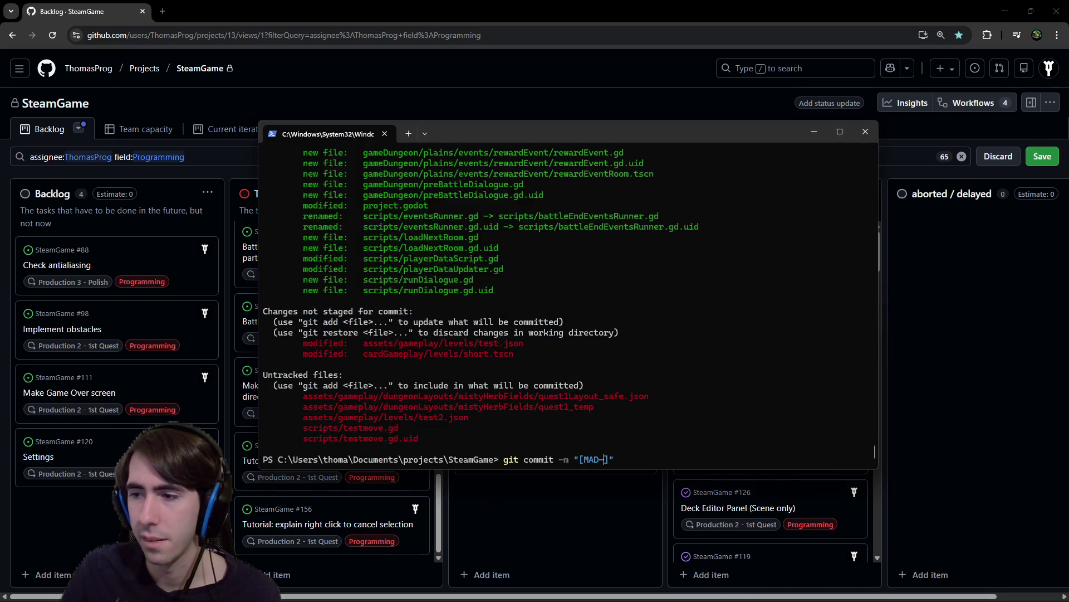
Step: Commit with message "[MAD-162] 1st quest layout, placeholder scenes, dialogues and battles added"
type("1")
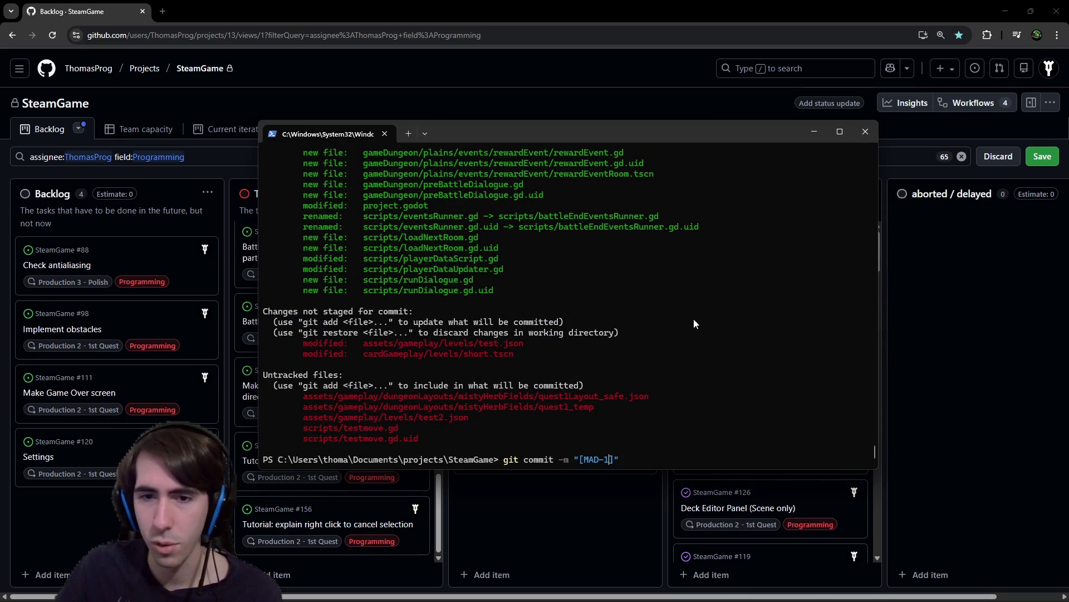
type("62]")
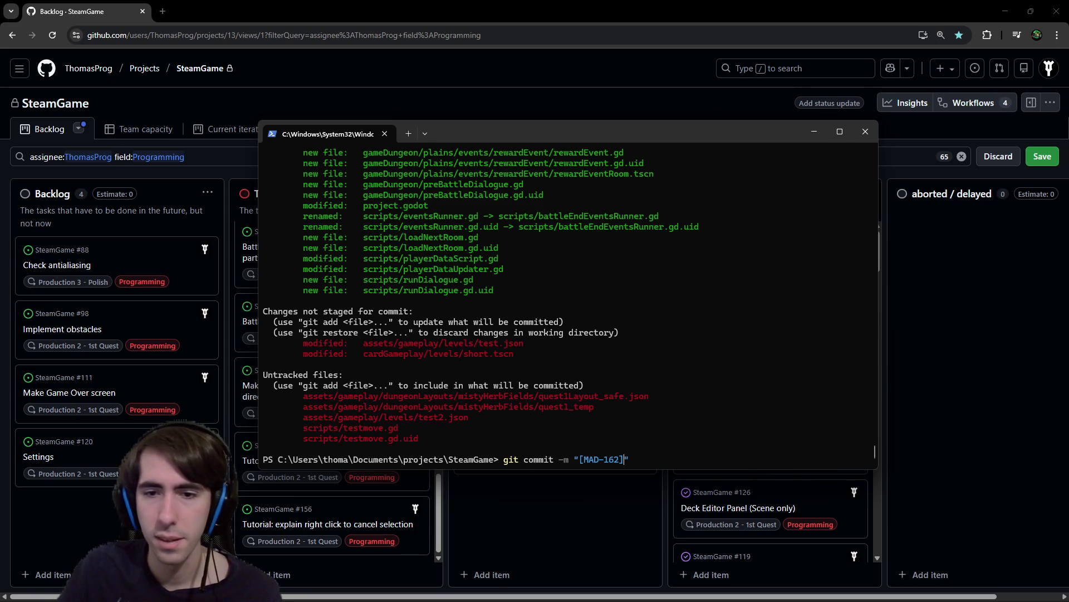
type(" 1st quest")
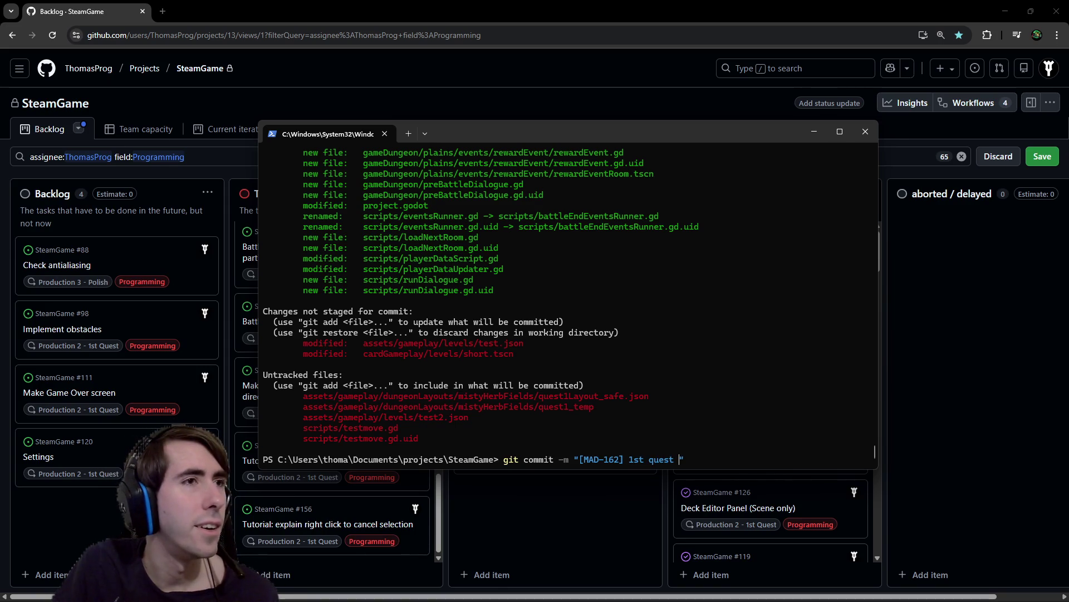
key("BackSpace")
key("BackSpace")
type("layout and")
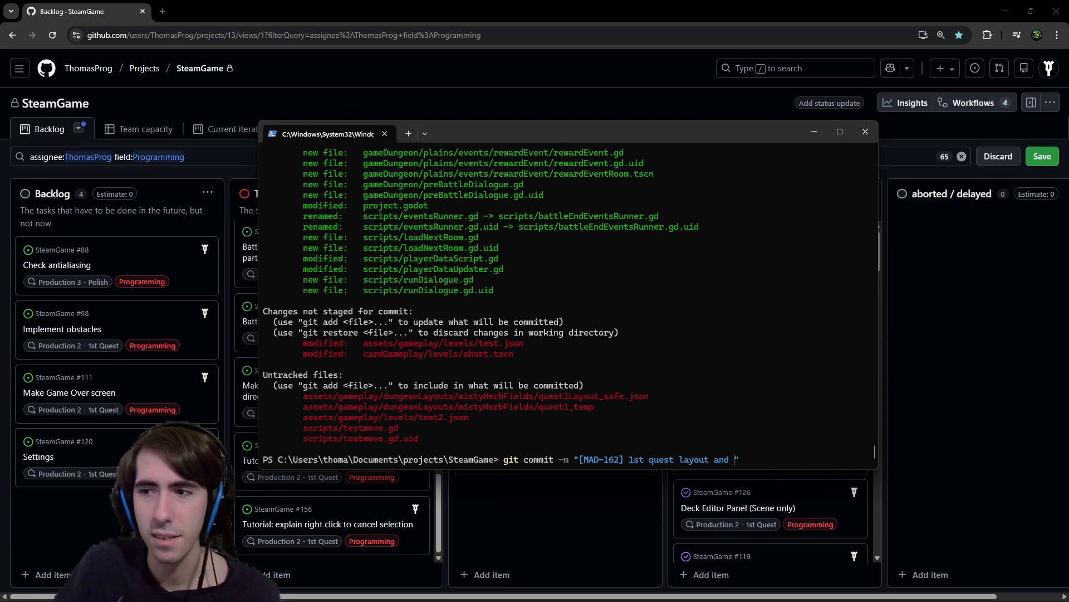
key("ctrl+BackSpace")
key("ctrl+BackSpace")
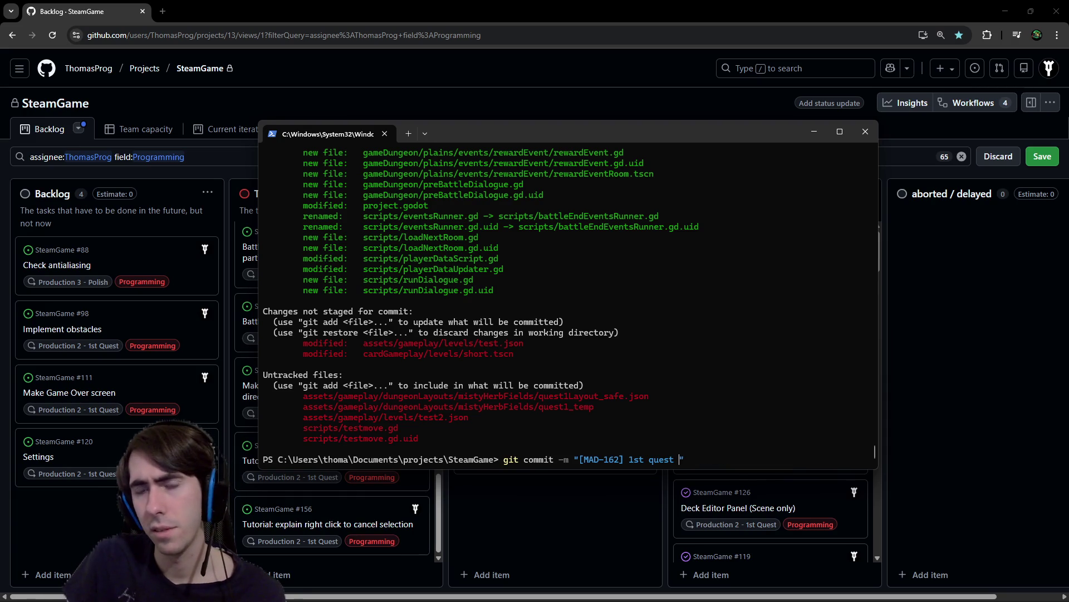
type("ayout, ")
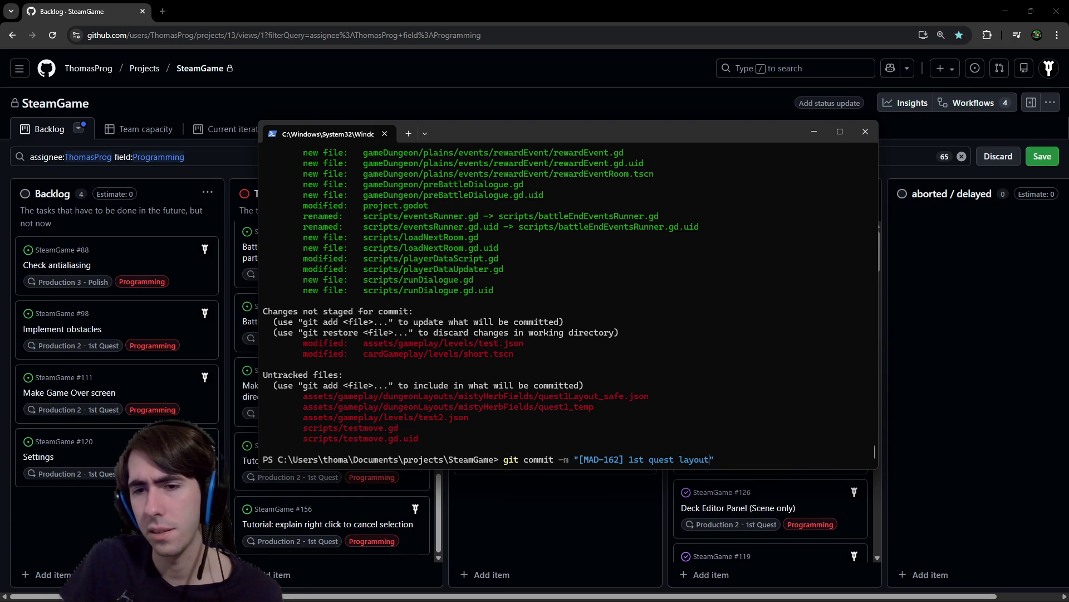
type("placeholder s")
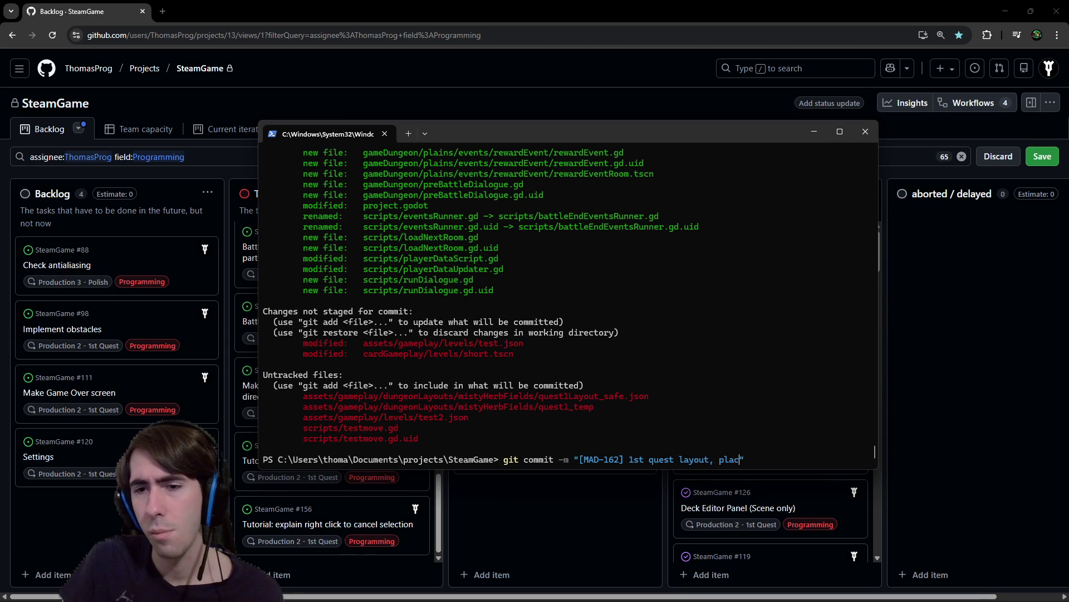
type("cenes and dialogues")
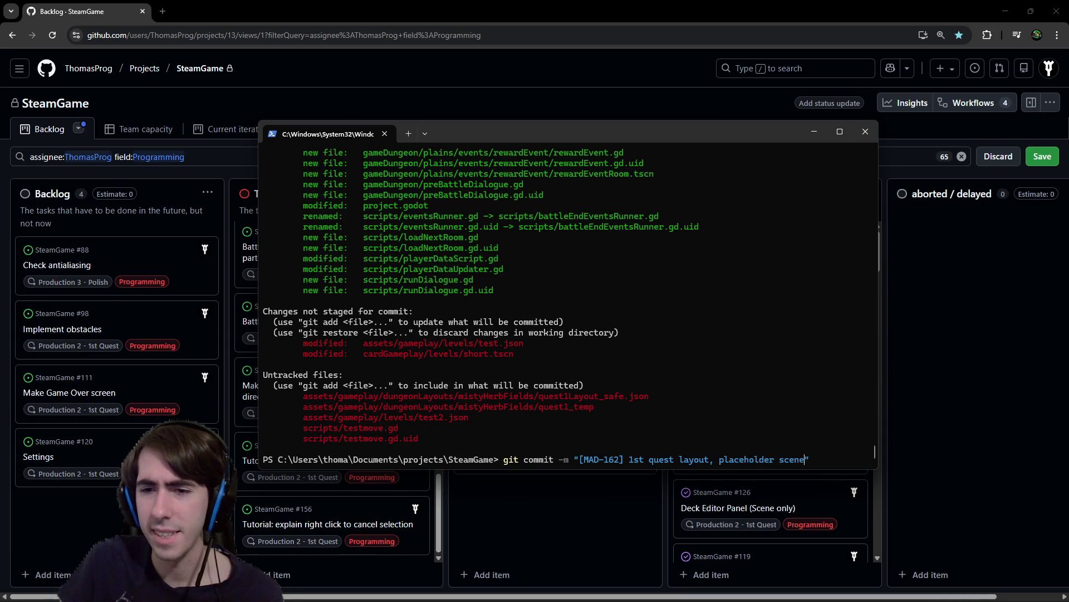
type(" added")
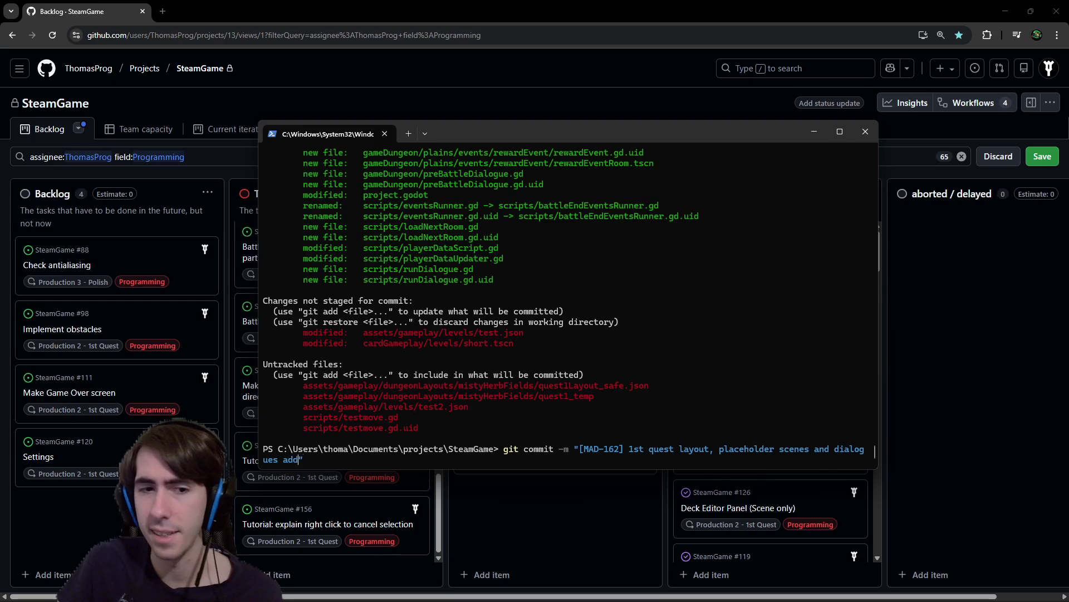
key("BackSpace")
key("BackSpace")
key("BackSpace")
type(",")
key("ctrl+Right")
type("and battles")
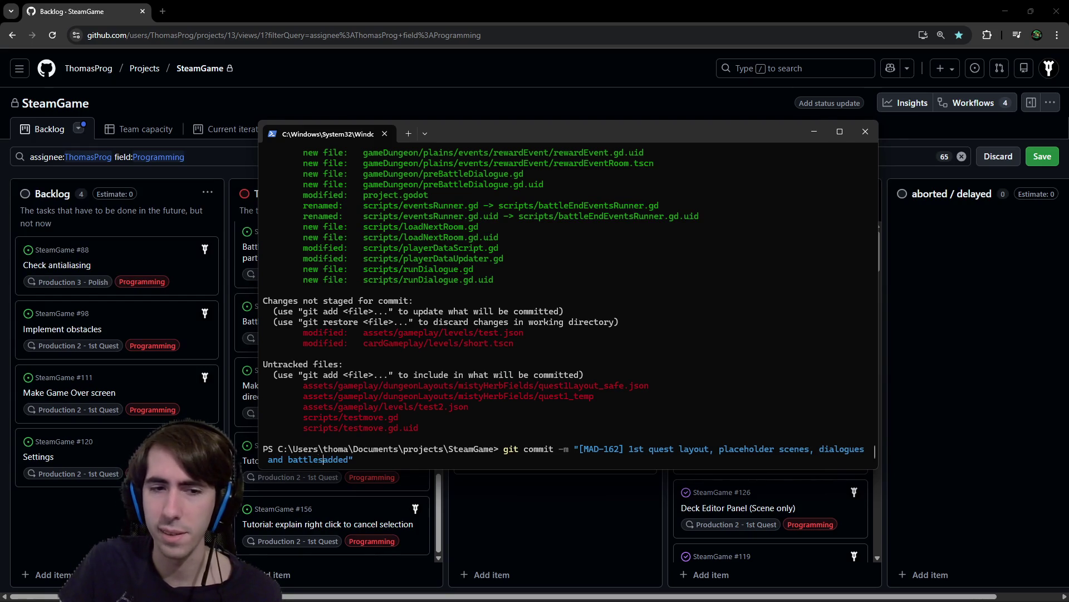
key("Return")
Step: Push the commit to master with git push
type("git push")
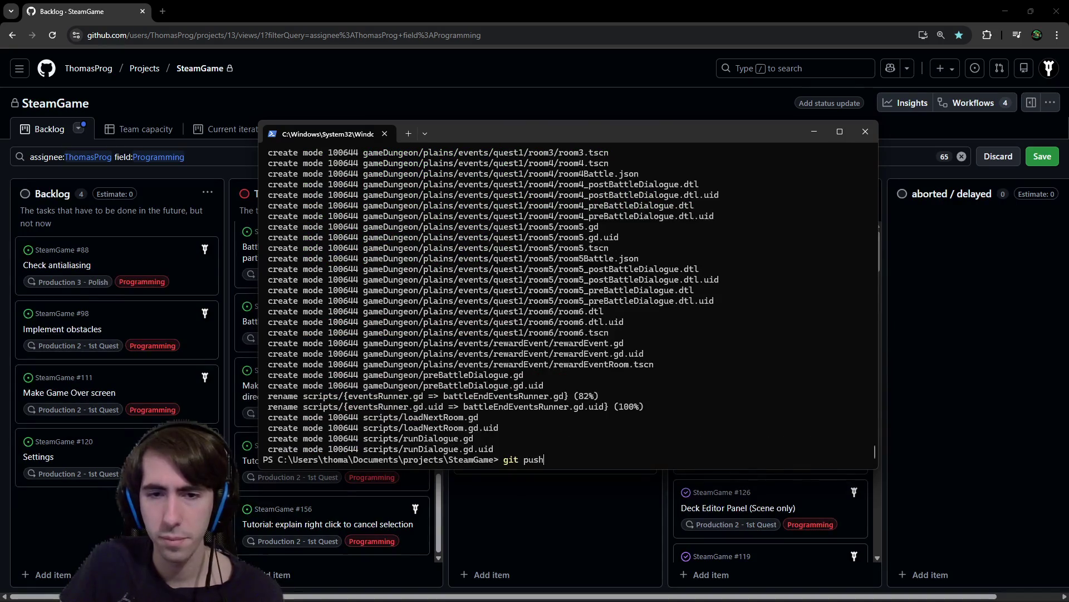
key("Return")
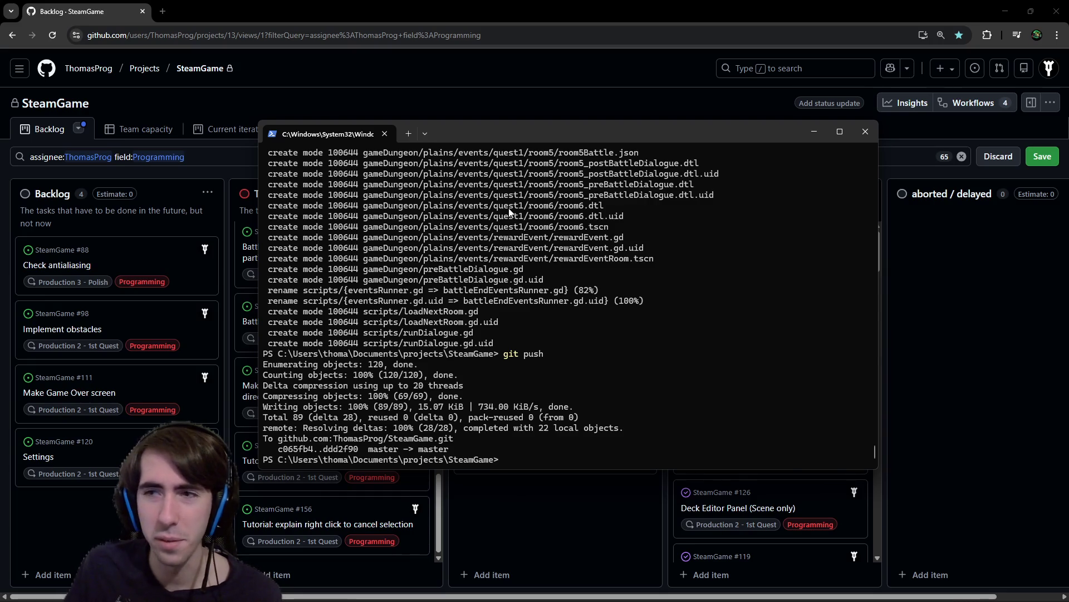
key("alt+Tab")
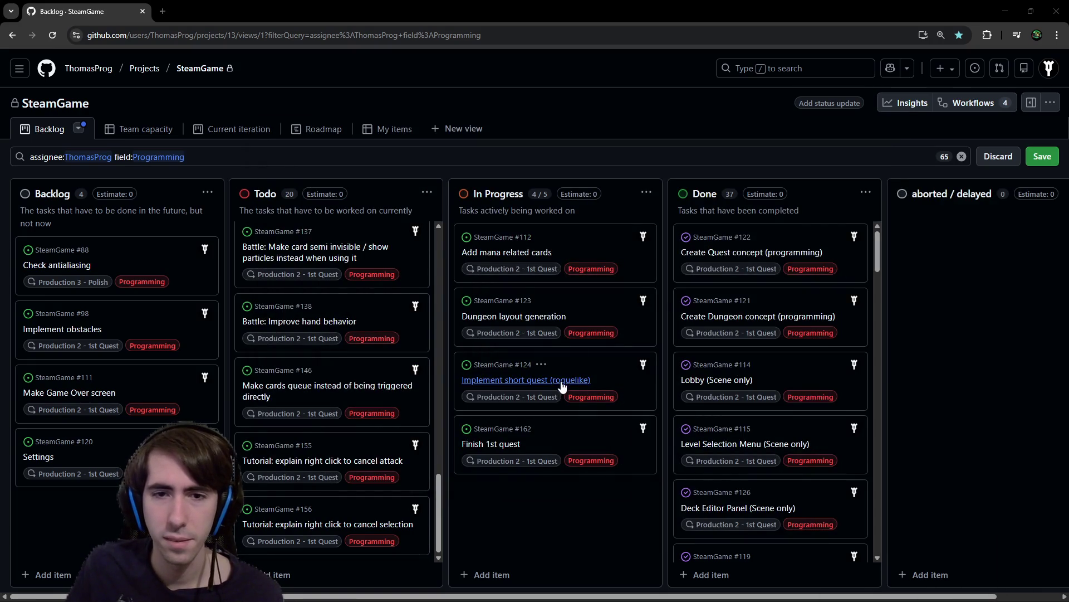
Step: Move #124 Implement short quest (roguelike) into Done, then open issue #162's details
left_click_drag(588, 383, 820, 245)
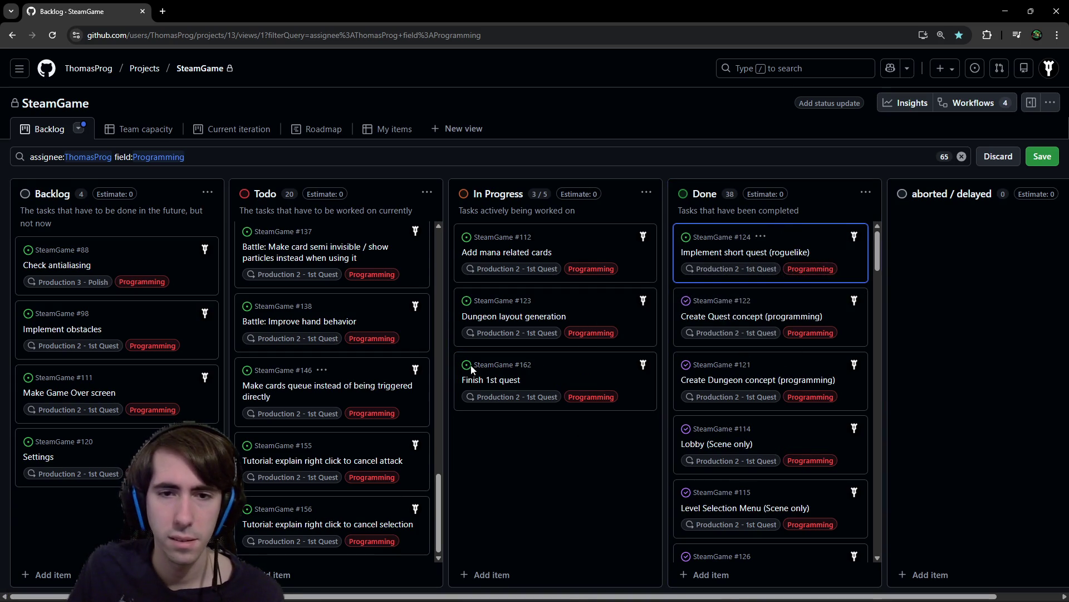
scroll(385, 386, "up", 1)
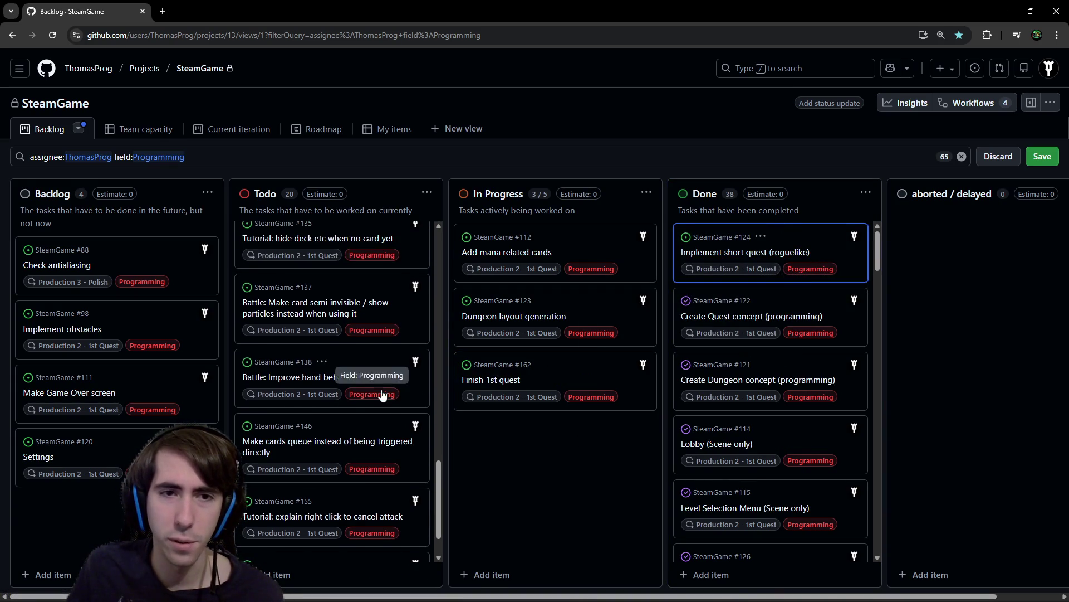
scroll(379, 379, "up", 5)
scroll(399, 402, "up", 5)
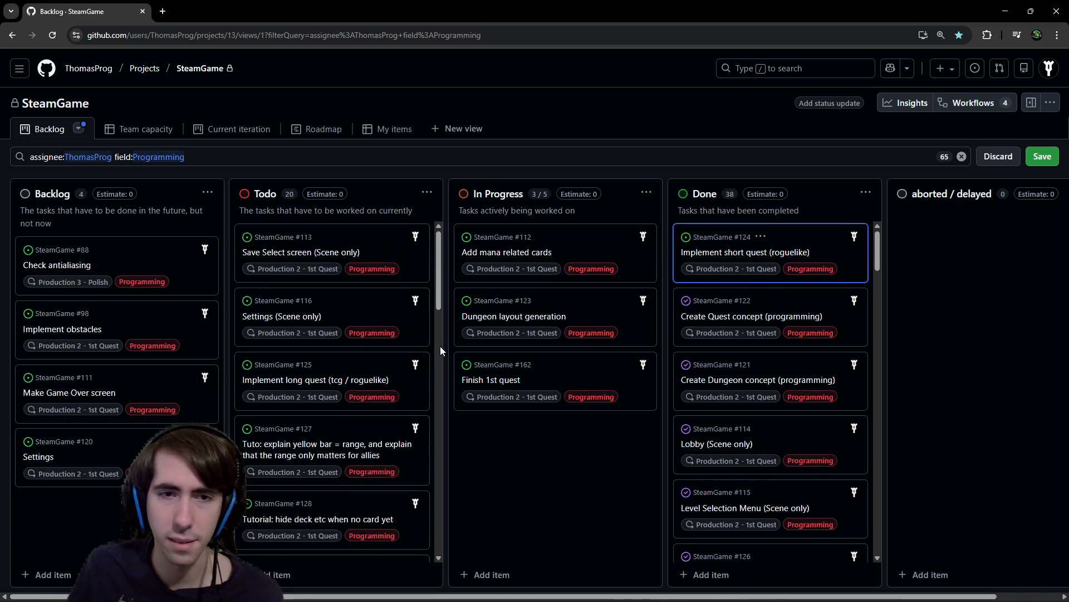
left_click(502, 379)
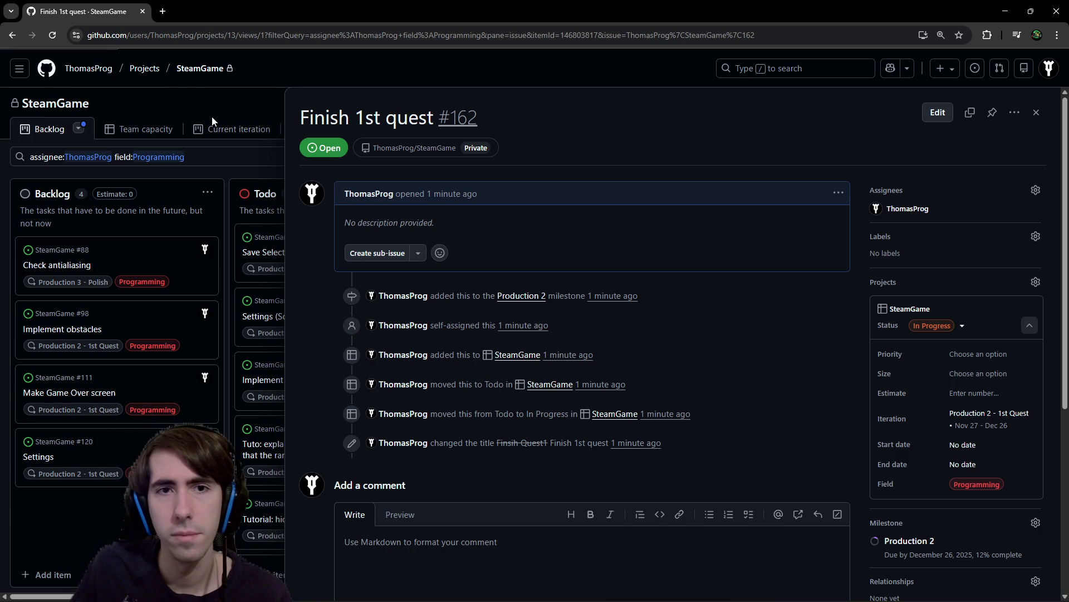
Step: Save #162's title as 'Finish 1st quest' and close the issue side panel
left_click(938, 113)
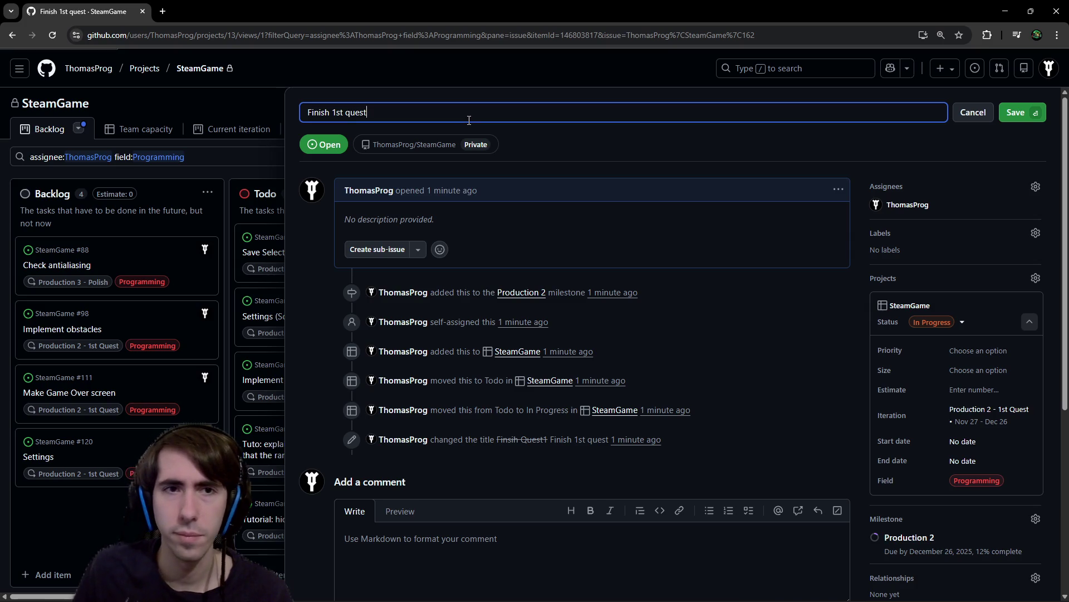
left_click(399, 88)
left_click(964, 118)
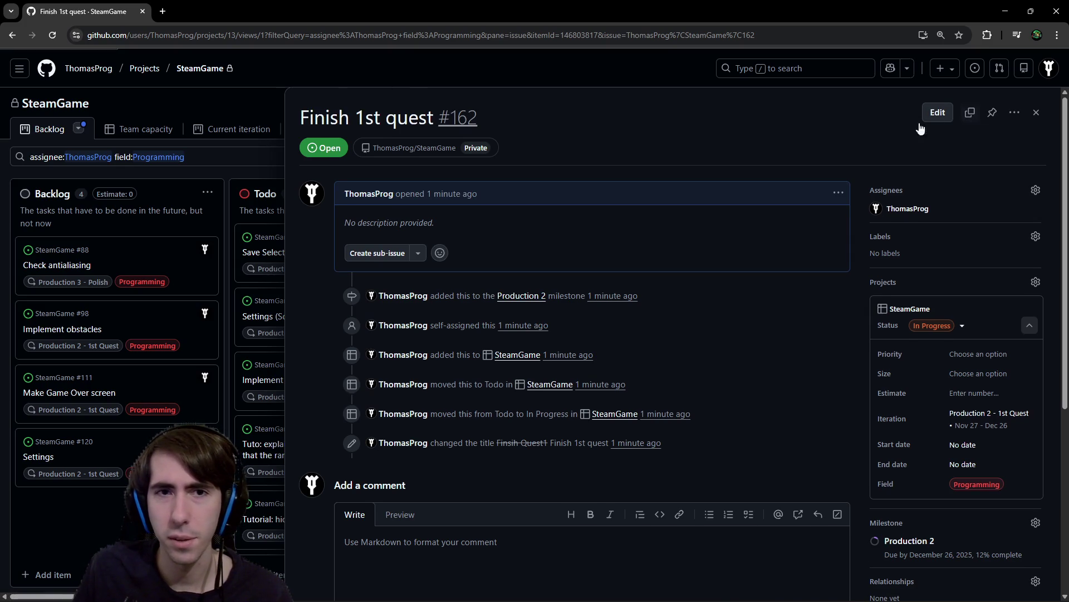
left_click(253, 99)
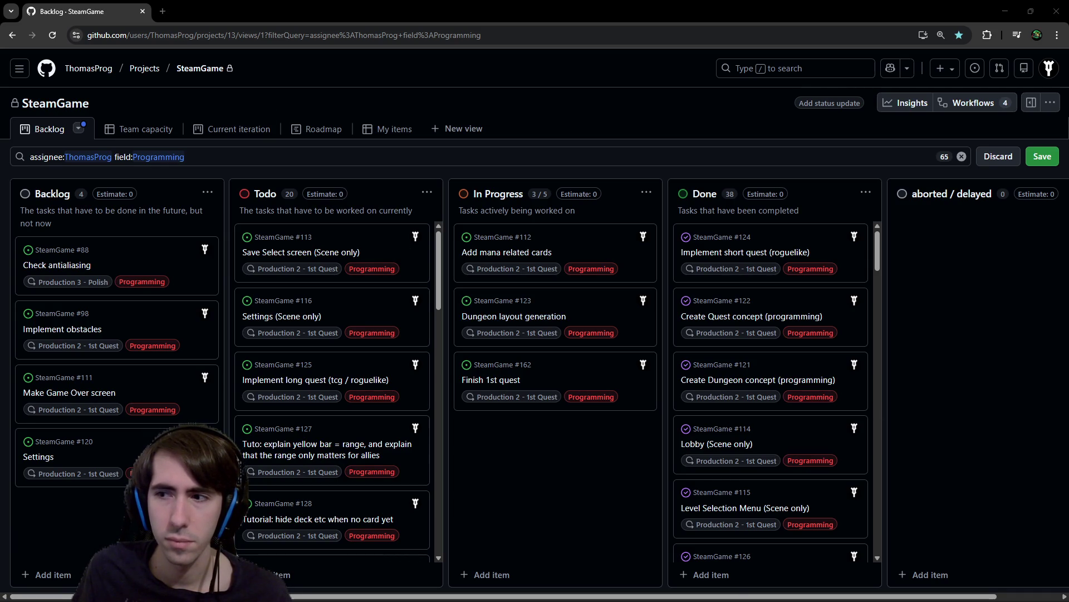
Step: Open issue #162 and switch its Field to Game Design, then back to Programming
left_click(496, 381)
left_click(965, 483)
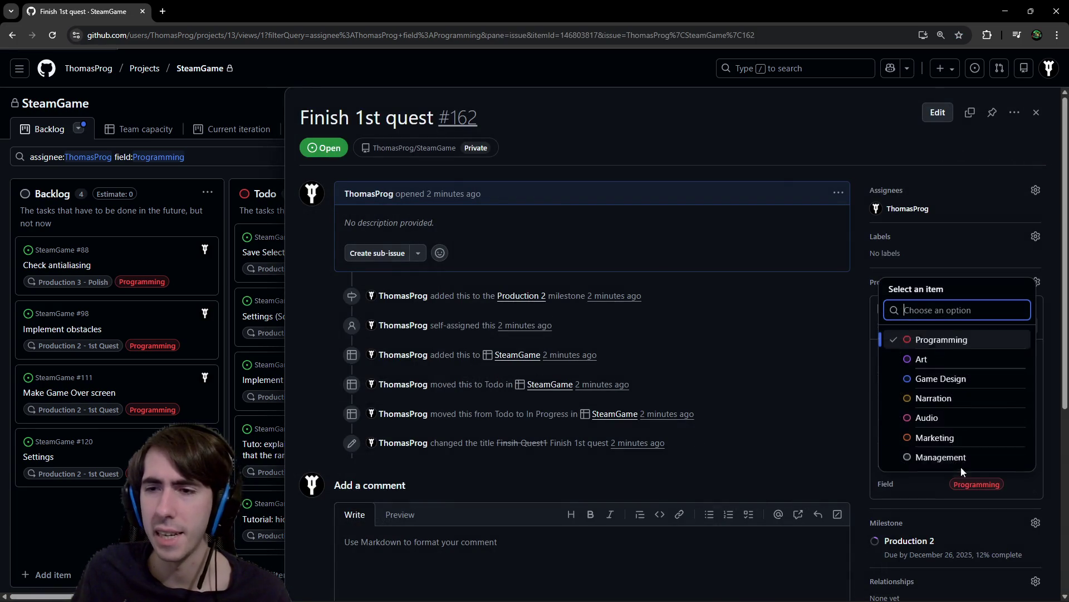
left_click(947, 383)
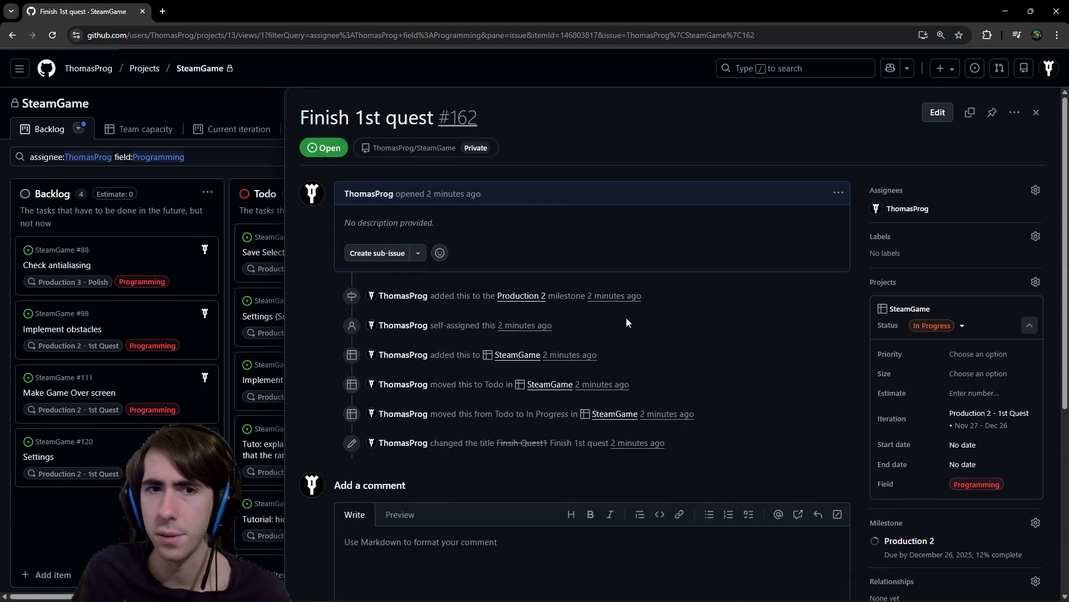
left_click(969, 484)
left_click(496, 239)
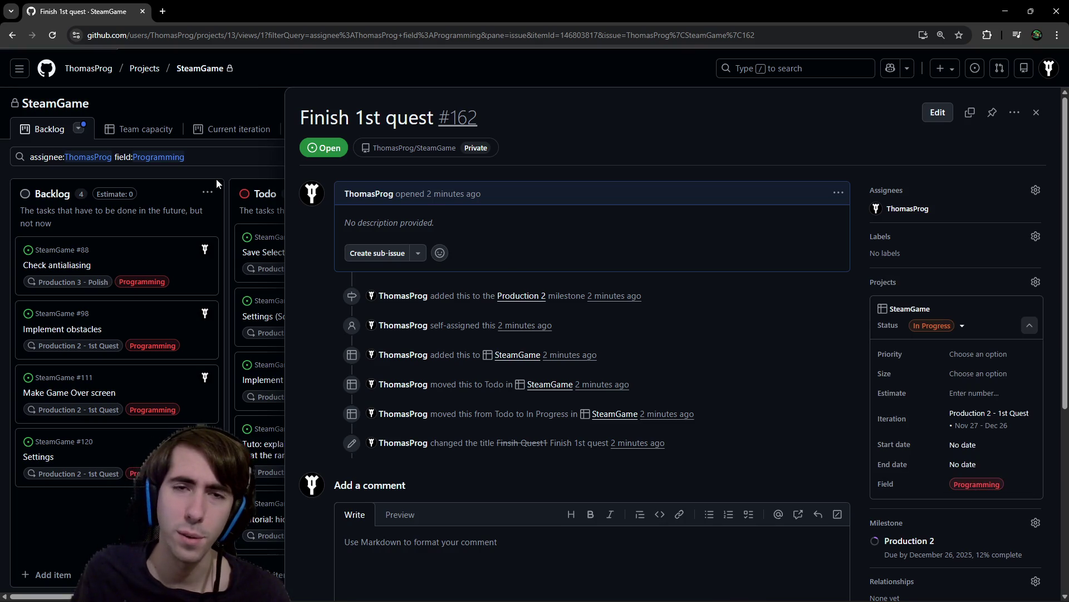
Step: Discard a mistaken title edit on #162 and pick a new value from the Field list
left_click(938, 112)
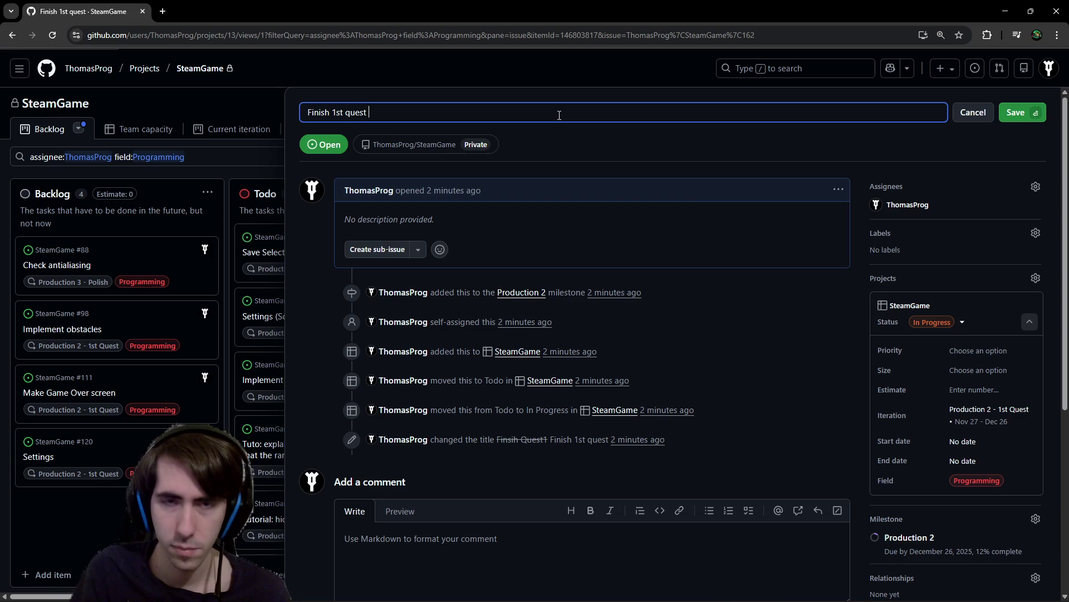
type("lao")
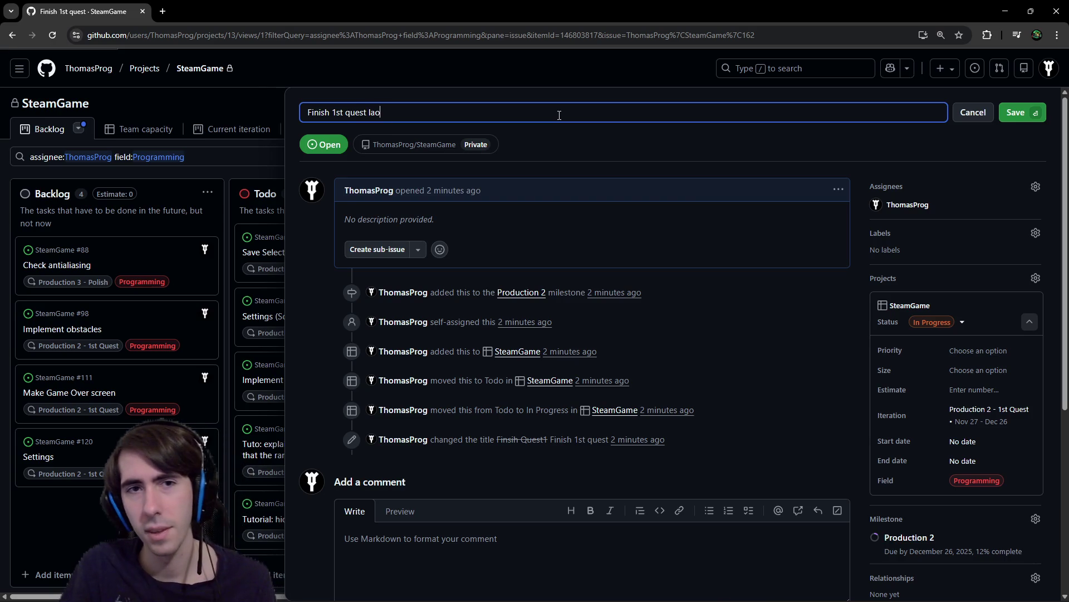
key("BackSpace")
type("yout")
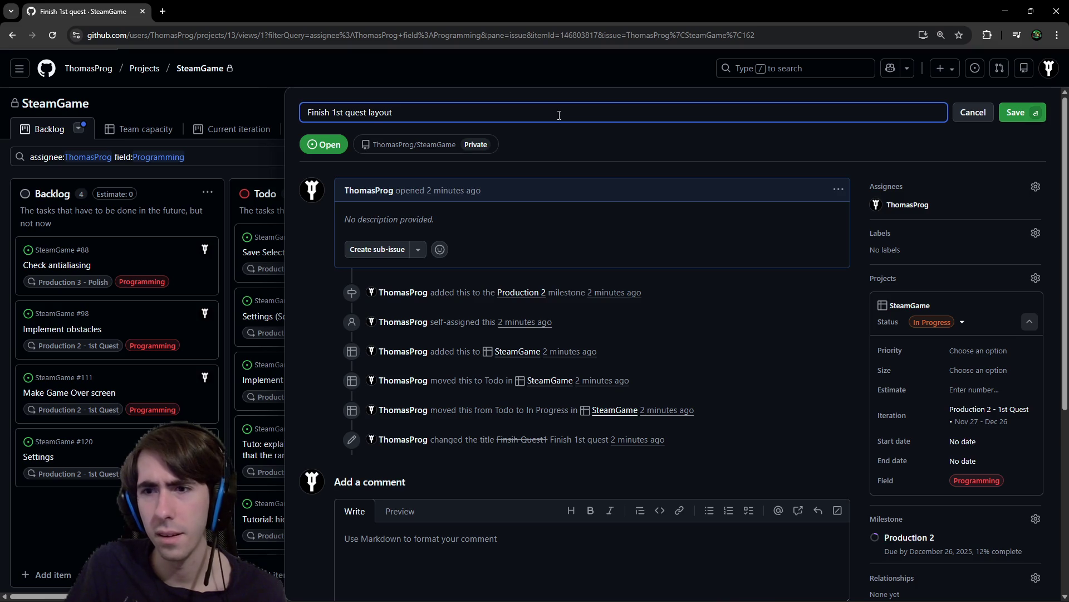
left_click(975, 112)
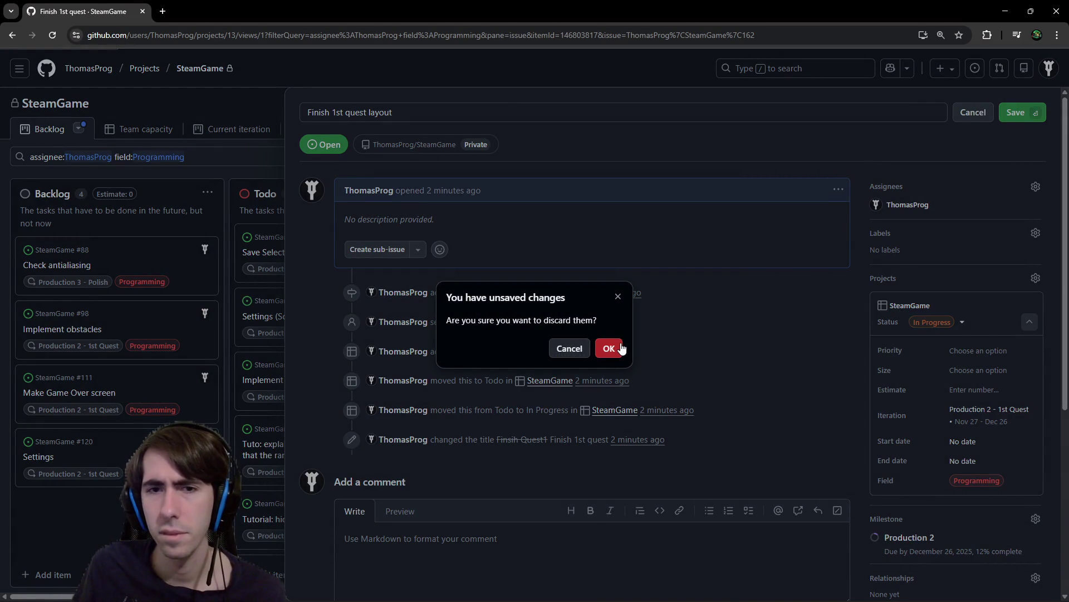
left_click(609, 349)
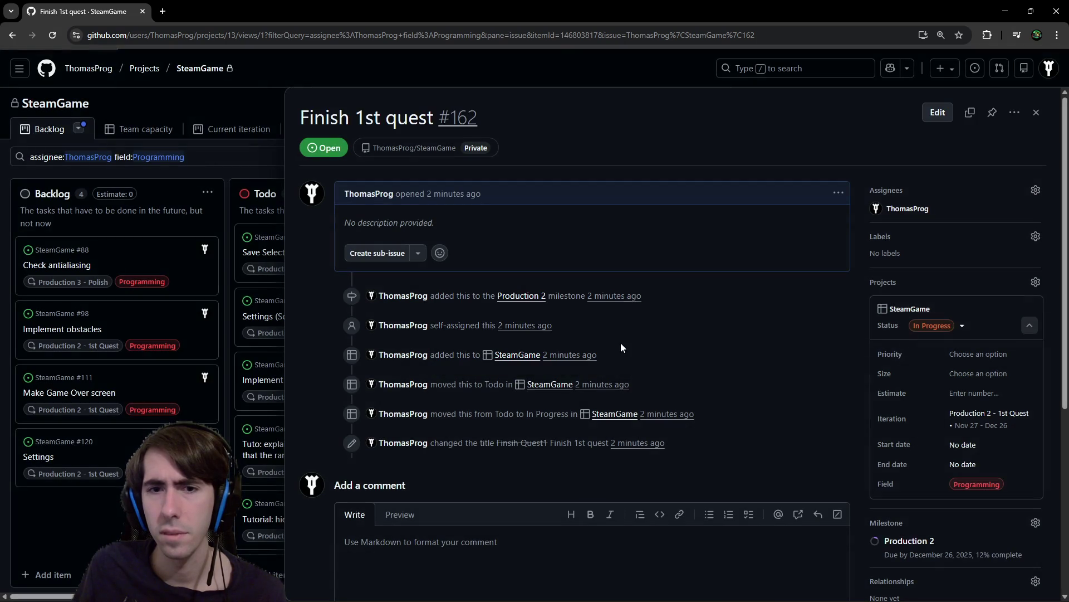
left_click(979, 484)
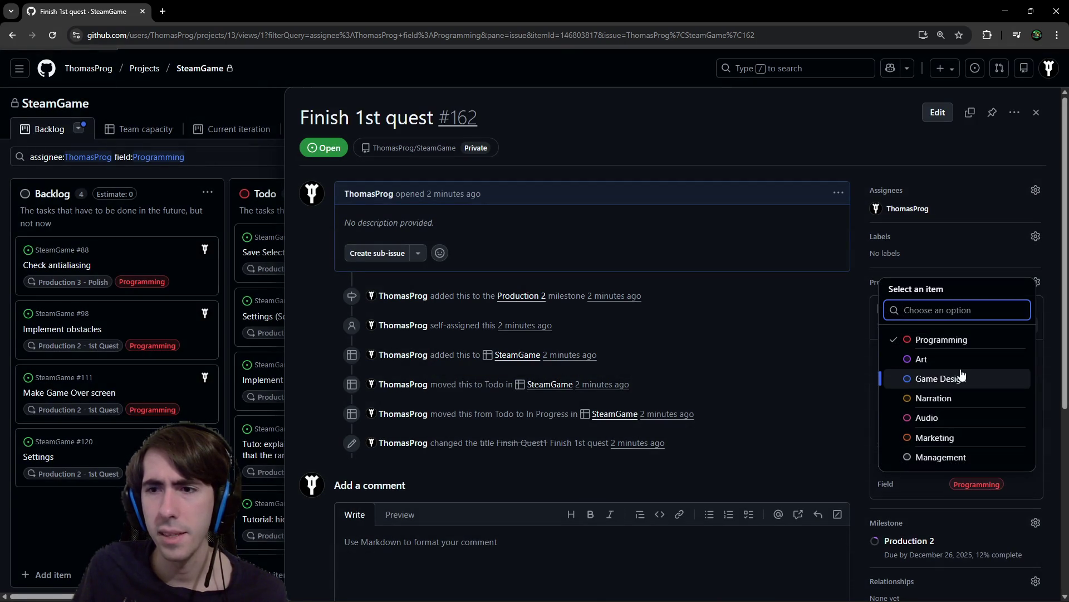
key("Escape")
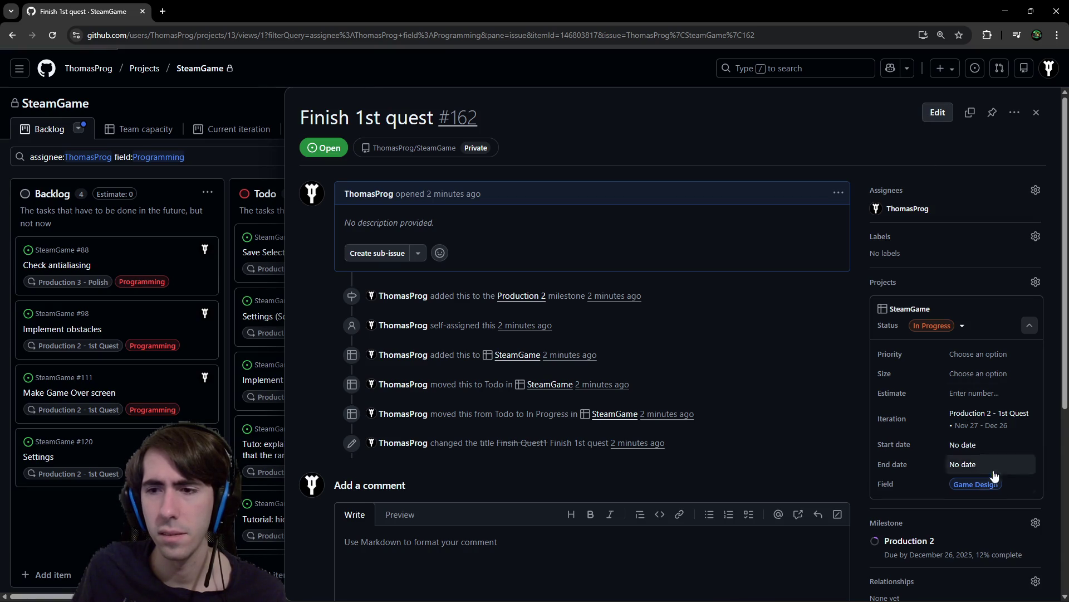
left_click(981, 482)
left_click(981, 339)
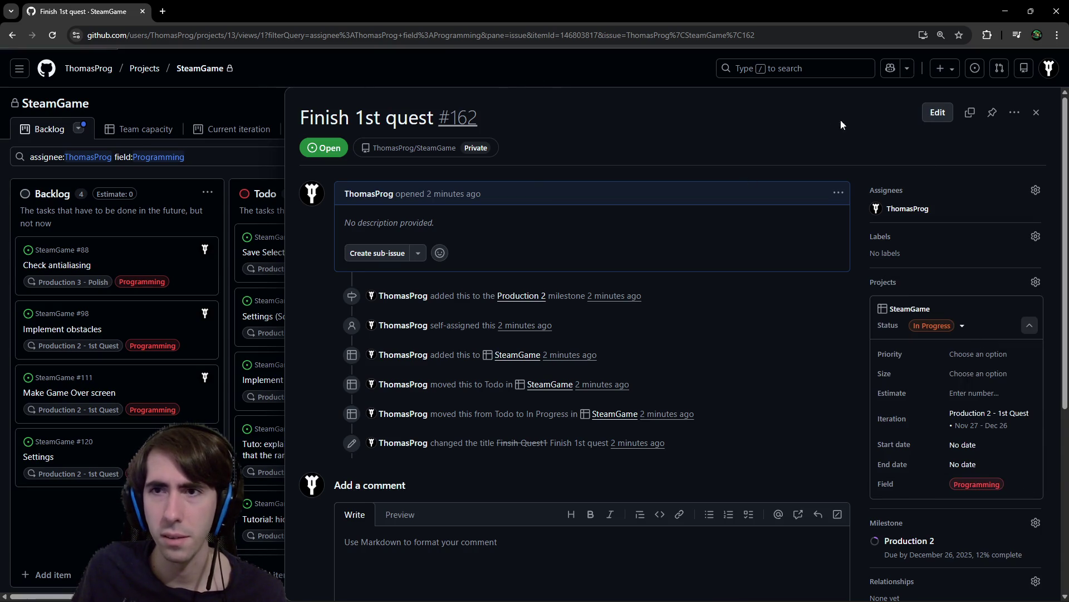
Step: Append 'battles' to the title, saving it as 'Finish 1st quest battles'
left_click(938, 112)
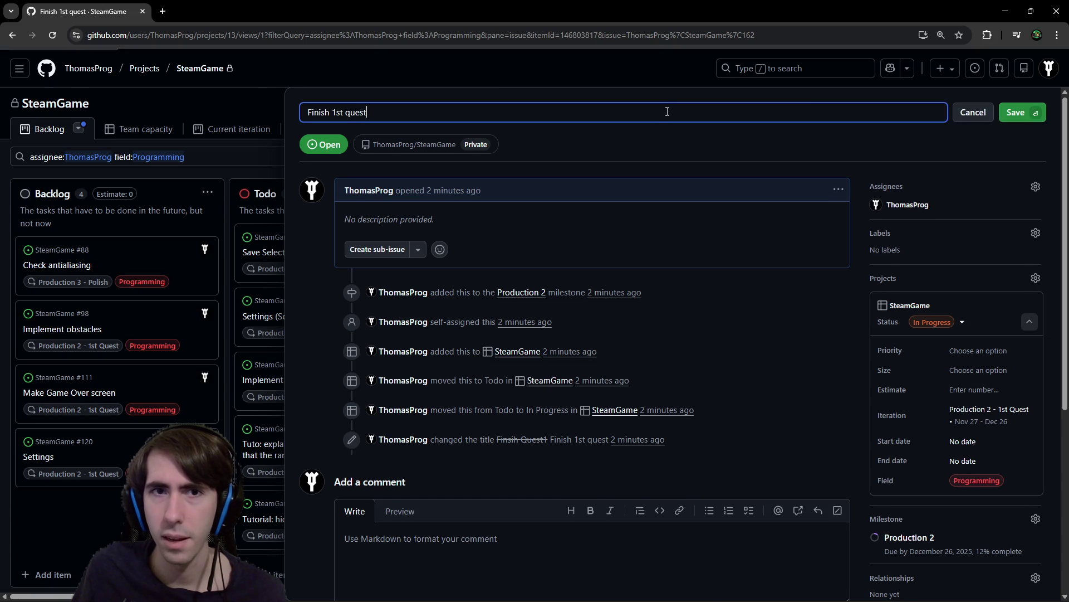
type("field:Pro")
type("gramming")
key("ctrl+BackSpace")
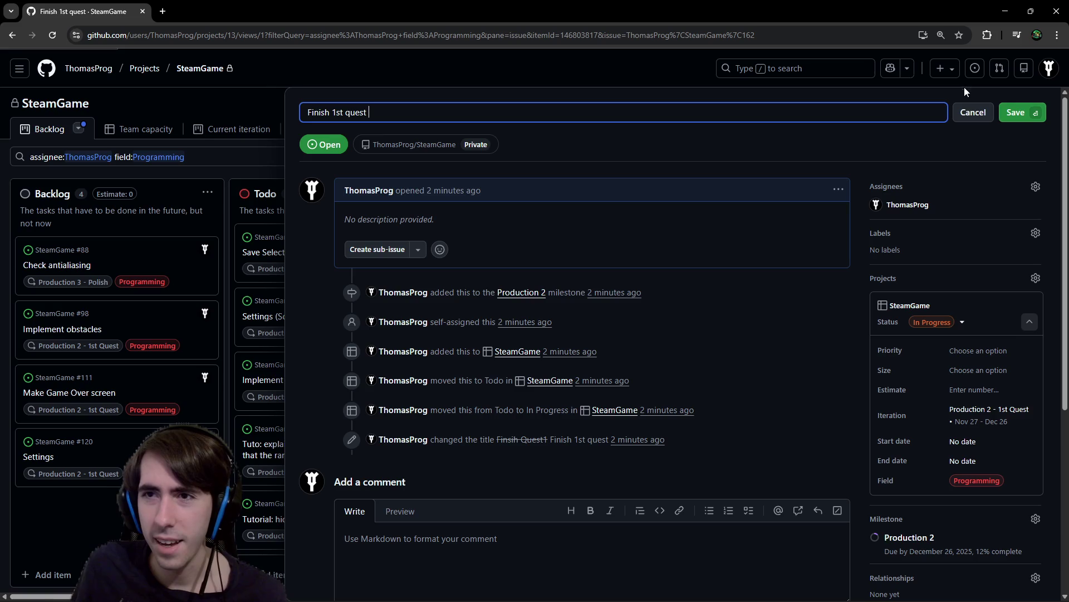
type("battles")
key("Return")
Step: Set #162's Field to Game Design and return to the PowerShell terminal
left_click(978, 484)
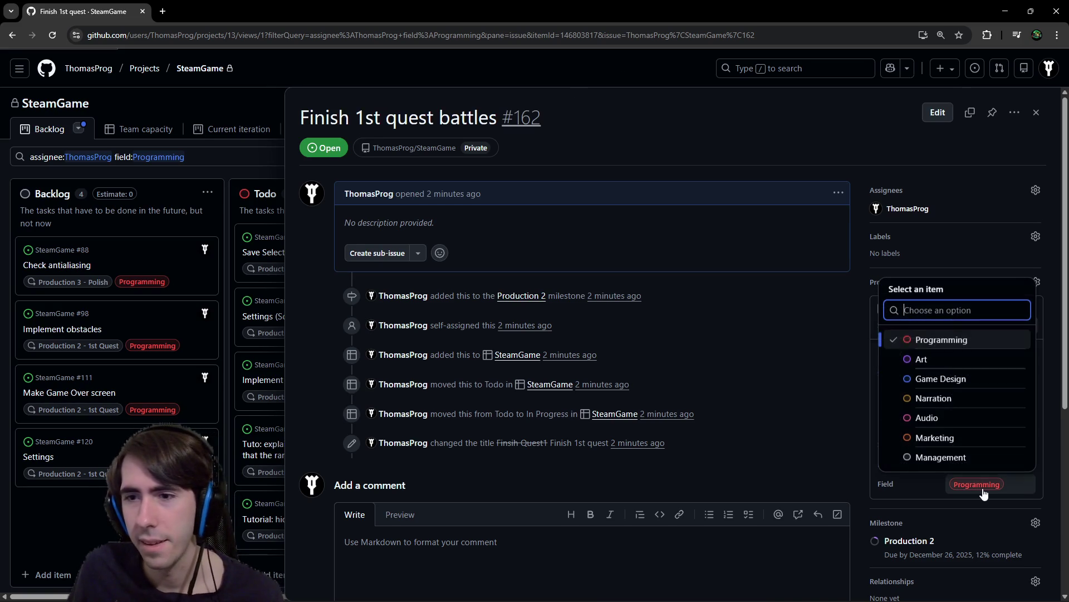
left_click(950, 374)
key("alt+Tab")
Step: Undo the last commit with git reset --soft HEAD and check git status
type("git reset --soft H")
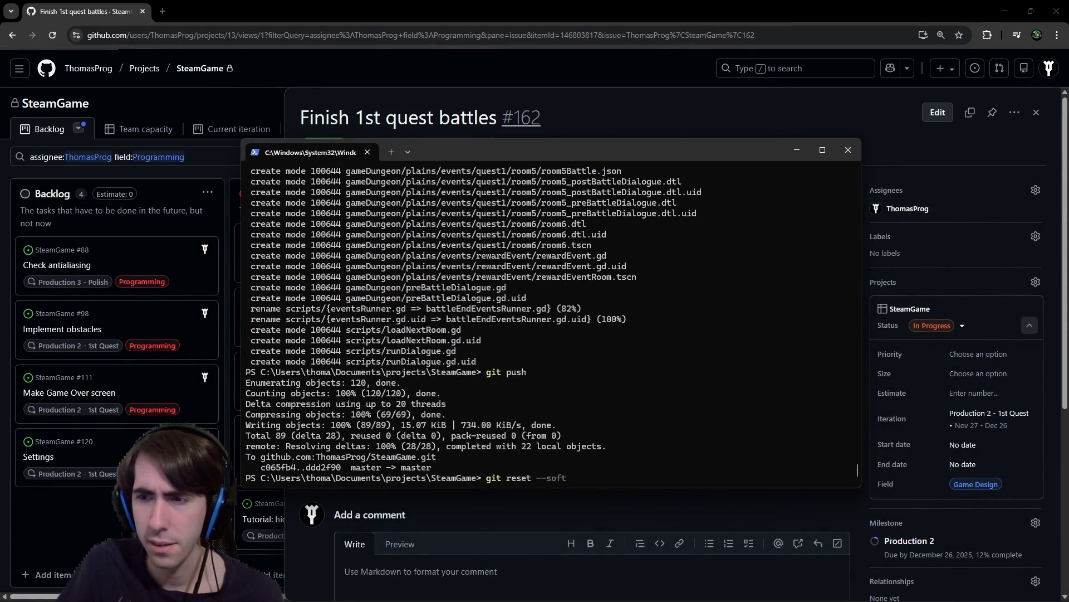
type("EAD~1")
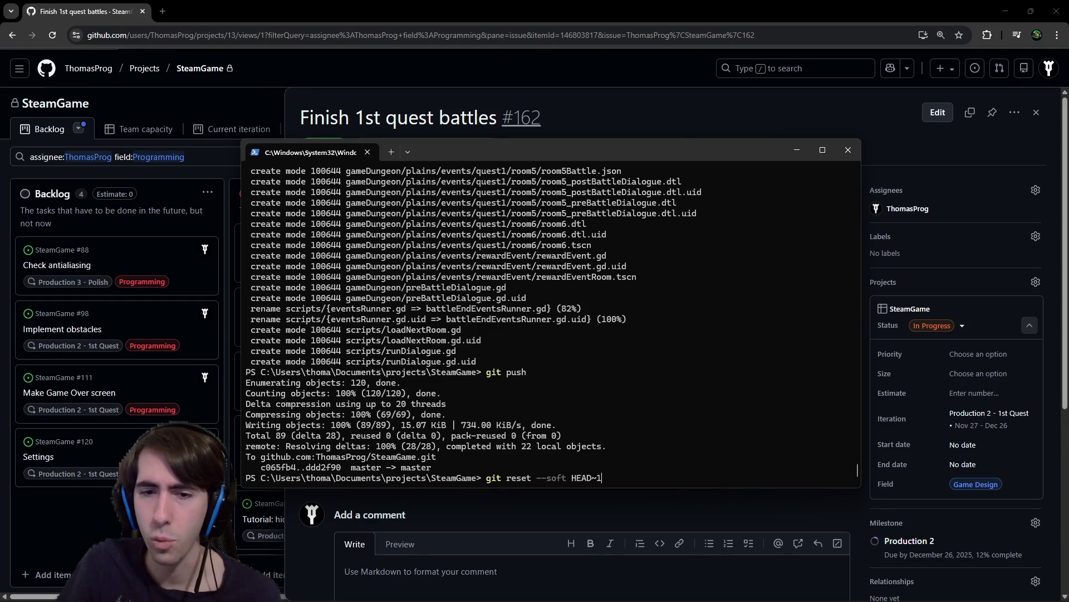
key("Return")
type("status")
key("Return")
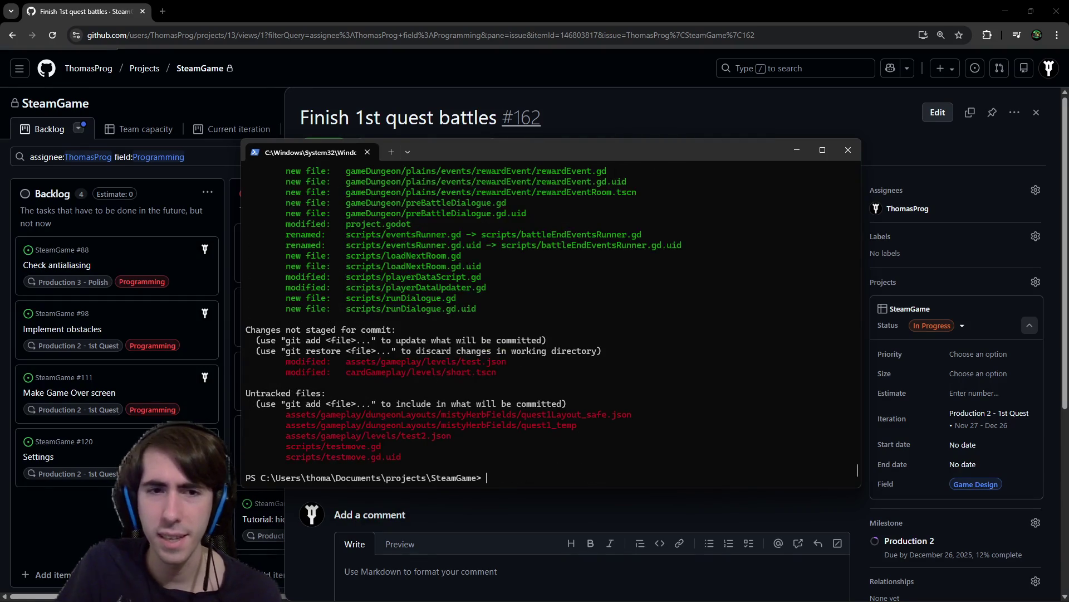
Step: Recall the previous git commit command, trim its issue number, and return to the board
key("Up")
key("Up")
key("Up")
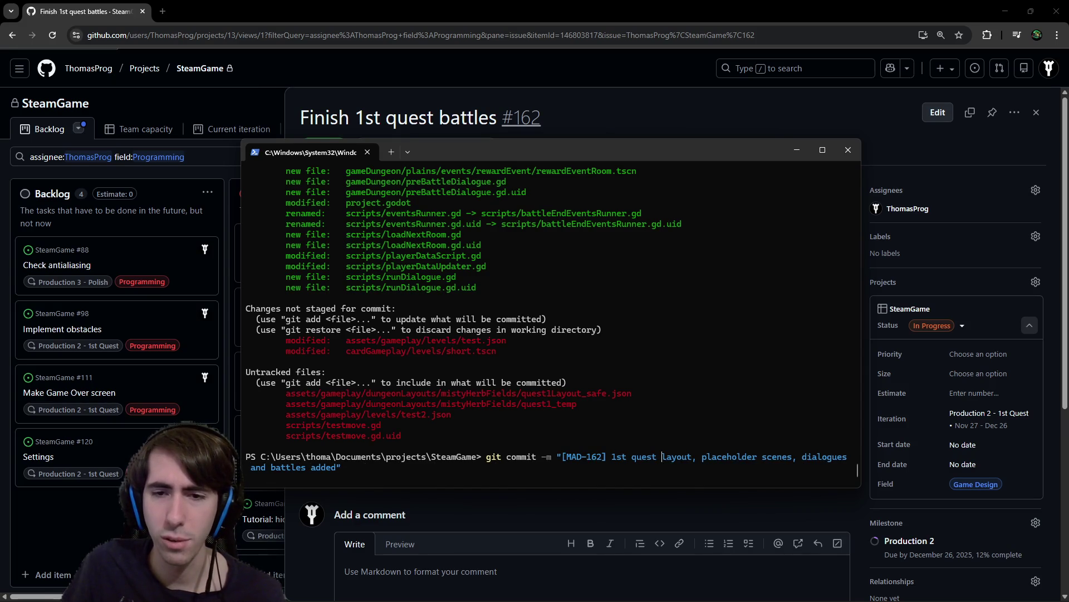
key("BackSpace")
key("BackSpace")
key("BackSpace")
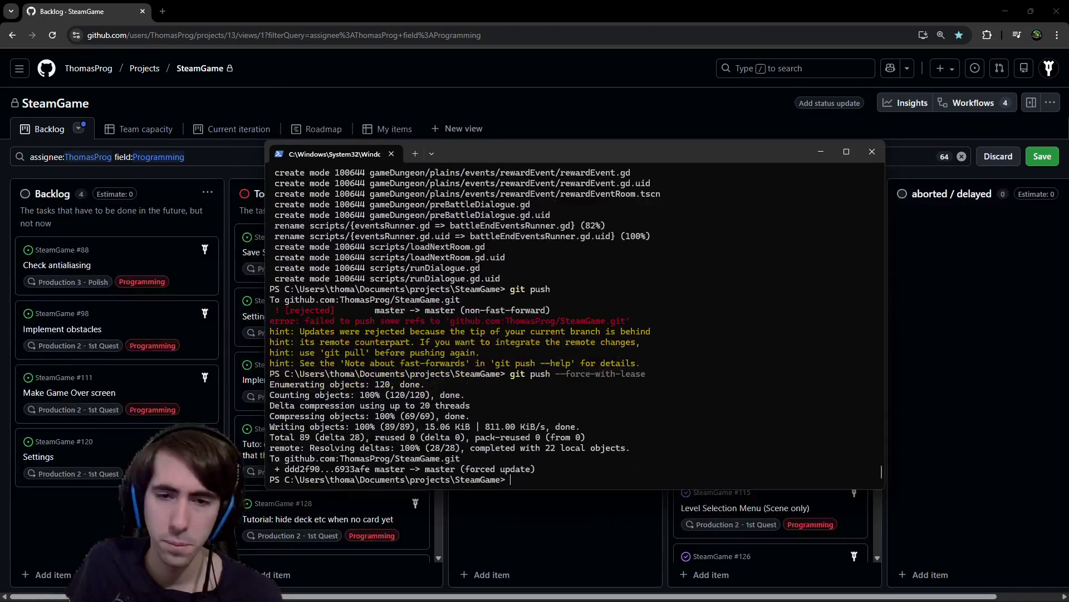
left_click(820, 152)
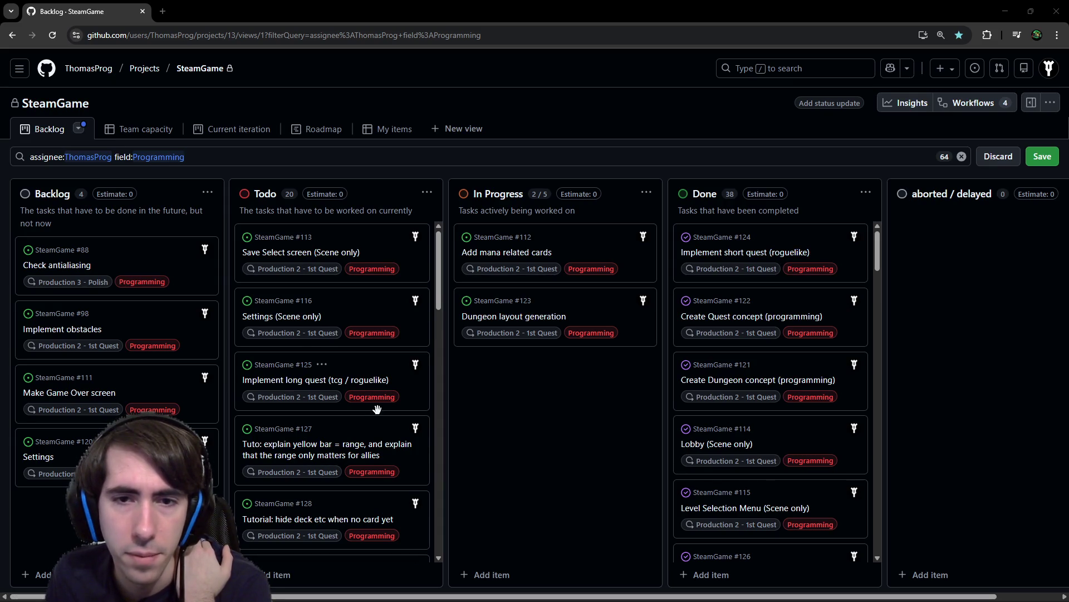
Step: Scroll through the Todo column cards on the Programming-filtered project board
scroll(377, 410, "down", 10)
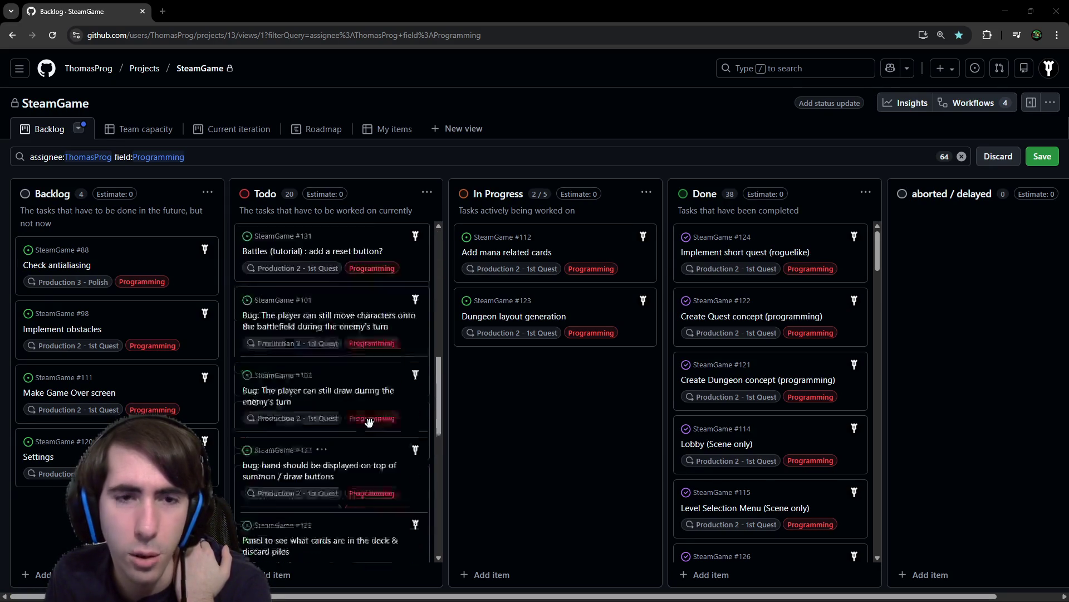
scroll(369, 422, "up", 10)
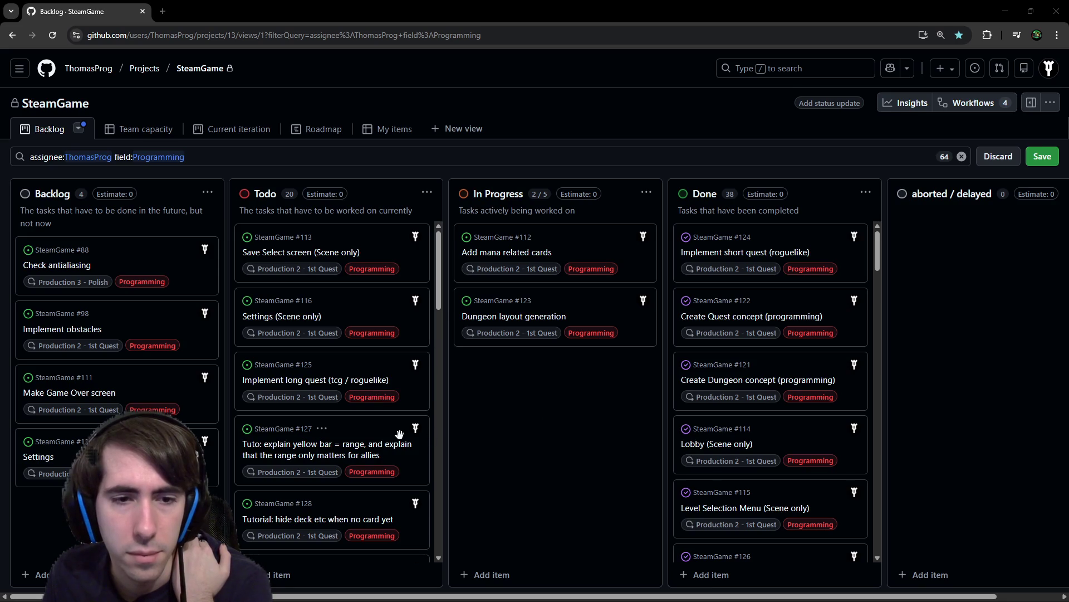
scroll(399, 434, "down", 2)
scroll(399, 434, "down", 10)
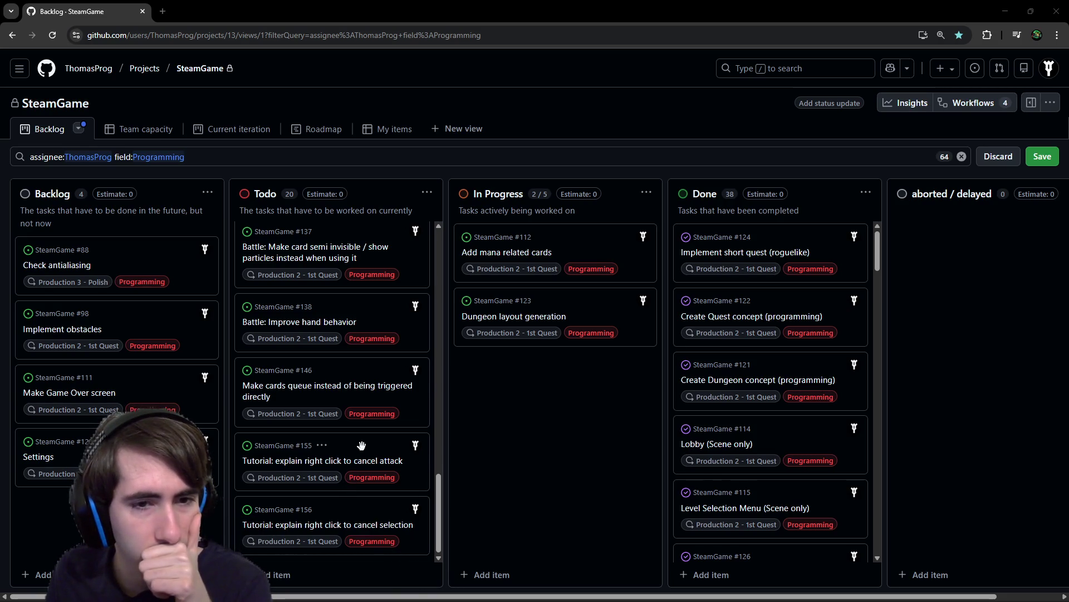
scroll(362, 445, "up", 10)
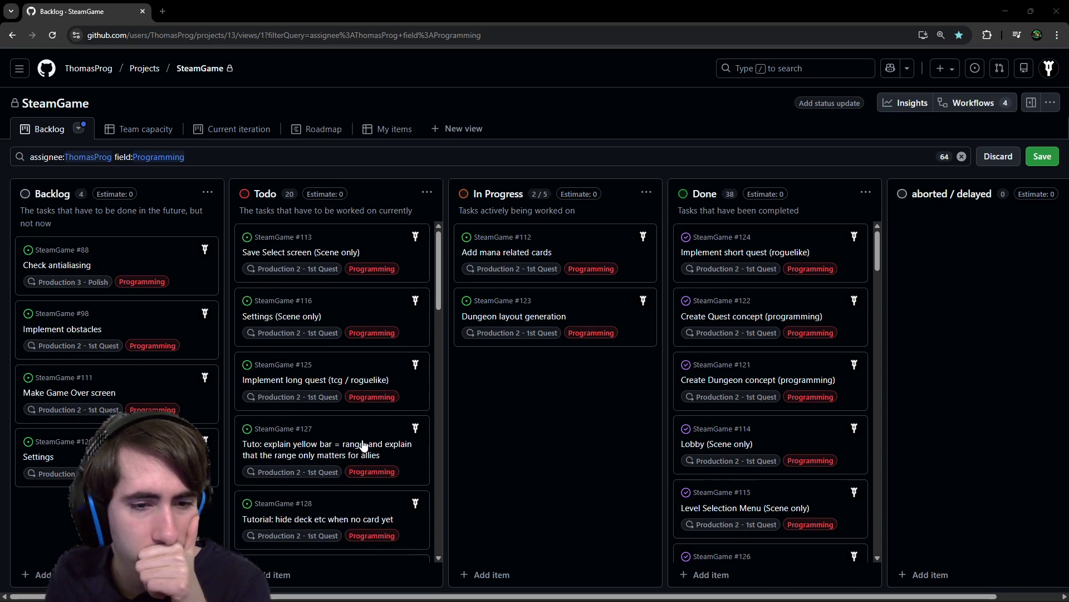
scroll(363, 446, "down", 3)
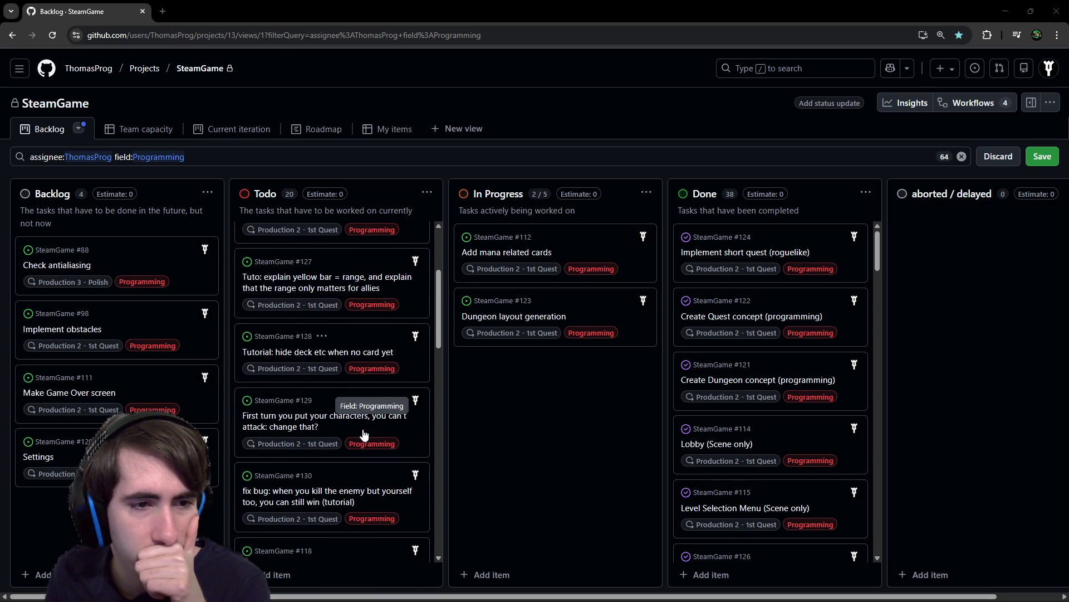
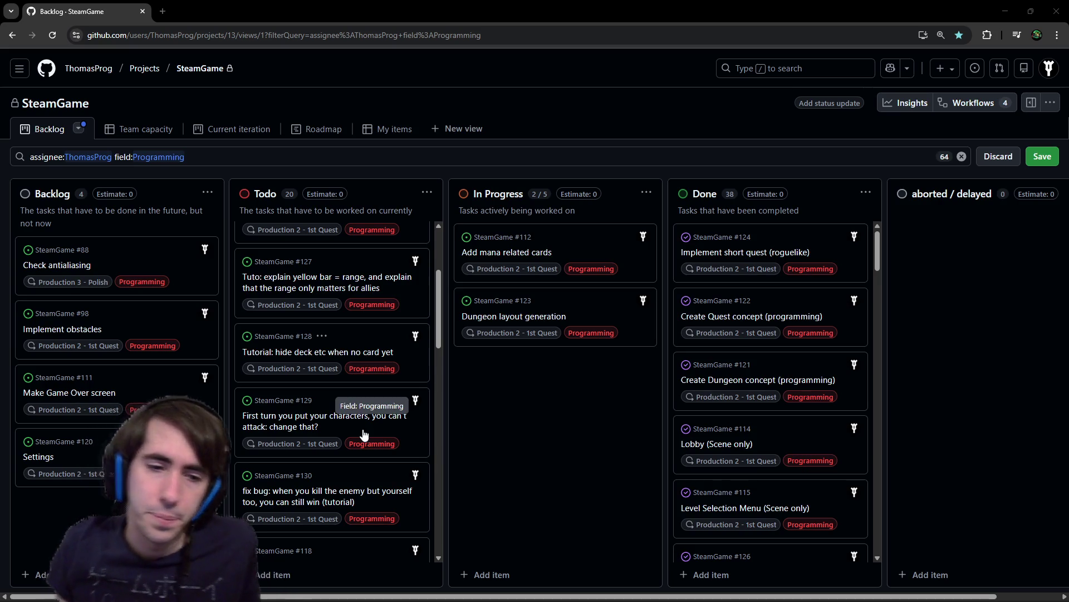
Step: Review the Todo tasks on the SteamGame board, then minimize Chrome to return to Godot
scroll(365, 432, "up", 2)
scroll(364, 424, "up", 2)
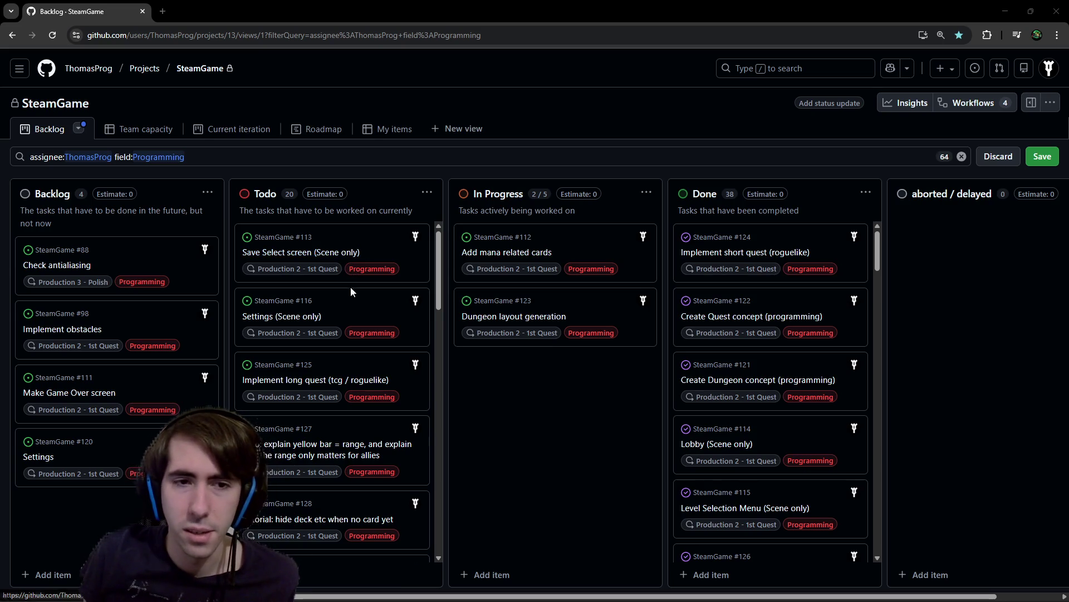
scroll(379, 335, "down", 5)
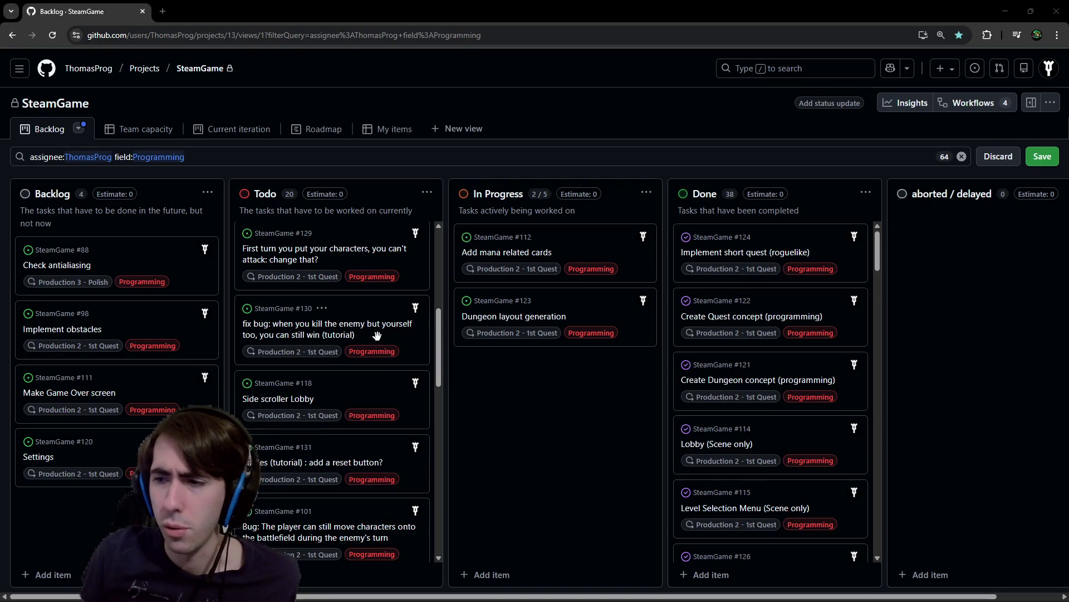
scroll(377, 335, "down", 5)
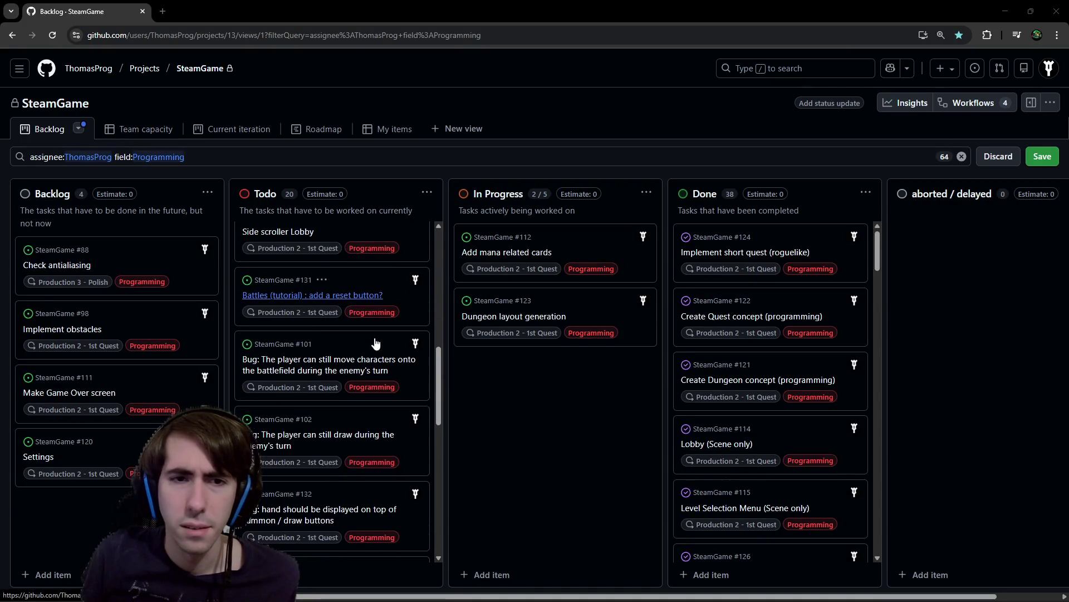
scroll(339, 302, "down", 2)
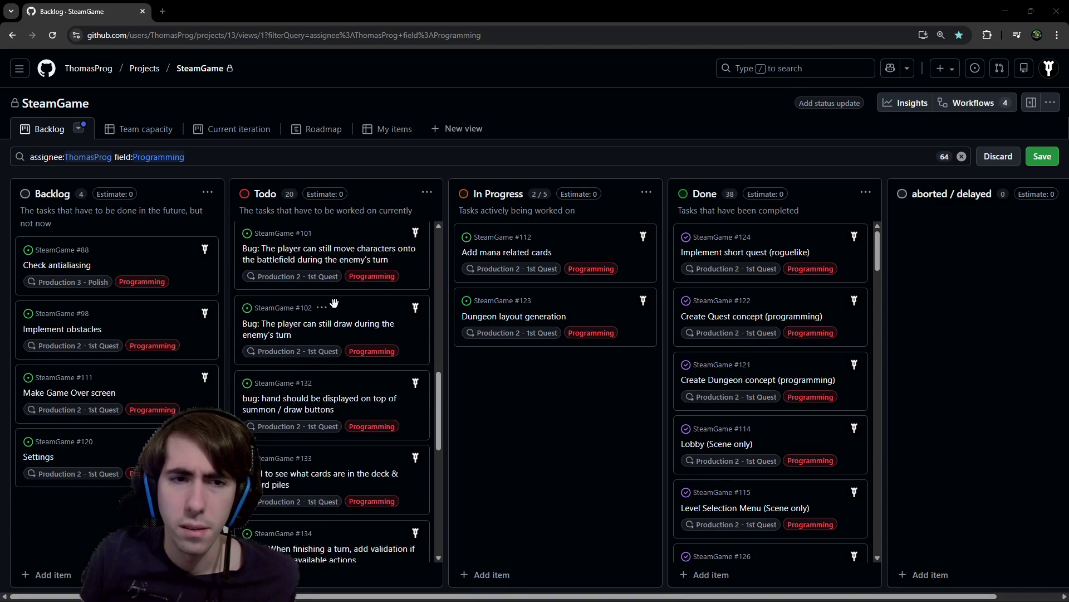
scroll(331, 304, "down", 1)
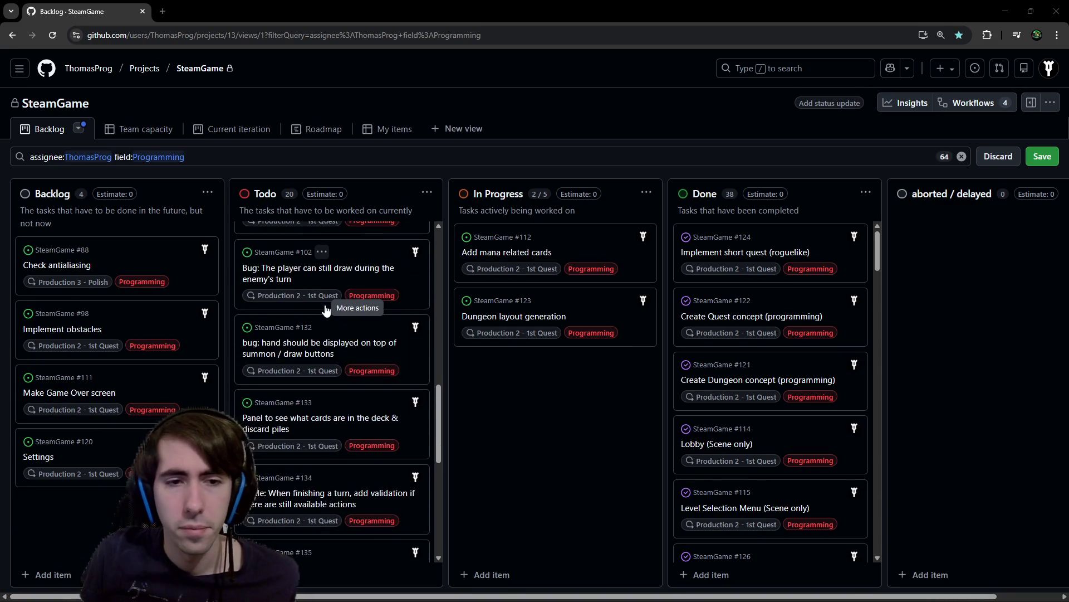
scroll(326, 310, "down", 7)
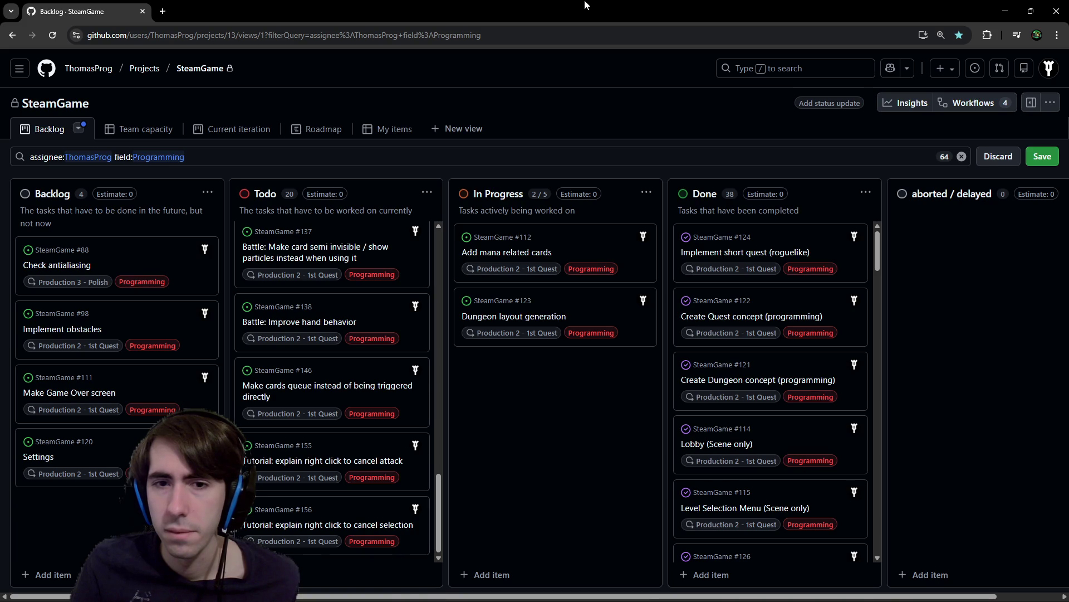
key("super+Down")
key("super+Down")
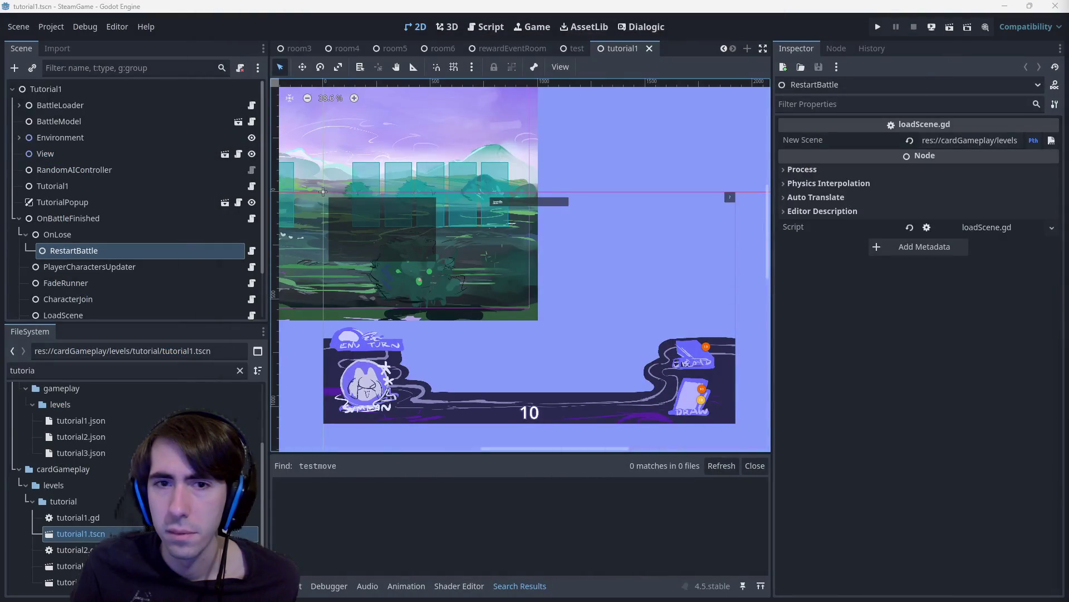
Step: Turn a new board item titled 'battle: pre dialogue: fix 1 frame battle ui' into an issue
key("alt+Tab")
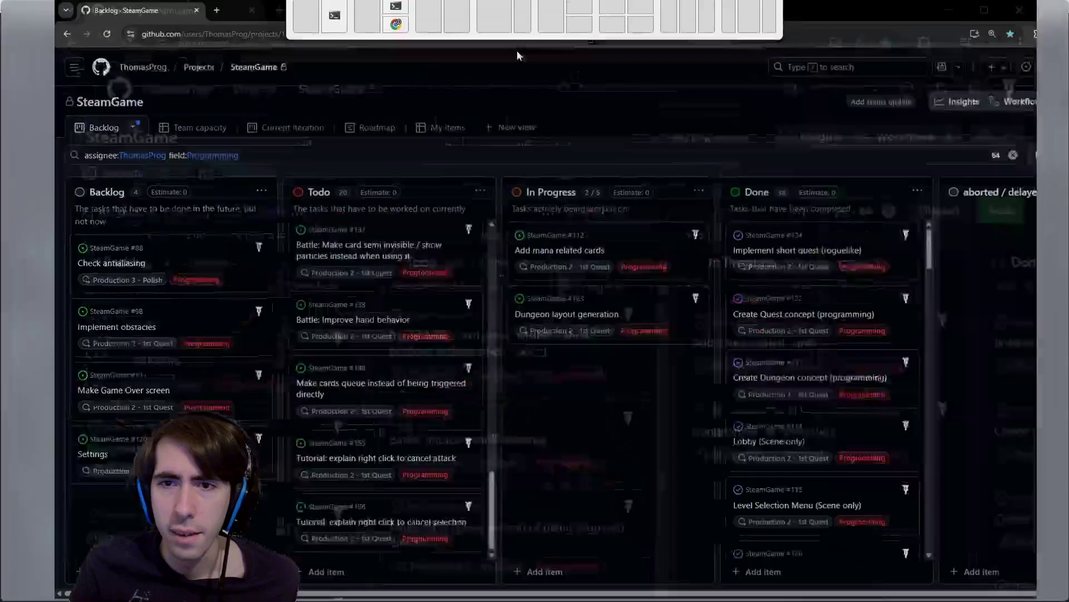
type("Fix")
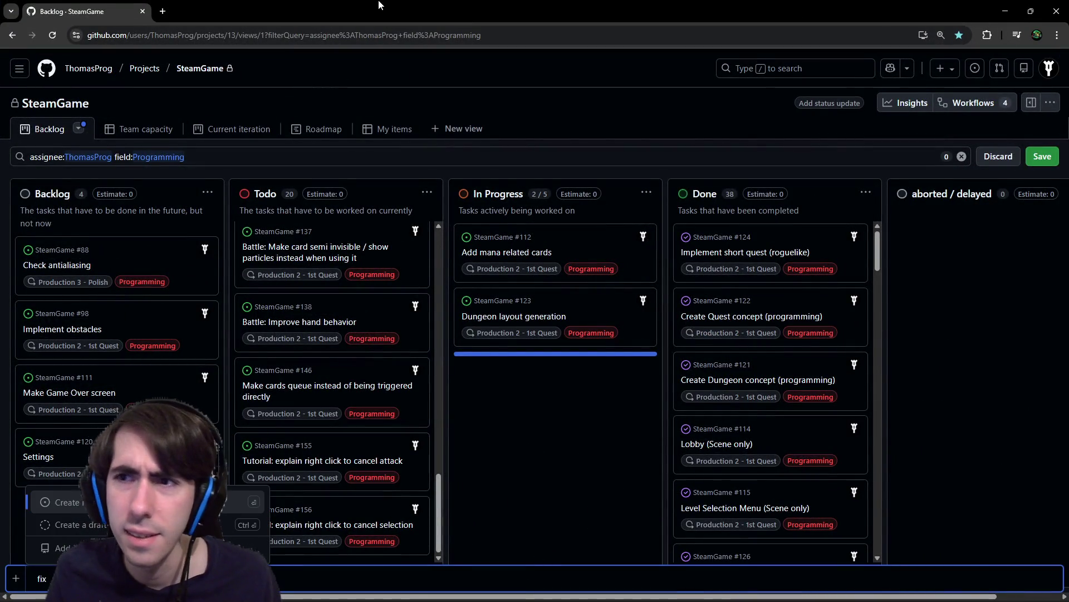
key("BackSpace")
key("BackSpace")
key("BackSpace")
type("b")
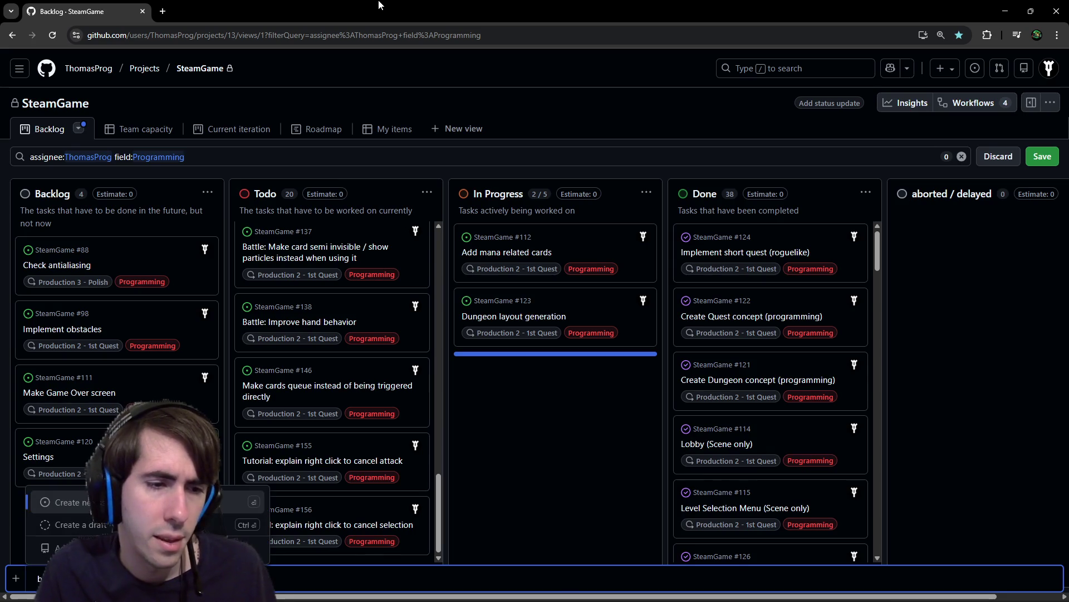
type("a")
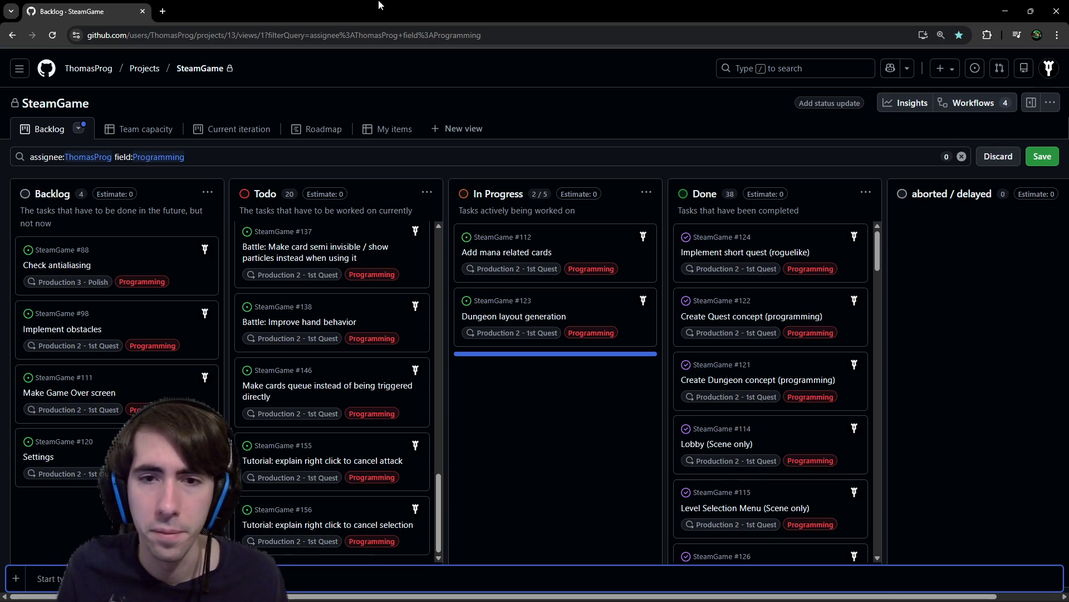
key("Return")
Step: Self-assign the issue with milestone Production 2, create it, and open issue #163's details
left_click(329, 469)
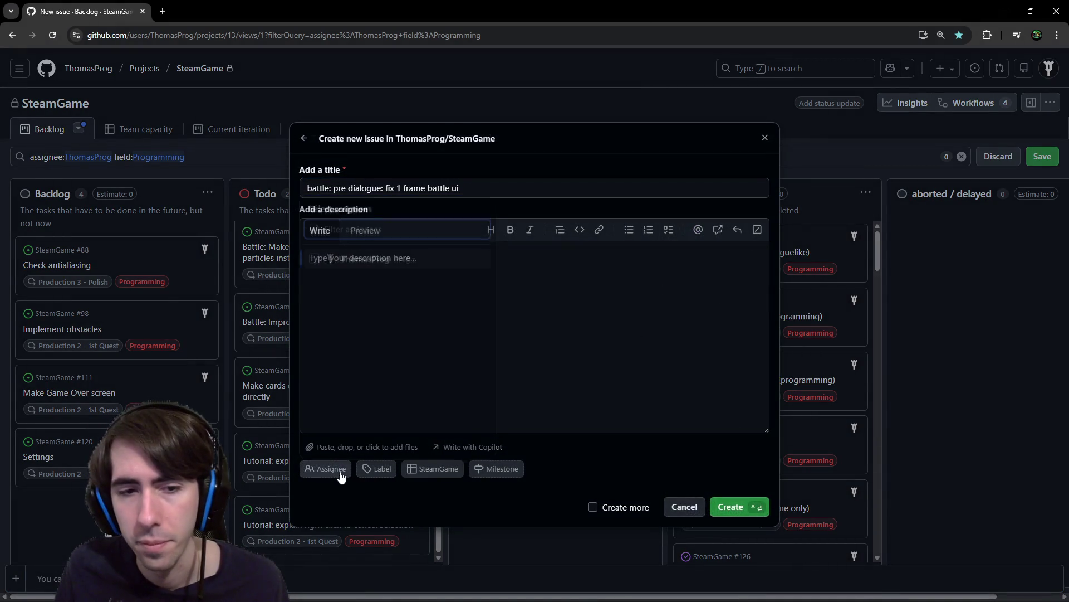
left_click(359, 256)
left_click(547, 470)
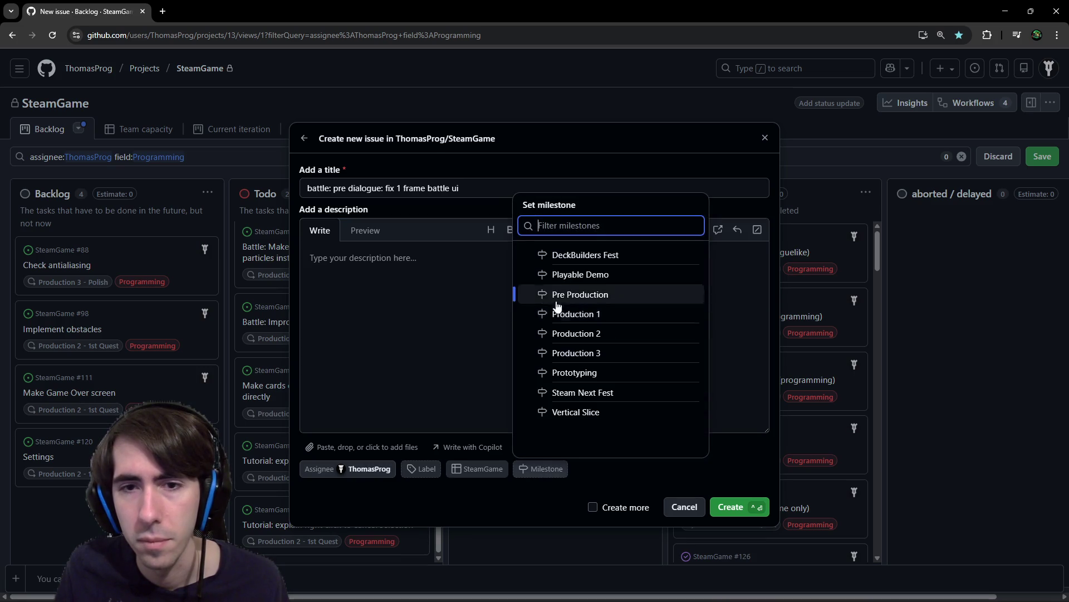
left_click(621, 336)
left_click(476, 335)
left_click(743, 510)
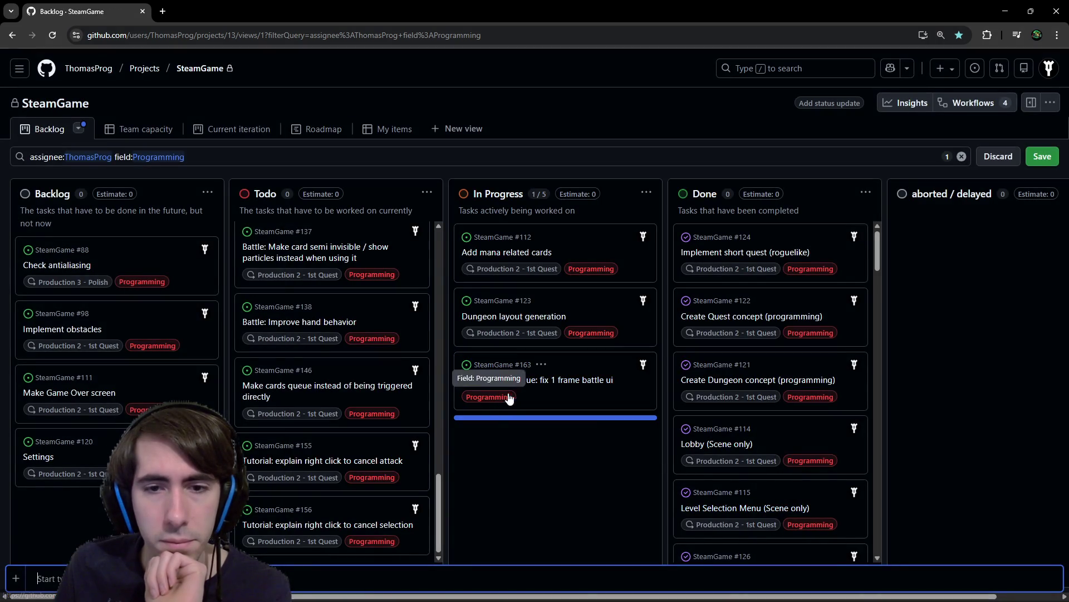
left_click(495, 381)
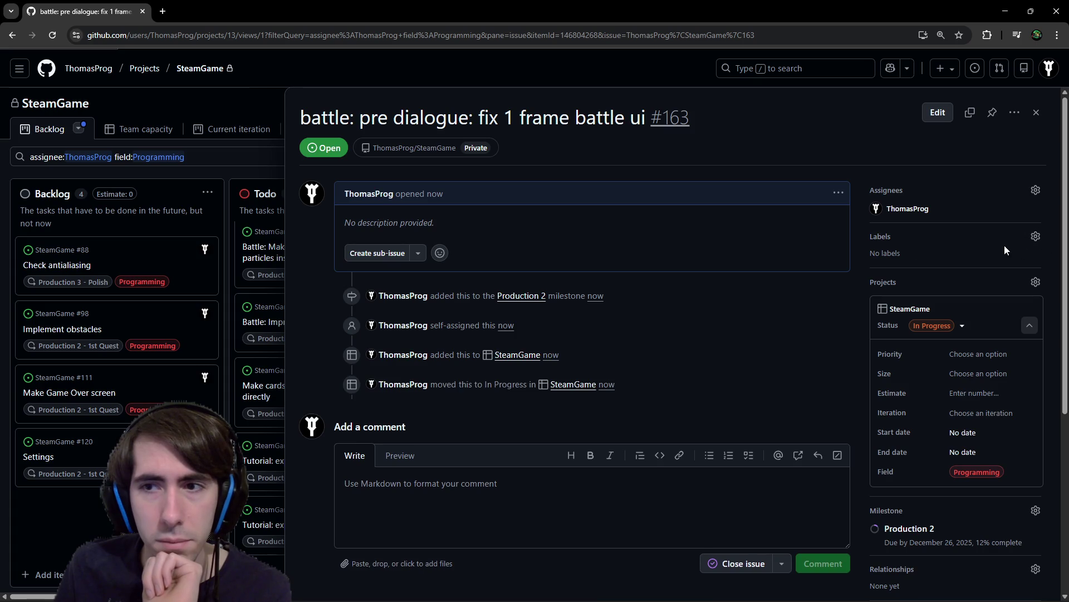
Step: Set issue #163's iteration to Production 2 - 1st Quest
left_click(954, 415)
left_click(966, 210)
left_click(1003, 419)
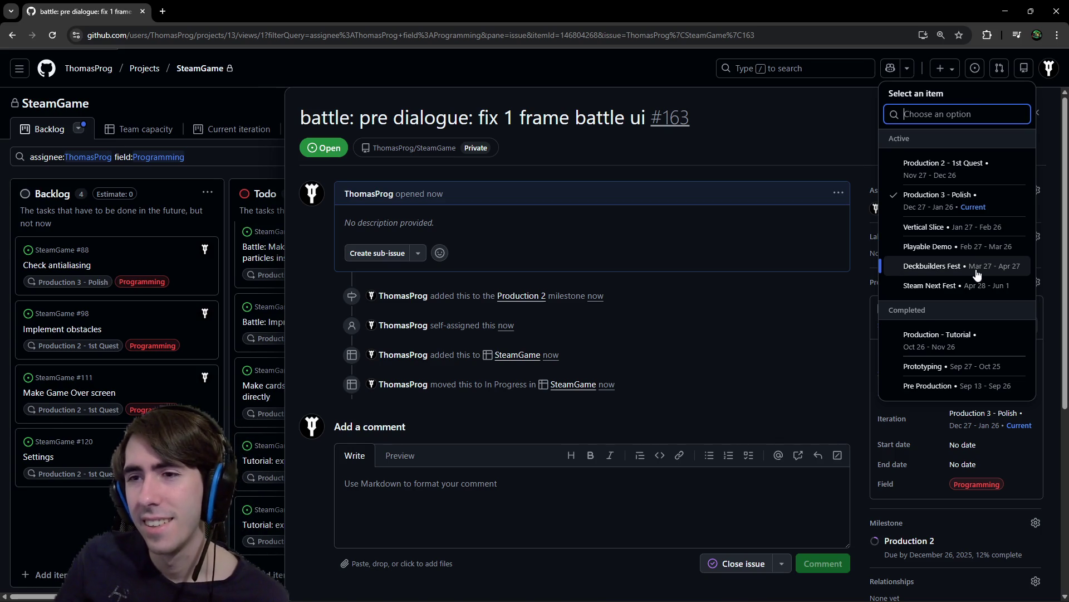
key("Up")
key("Up")
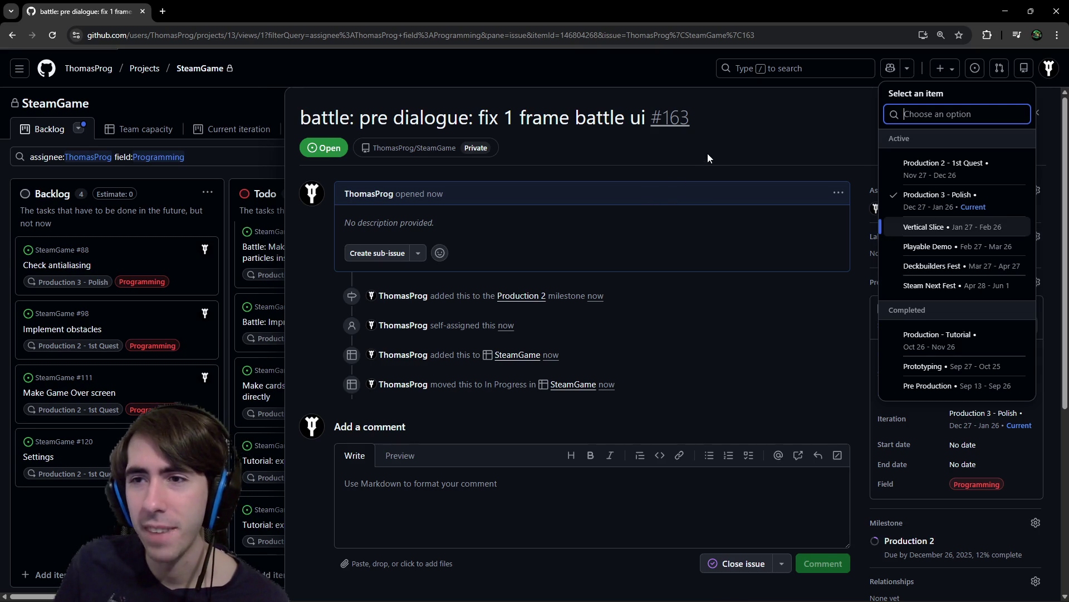
left_click(969, 199)
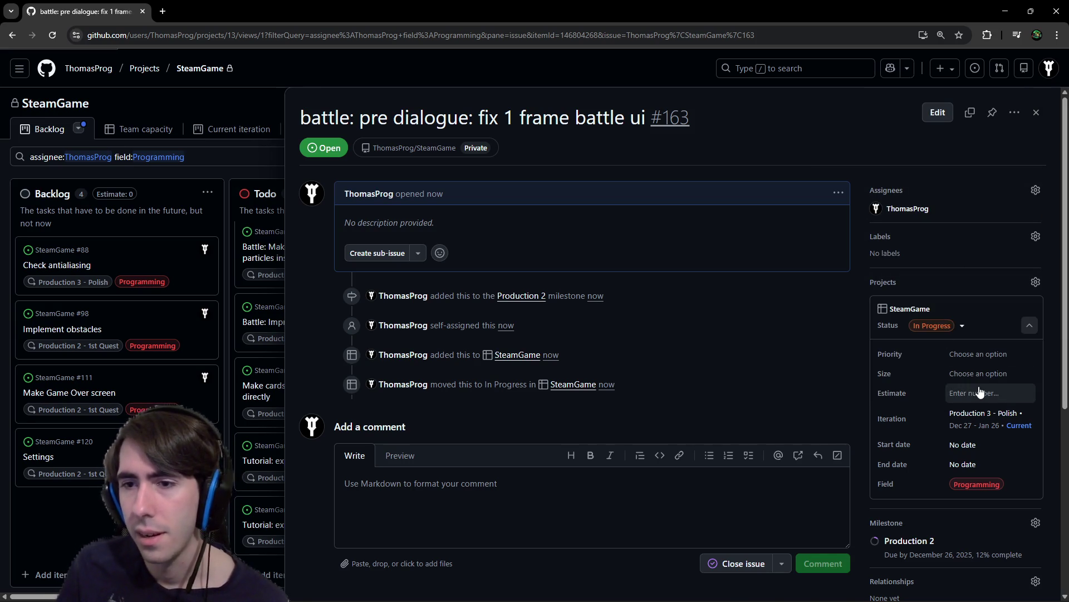
left_click(980, 419)
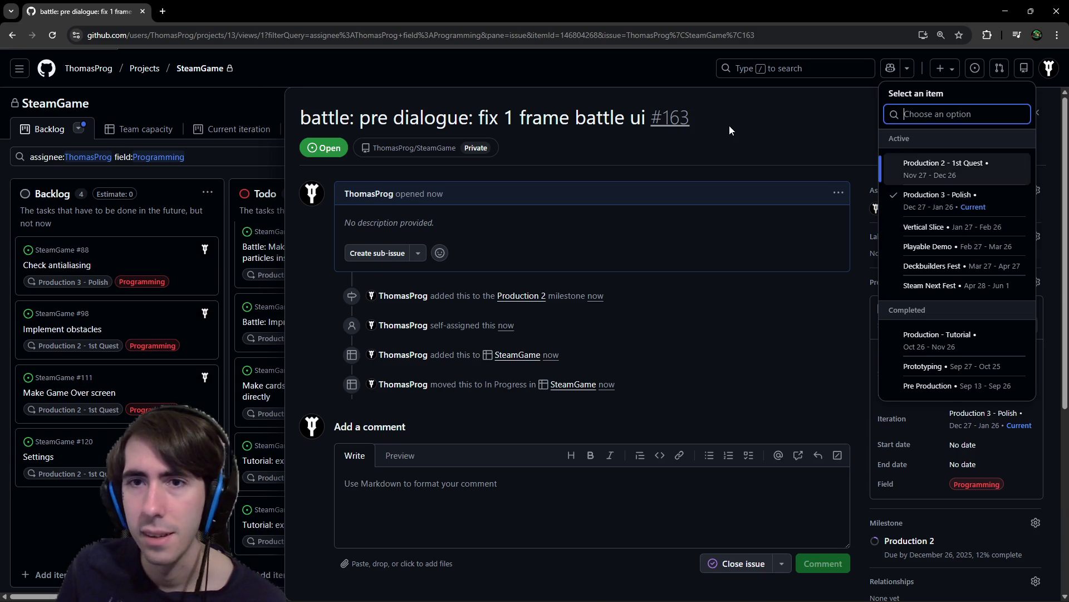
left_click(727, 144)
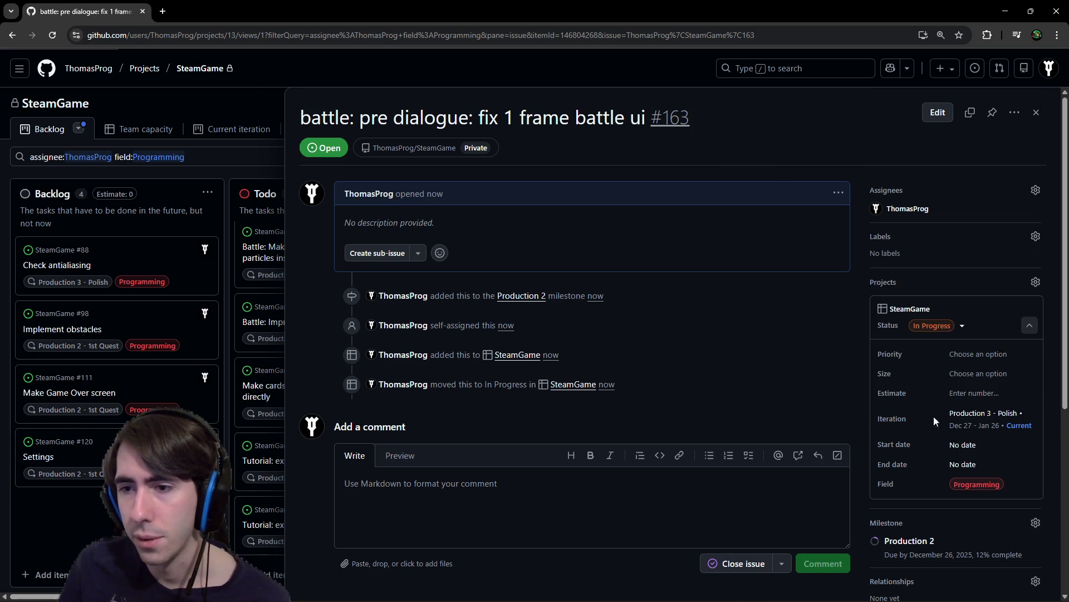
left_click(972, 423)
left_click(958, 174)
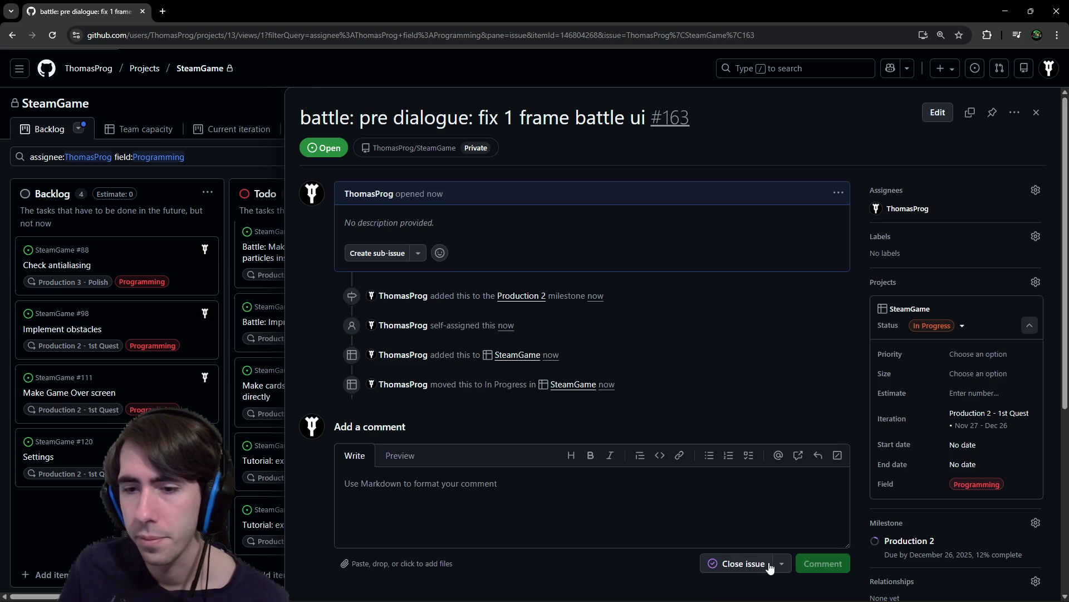
Step: Add the bug label to issue #163, then return to the Godot editor
left_click(217, 285)
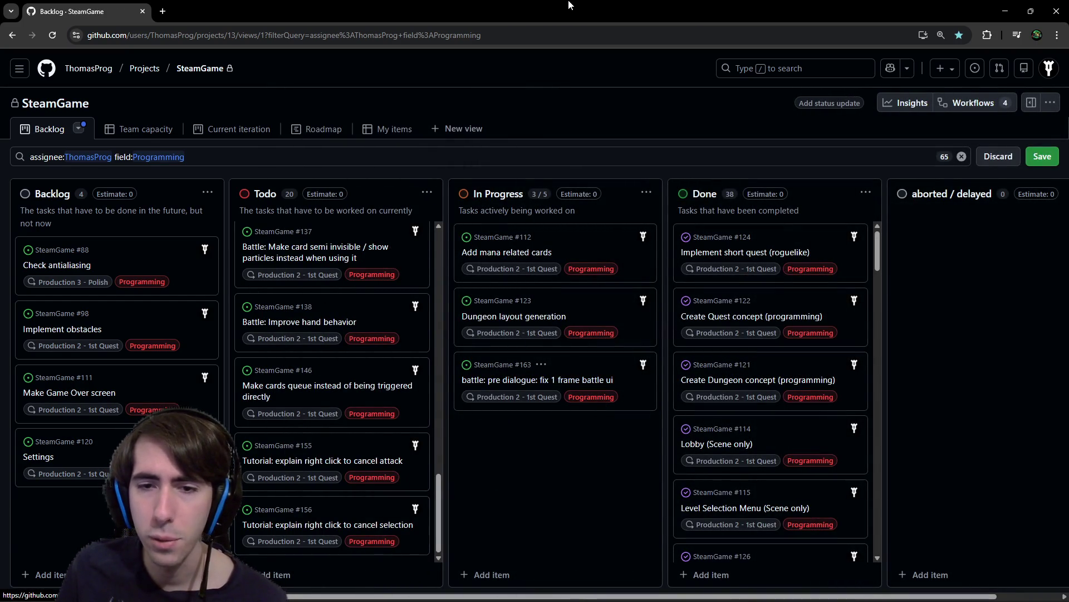
mouse_move(552, 5)
left_mouse_down()
mouse_move(975, 317)
mouse_move(840, 268)
mouse_move(545, 3)
left_mouse_up()
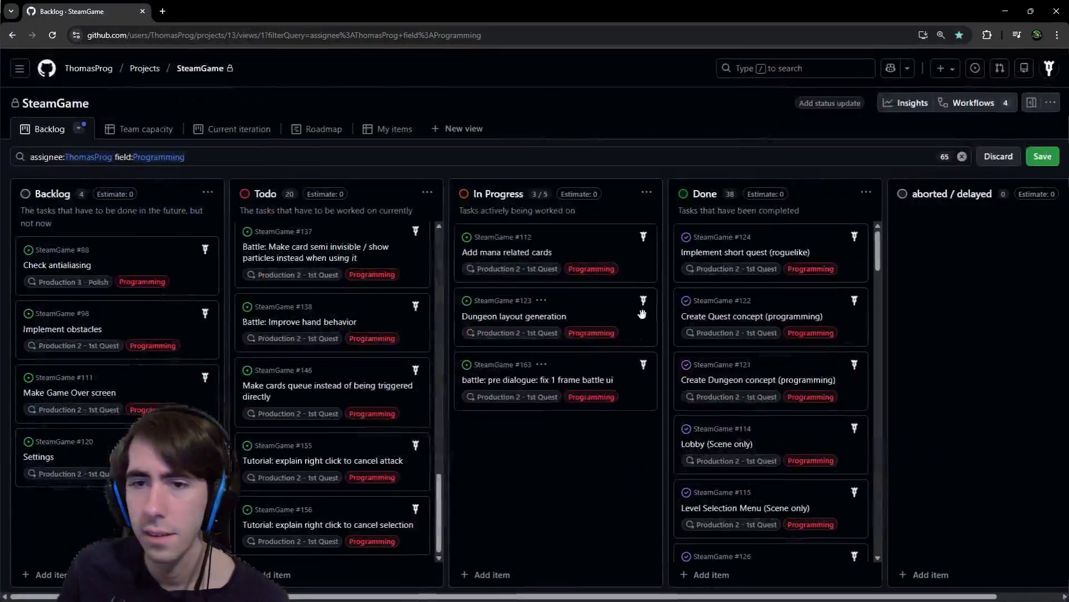
left_click(537, 383)
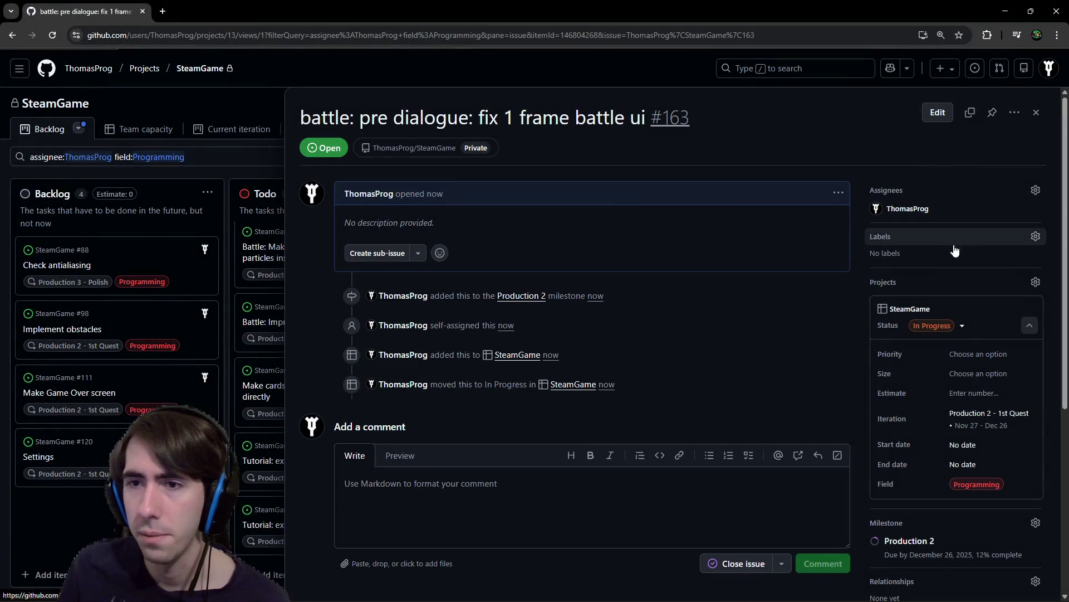
left_click(949, 238)
left_click(941, 314)
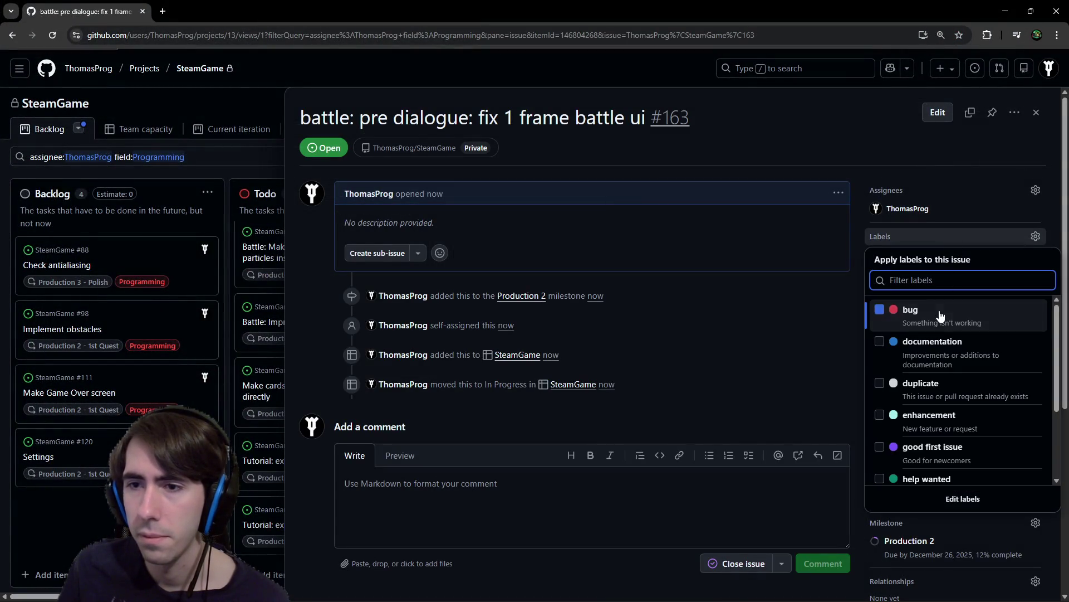
left_click(788, 133)
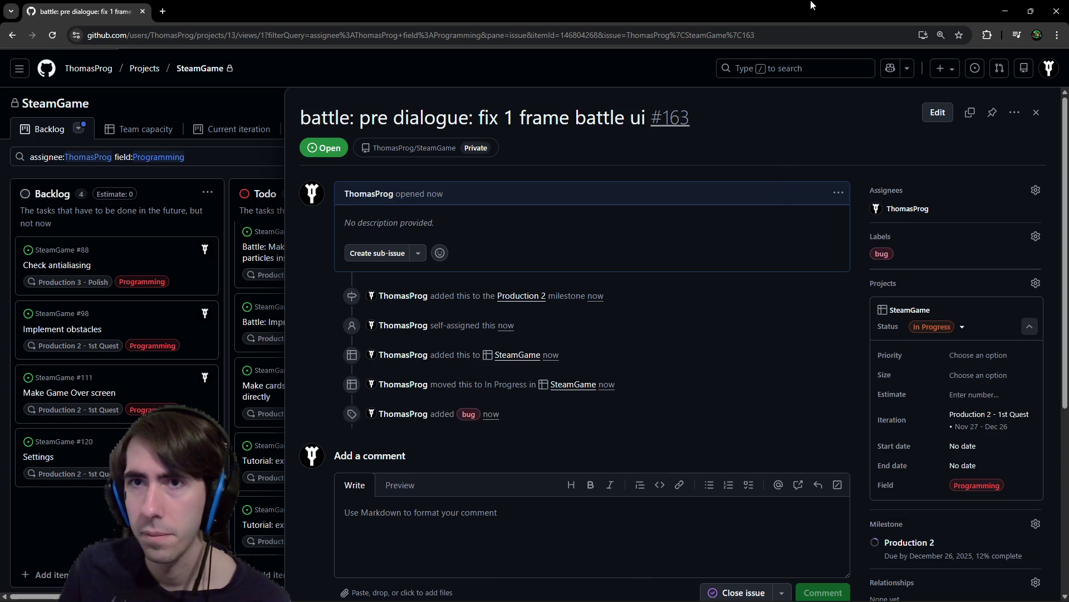
key("alt+Tab")
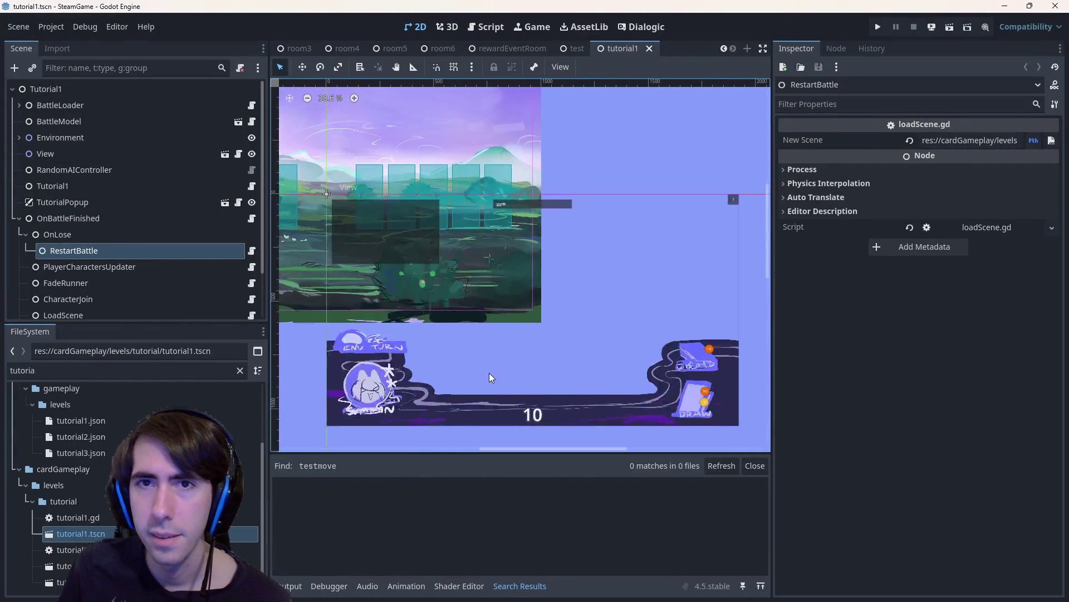
Step: Playtest room4 twice through its pre-battle dialogue until the battle appears
scroll(362, 48, "up", 1)
left_click(359, 47)
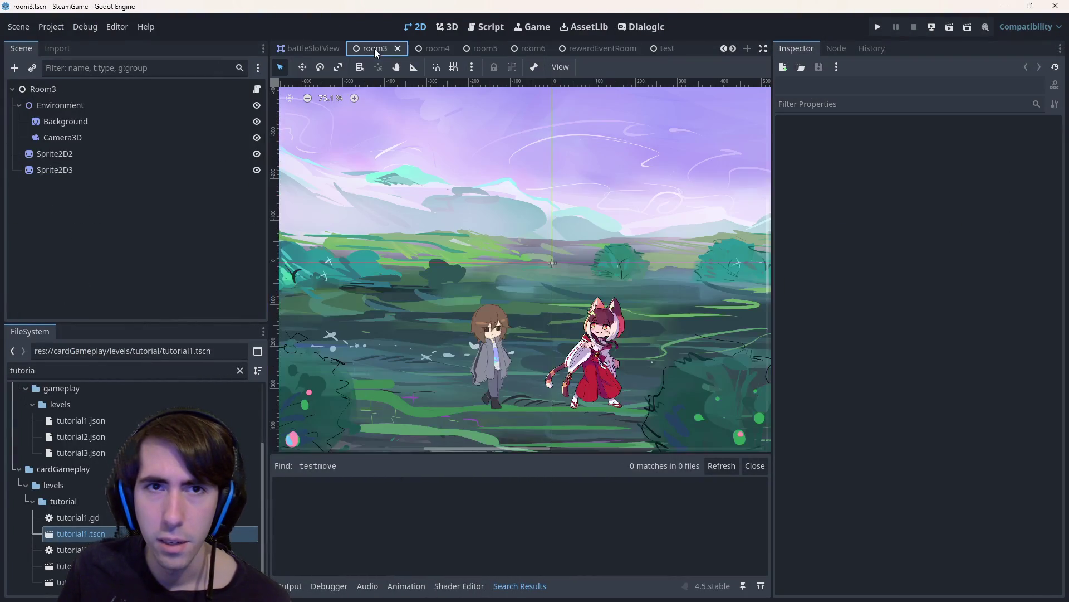
left_click(440, 48)
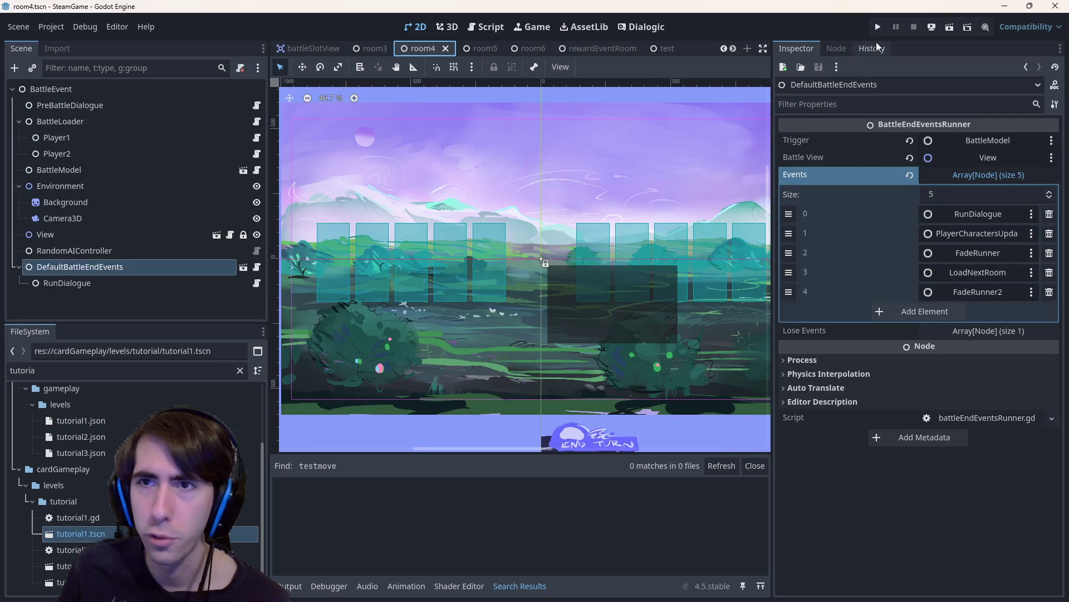
left_click(950, 27)
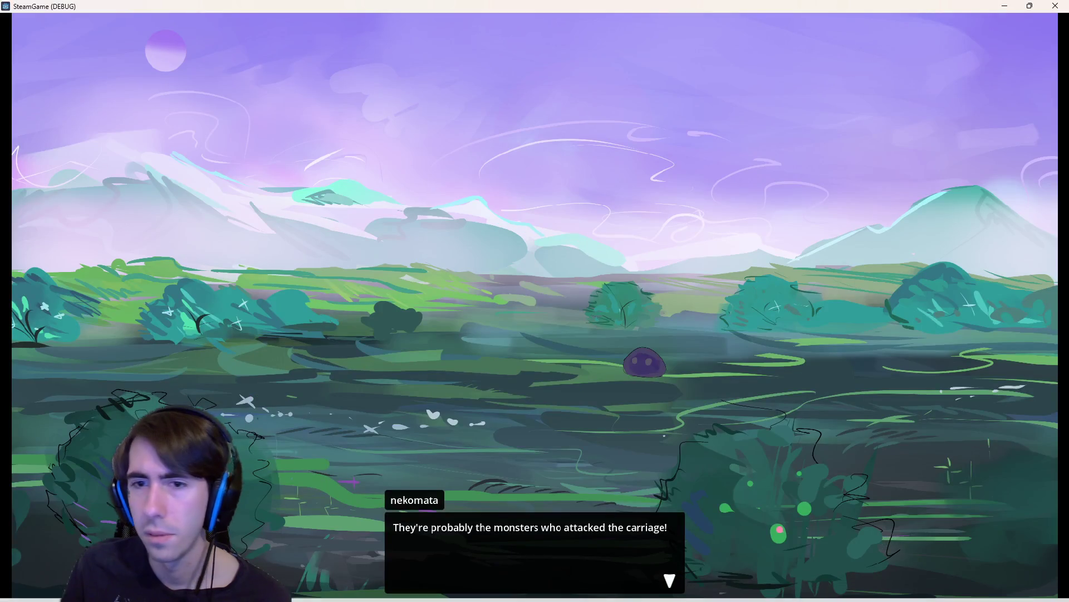
left_click(513, 509)
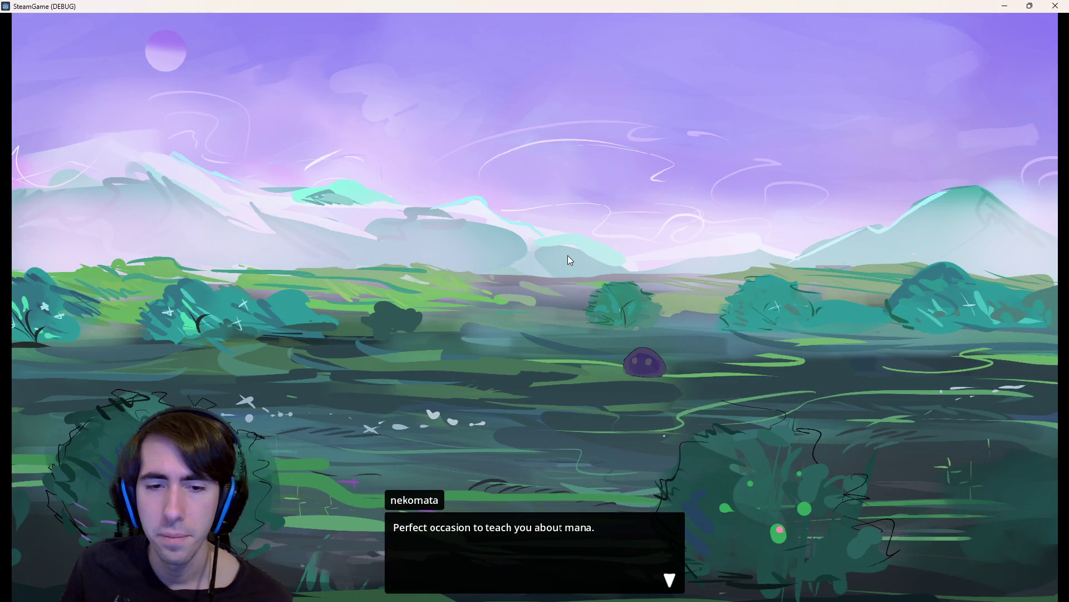
left_click(861, 176)
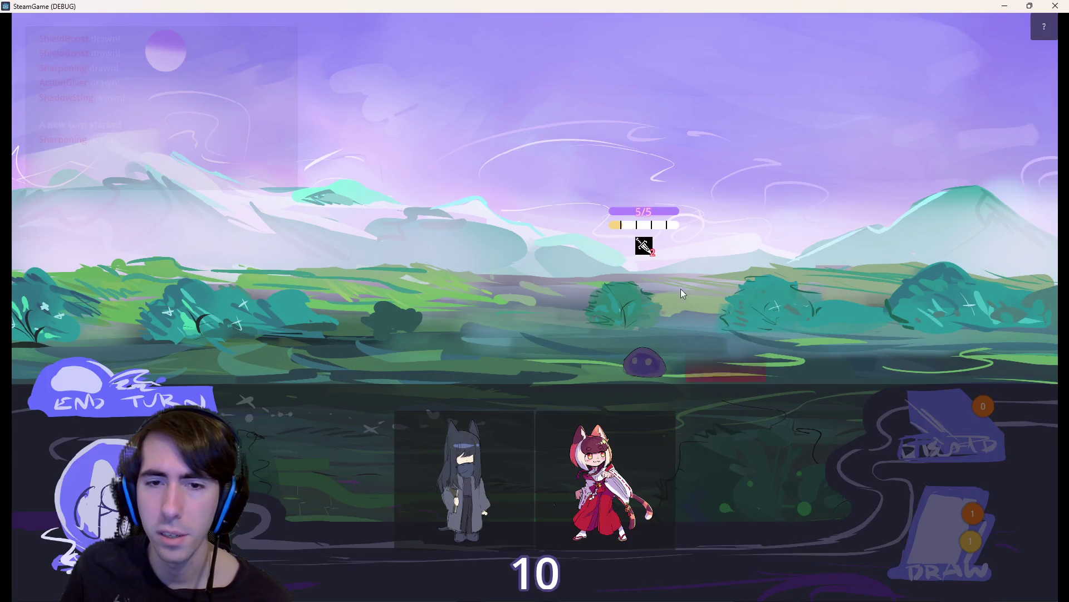
left_click(1055, 6)
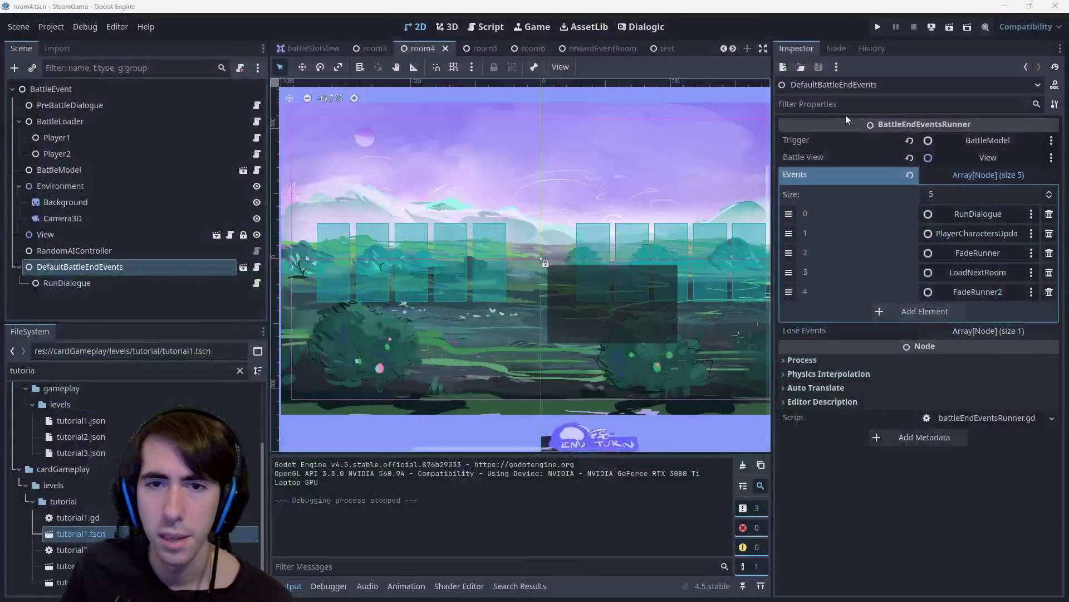
left_click(951, 29)
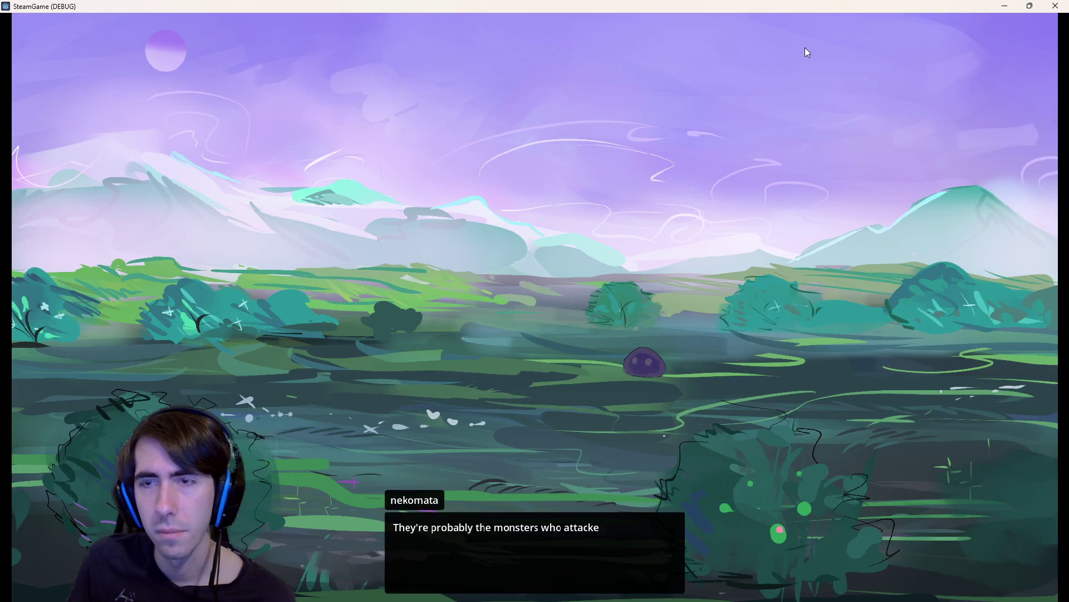
left_click(750, 202)
left_click(747, 223)
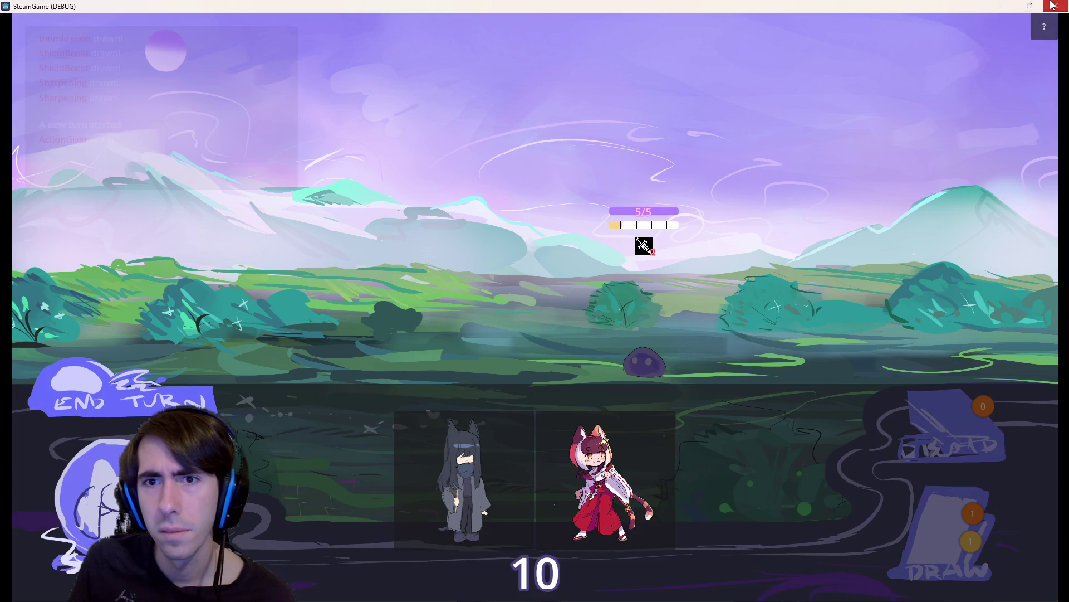
left_click(1055, 5)
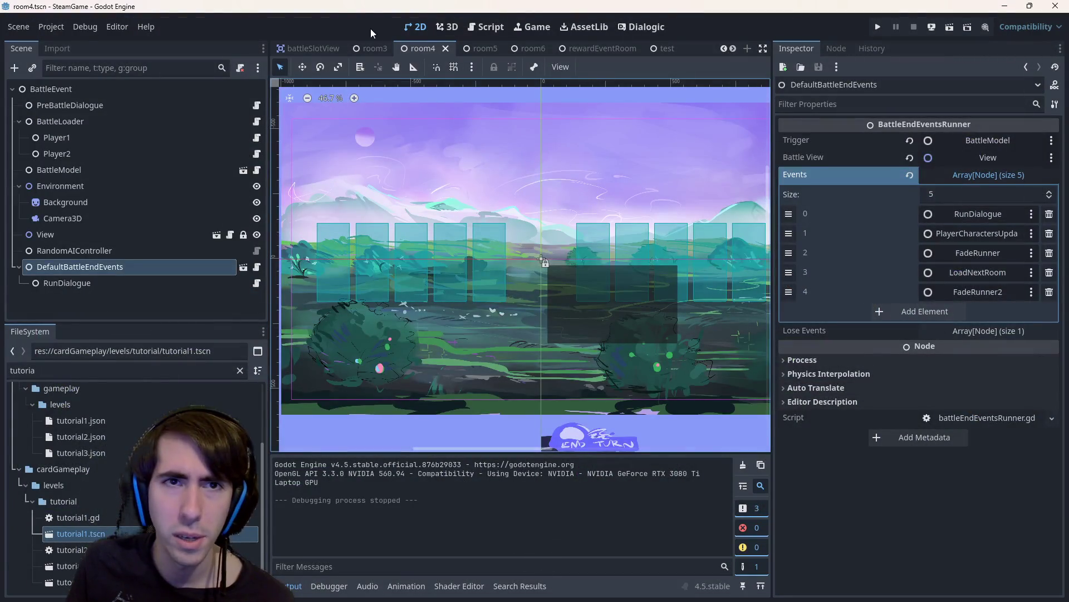
Step: Playtest the room3 scene, then switch to the room1 scene
left_click(383, 43)
left_click(953, 27)
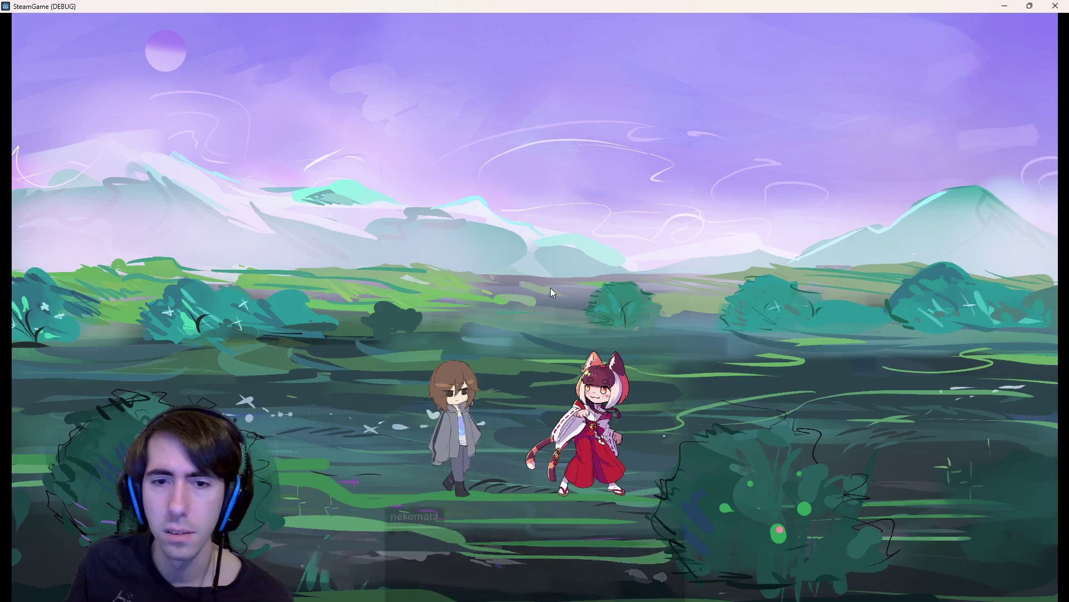
left_click(1050, 4)
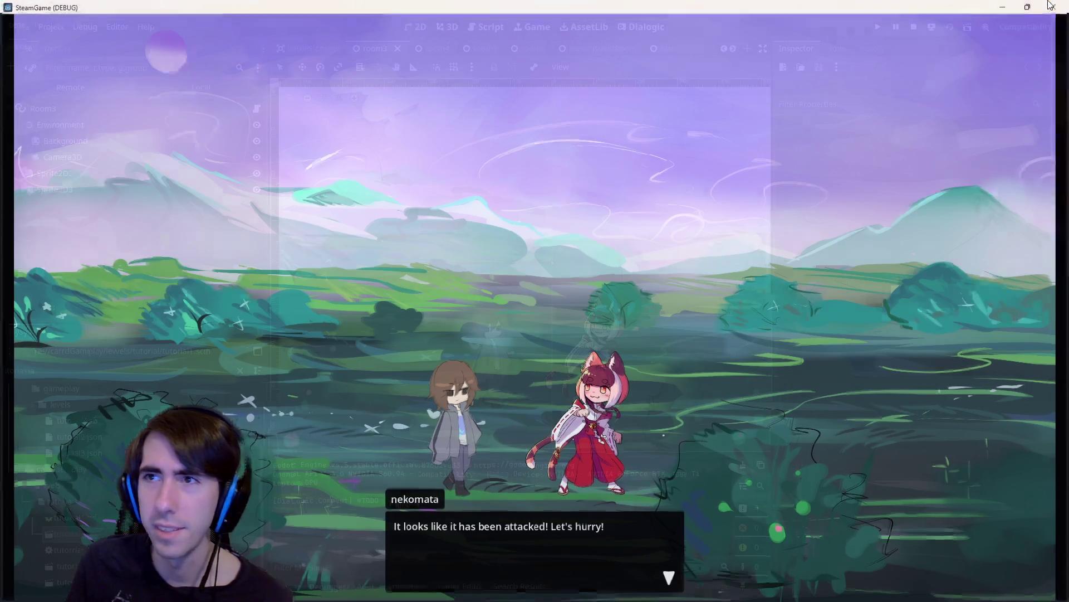
left_click(355, 49)
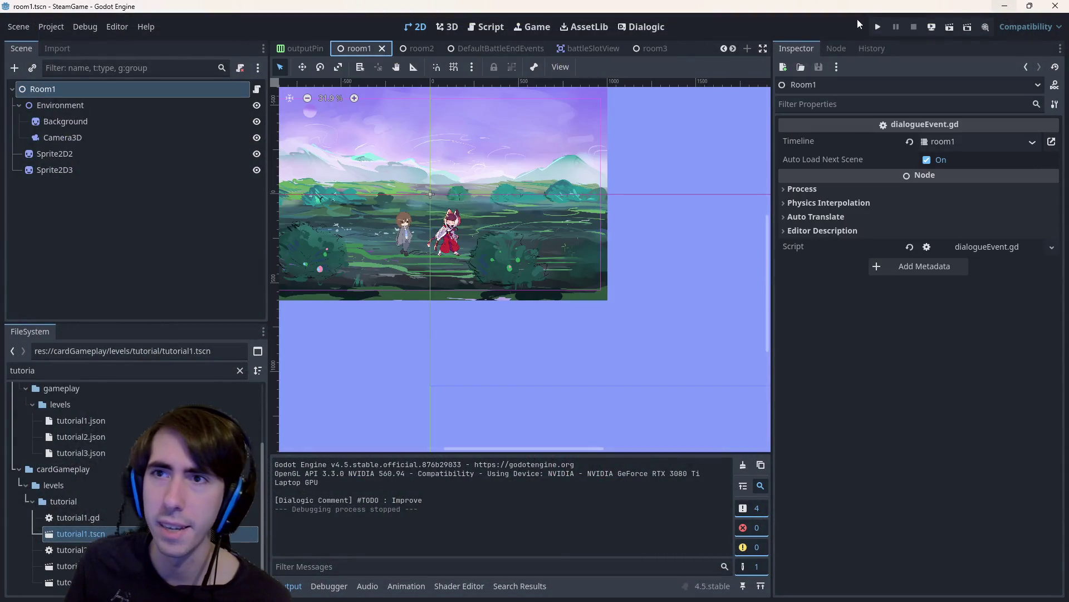
Step: Run room1 until it errors at playerDataScript.gd line 123, stop it, and test dungeonGraph
left_click(950, 27)
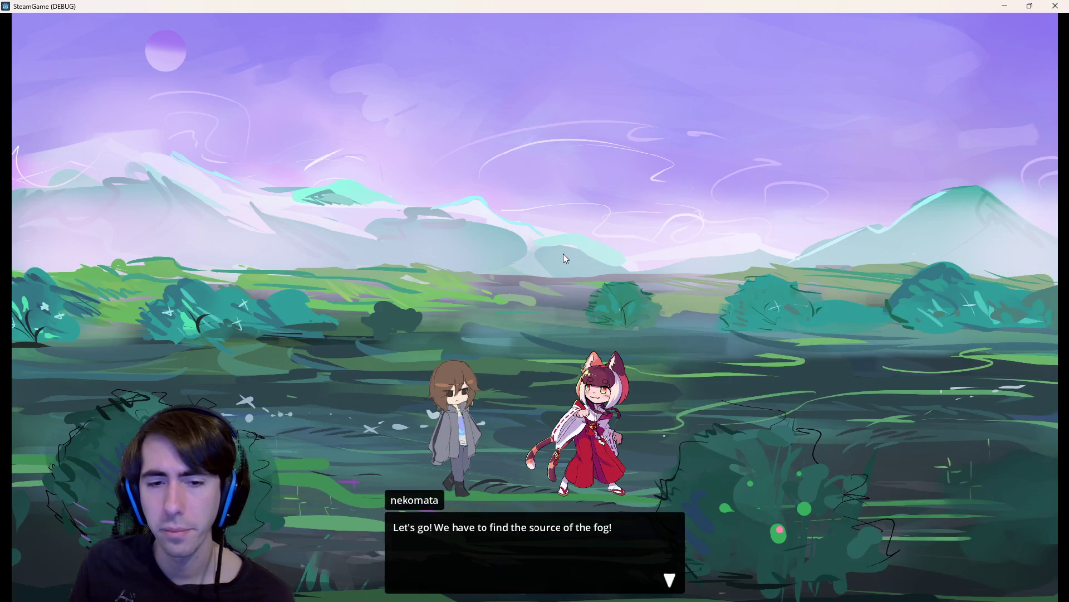
left_click(563, 253)
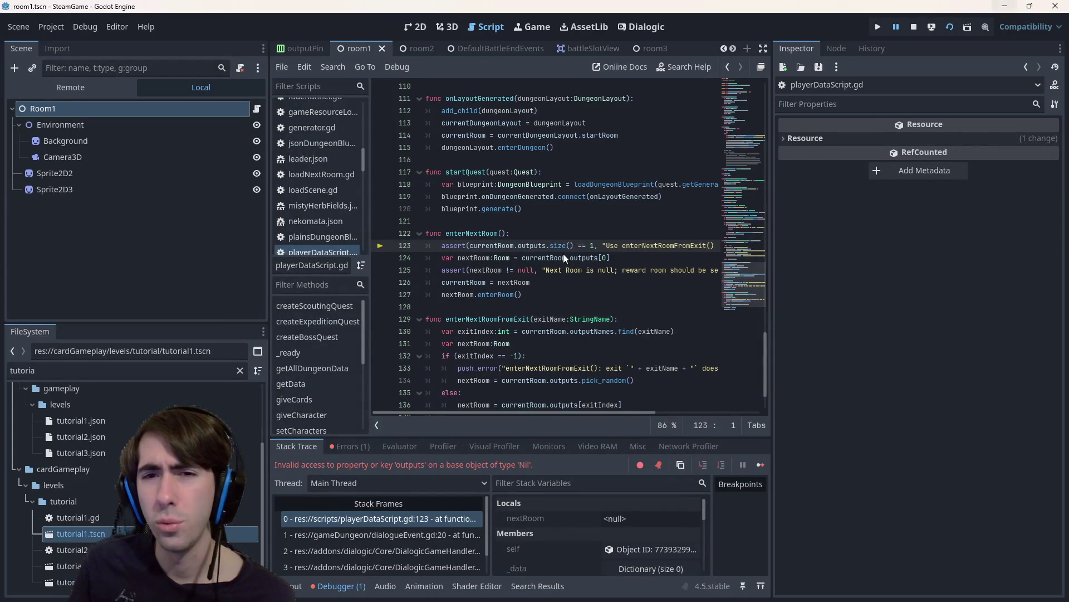
left_click(918, 33)
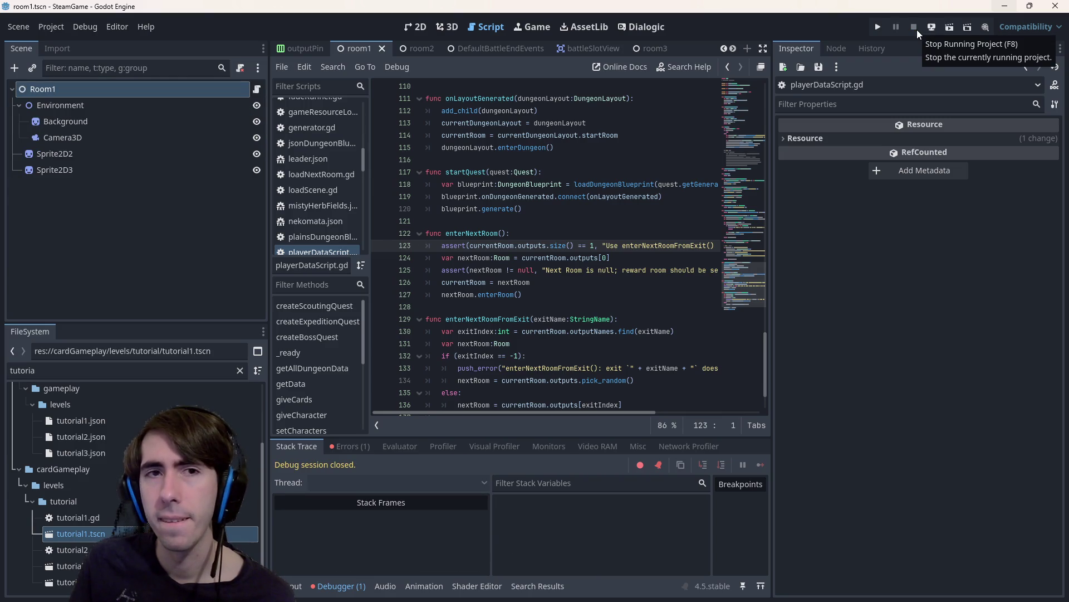
left_click_drag(365, 50, 307, 51)
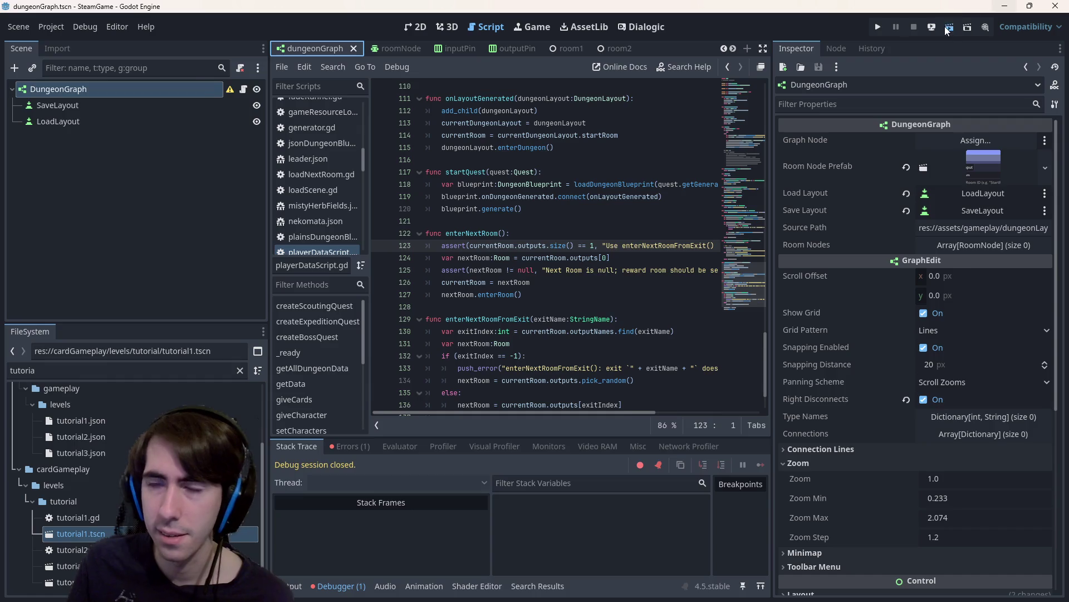
left_click(946, 27)
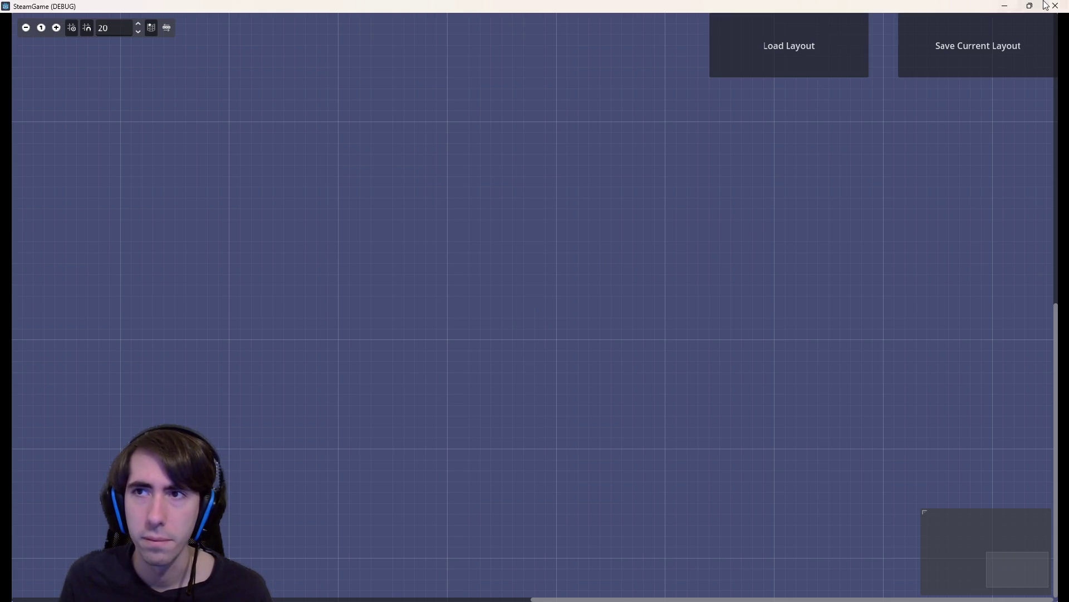
left_click(1056, 6)
Step: Run the lobby scene and start the Misty Herb Fields scouting quest into its dialogue
scroll(440, 49, "down", 5)
left_click(616, 49)
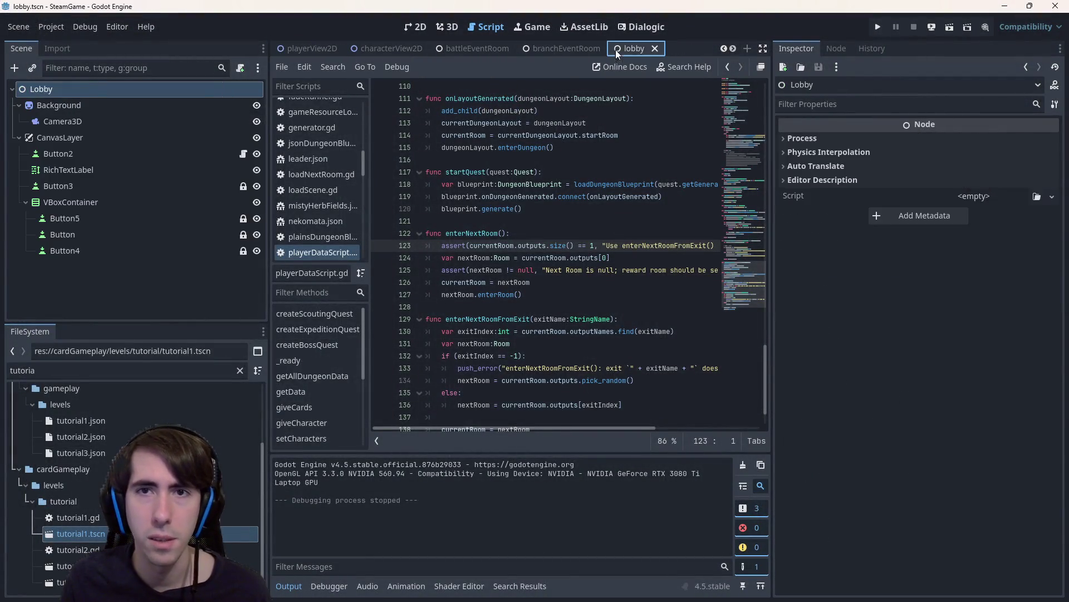
left_click(949, 33)
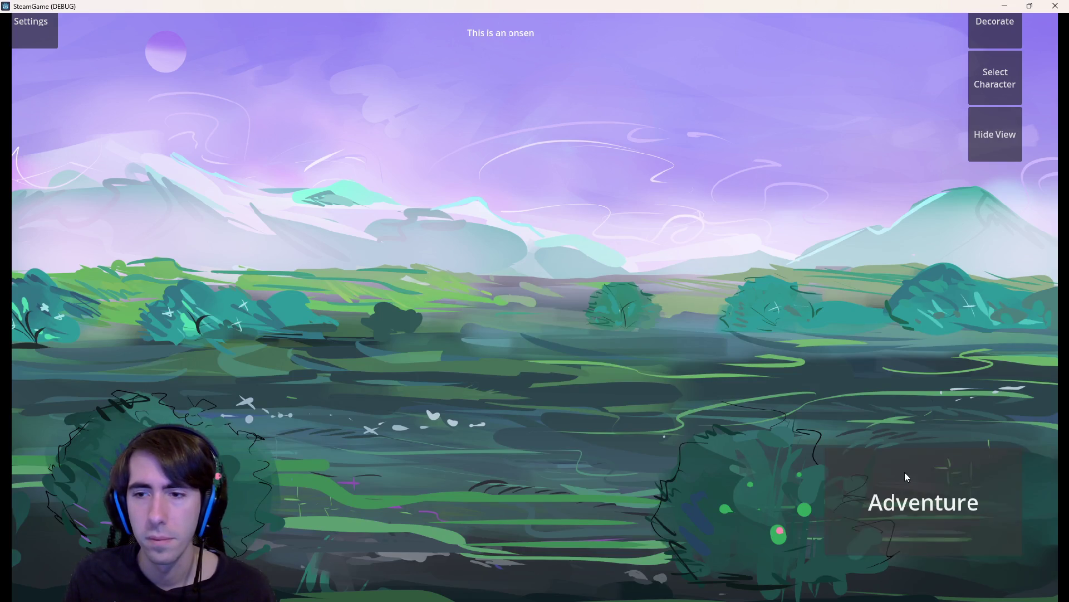
left_click(904, 472)
left_click(972, 194)
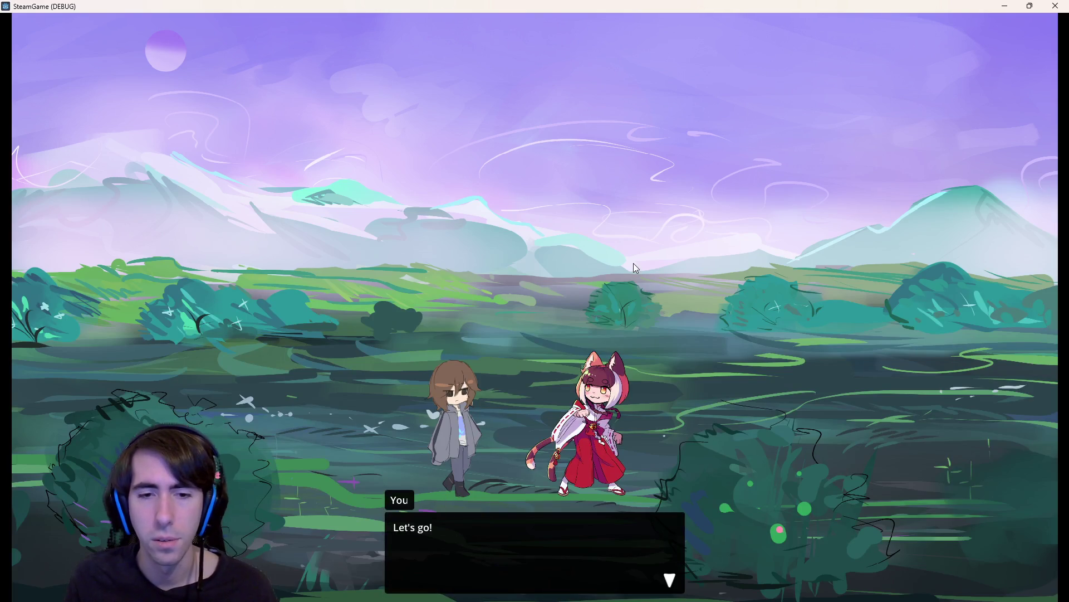
left_click(633, 263)
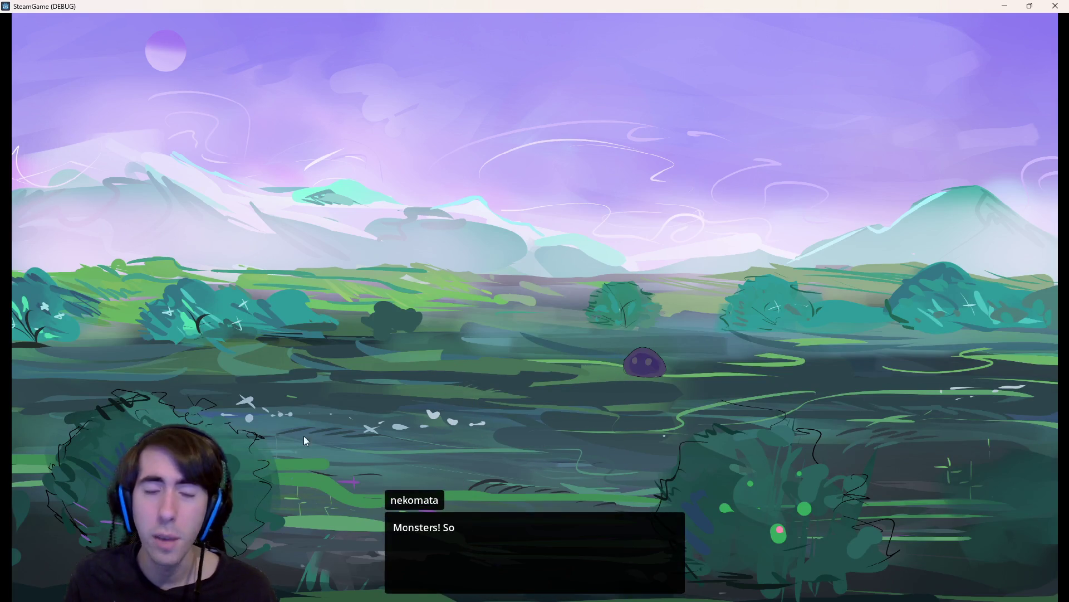
left_click(1055, 5)
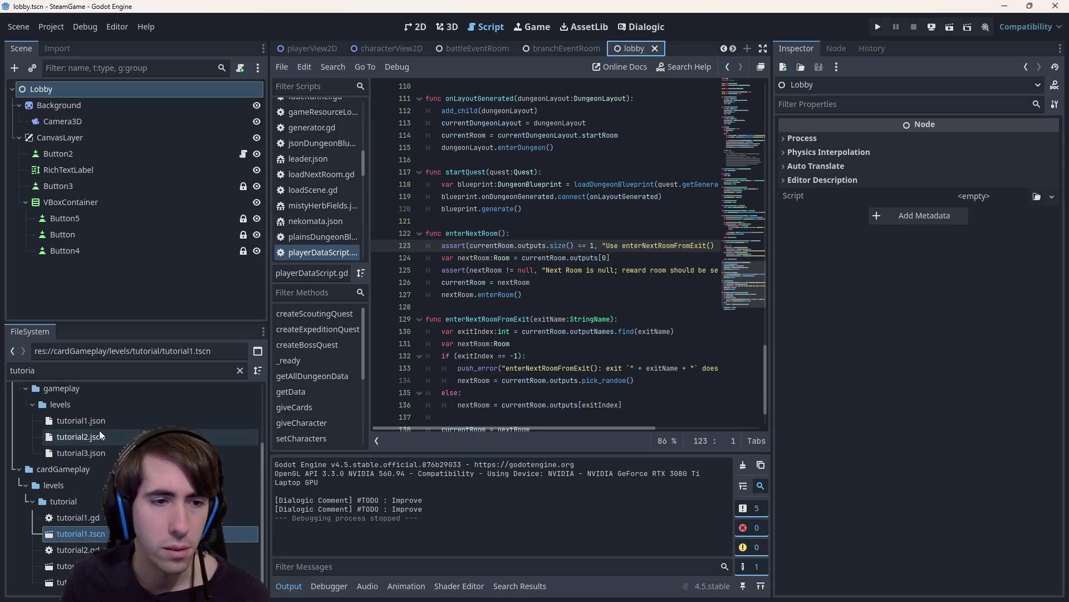
Step: Filter the FileSystem for room2, open room2.tscn and PreBattleDialogue's script
left_click(240, 370)
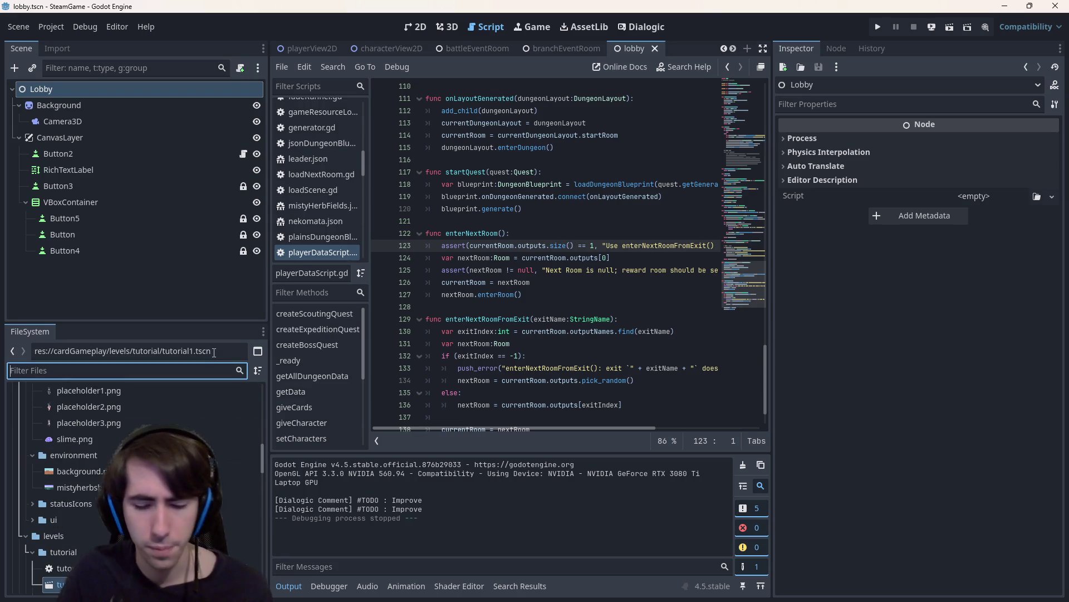
type("room2")
double_click(240, 504)
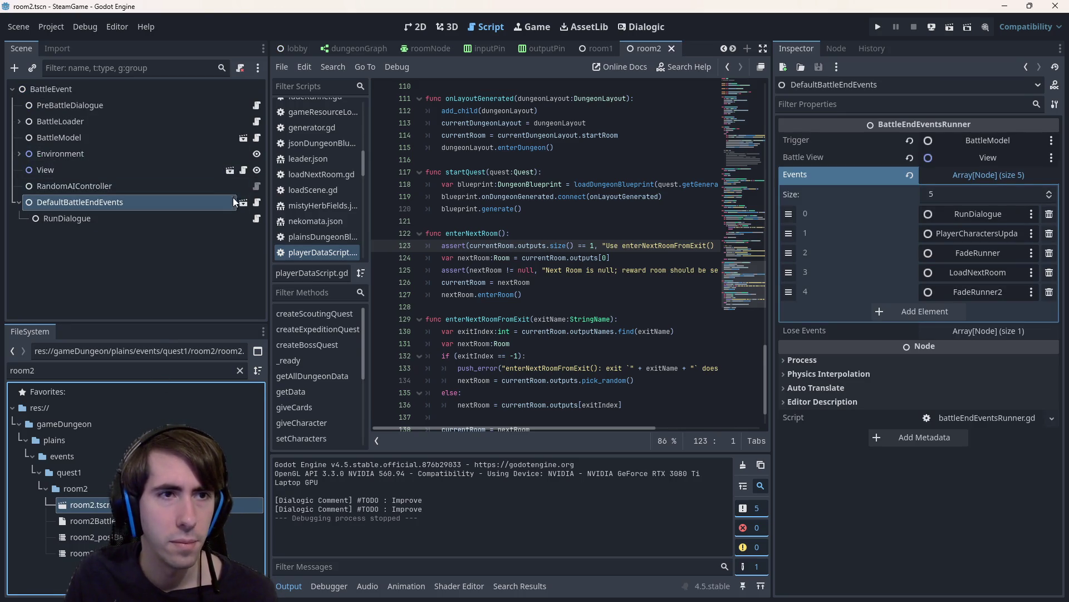
left_click(257, 109)
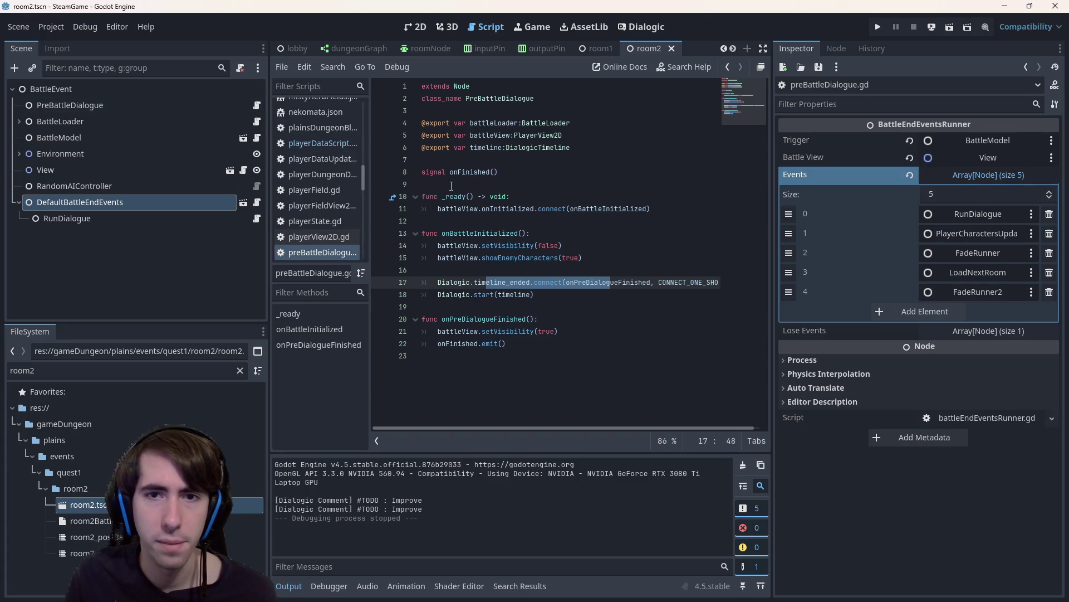
Step: Put battleView.setVisibility(false) into _ready and run room2 to test the fix
left_click_drag(576, 250, 336, 249)
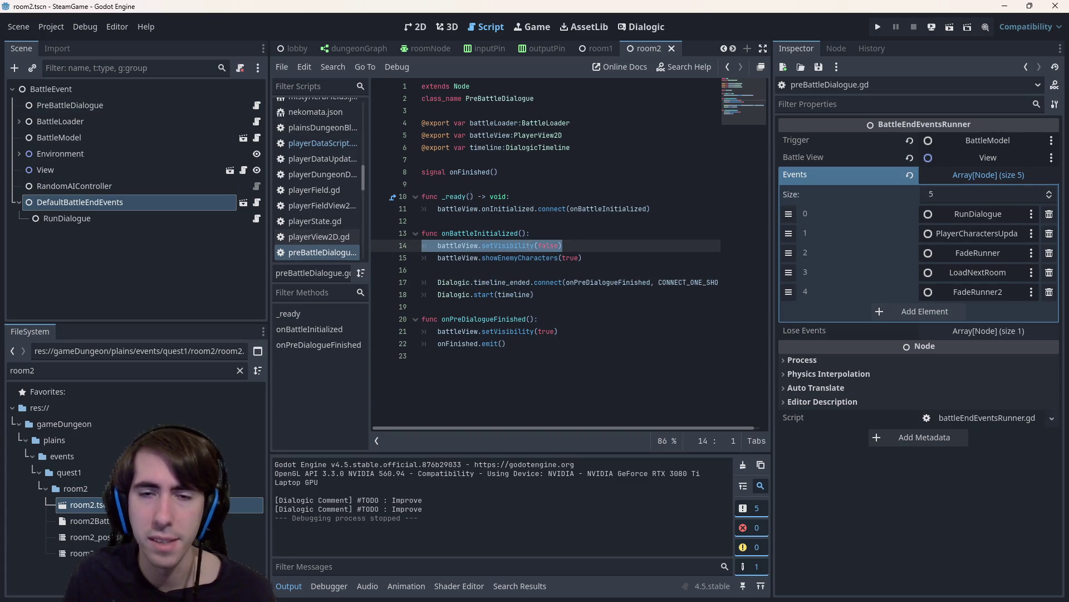
left_click(521, 195)
key("Return")
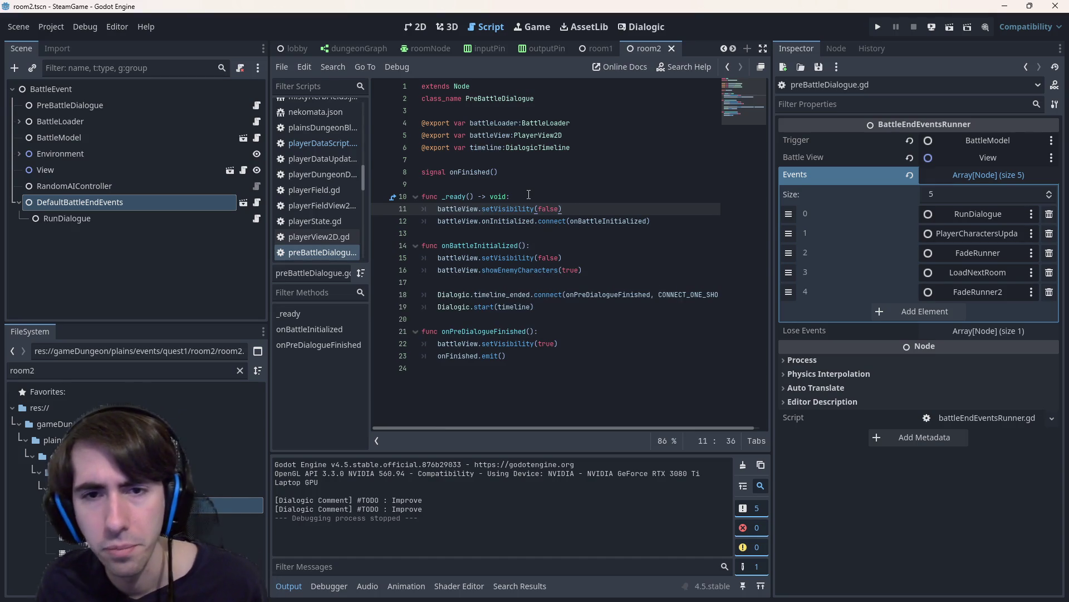
left_click_drag(583, 270, 368, 273)
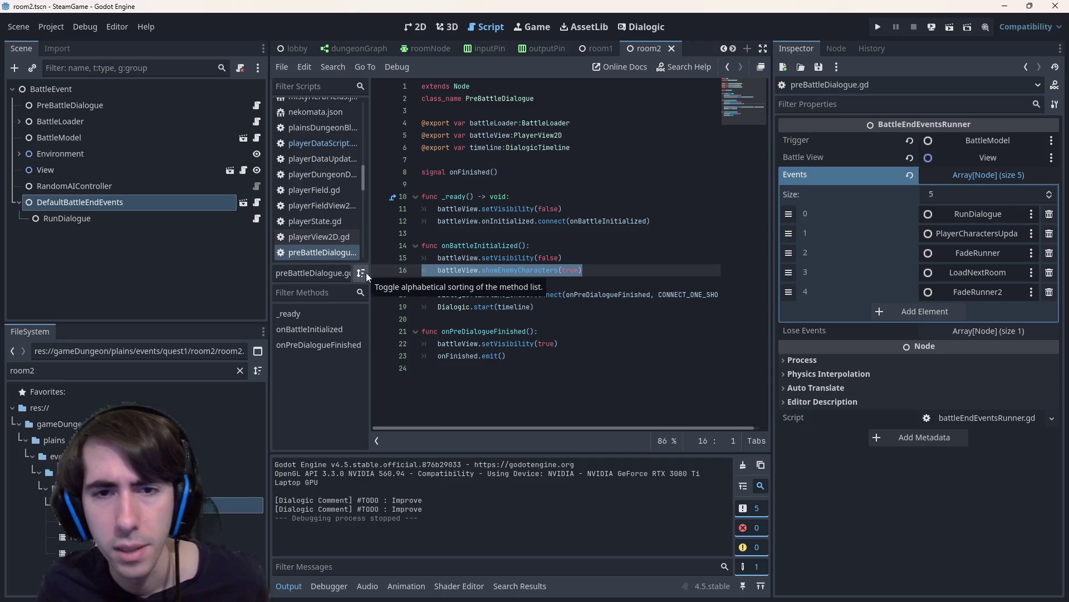
left_click(535, 211)
key("Return")
key("BackSpace")
key("BackSpace")
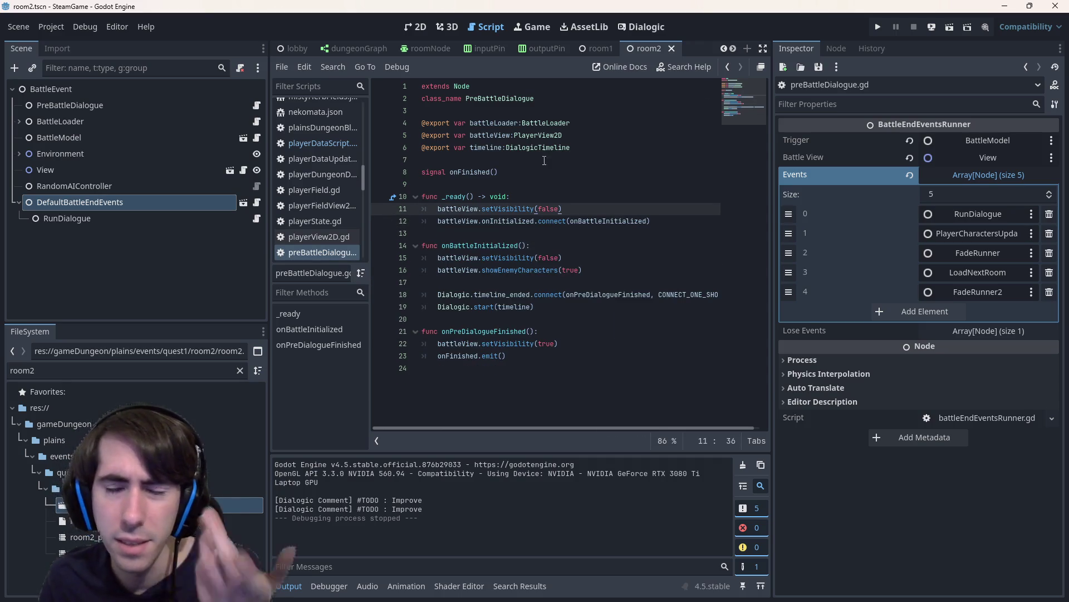
left_click(953, 27)
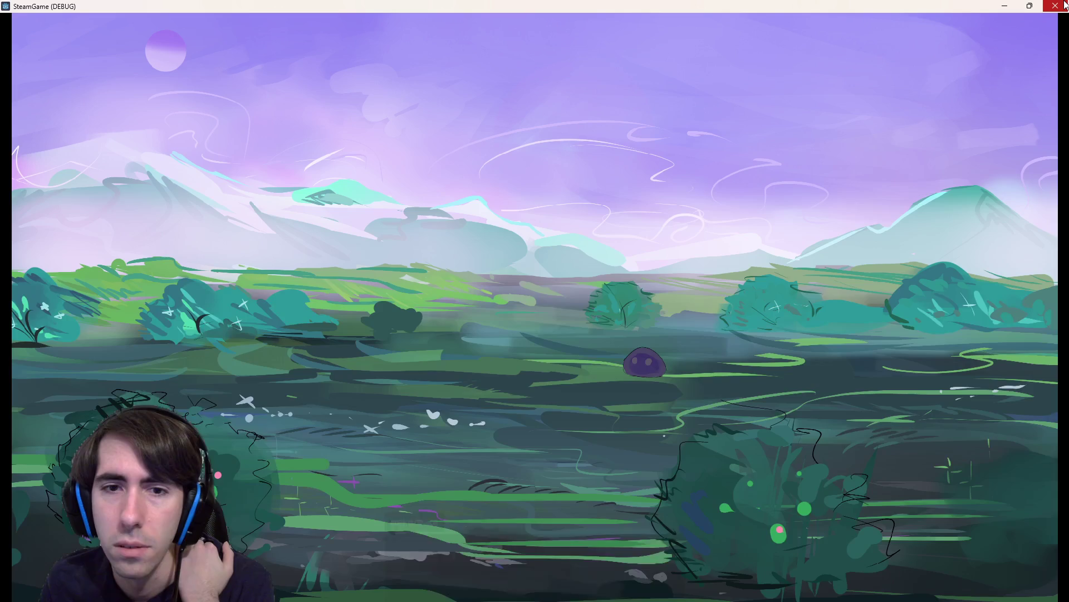
Step: Close the room2 run and launch the levelSelectionMenu scene
left_click(1056, 5)
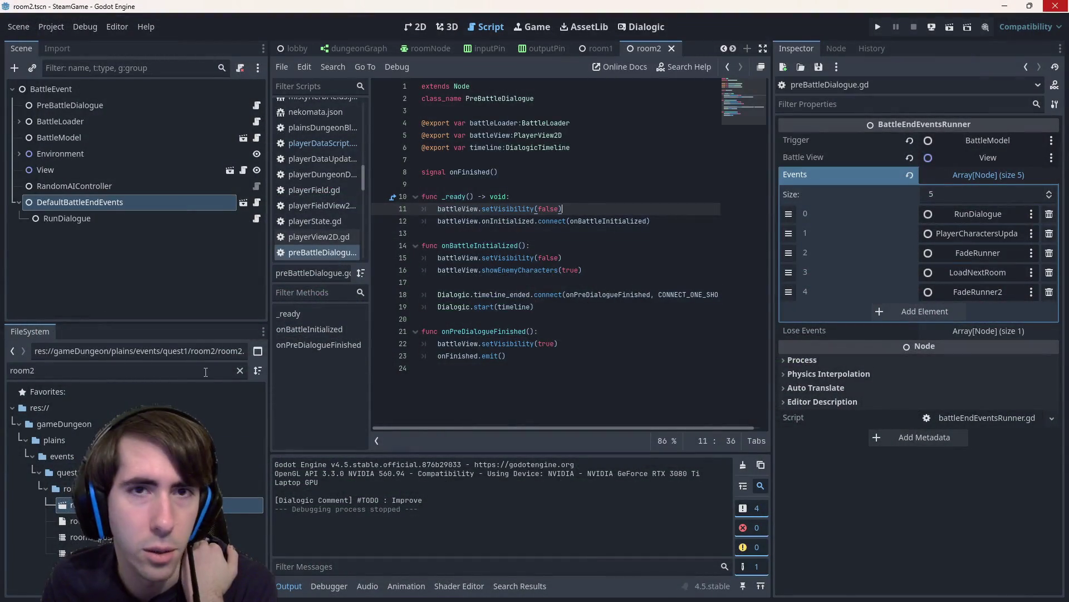
left_click(297, 49)
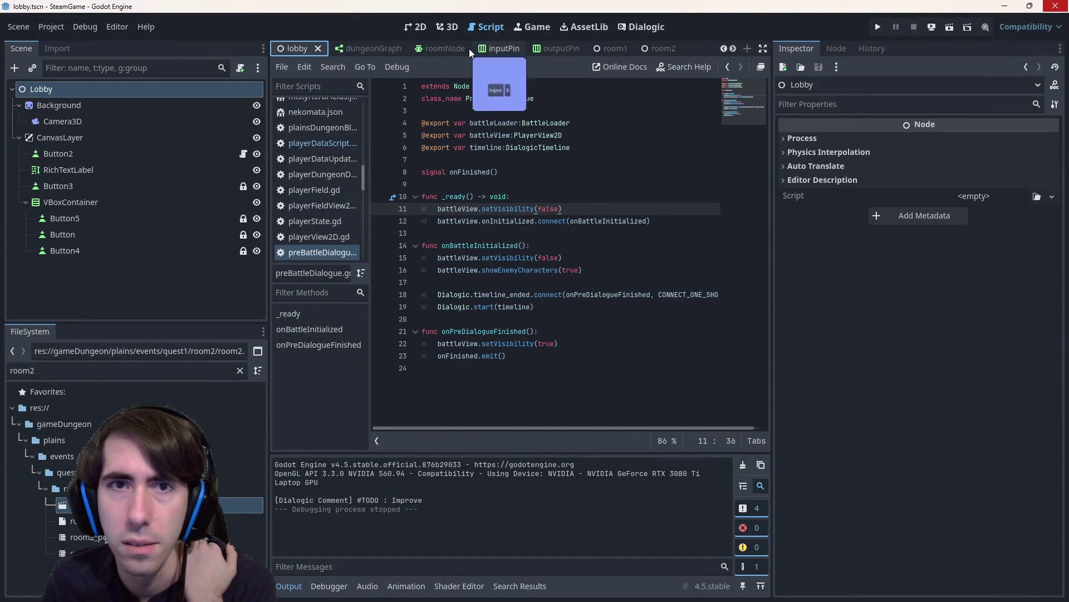
scroll(422, 55, "down", 5)
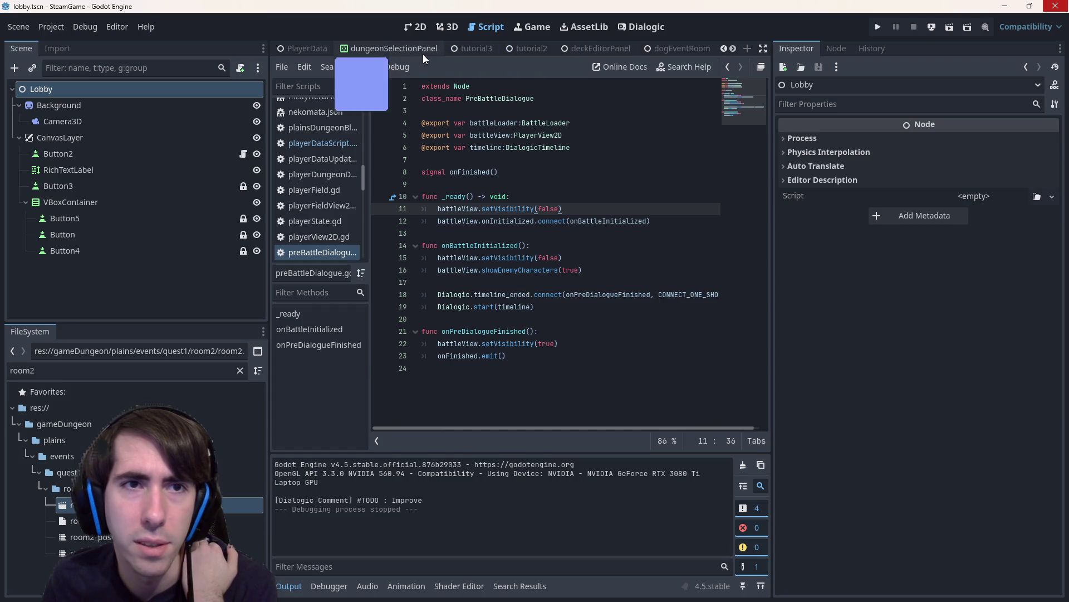
left_click(500, 54)
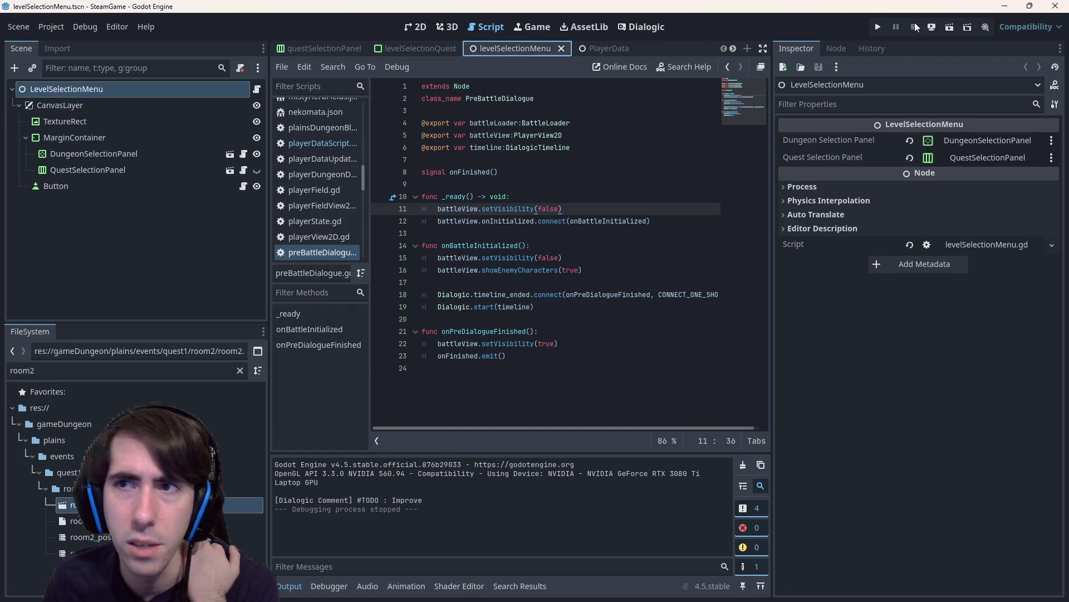
left_click(949, 27)
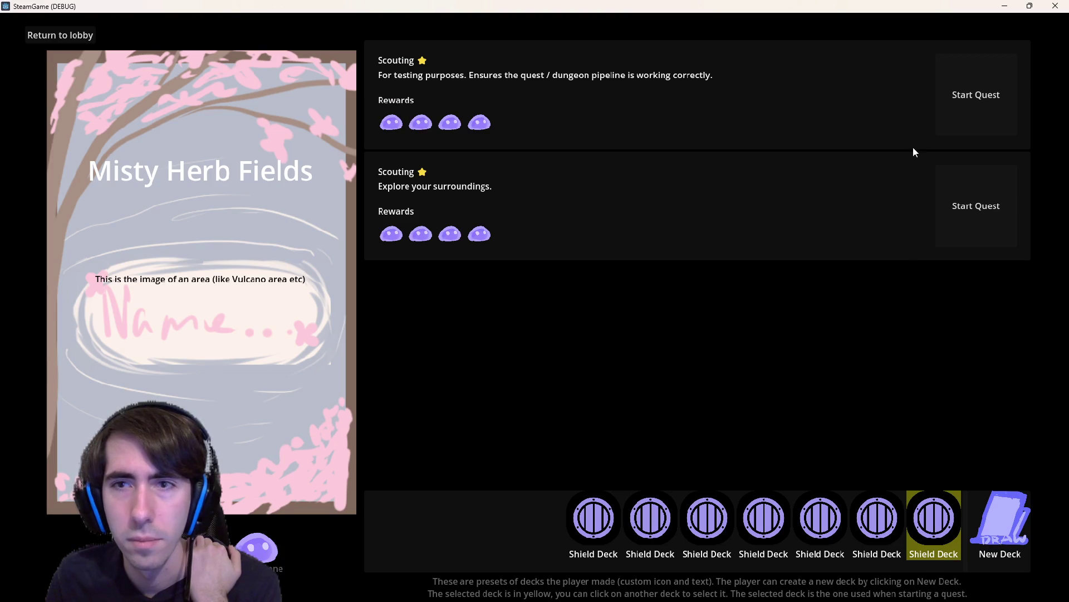
Step: Start the Scouting quest, finish its dialogue, place the black cat and cat girl, then close
left_click(962, 215)
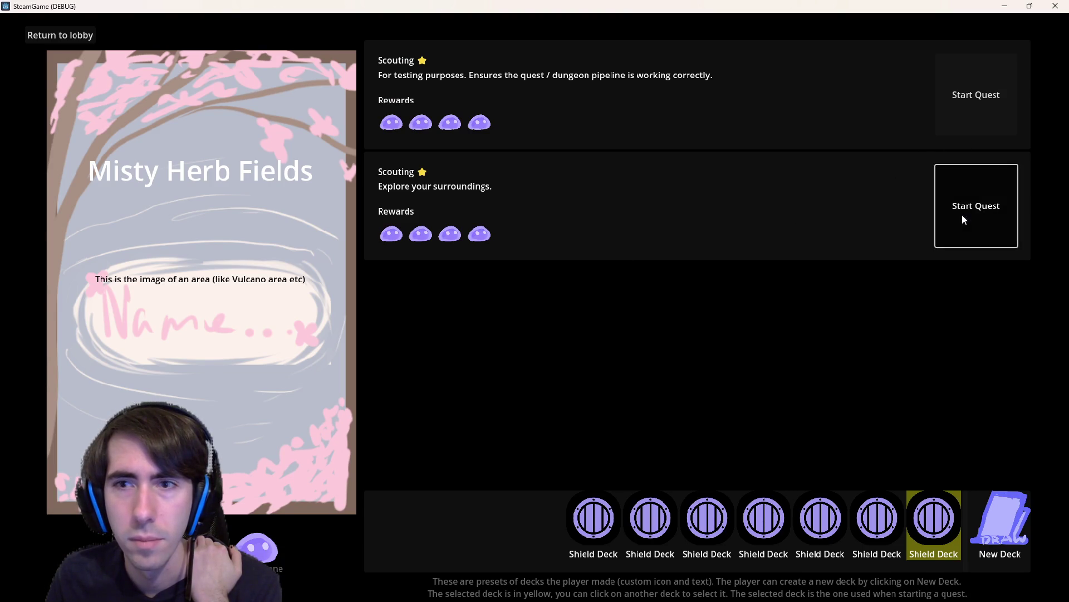
left_click(617, 283)
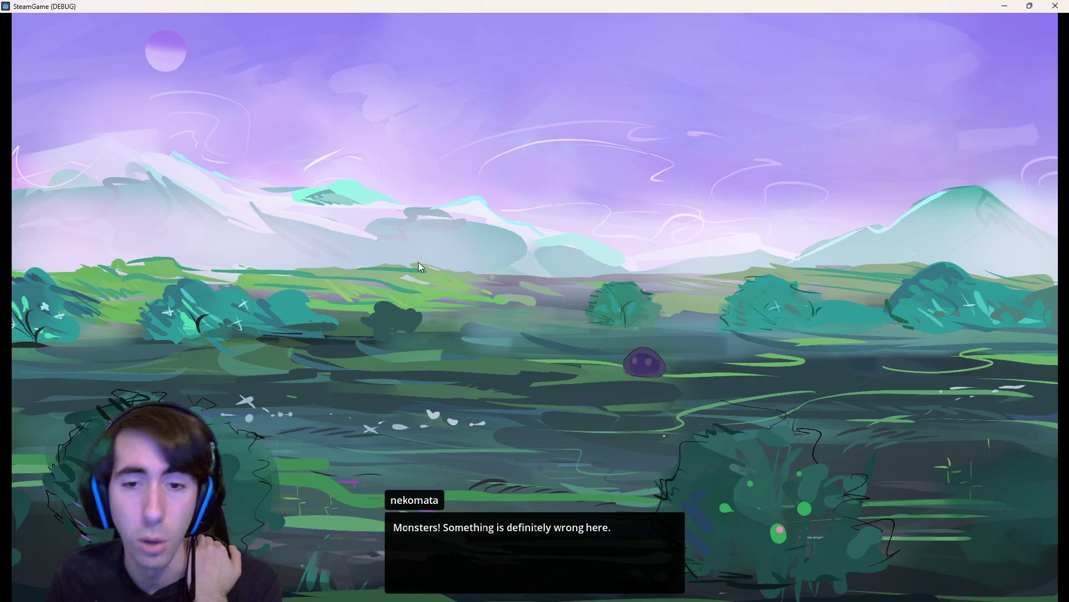
left_click(509, 302)
left_click(510, 276)
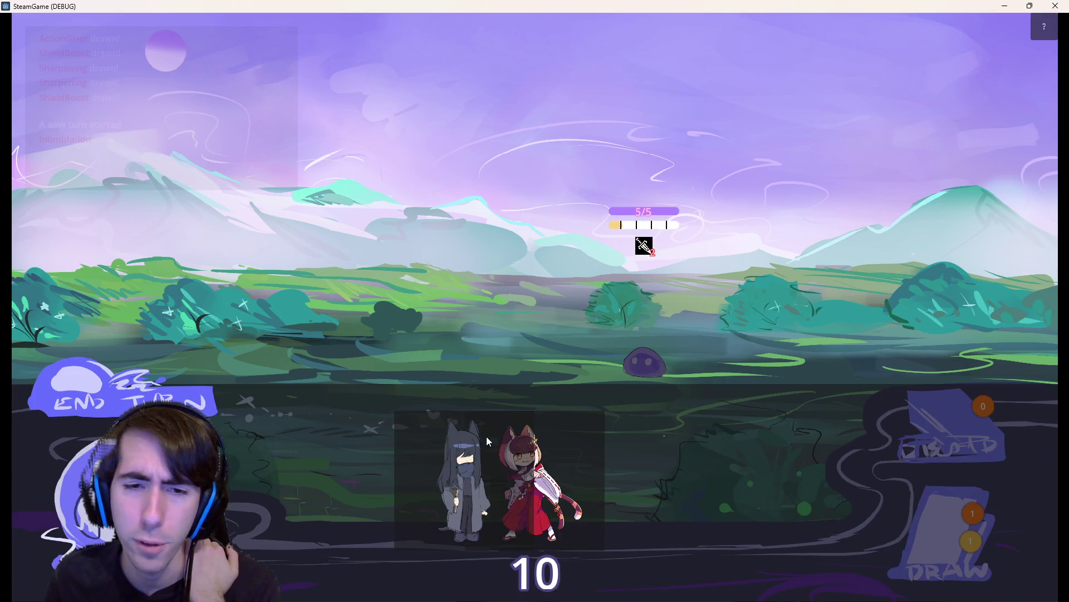
mouse_move(487, 436)
left_mouse_down()
mouse_move(369, 326)
mouse_move(424, 318)
left_mouse_up()
left_click_drag(513, 479, 344, 329)
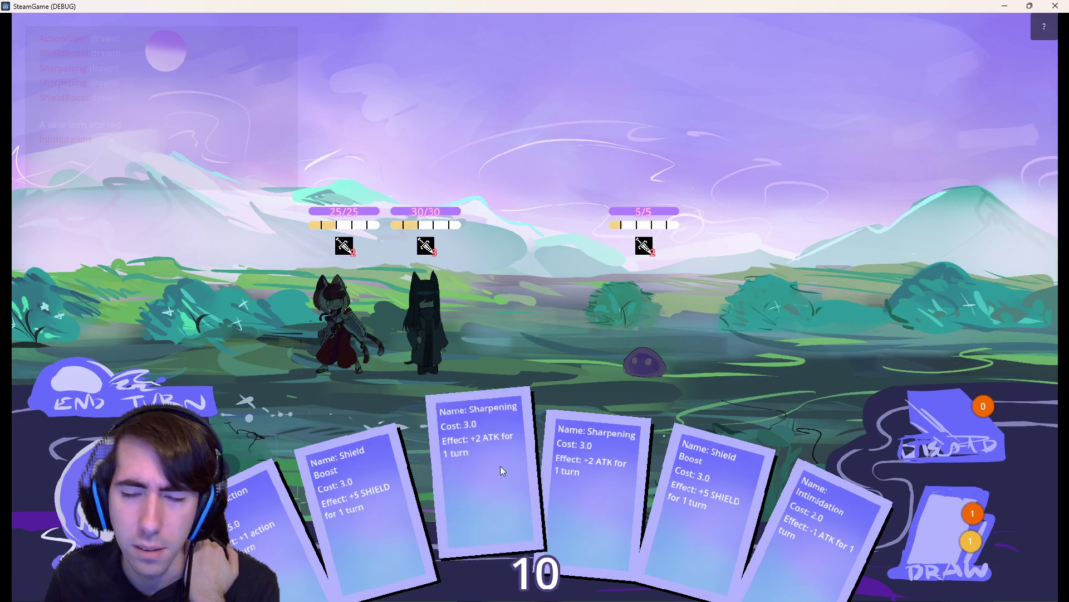
left_click(1053, 13)
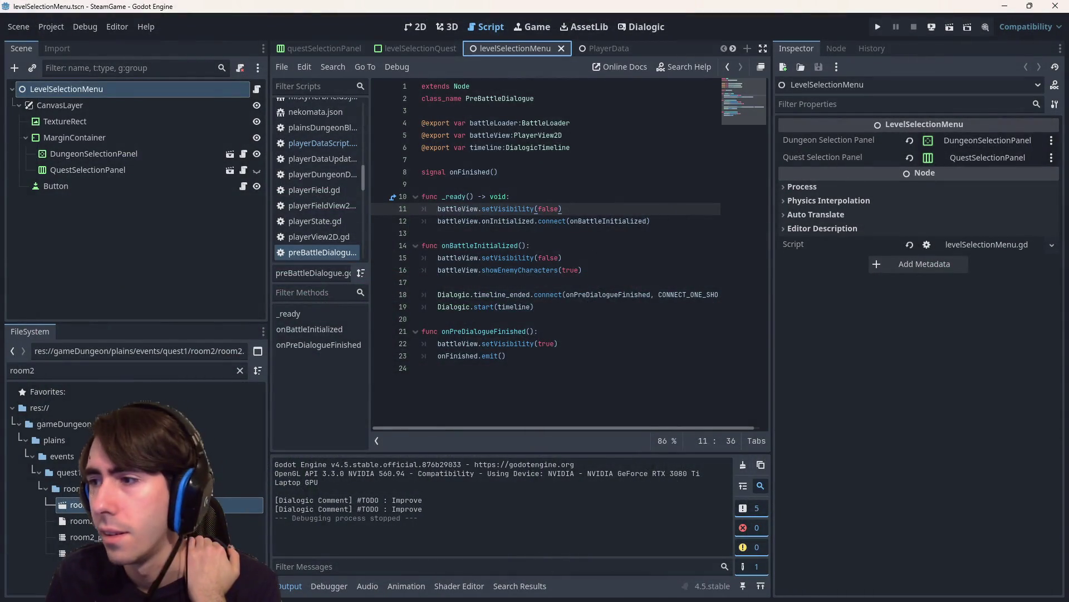
Step: Check git status and stage gameDungeon/preBattleDialogue.gd
key("alt+Tab")
left_click_drag(666, 99, 414, 106)
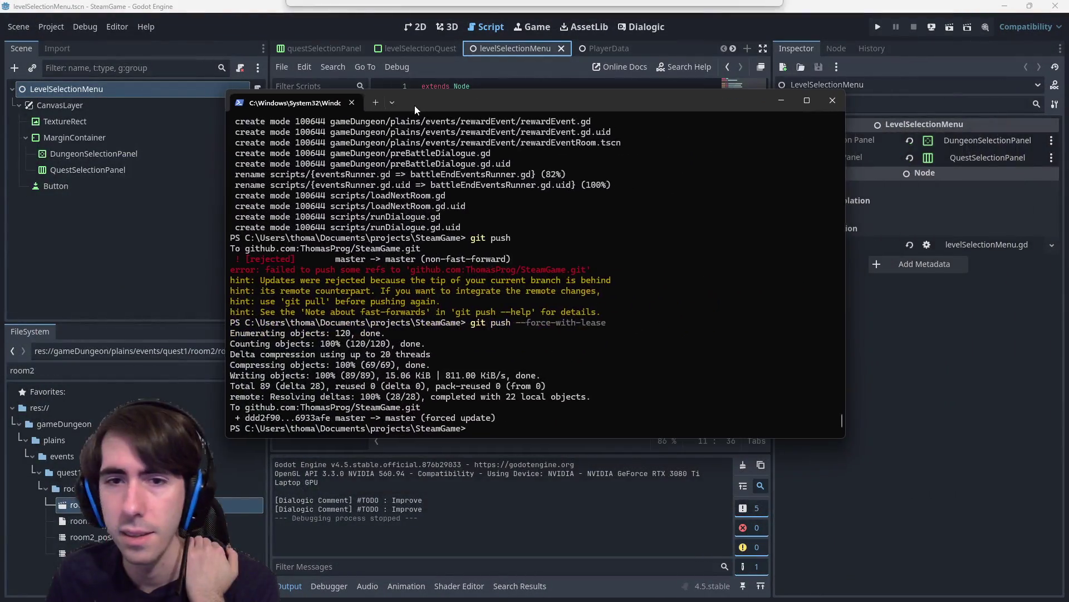
type("tus")
key("Return")
type("git add")
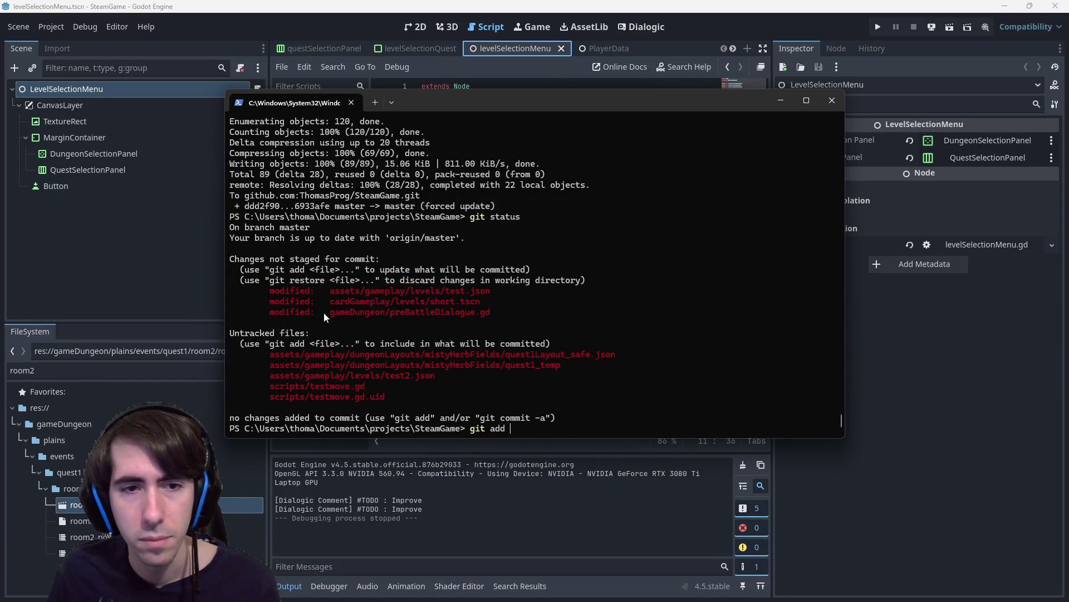
right_click(557, 301)
right_click(556, 301)
key("Return")
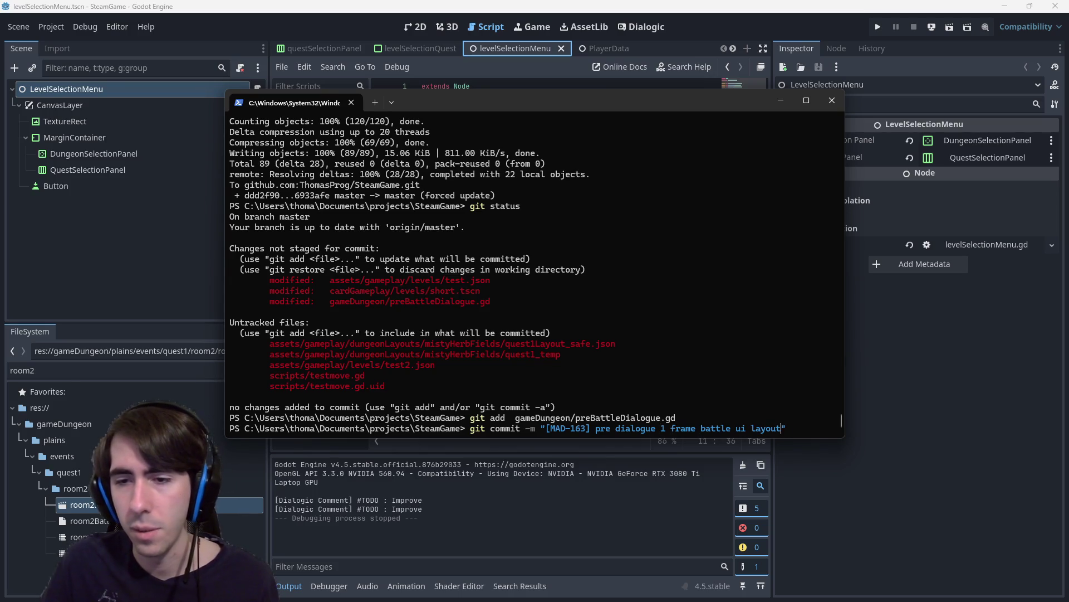
Step: Commit as '[MAD-163] fixed pre battle dialogue 1 frame battle ui layout'
type("fixed")
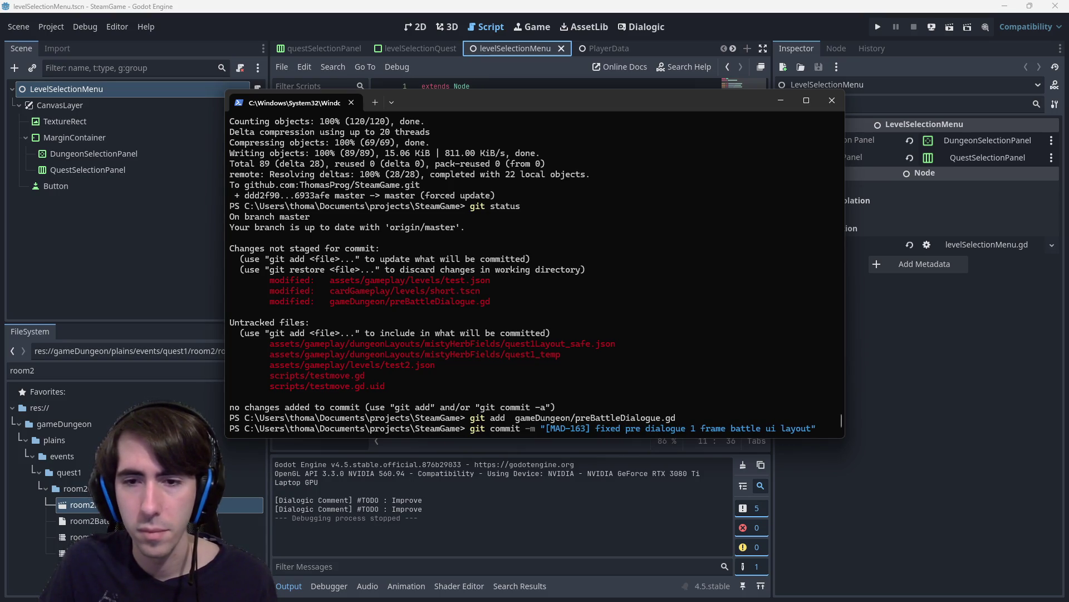
key("ctrl+Right")
key("ctrl+Right")
type("battle")
key("Return")
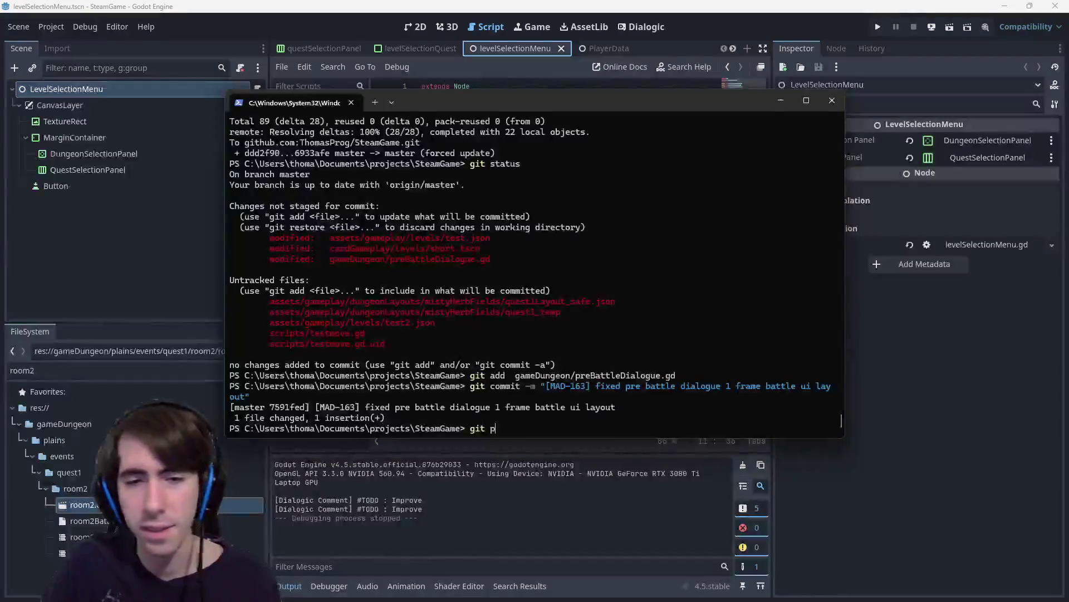
Step: Push the commit with git push and go back to Godot
type("git push")
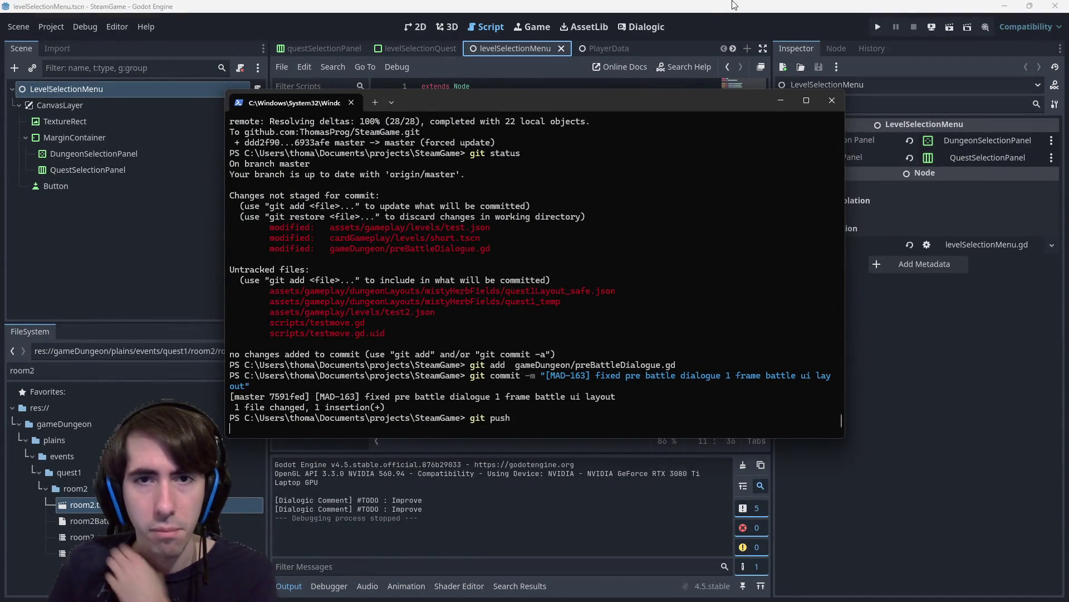
key("Return")
key("alt+Tab")
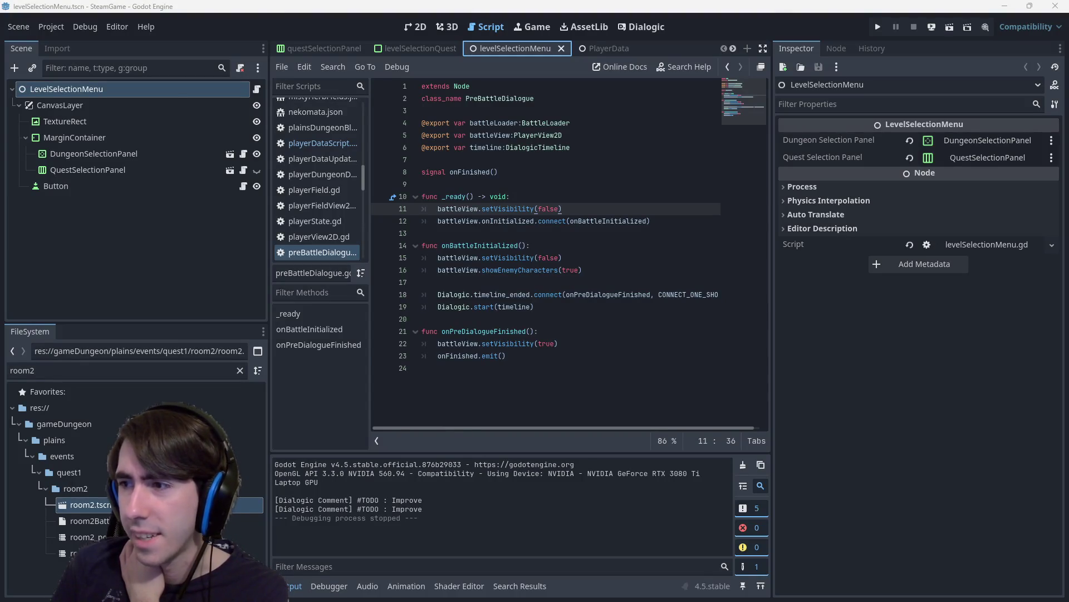
Step: Clear the room2 file filter, collapse the top folders and expand scenes to show lobby.tscn
left_click(240, 370)
scroll(66, 473, "up", 15)
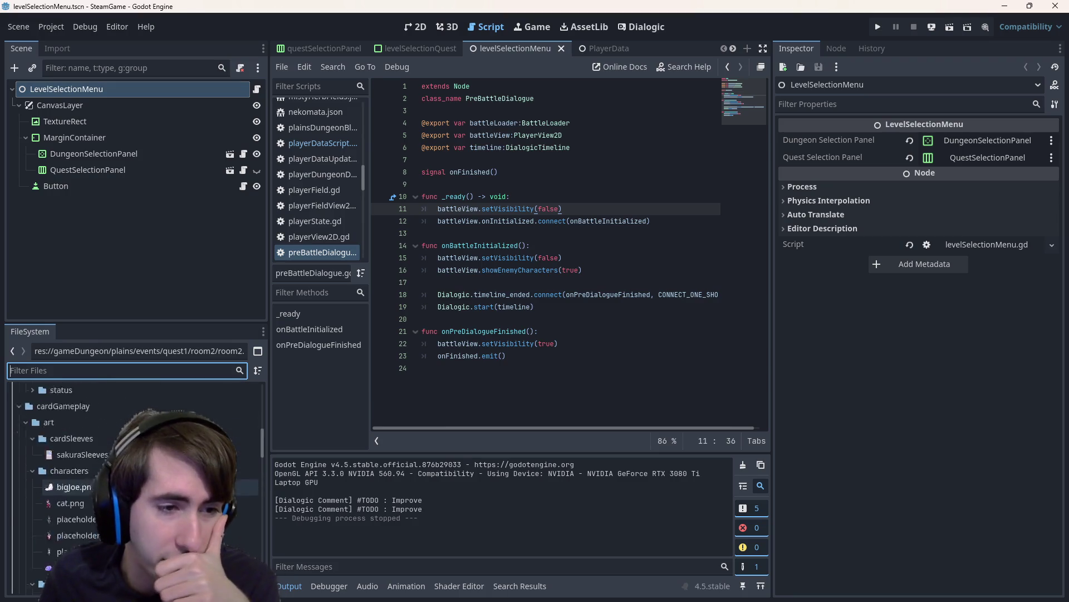
double_click(60, 441)
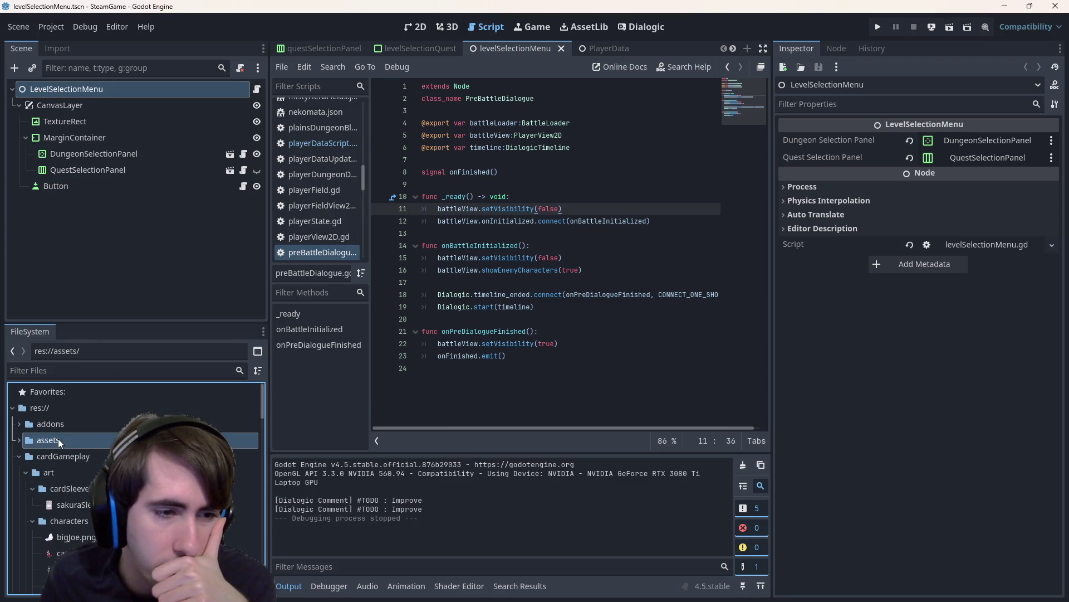
left_click(61, 456)
left_click(60, 473)
double_click(60, 474)
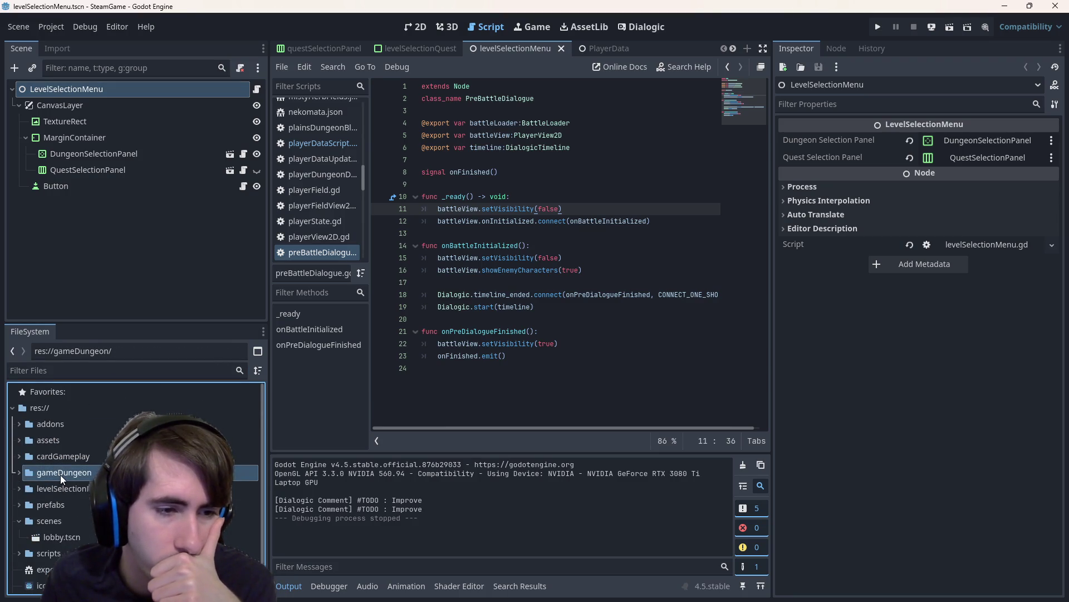
left_click(72, 520)
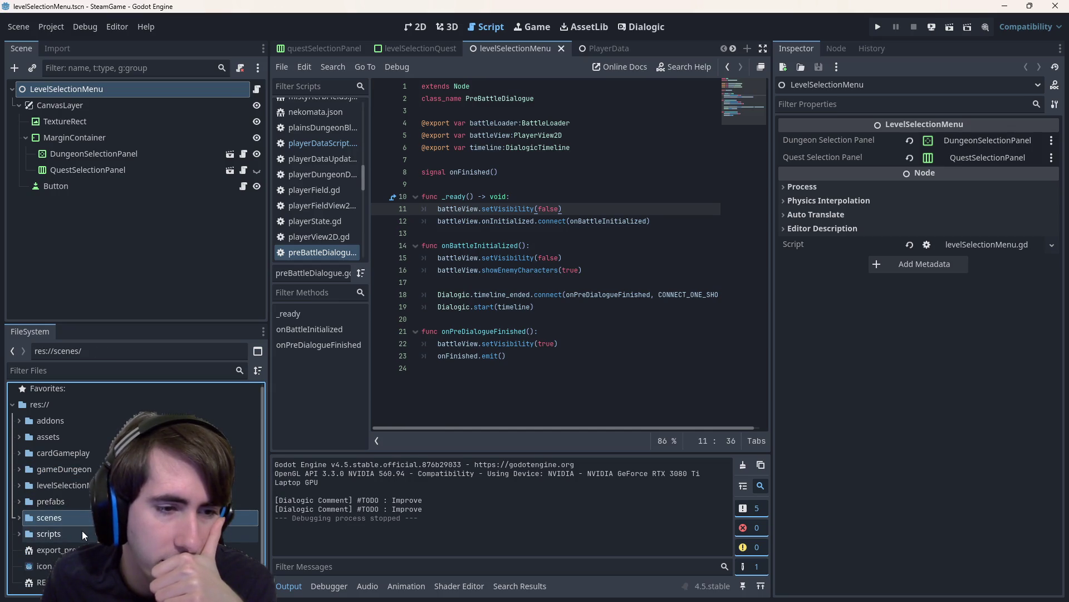
double_click(79, 523)
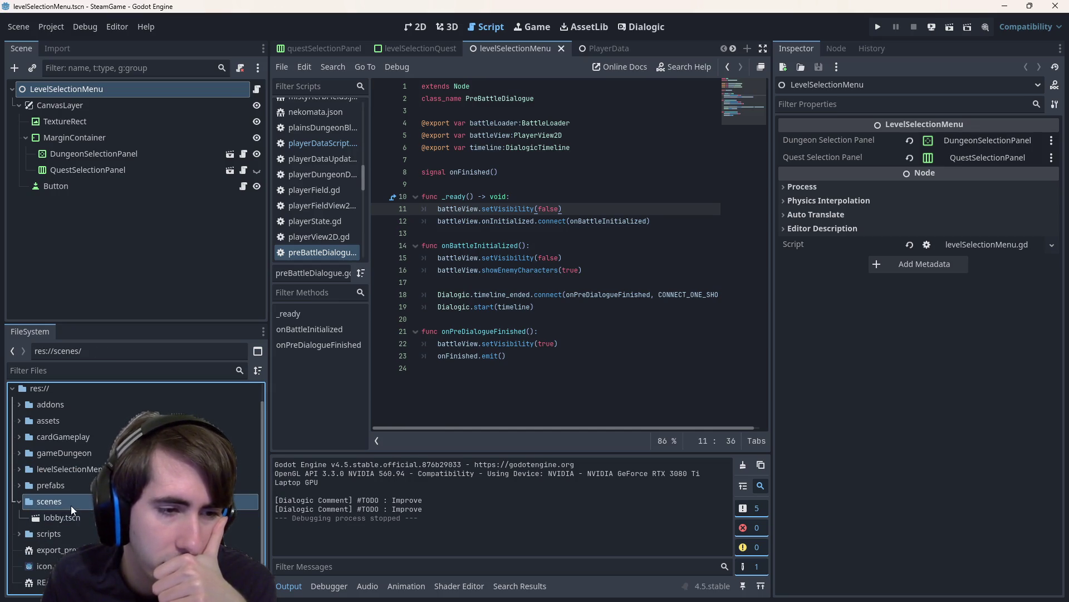
scroll(68, 502, "up", 1)
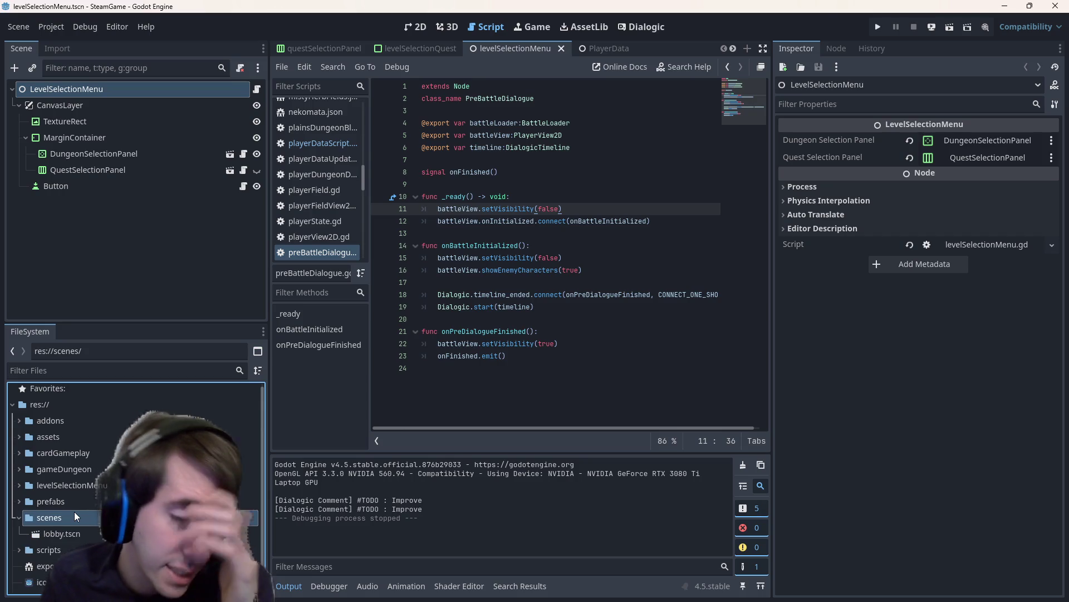
Step: Browse the prefabs folder and the levelSelectionMenu prefabs, scenes and scripts subfolders
left_click(74, 502)
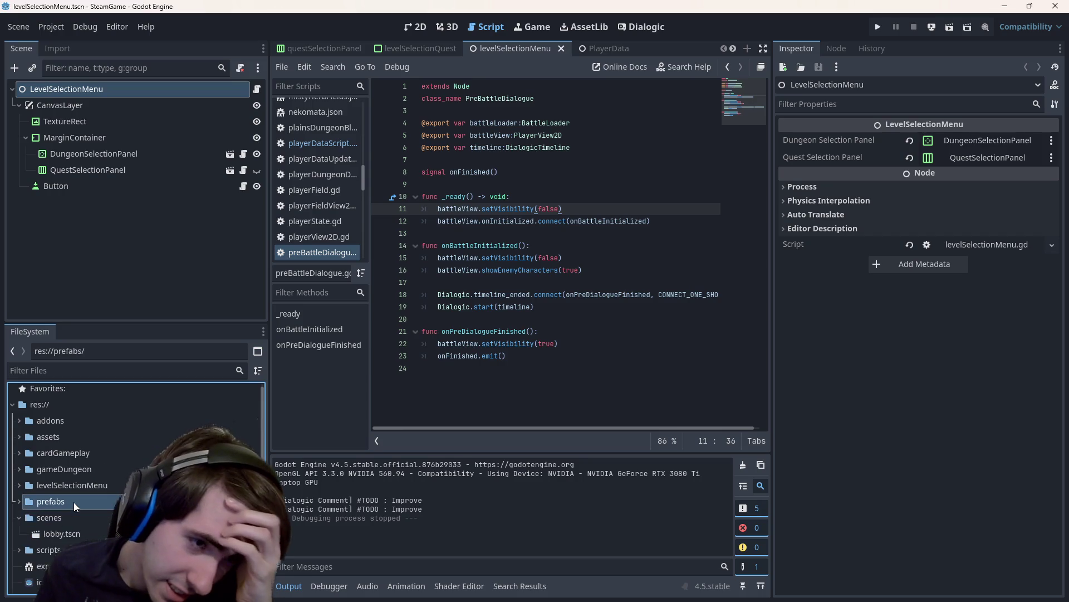
double_click(73, 502)
left_click(68, 469)
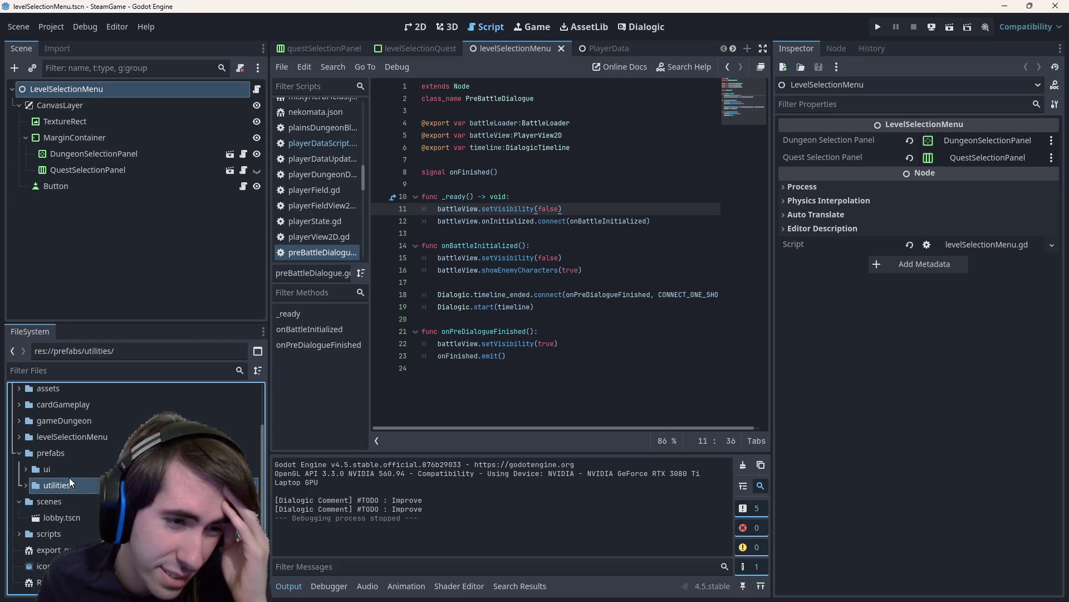
double_click(66, 457)
left_click(72, 474)
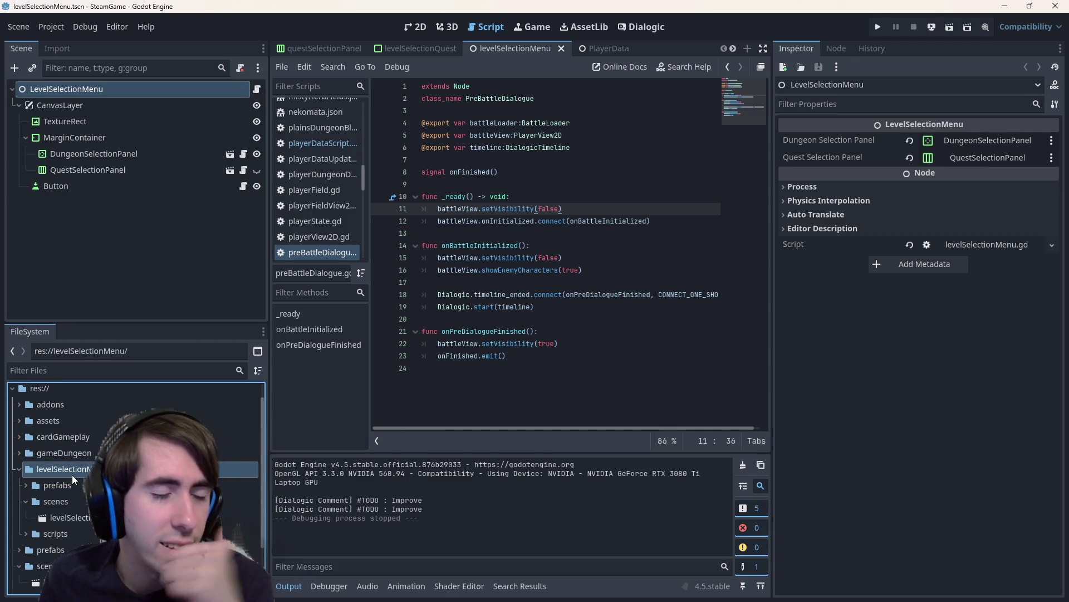
double_click(73, 474)
left_click(75, 482)
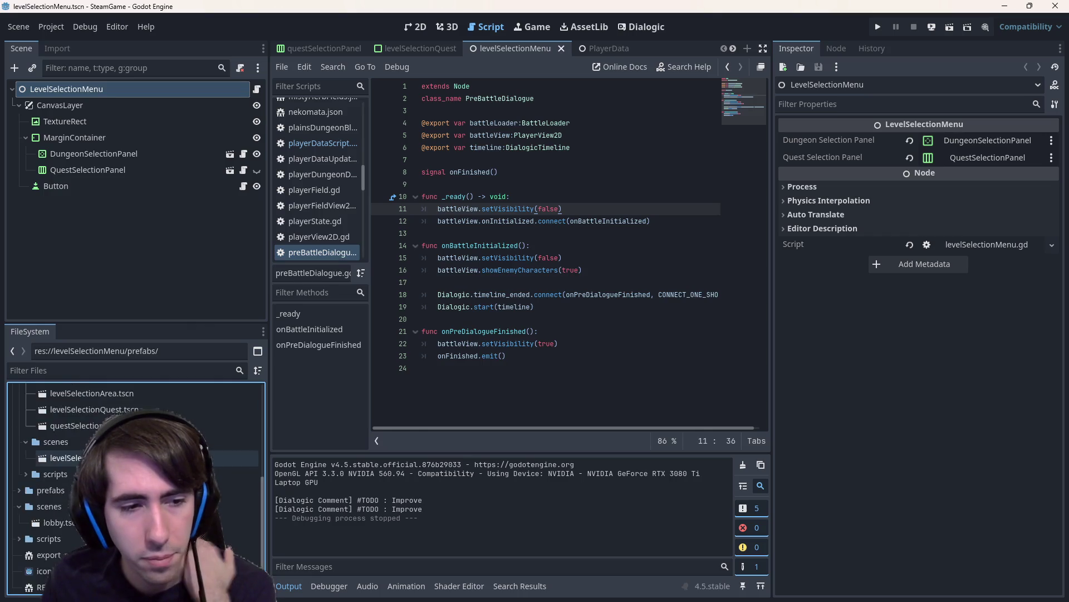
left_click(25, 485)
scroll(133, 485, "down", 1)
left_click(26, 475)
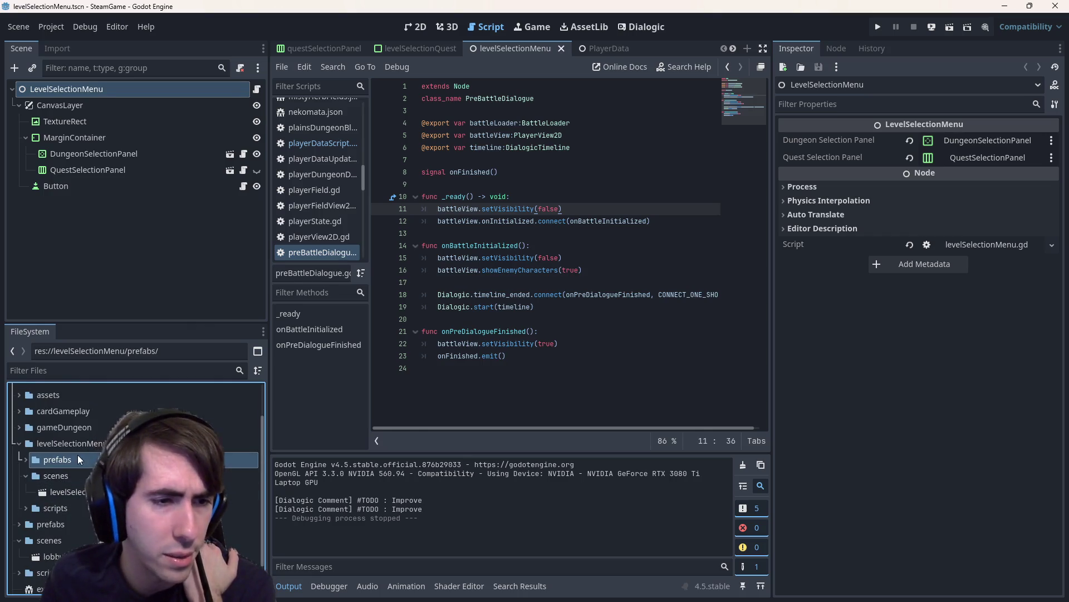
double_click(65, 477)
double_click(65, 491)
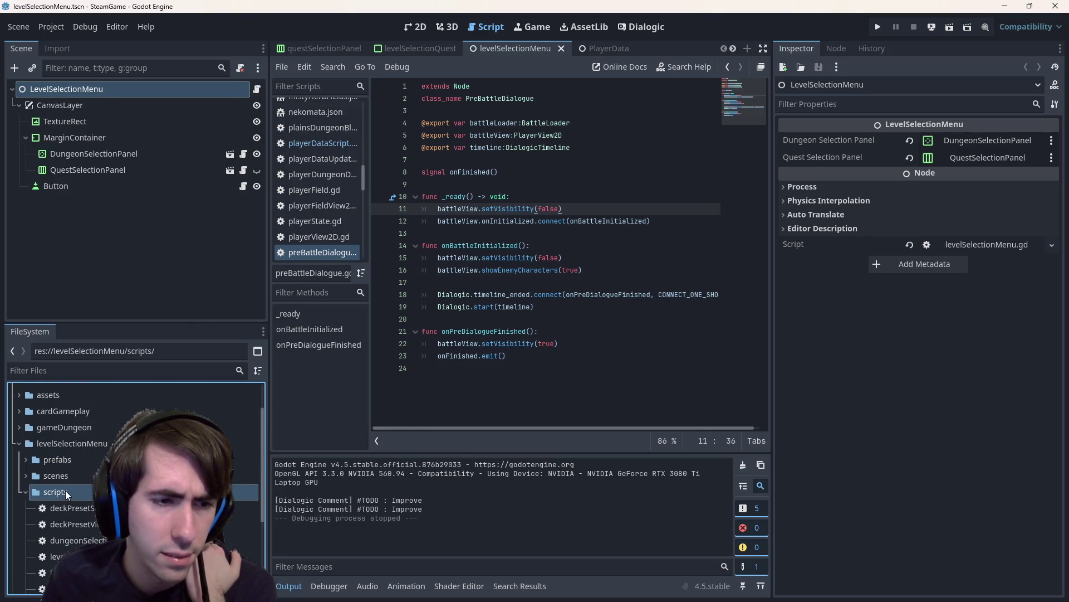
scroll(65, 490, "down", 1)
Step: Expand and collapse the top-level prefabs folder, then collapse levelSelectionMenu
double_click(66, 483)
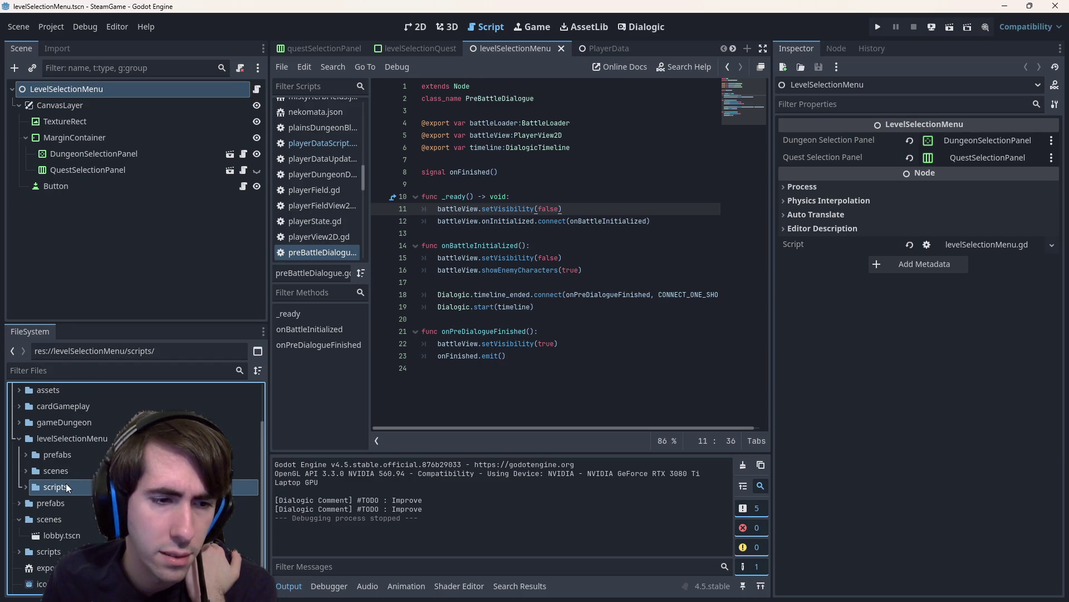
double_click(71, 499)
scroll(70, 500, "down", 1)
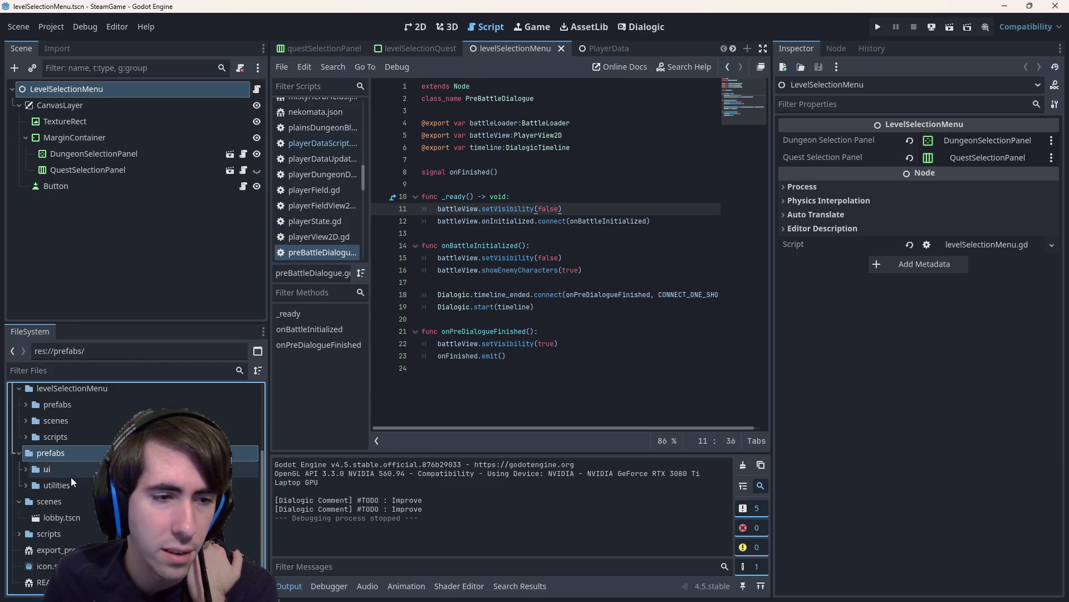
double_click(62, 457)
scroll(62, 460, "up", 2)
double_click(62, 476)
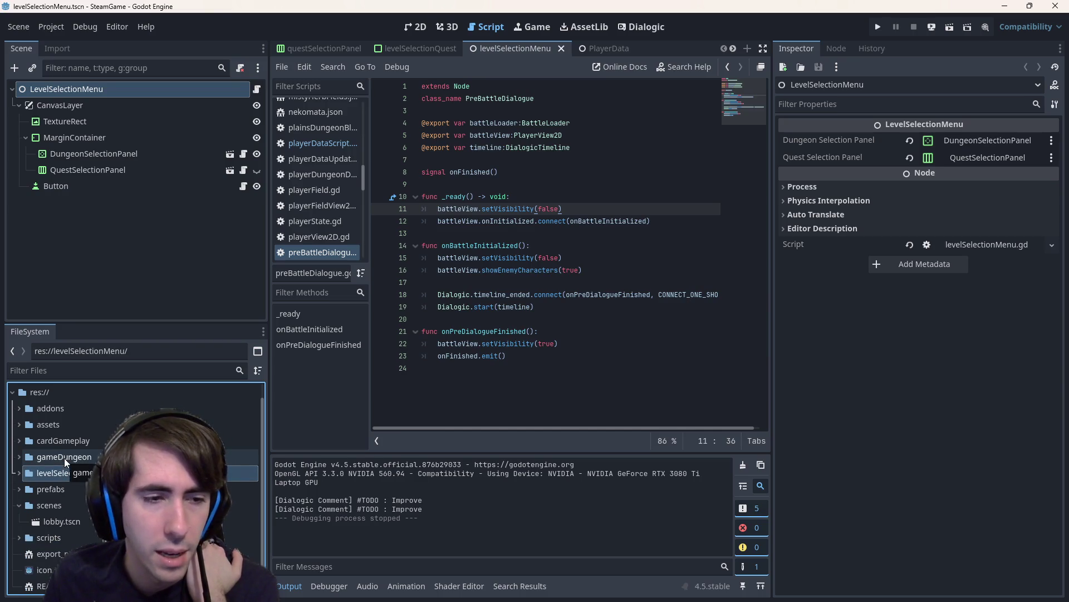
left_click(73, 489)
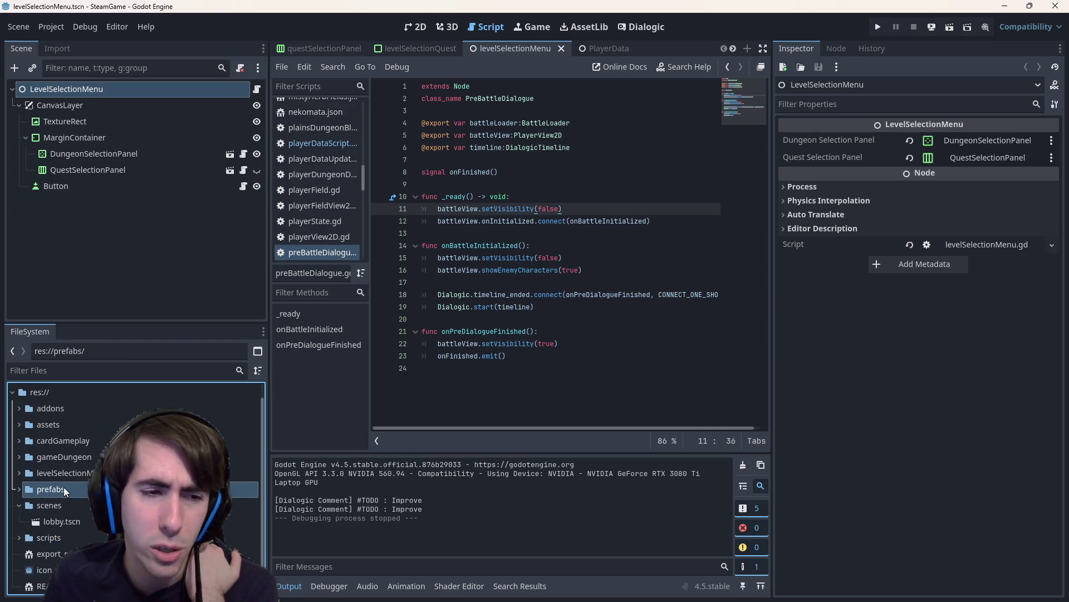
Step: Look inside gameDungeon and its plains folder, then collapse gameDungeon
left_click(56, 458)
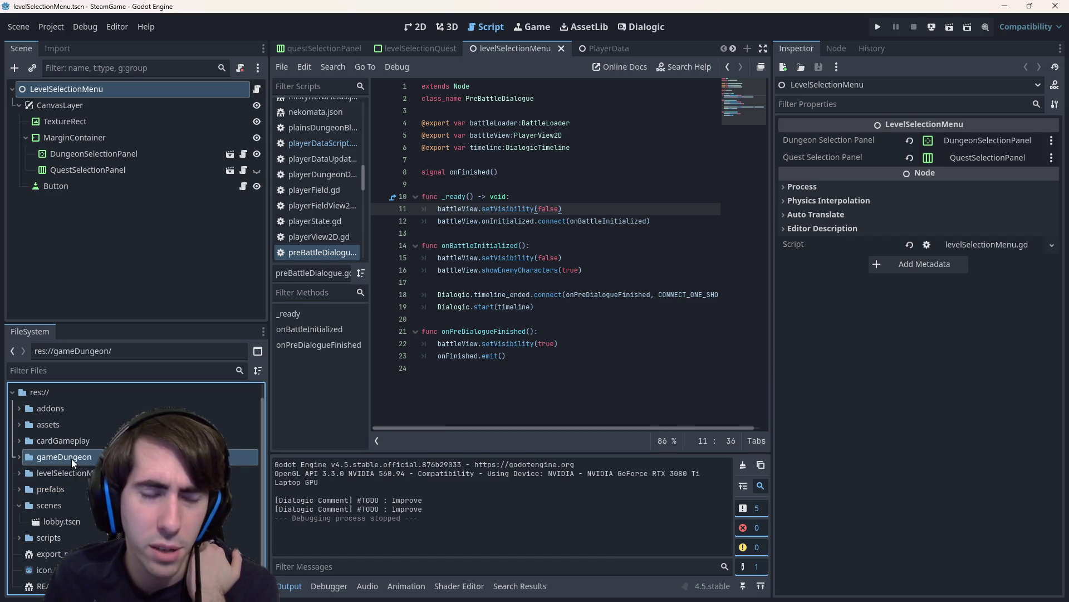
double_click(72, 459)
left_click(79, 474)
double_click(81, 475)
scroll(81, 475, "down", 1)
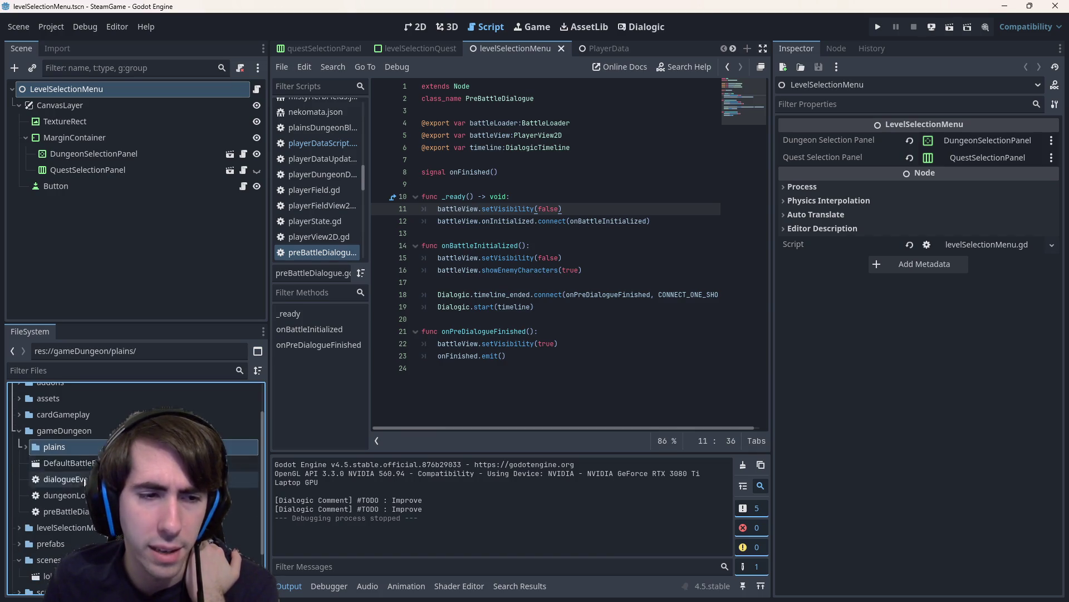
left_click(91, 435)
double_click(92, 436)
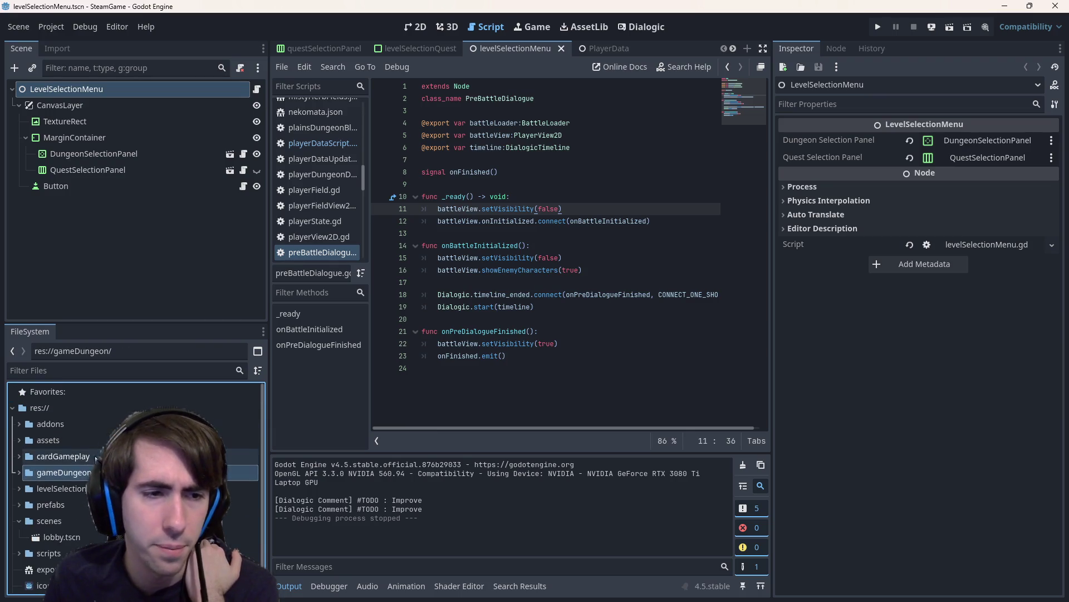
Step: Expand cardGameplay, collapse its art folder and select the levels folder
left_click(84, 456)
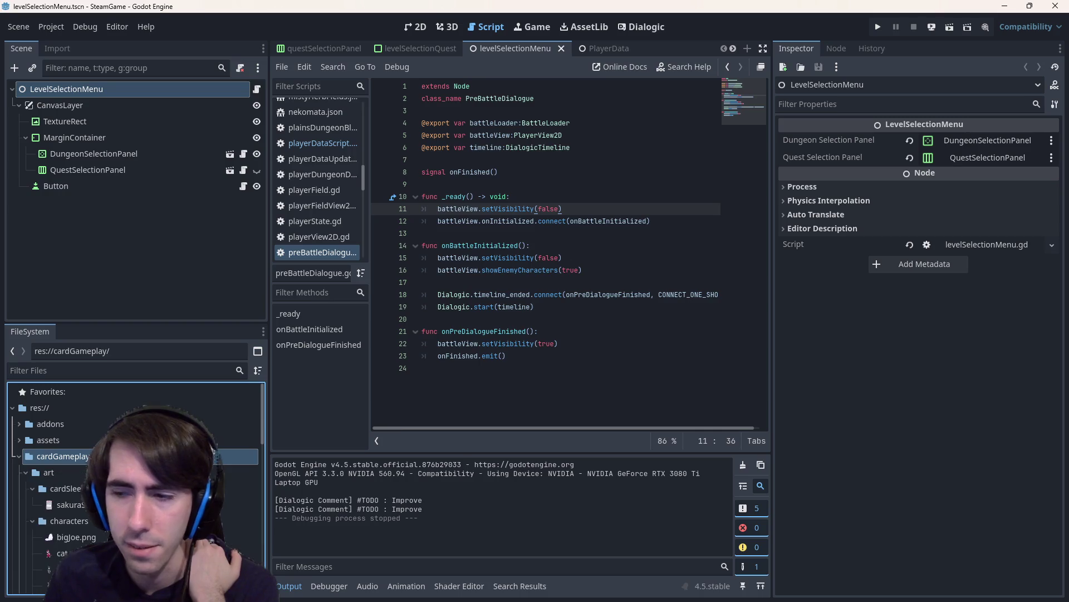
double_click(89, 456)
scroll(89, 456, "down", 1)
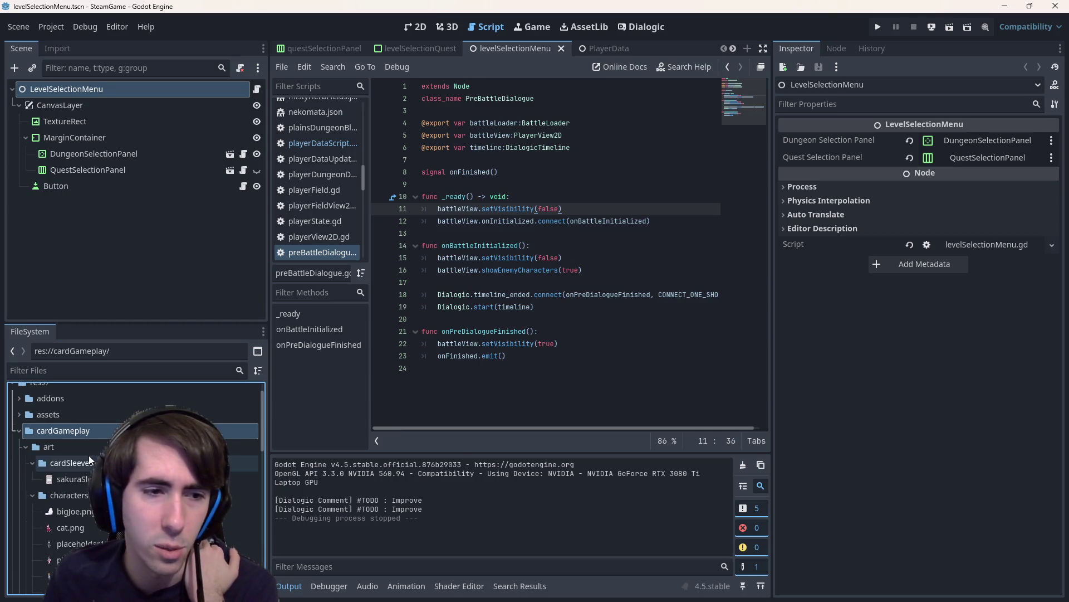
left_click(41, 448)
scroll(53, 459, "down", 2)
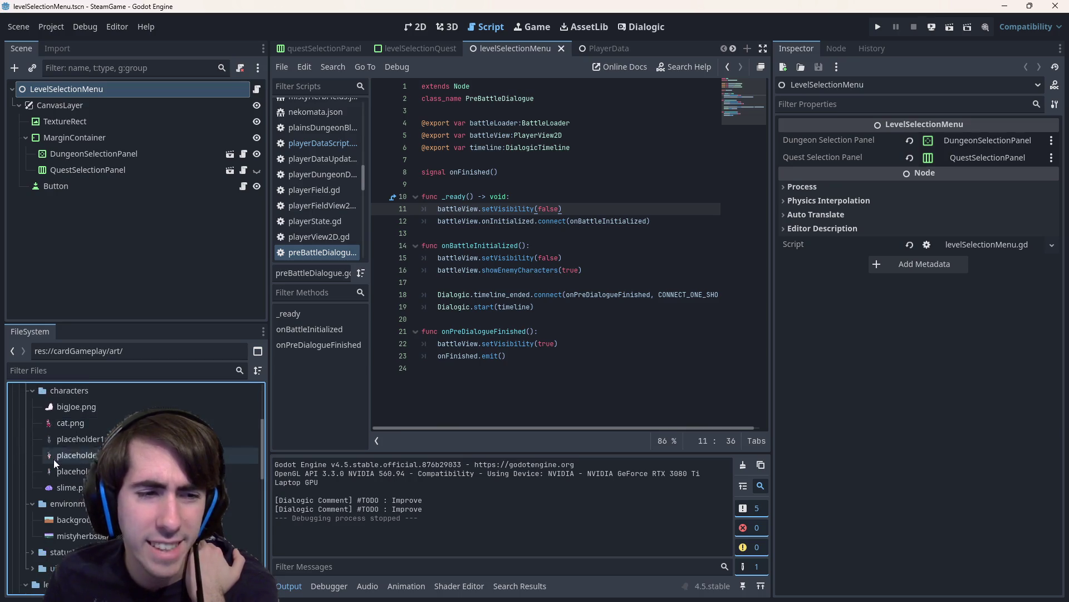
scroll(62, 457, "up", 2)
double_click(56, 441)
left_click(64, 457)
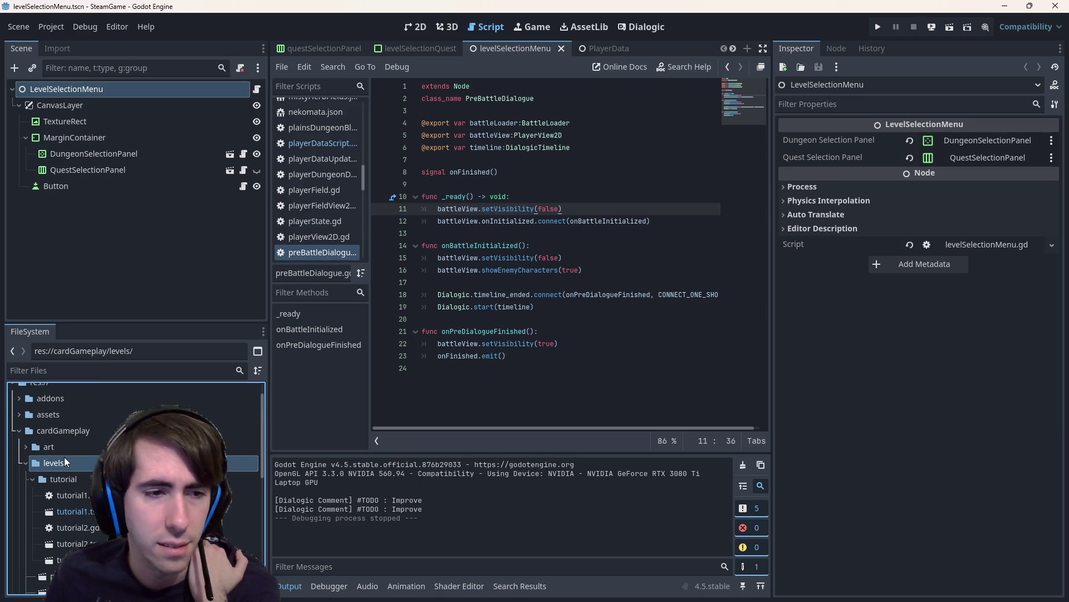
Step: Browse assets > art, characters, dialogue and gameplay folders, then collapse assets
left_click(53, 427)
double_click(45, 417)
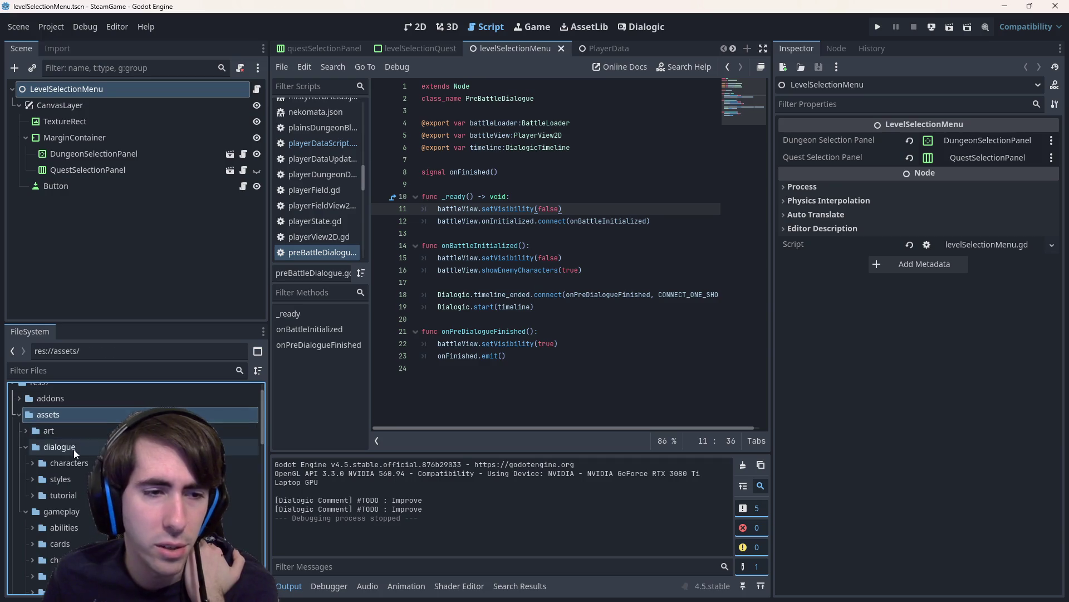
double_click(64, 435)
left_click(71, 463)
double_click(68, 446)
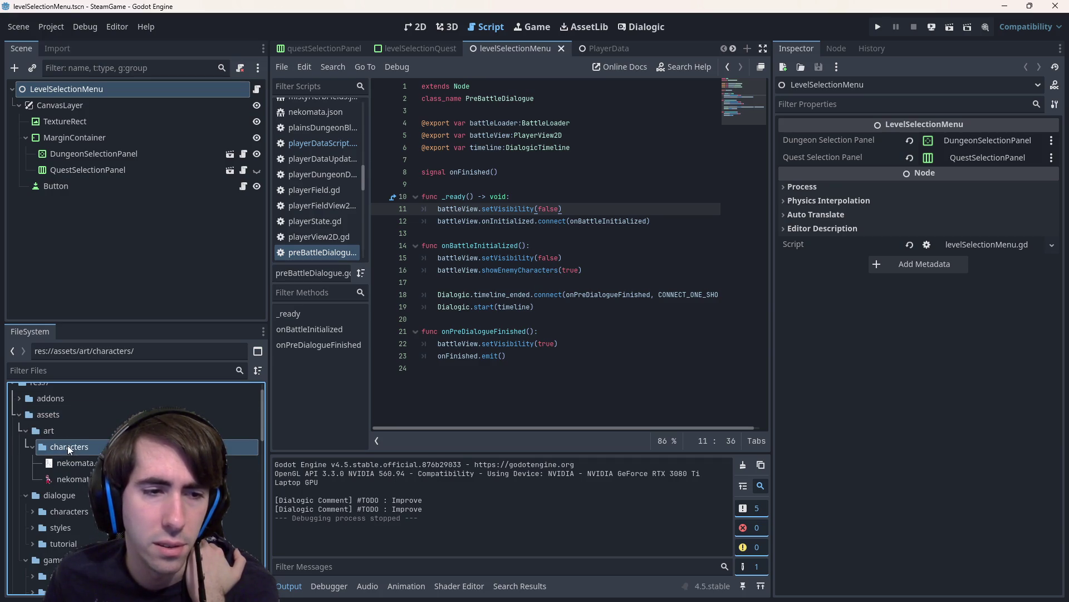
double_click(69, 489)
left_click(72, 513)
double_click(73, 513)
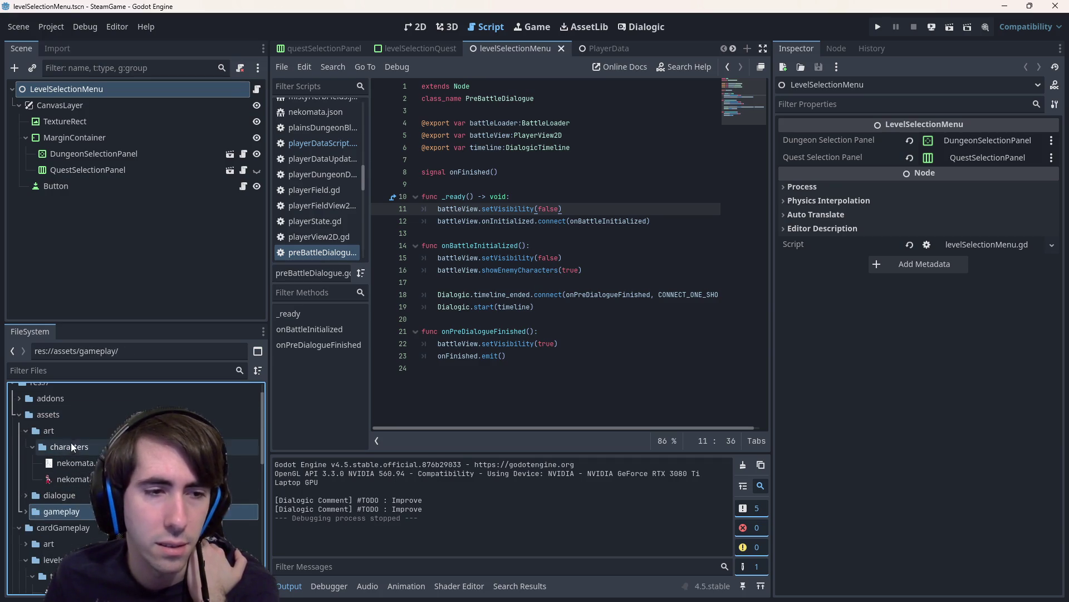
double_click(68, 432)
double_click(59, 413)
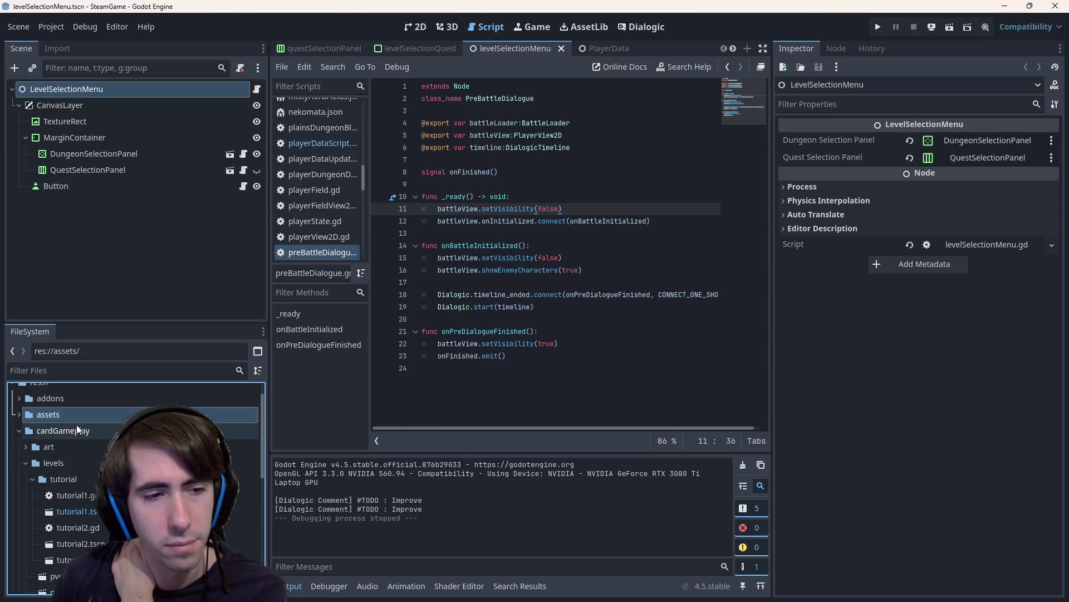
Step: Re-expand cardGameplay and look over the battle and tutorial scene files in levels
left_click(20, 430)
left_click(60, 452)
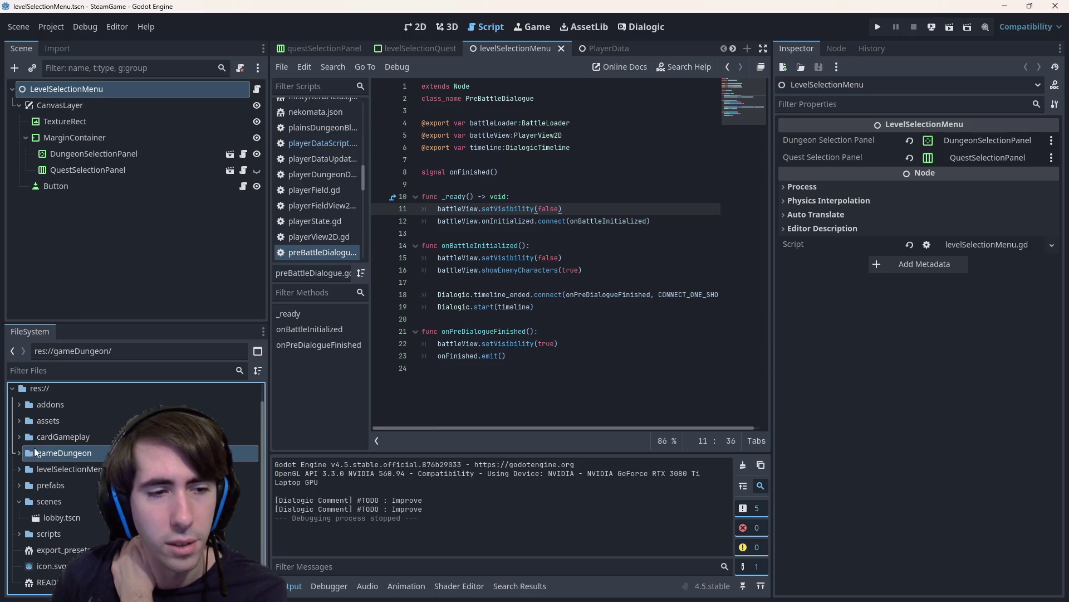
left_click(23, 439)
left_click(19, 437)
left_click(18, 439)
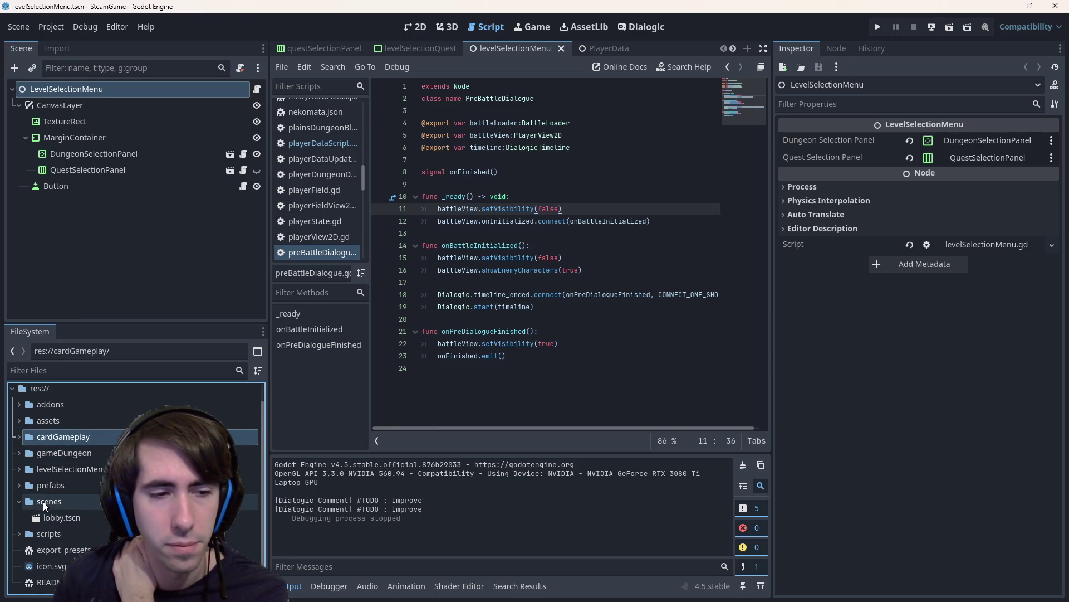
left_click(41, 501)
left_click(20, 435)
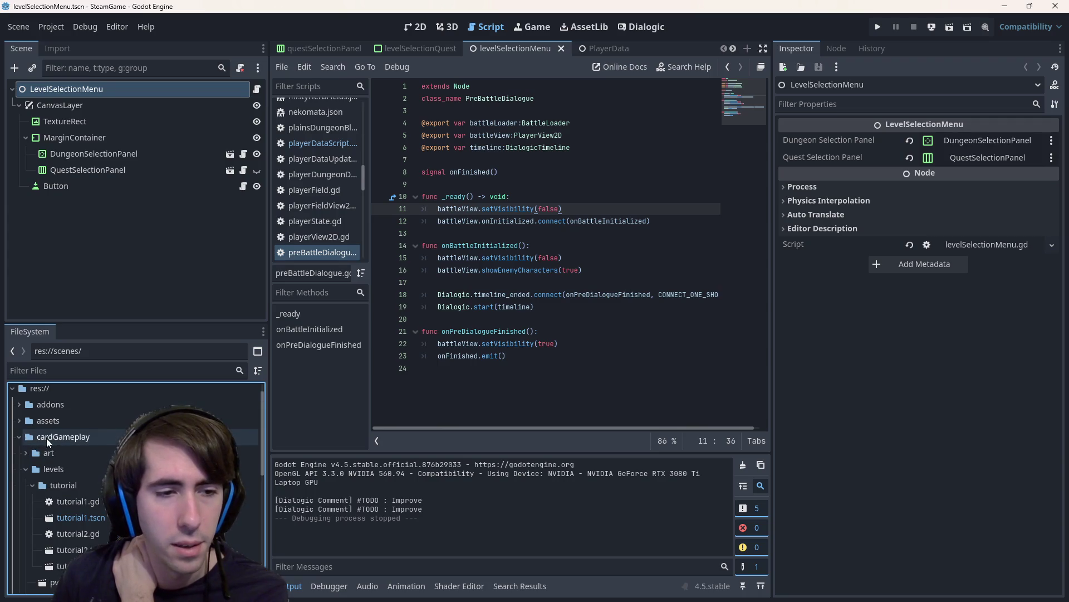
scroll(45, 438, "down", 5)
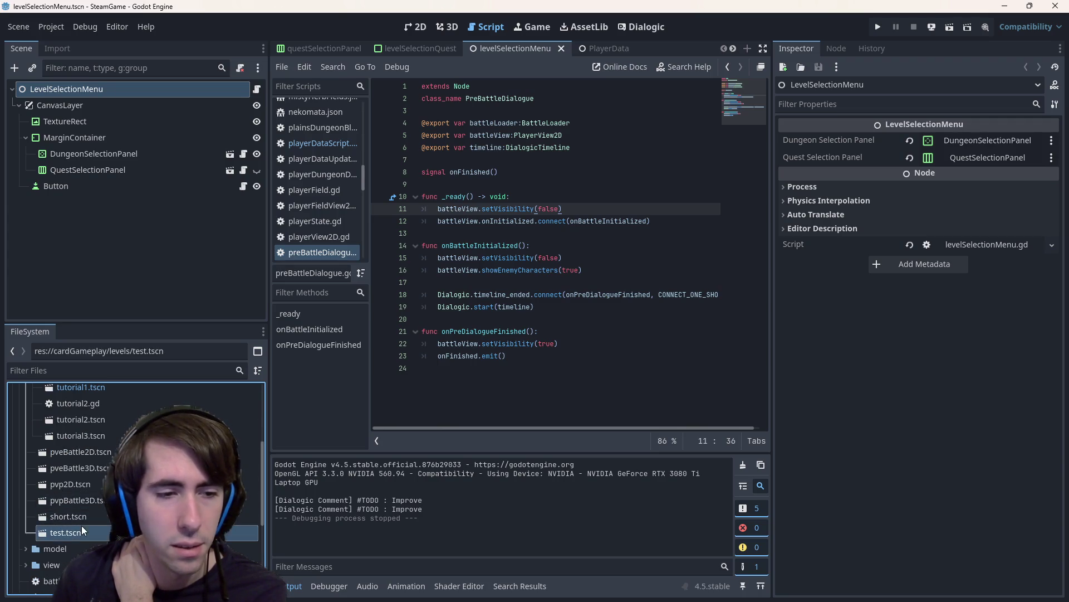
left_click(70, 468)
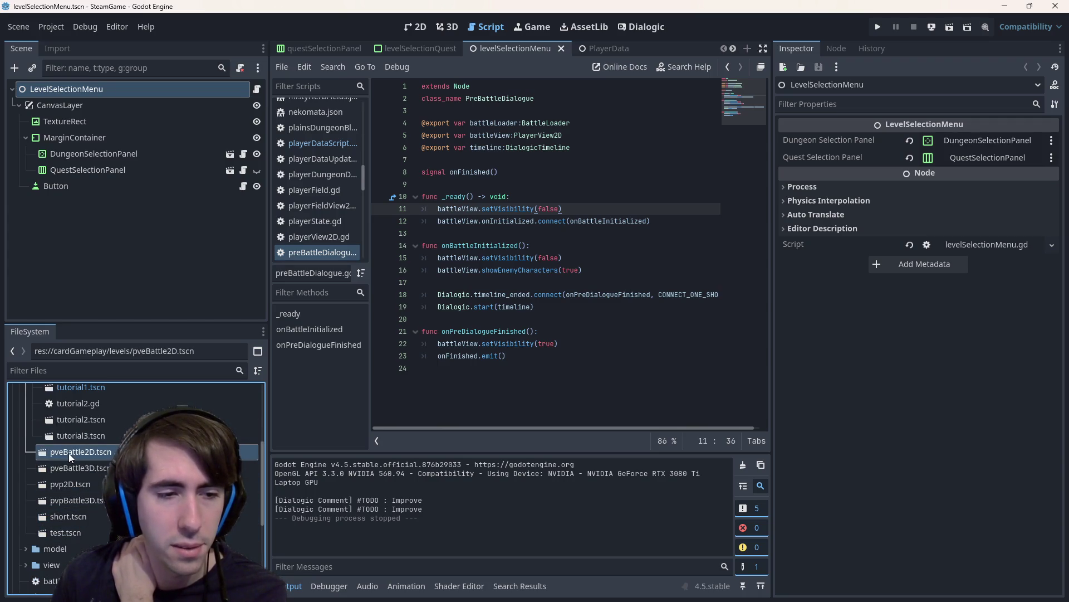
scroll(85, 499, "up", 2)
left_click(85, 481)
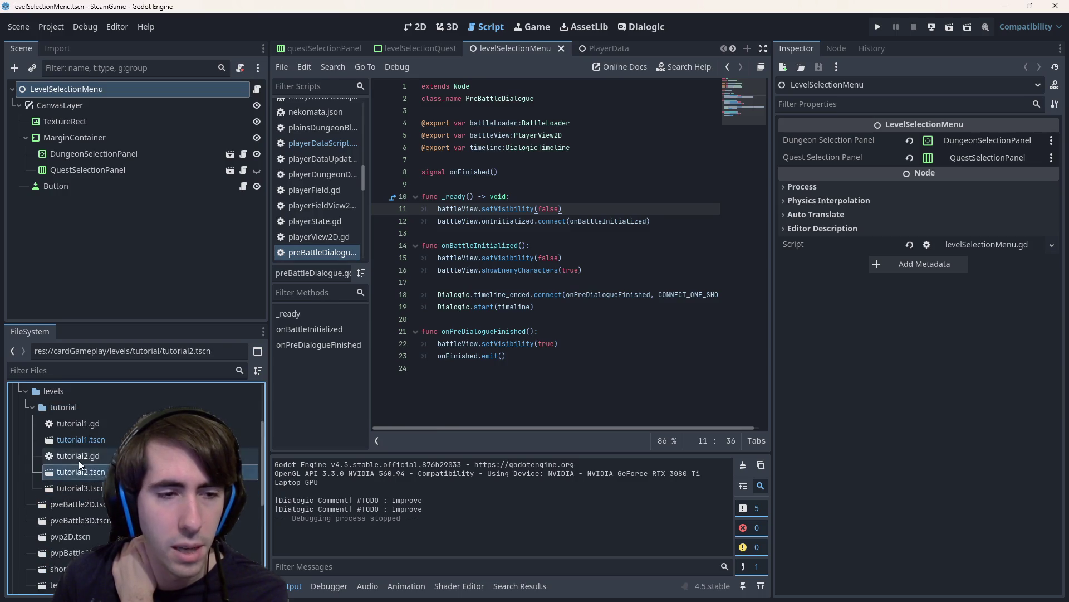
scroll(78, 418, "up", 2)
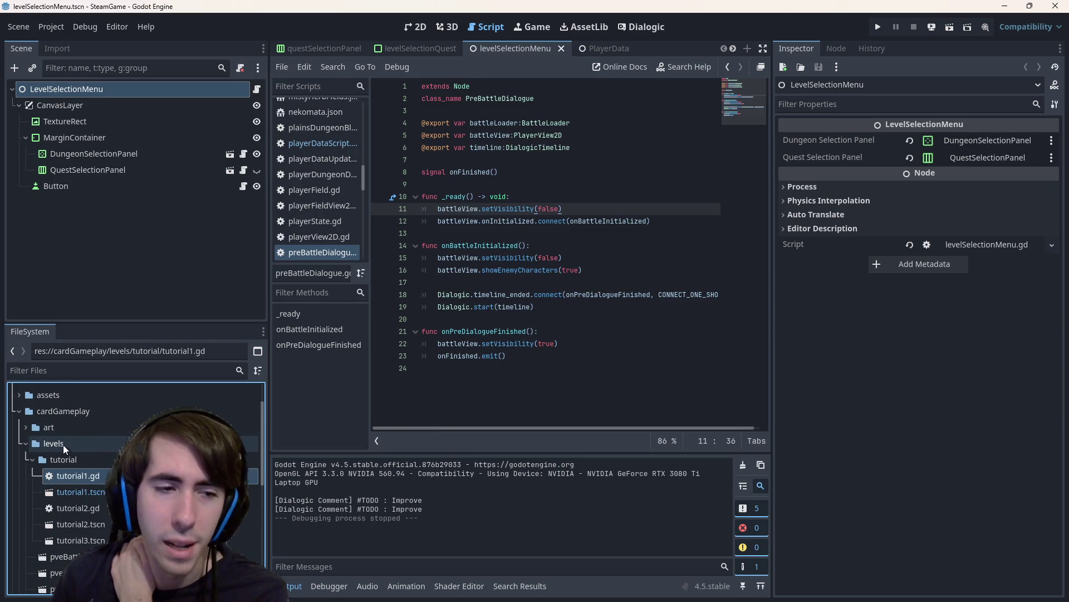
Step: Open cardGameplay/levels/tutorial to list tutorial1.gd, tutorial2.gd and tutorial1–3.tscn
left_click(26, 445)
left_click(27, 446)
left_click(28, 446)
left_click(28, 445)
left_click(28, 445)
left_click(27, 446)
left_click(32, 460)
left_click(27, 445)
left_click(27, 446)
left_click(27, 446)
left_click(27, 446)
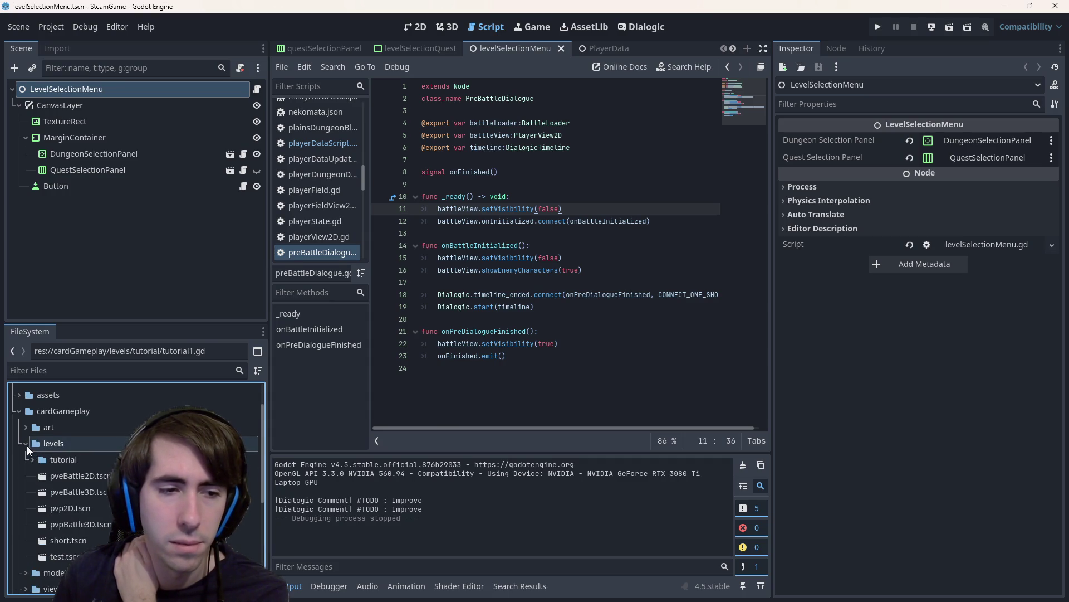
double_click(87, 459)
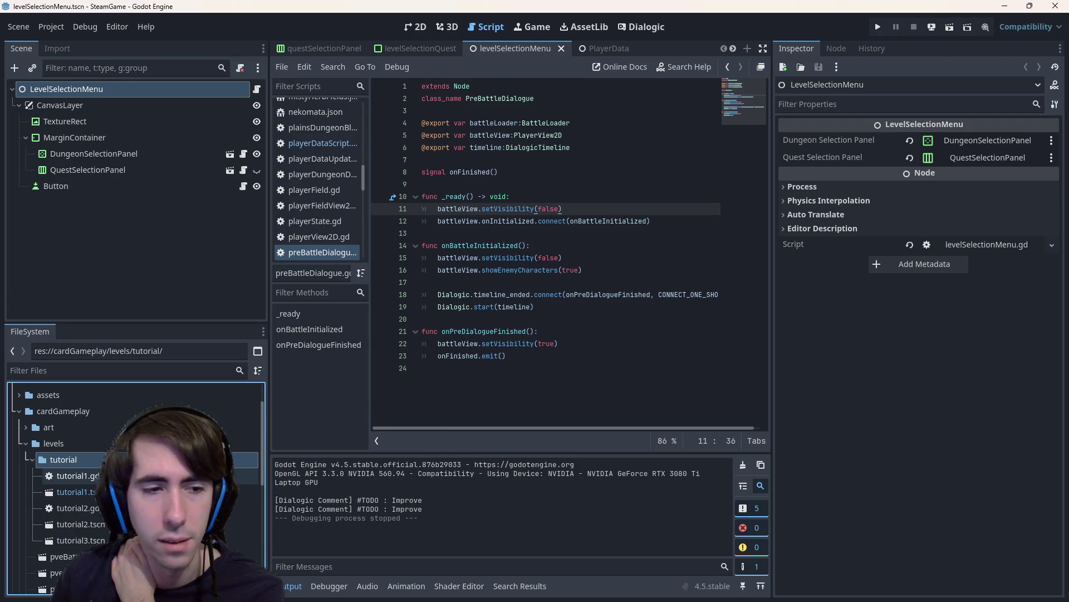
Step: Widen the Scene and FileSystem docks slightly by dragging the splitter right
mouse_move(266, 416)
left_mouse_down()
mouse_move(299, 422)
mouse_move(285, 422)
left_mouse_up()
scroll(114, 447, "up", 2)
scroll(114, 447, "down", 5)
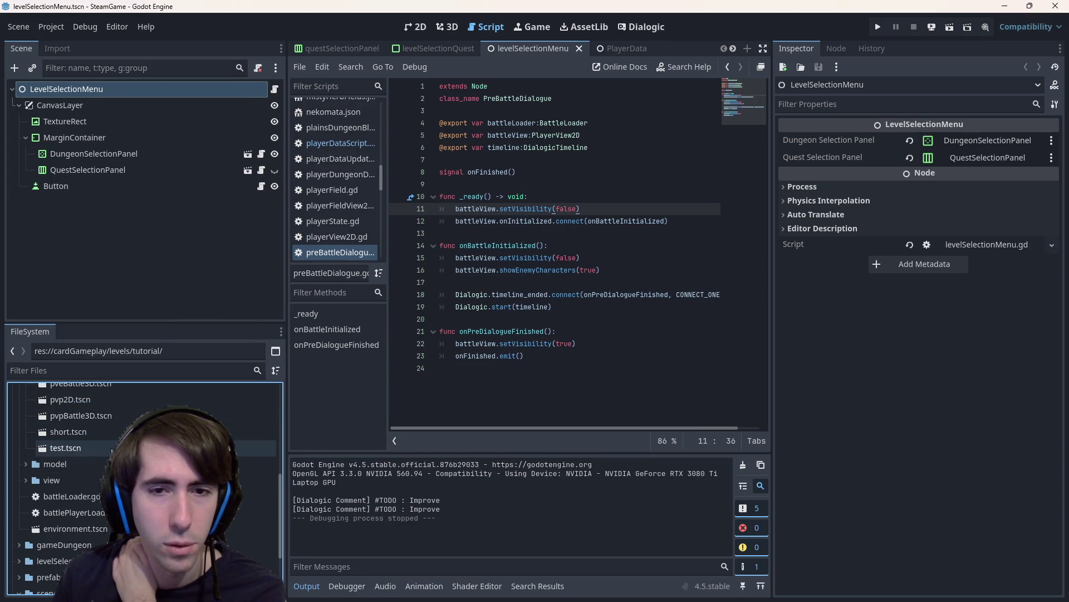
scroll(106, 455, "down", 3)
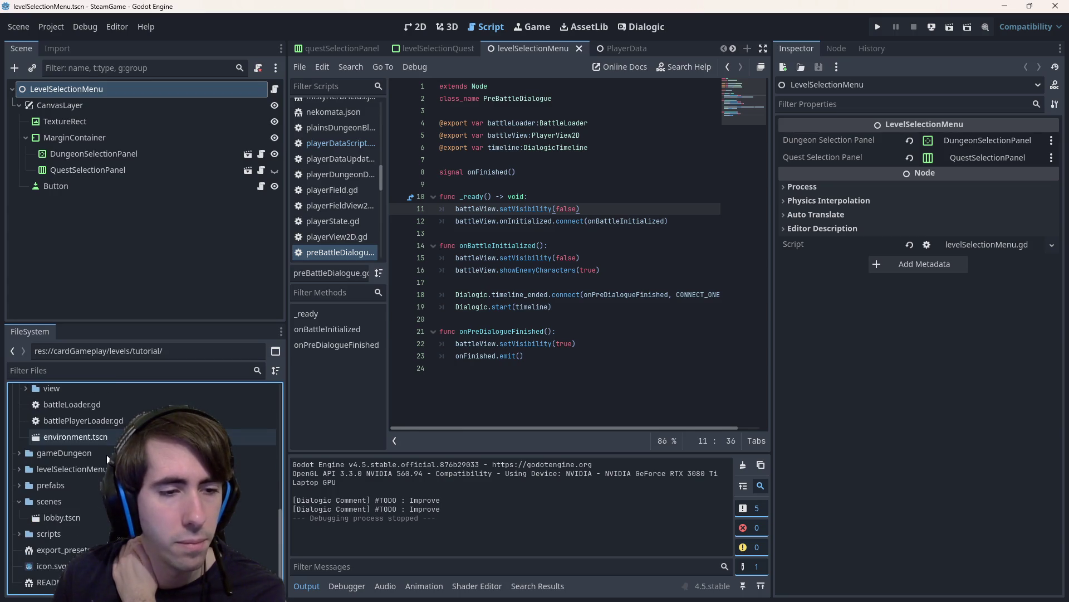
Step: Expand gameDungeon to reveal its plains and events subfolders
double_click(95, 487)
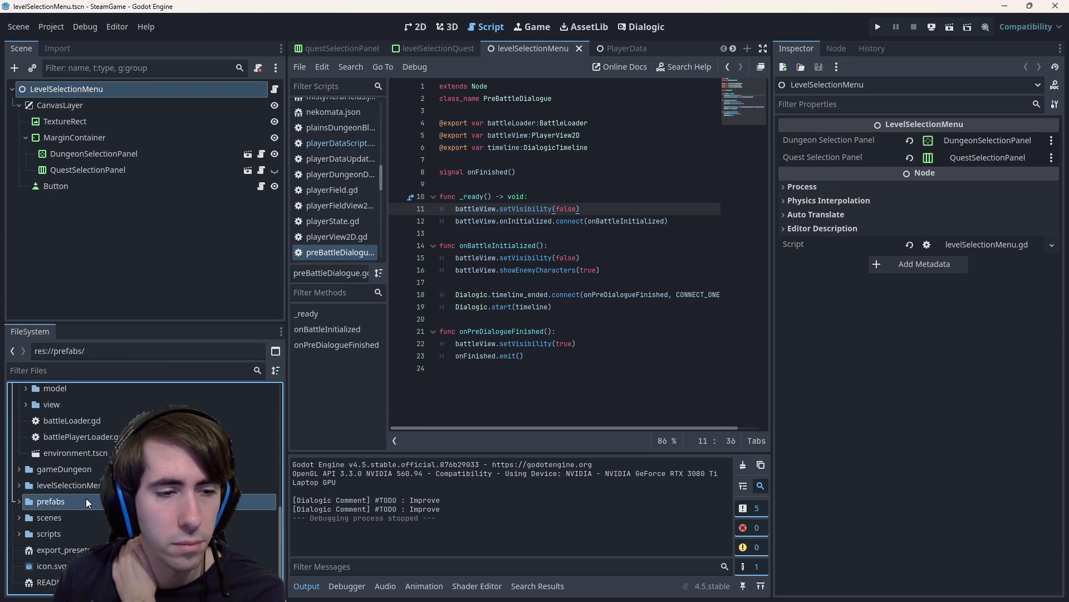
left_click(85, 465)
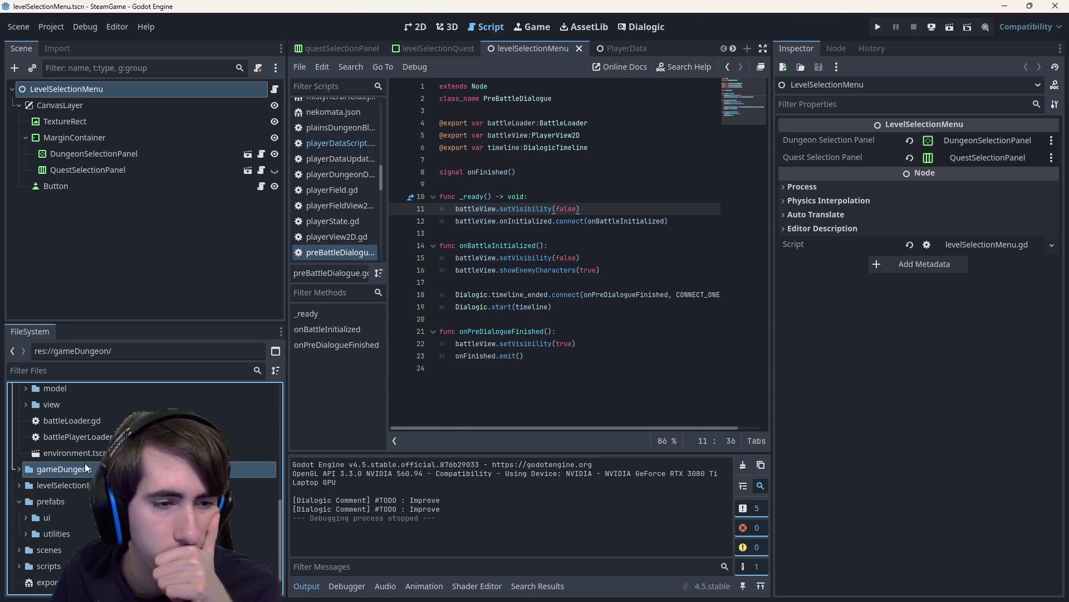
double_click(86, 470)
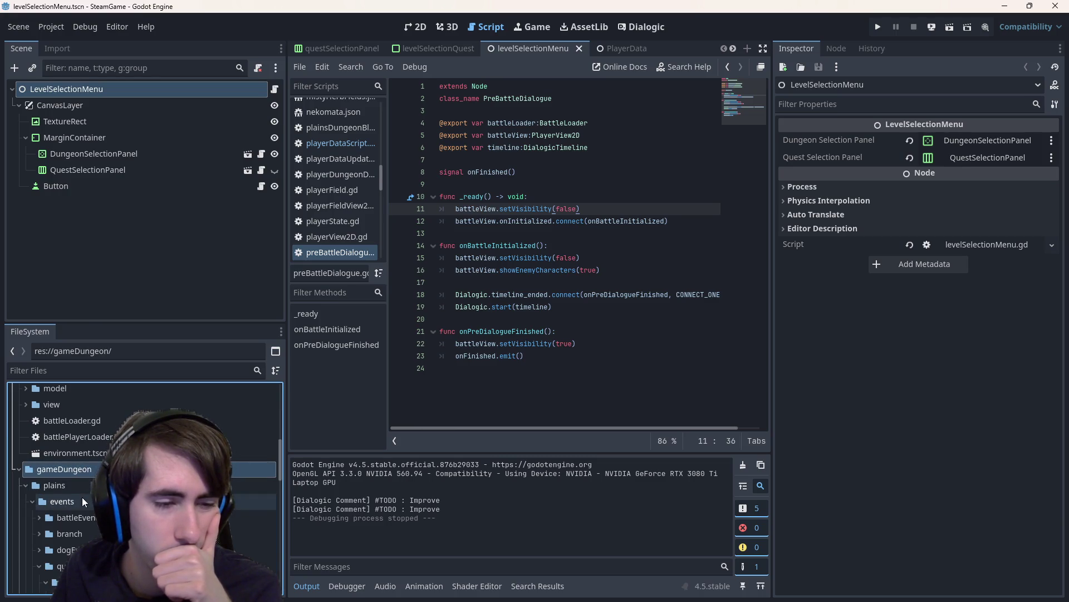
double_click(78, 491)
right_click(76, 471)
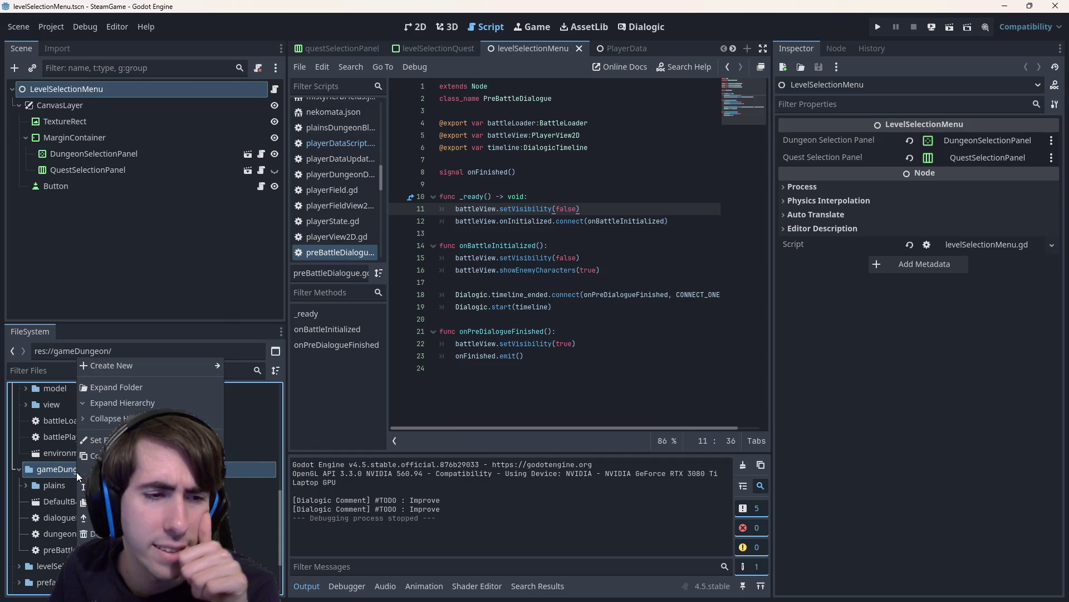
Step: Create a new folder named 'tutorial' inside gameDungeon
mouse_move(111, 366)
left_click(242, 366)
type("tutorial")
key("Return")
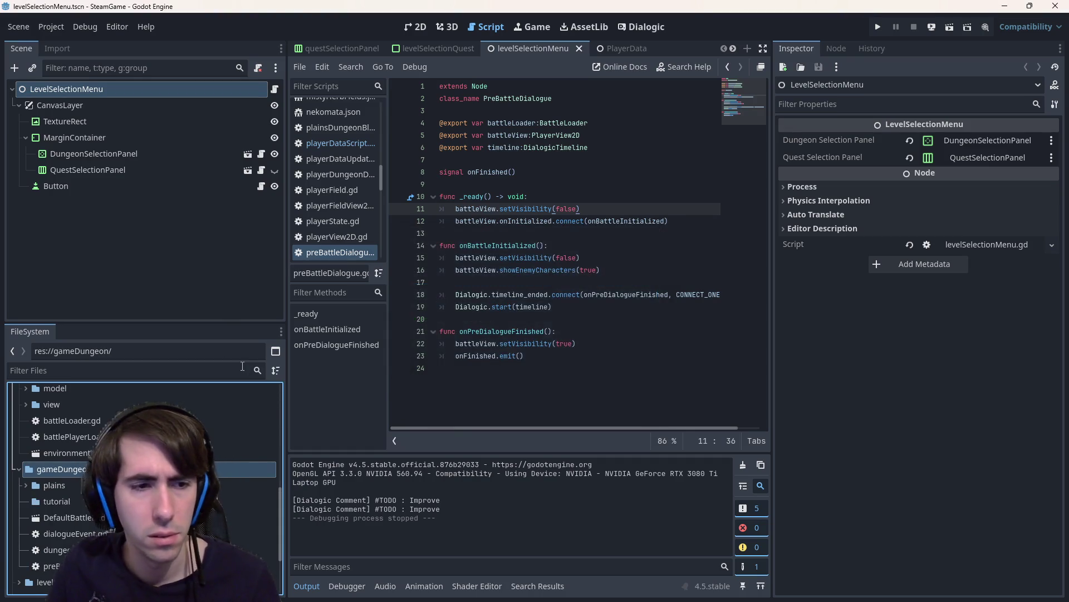
Step: Move the tutorial1–3 level files from cardGameplay/levels/tutorial into gameDungeon/tutorial
scroll(139, 484, "up", 5)
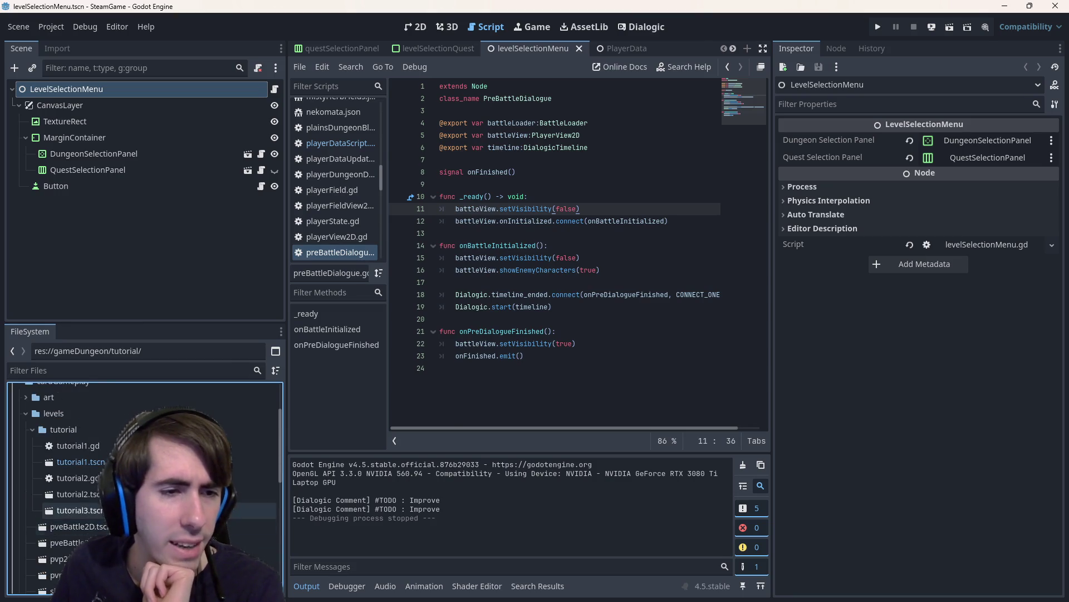
left_click(78, 446)
left_click(78, 510)
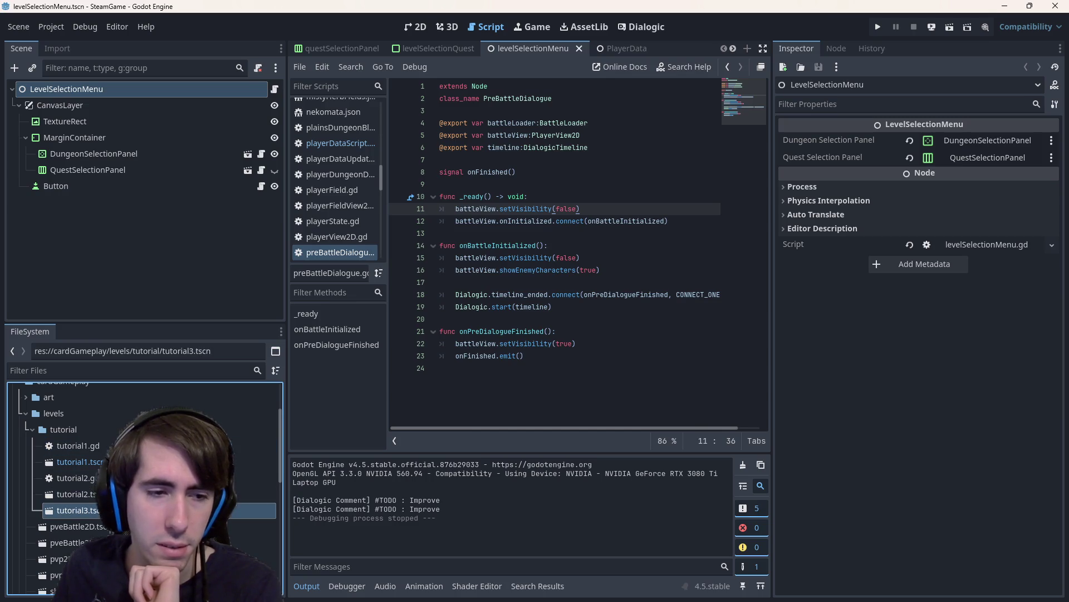
scroll(100, 438, "down", 5)
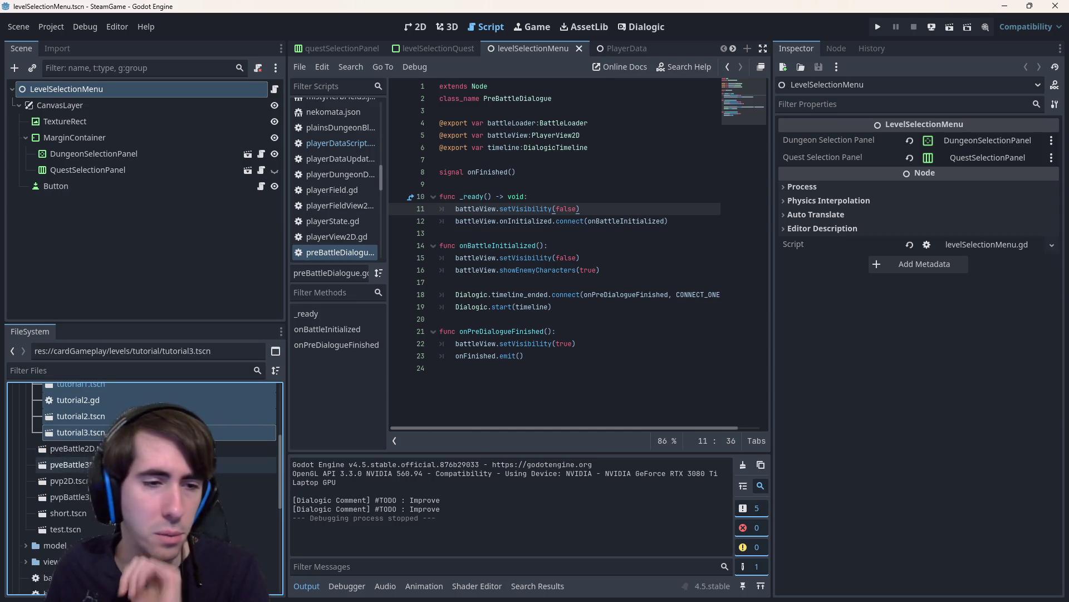
scroll(55, 502, "up", 4)
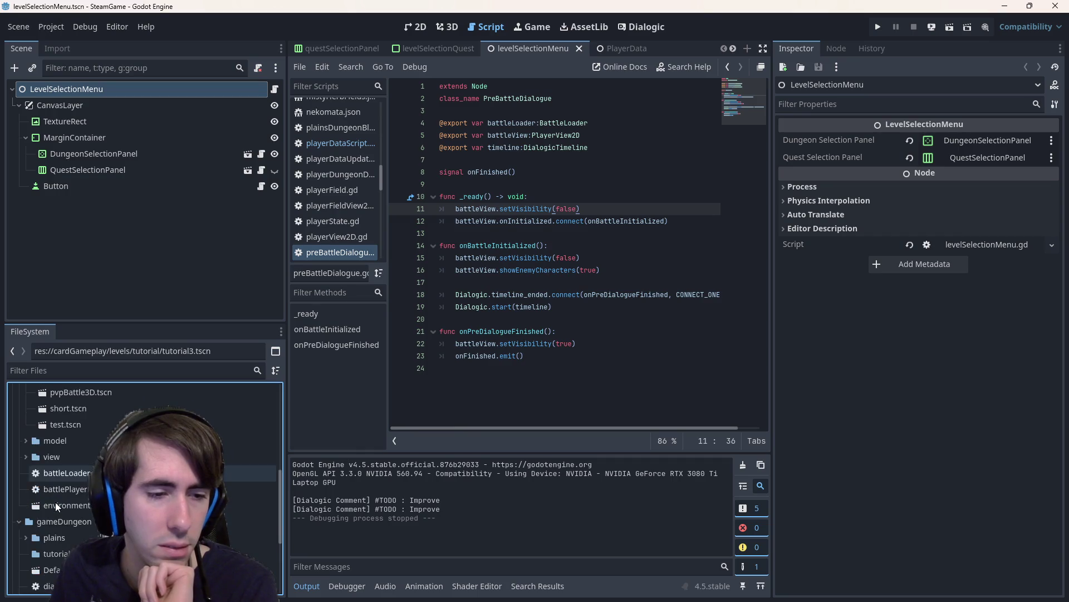
left_click(78, 419, "shift")
mouse_move(77, 467)
left_mouse_down()
mouse_move(98, 523)
mouse_move(73, 551)
mouse_move(61, 475)
left_mouse_up()
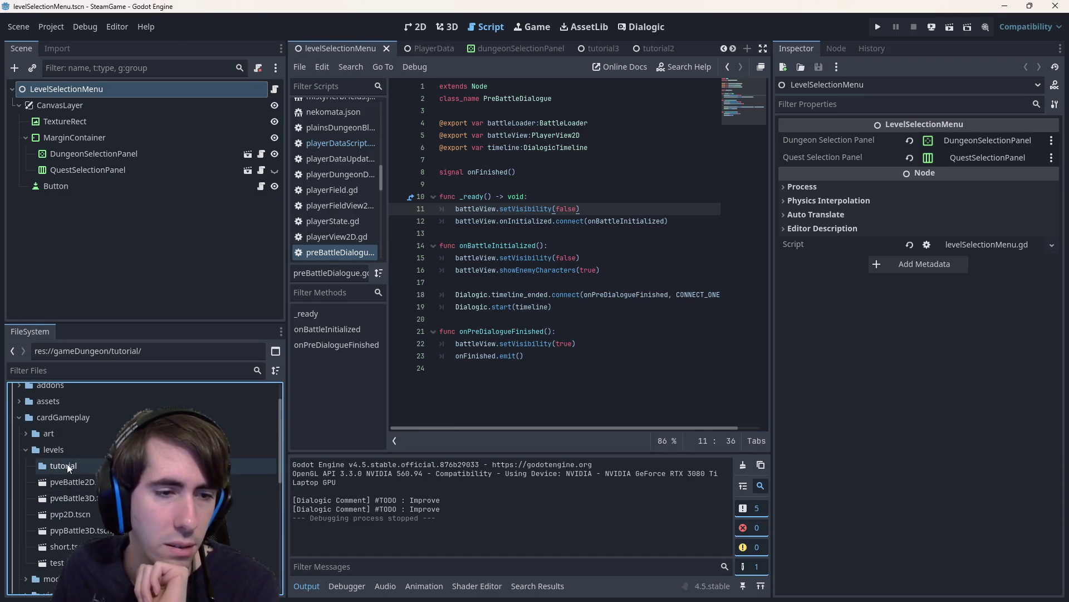
left_click(67, 464)
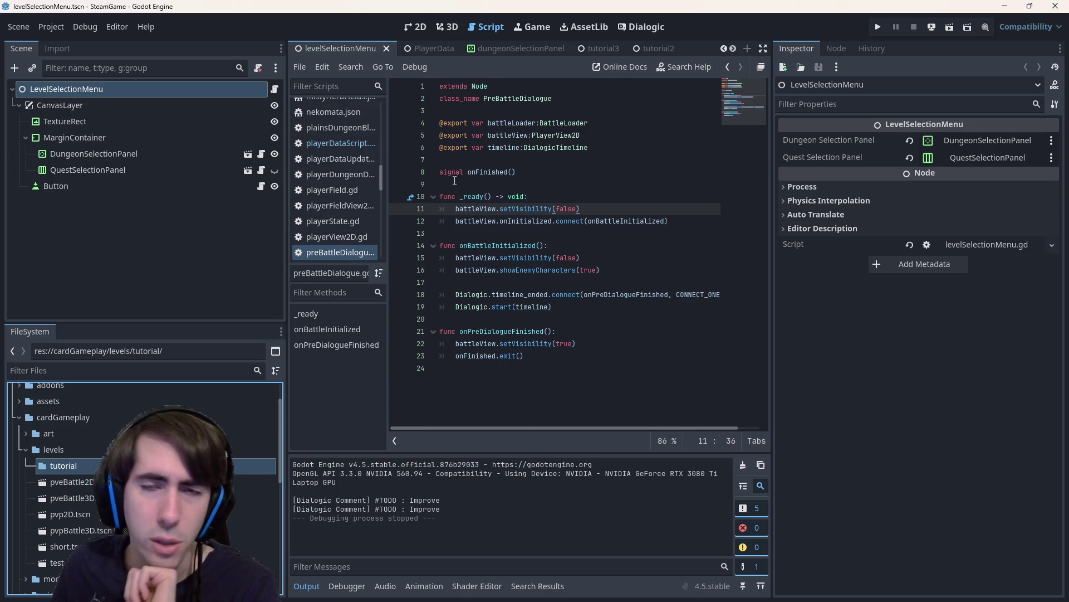
Step: Open tutorial1.tscn from the new gameDungeon/tutorial folder
left_click(457, 233)
scroll(139, 491, "down", 5)
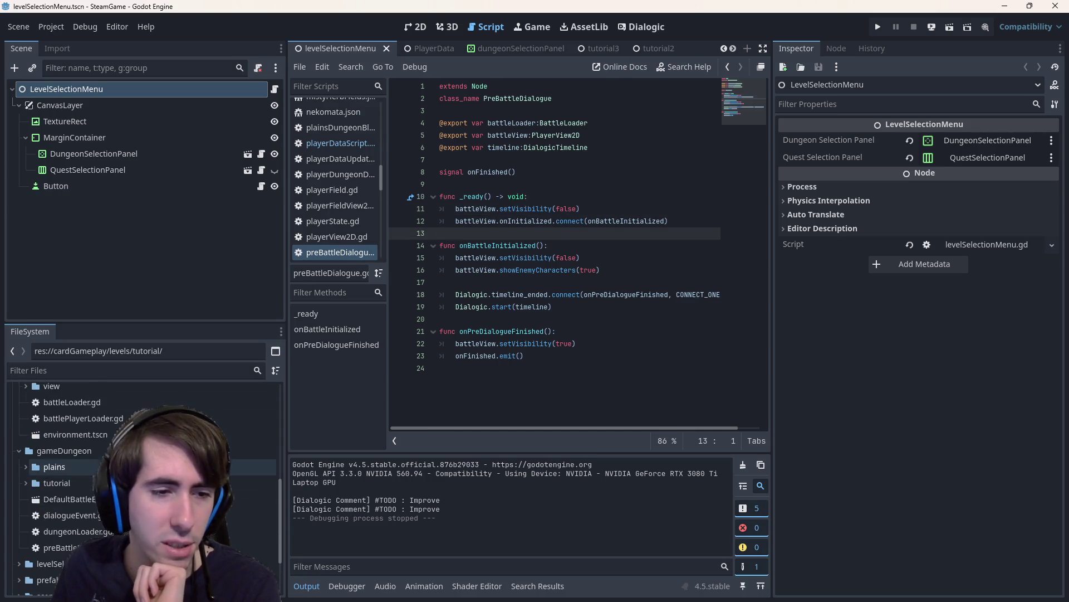
scroll(139, 490, "up", 5)
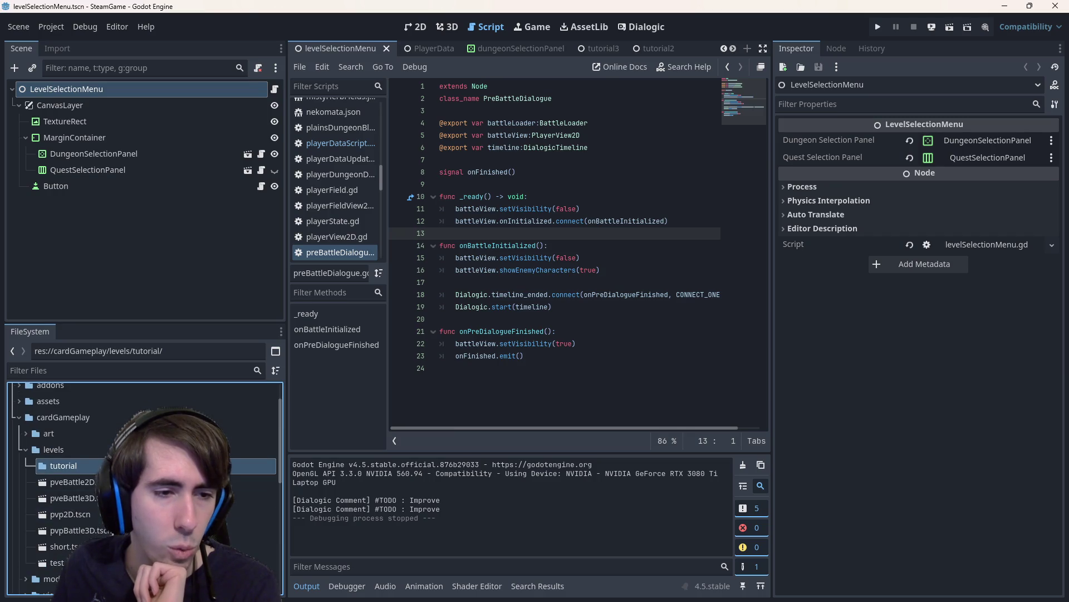
scroll(89, 479, "down", 5)
left_click(90, 481)
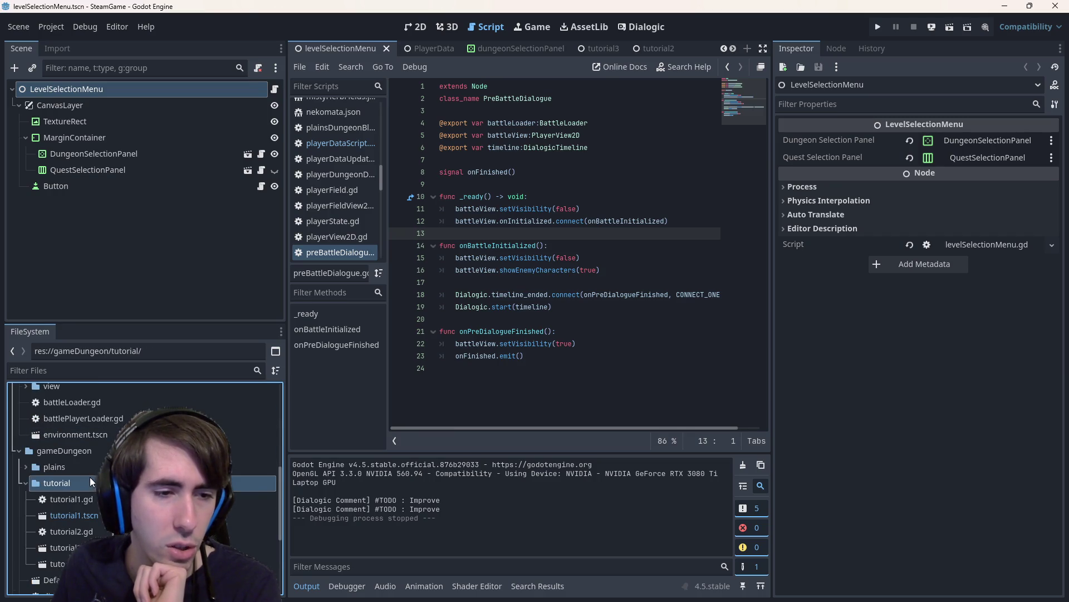
double_click(73, 514)
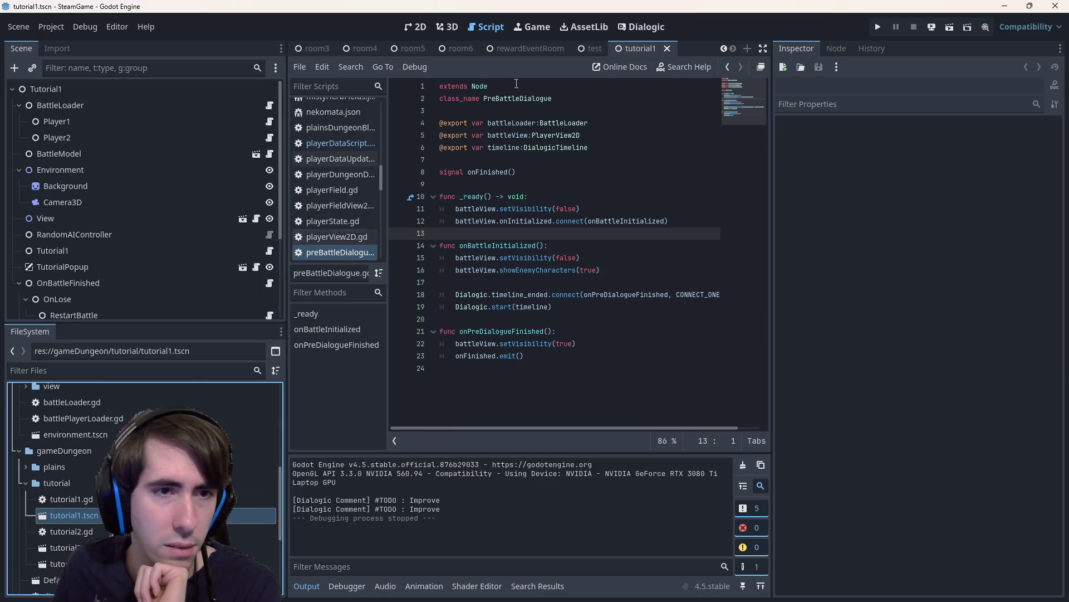
Step: Run the tutorial1 scene and attack the first slime over two turns until it falls
left_click(950, 28)
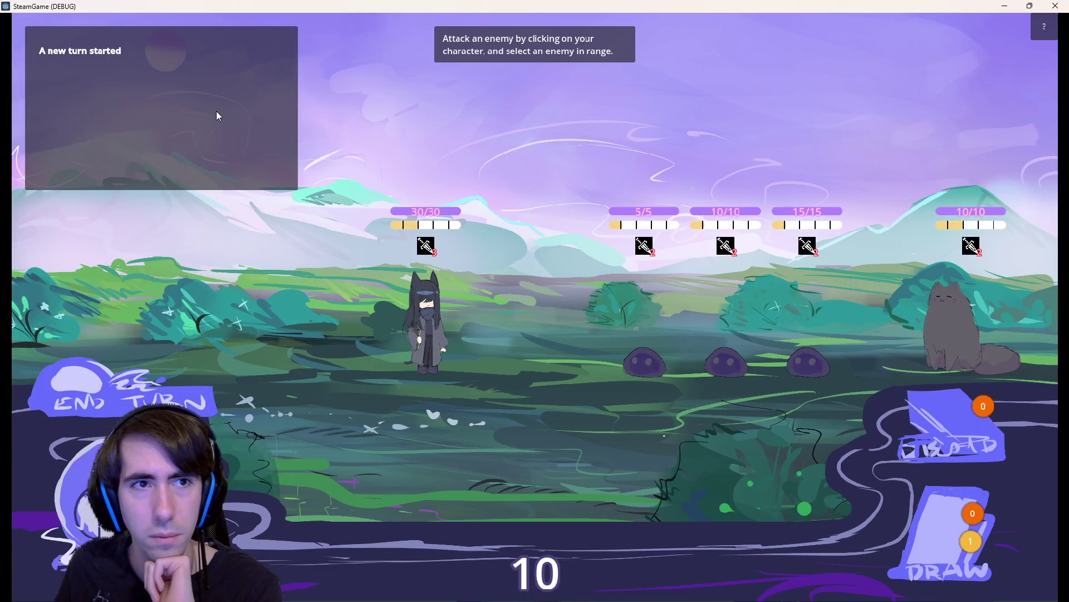
left_click(427, 329)
left_click(638, 353)
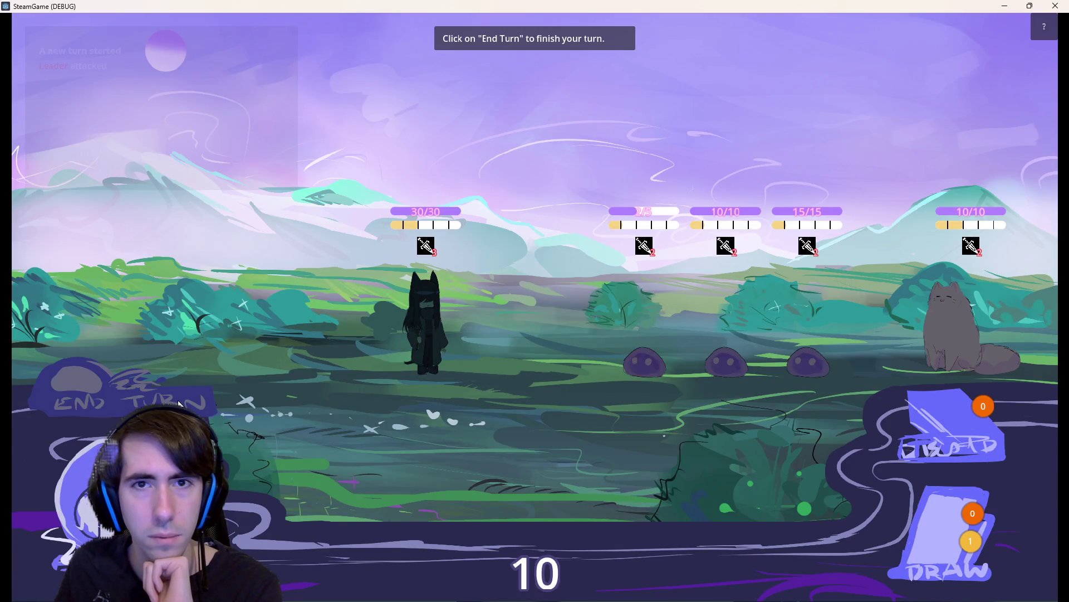
left_click(123, 398)
left_click(440, 326)
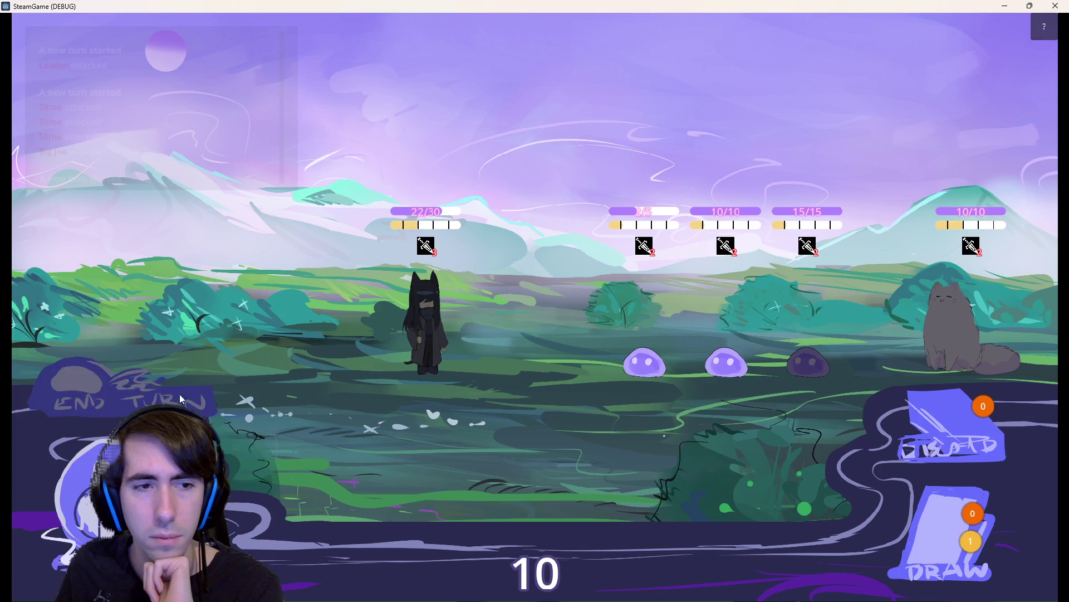
left_click(633, 333)
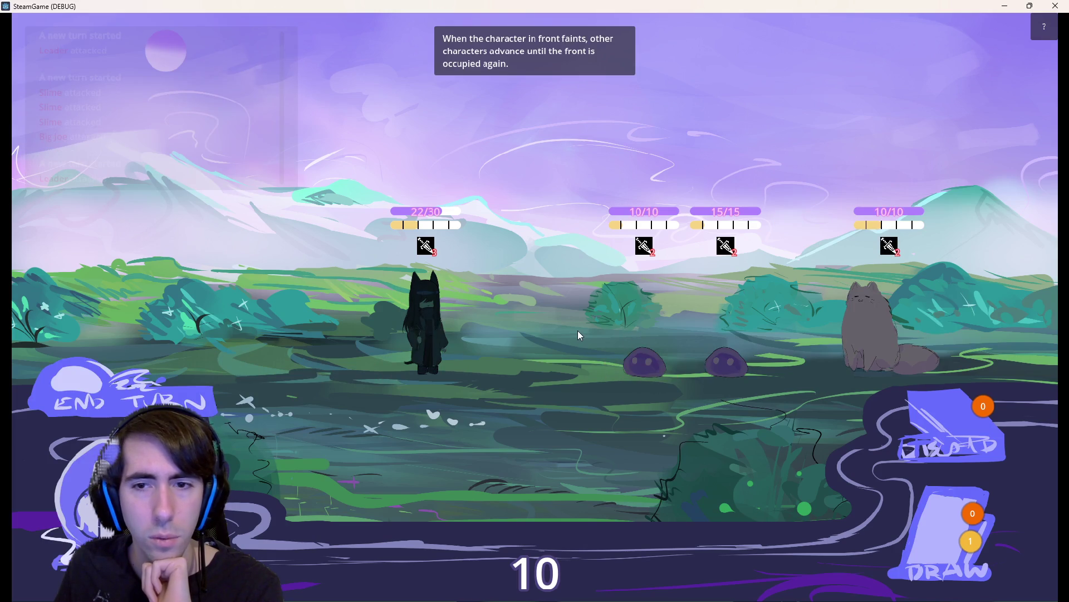
left_click(174, 380)
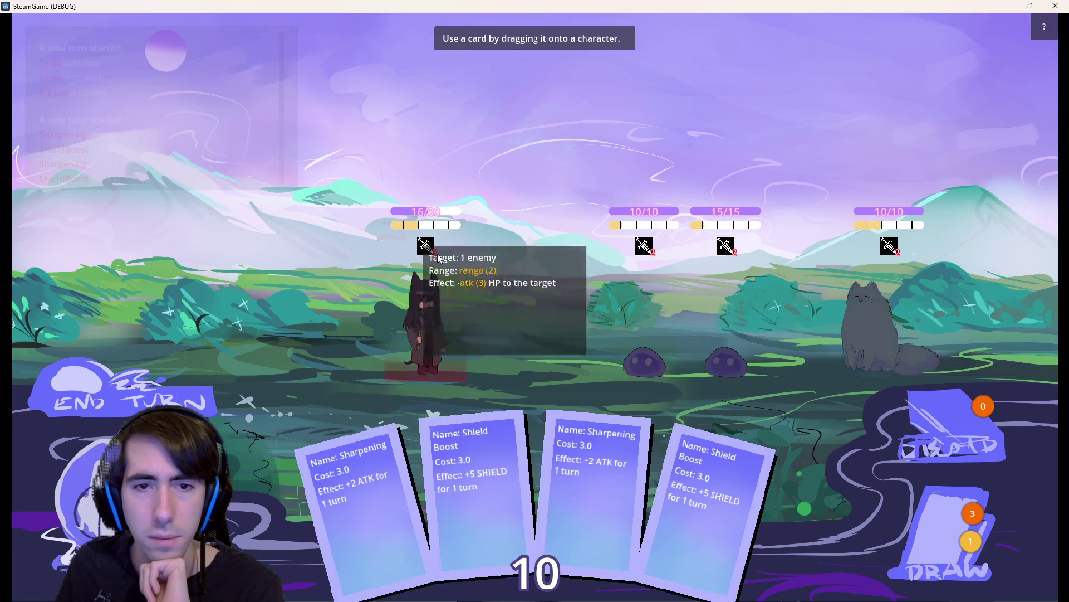
Step: Play Shield Boost and two Sharpenings on the leader, draw a card, end the turn
mouse_move(648, 508)
left_mouse_down()
mouse_move(500, 337)
mouse_move(420, 339)
left_mouse_up()
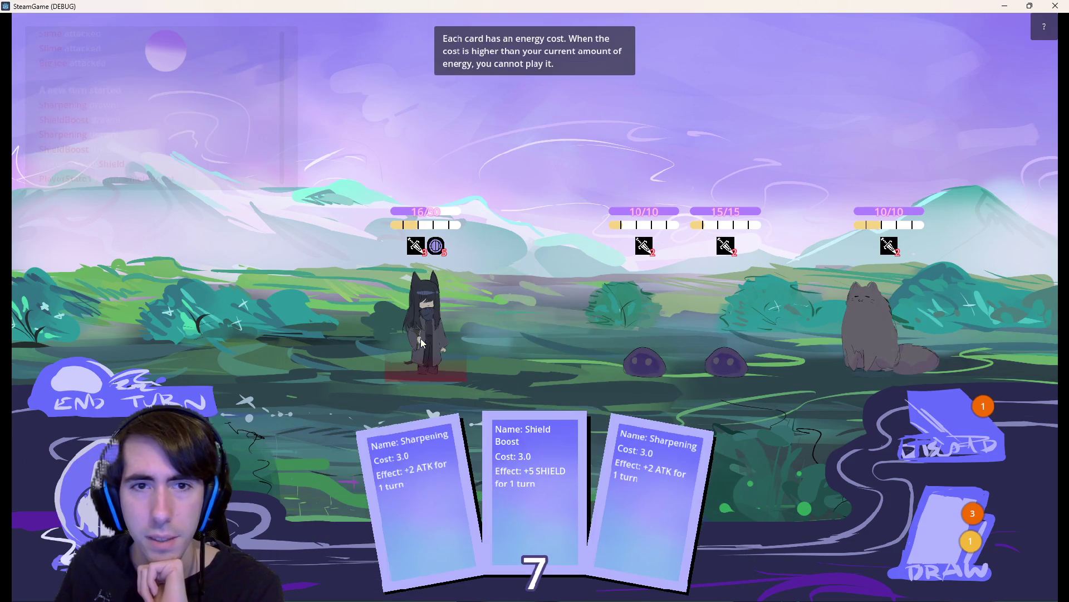
left_click_drag(658, 486, 409, 337)
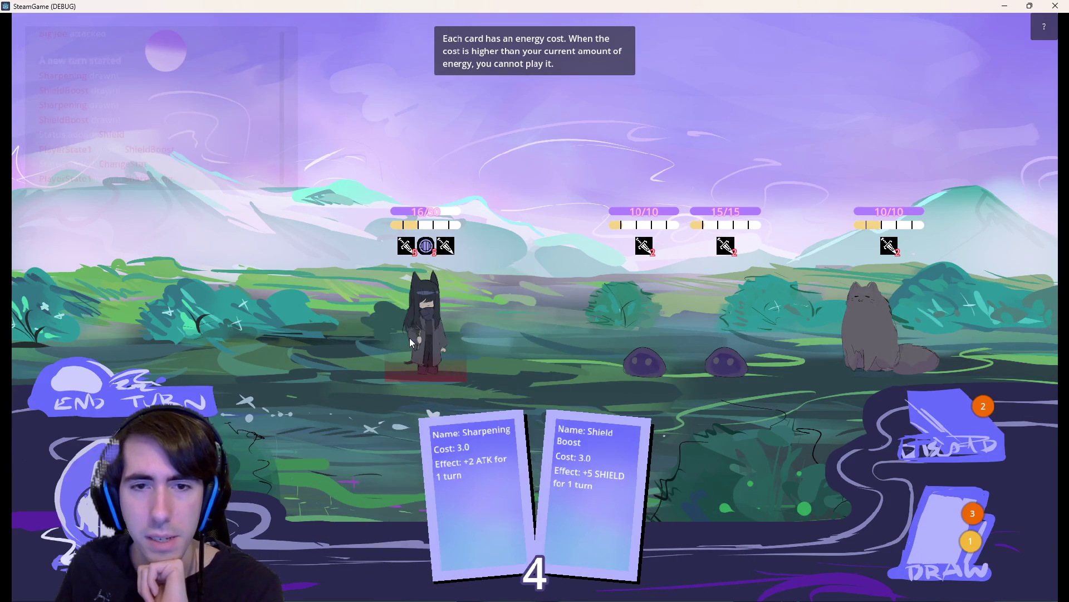
mouse_move(491, 469)
left_mouse_down()
mouse_move(429, 328)
mouse_move(679, 316)
left_mouse_up()
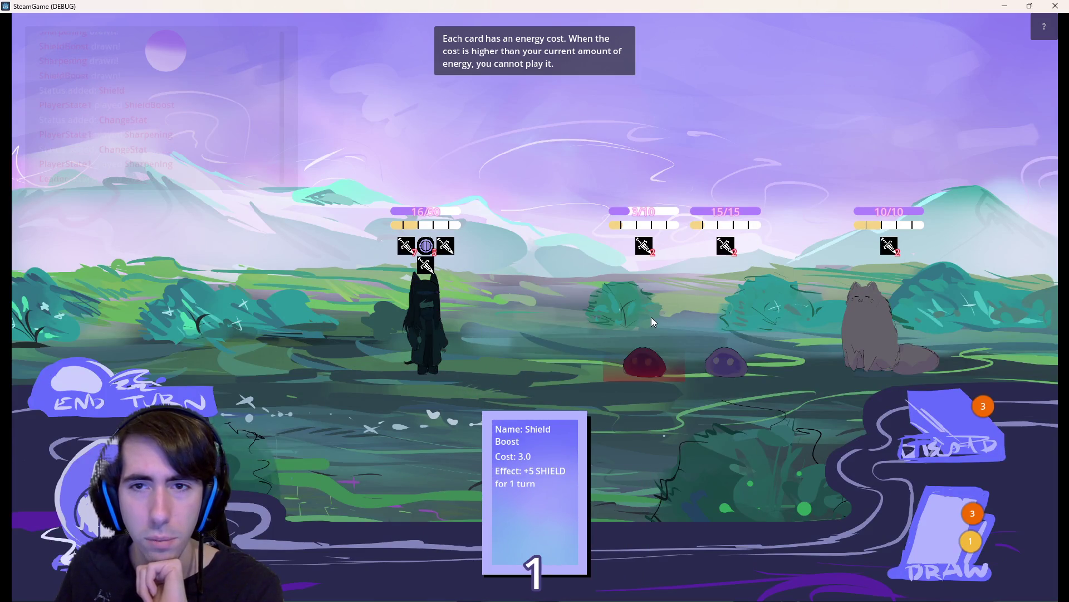
left_click(945, 518)
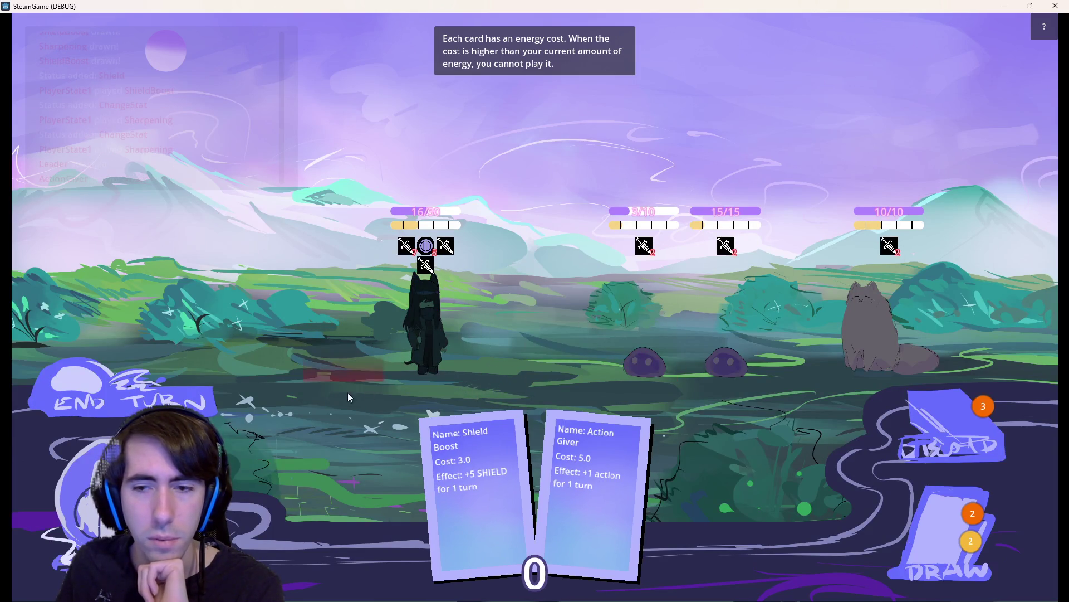
left_click(168, 401)
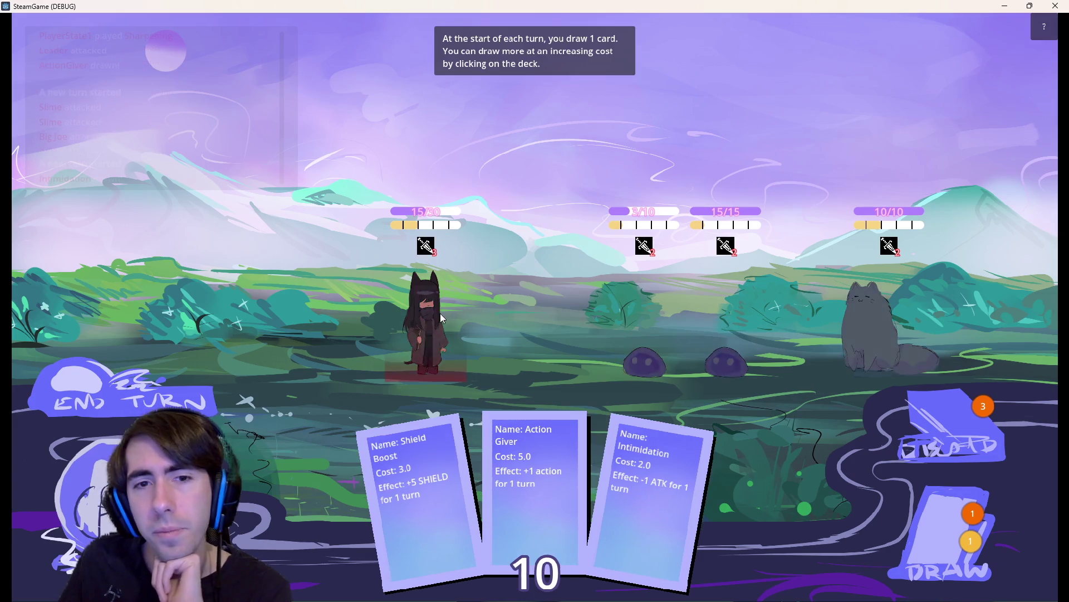
Step: Play Action Giver and Shield Boost on the player, draw a card, end the turn
mouse_move(496, 486)
left_mouse_down()
mouse_move(459, 347)
mouse_move(445, 344)
mouse_move(439, 363)
left_mouse_up()
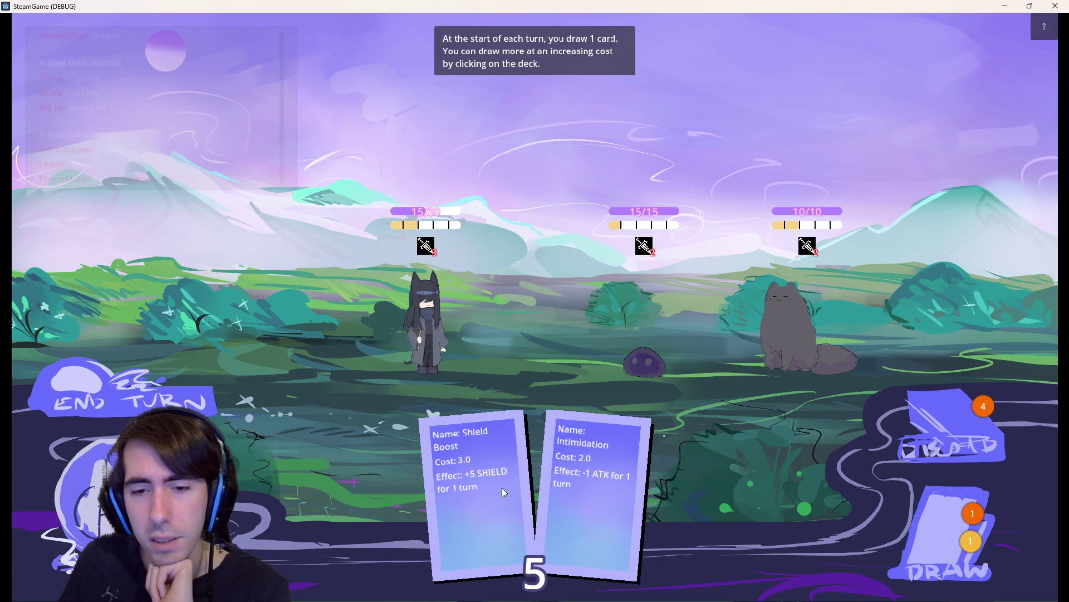
left_click_drag(502, 489, 429, 327)
left_click(947, 535)
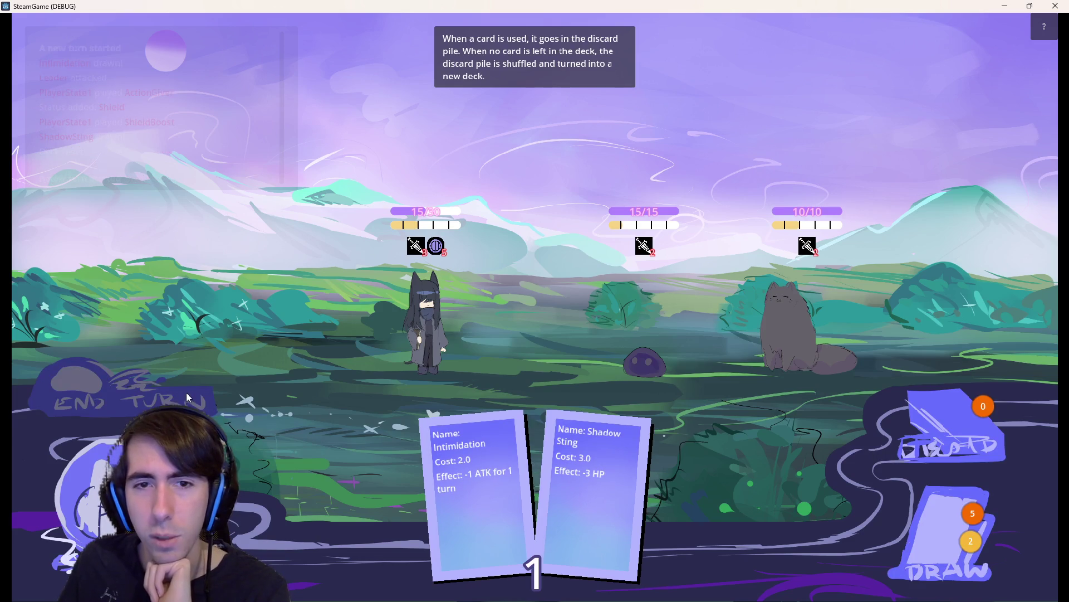
left_click(187, 398)
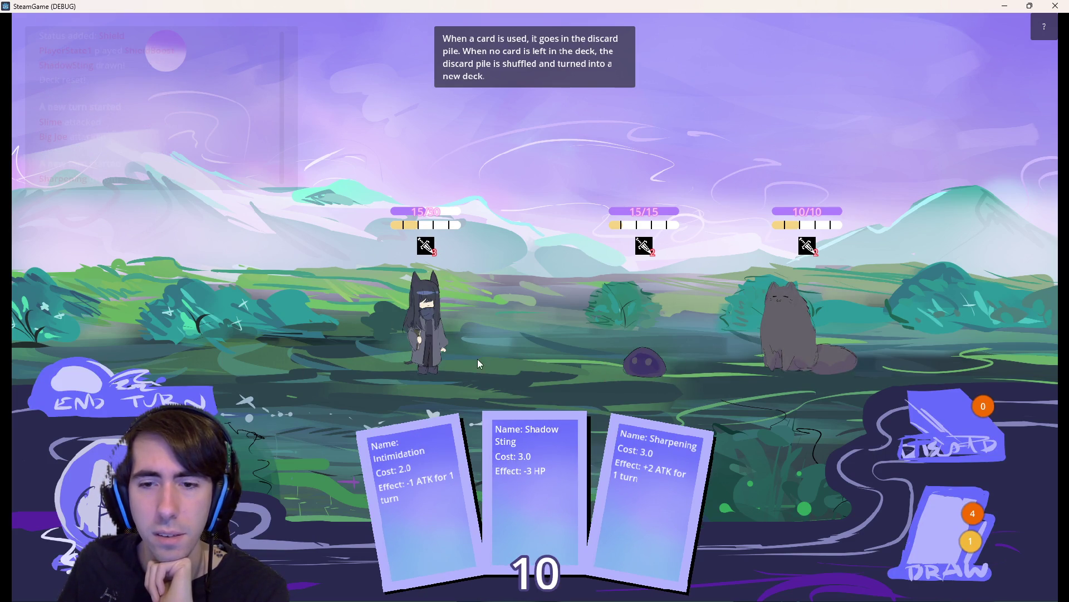
Step: Sharpen the player, hit the slime with Shadow Sting, draw, shield and attack
left_click_drag(673, 486, 440, 334)
mouse_move(585, 484)
left_mouse_down()
mouse_move(636, 342)
mouse_move(644, 360)
left_mouse_up()
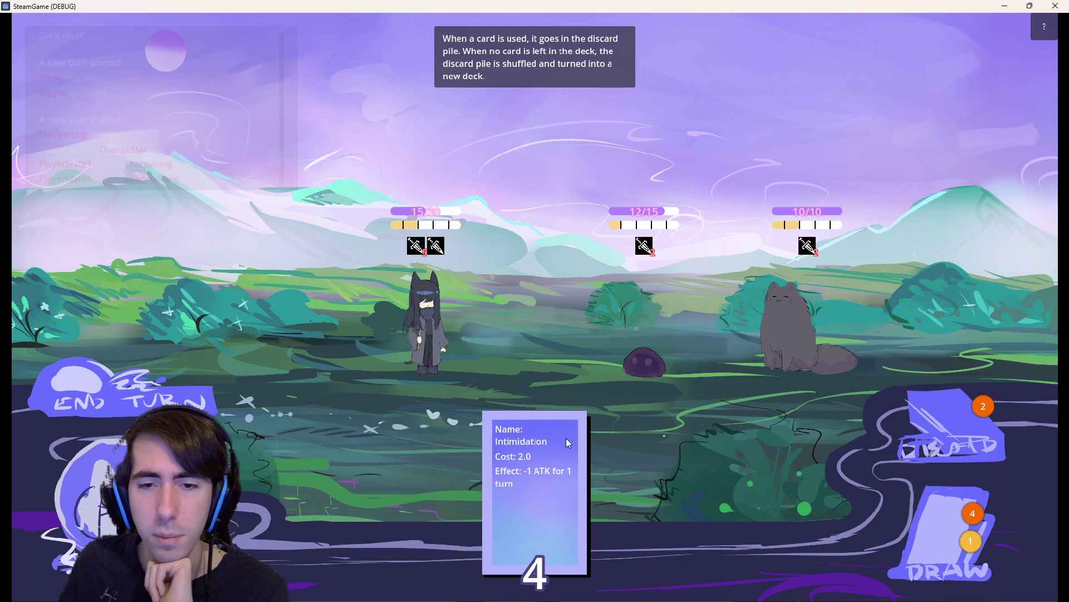
left_click(947, 534)
mouse_move(621, 497)
left_mouse_down()
mouse_move(447, 307)
mouse_move(440, 317)
left_mouse_up()
left_click(189, 395)
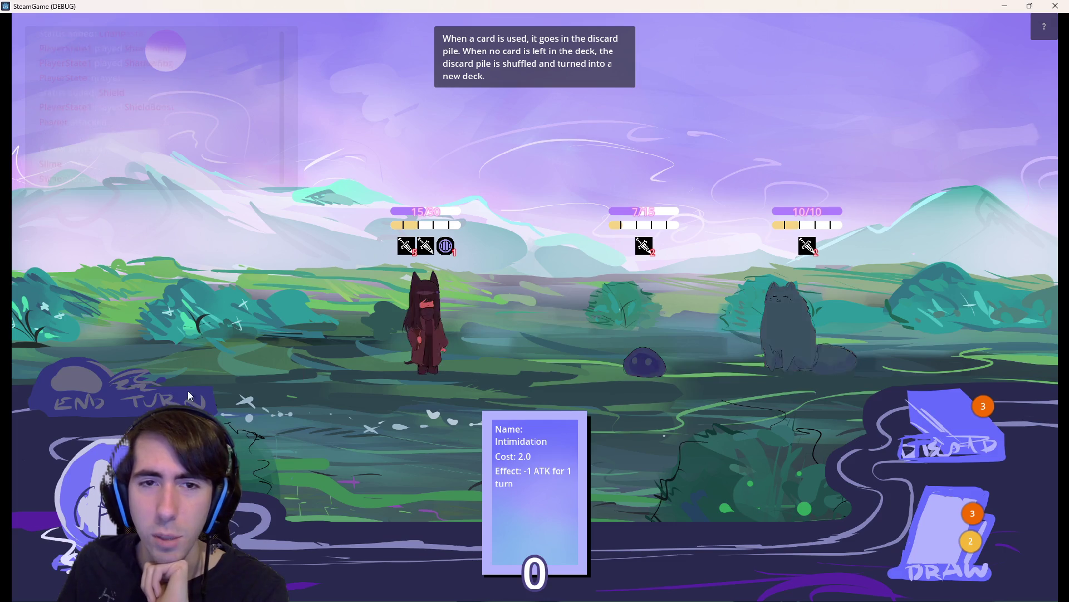
Step: Draw, shield and sharpen the player, attack the slime down to 2/15, end the turn
left_click(948, 511)
mouse_move(552, 478)
left_mouse_down()
mouse_move(446, 321)
mouse_move(435, 323)
left_mouse_up()
mouse_move(646, 469)
left_mouse_down()
mouse_move(463, 306)
mouse_move(429, 323)
left_mouse_up()
left_click(954, 521)
left_click(444, 339)
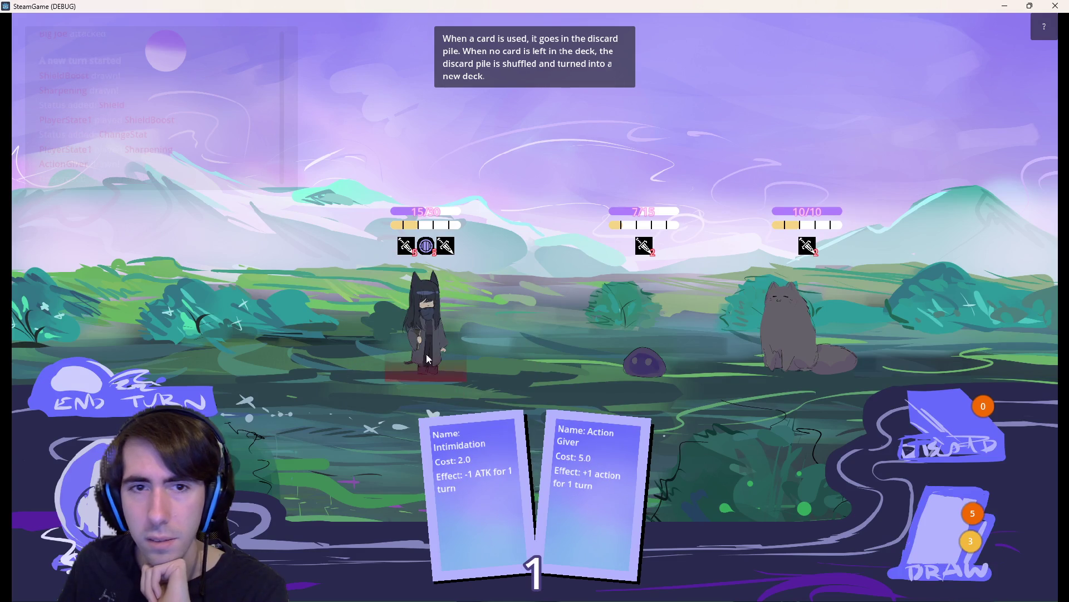
left_click(645, 333)
left_click(184, 395)
Step: Defeat the remaining slime, draw new cards, end the turn and play Action Giver on the hero
left_click(418, 330)
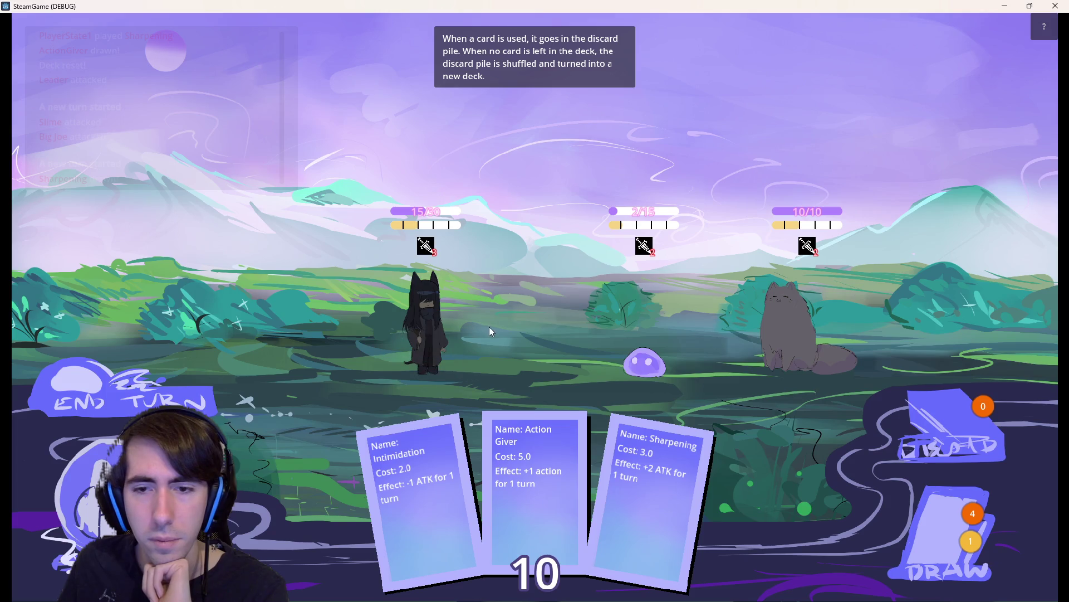
left_click(625, 312)
left_click(925, 540)
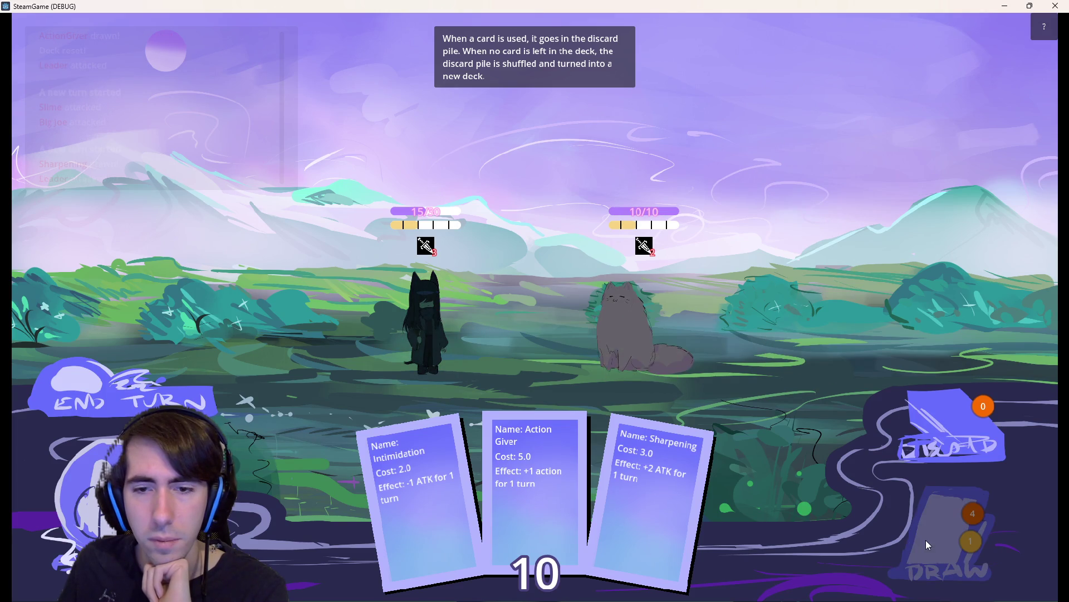
left_click(925, 540)
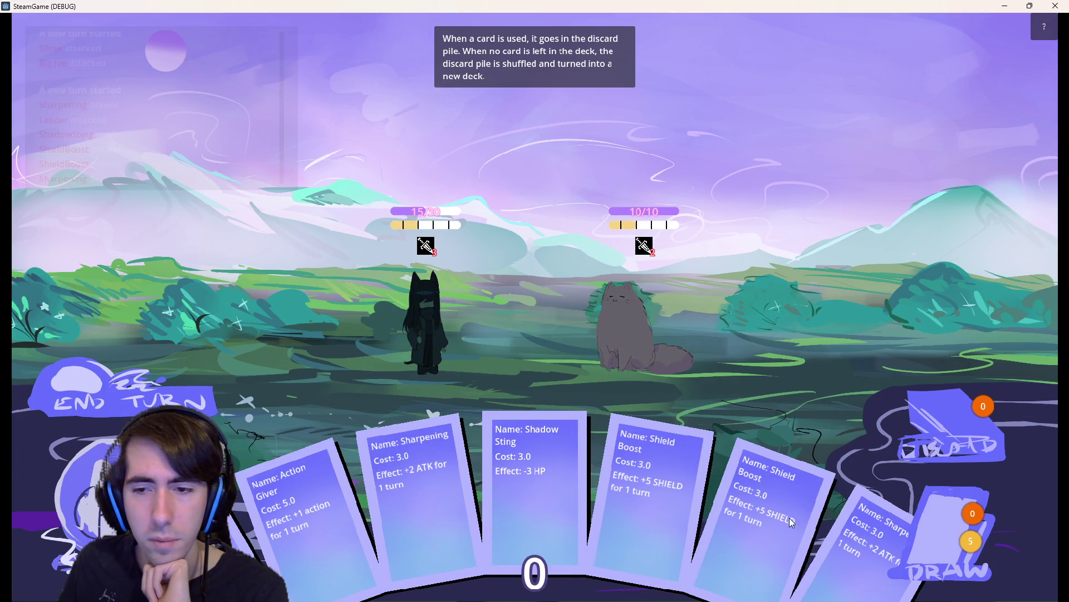
left_click(169, 392)
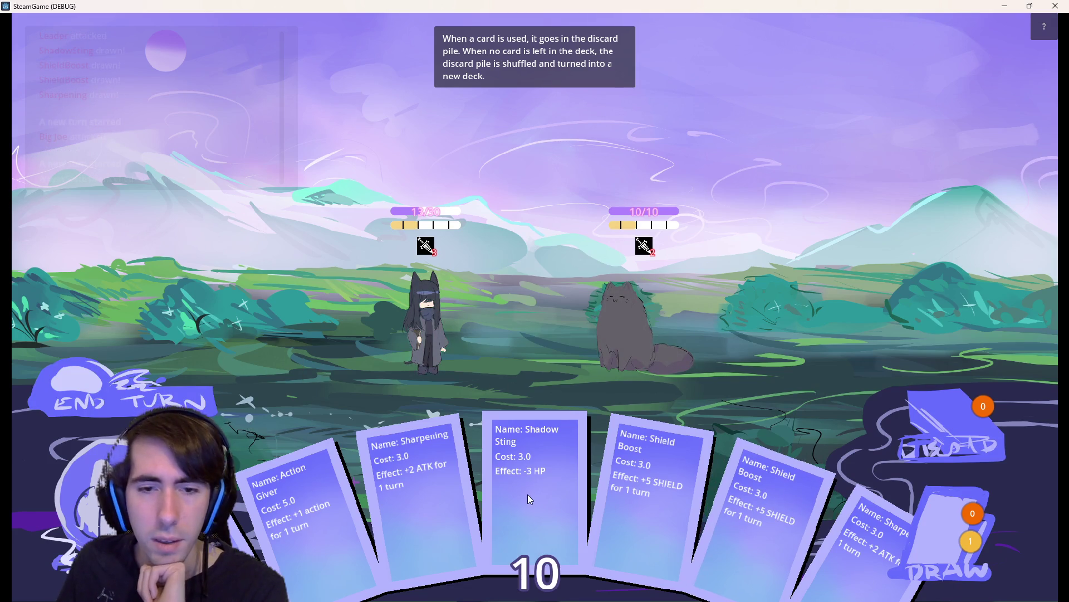
mouse_move(313, 513)
left_mouse_down()
mouse_move(390, 312)
mouse_move(412, 335)
left_mouse_up()
Step: Play Sharpening on the hero, then bring up the Errors list with the Nil 'trigger' error
mouse_move(835, 534)
left_mouse_down()
mouse_move(362, 312)
mouse_move(429, 313)
left_mouse_up()
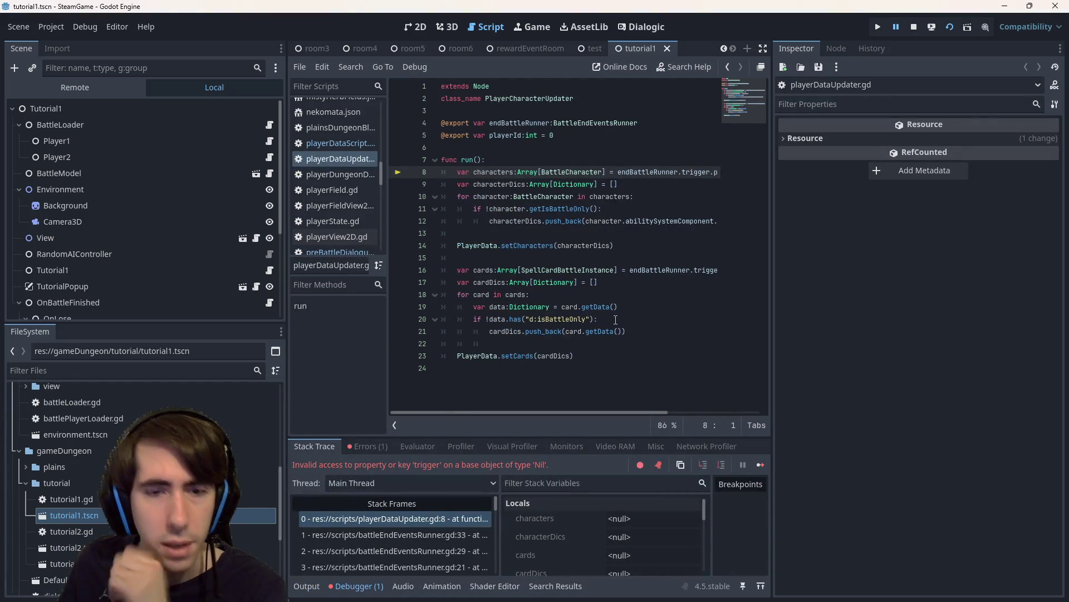
left_click_drag(617, 172, 734, 171)
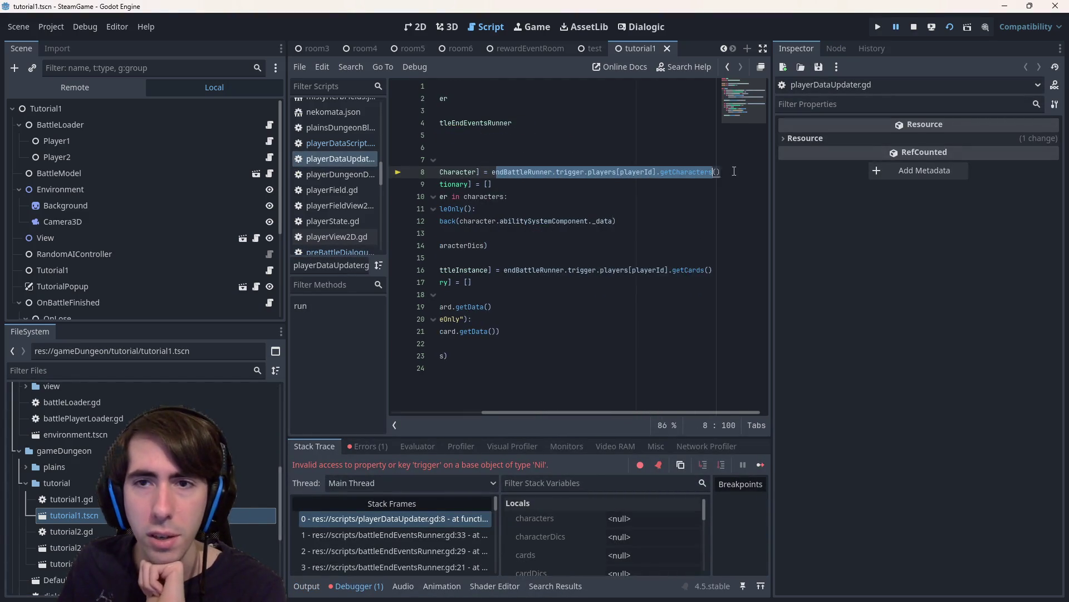
left_click(662, 183)
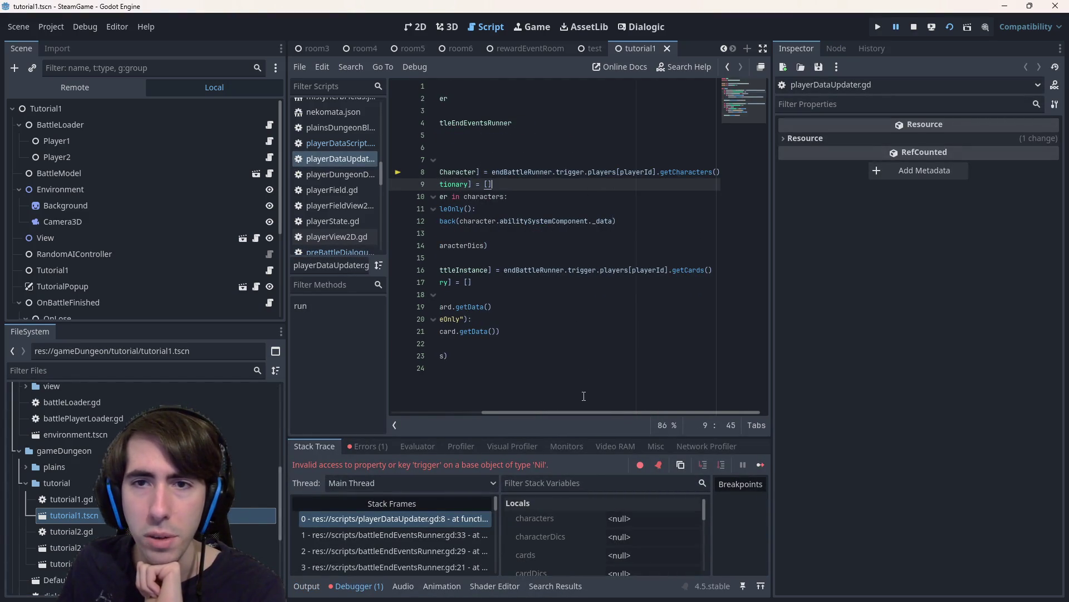
left_click_drag(575, 412, 357, 405)
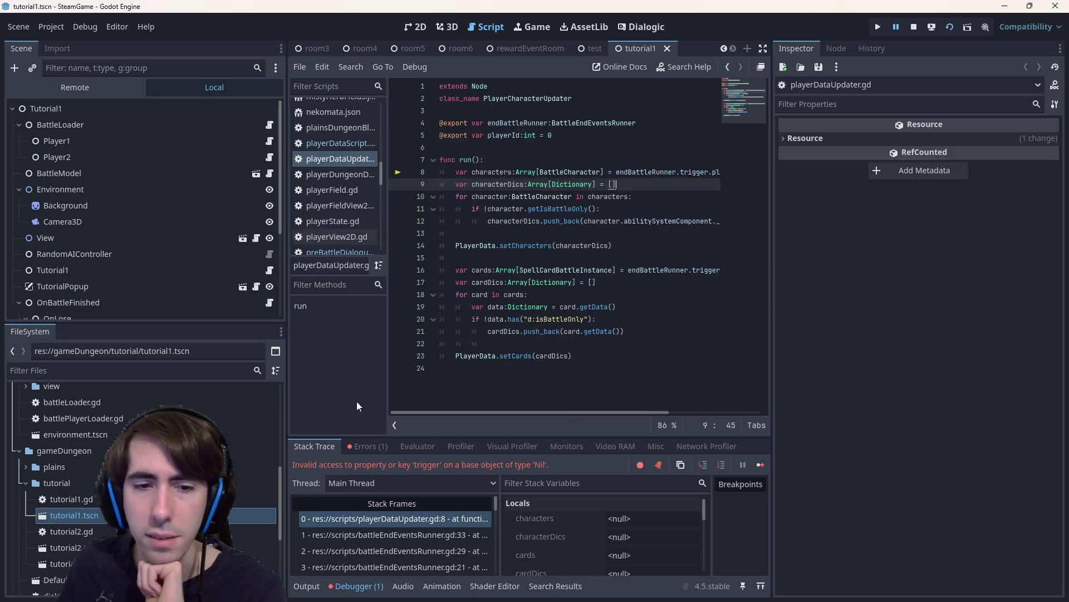
left_click(371, 446)
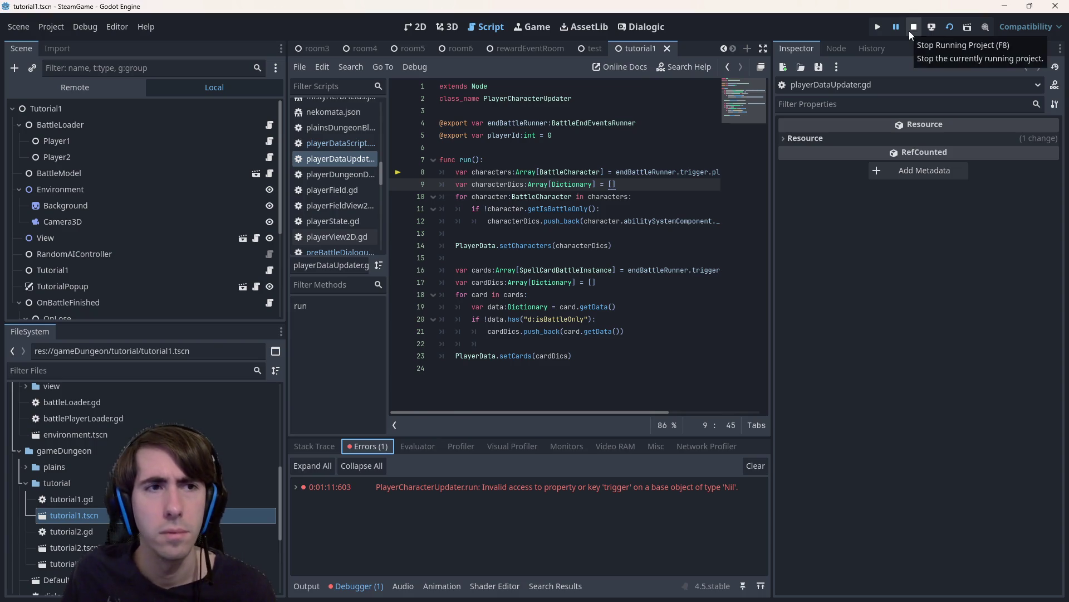
scroll(92, 295, "down", 5)
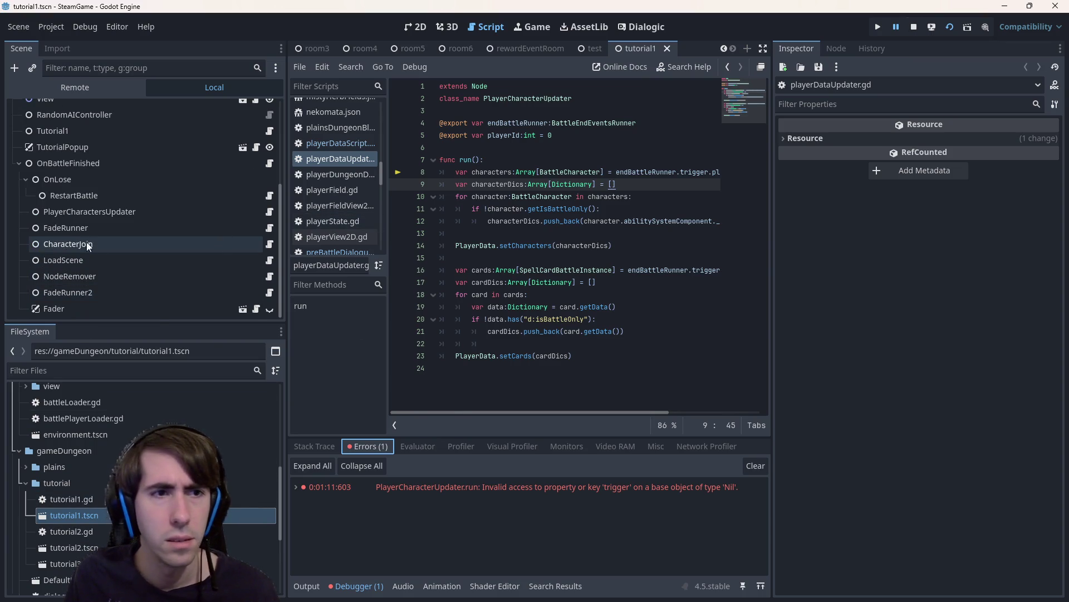
Step: Inspect PlayerCharactersUpdater and OnBattleFinished, checking the Events and Lose Events arrays
left_click(125, 206)
left_click(99, 165)
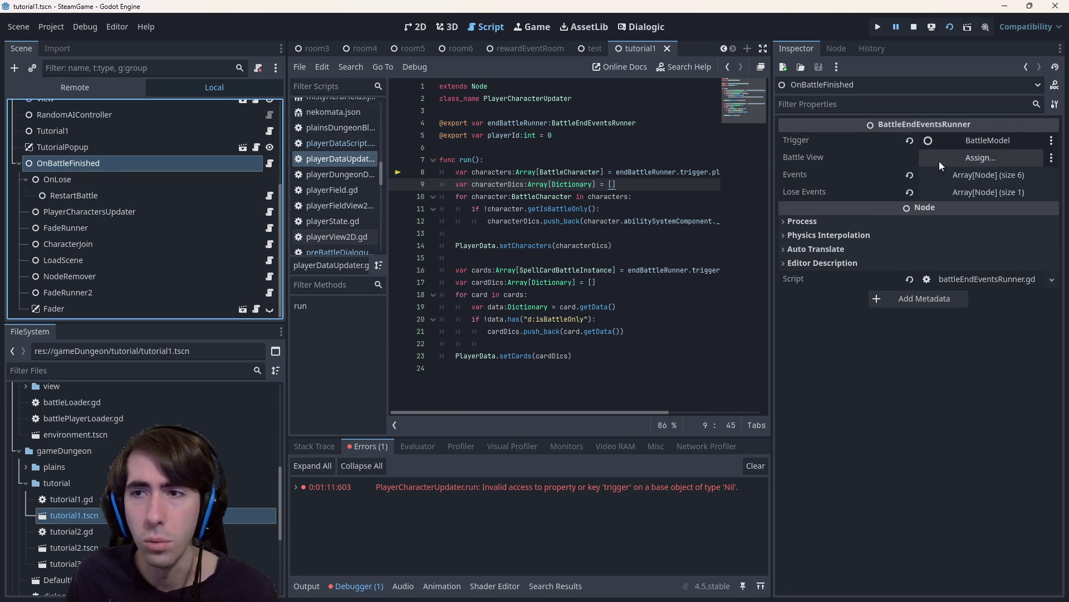
left_click(977, 178)
left_click(977, 178)
left_click(981, 194)
left_click(981, 193)
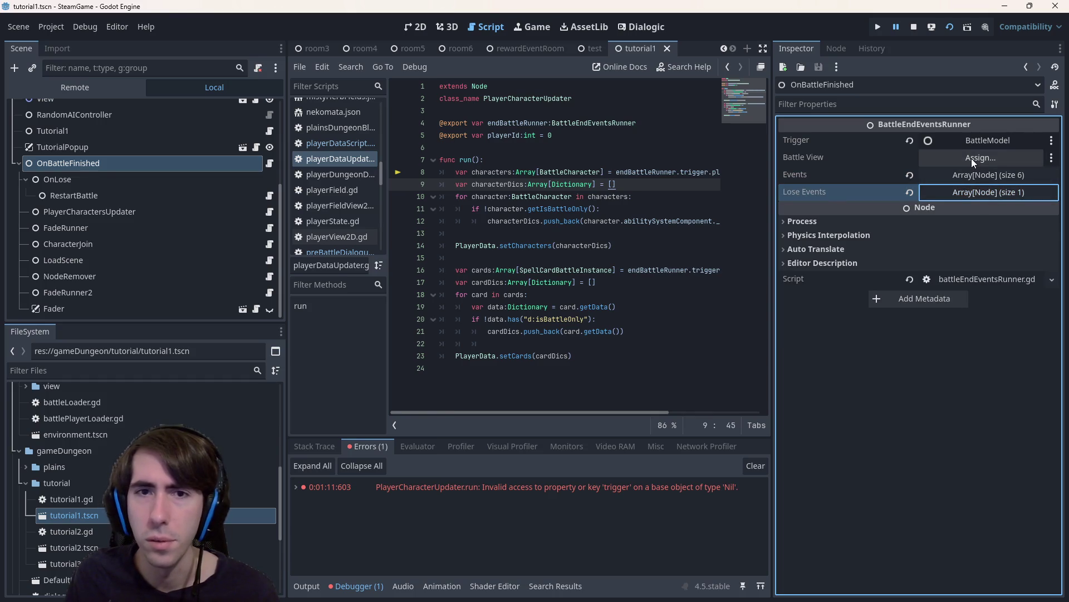
Step: Review OnBattleFinished's script, then jump from the error to playerDataUpdater.gd line 8
left_click_drag(583, 173, 722, 172)
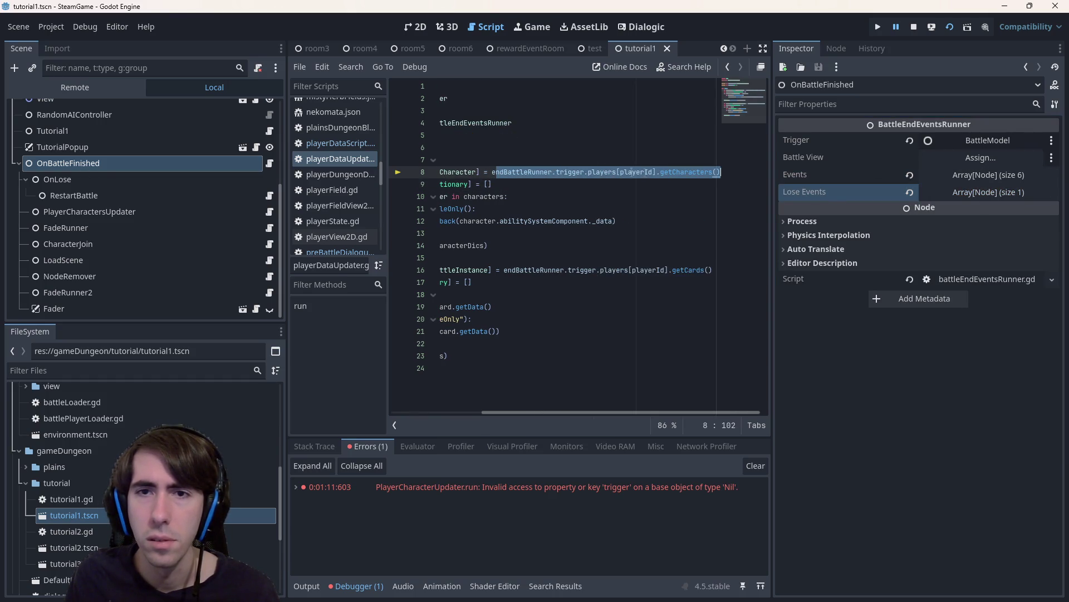
left_click_drag(557, 135, 440, 123)
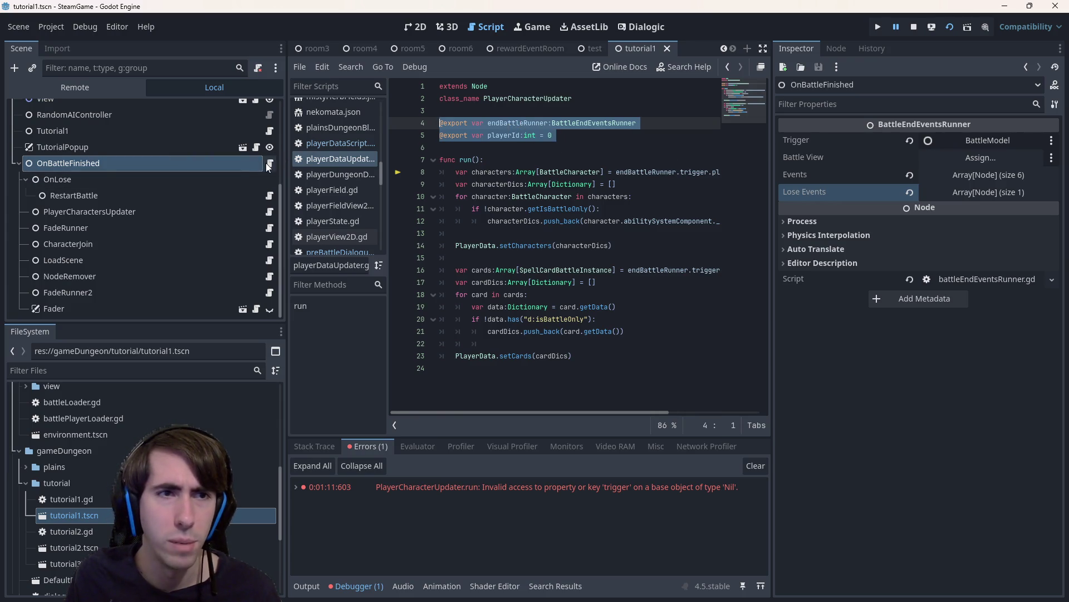
left_click(267, 163)
scroll(605, 294, "up", 3)
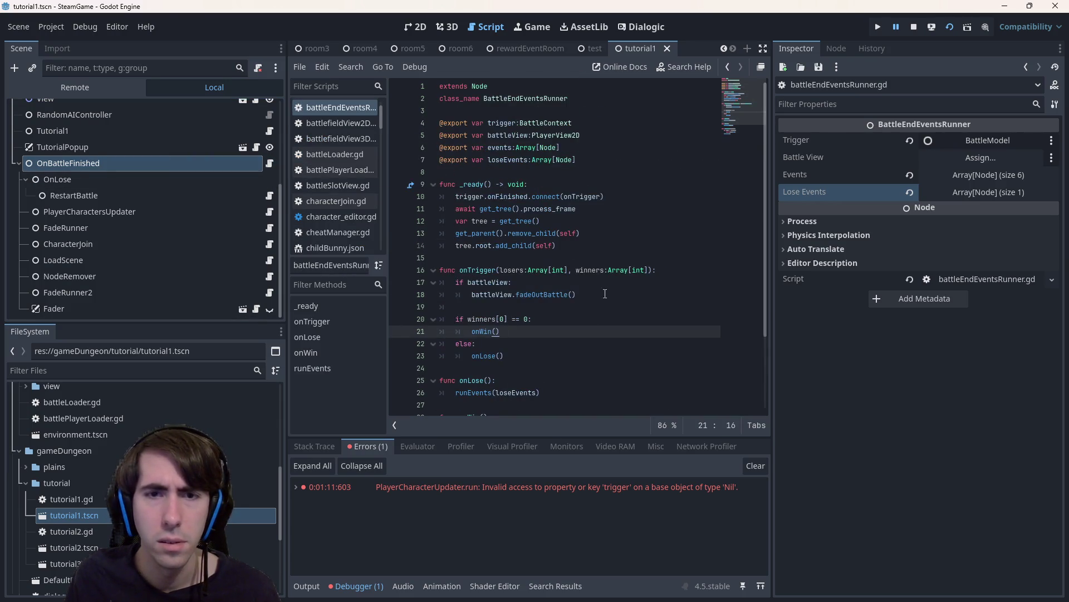
left_click(446, 487)
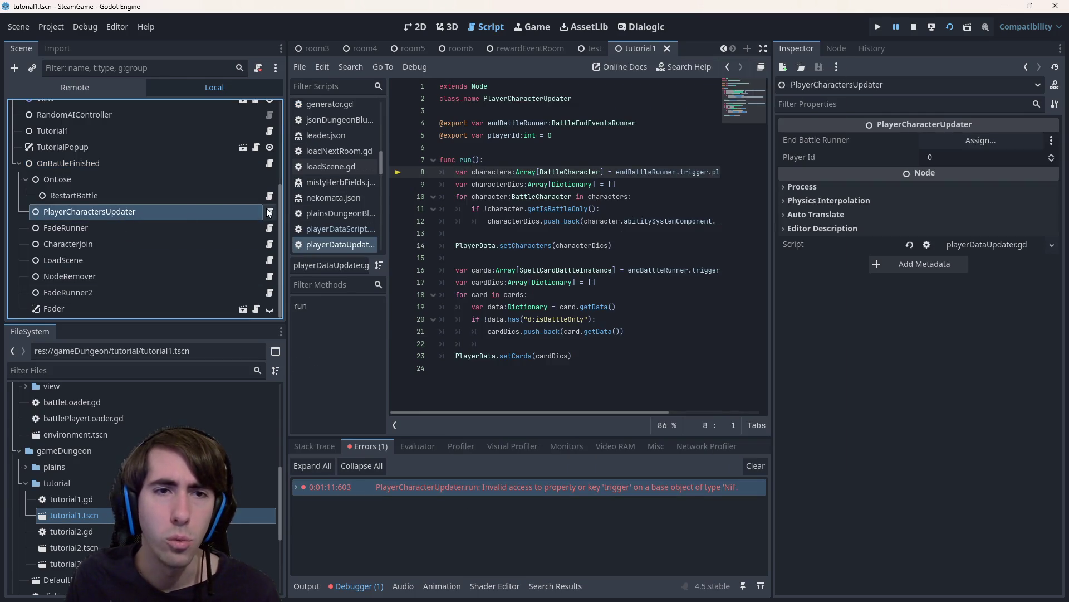
Step: Stop the game and set End Battle Runner to OnBattleFinished in tutorial1, then save
double_click(645, 169)
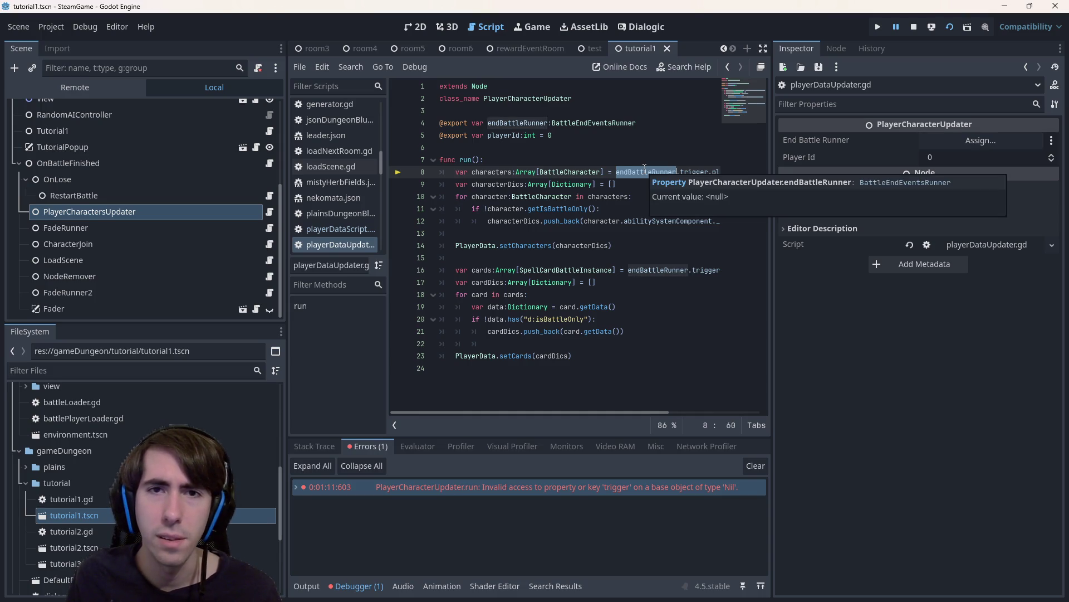
left_click(914, 28)
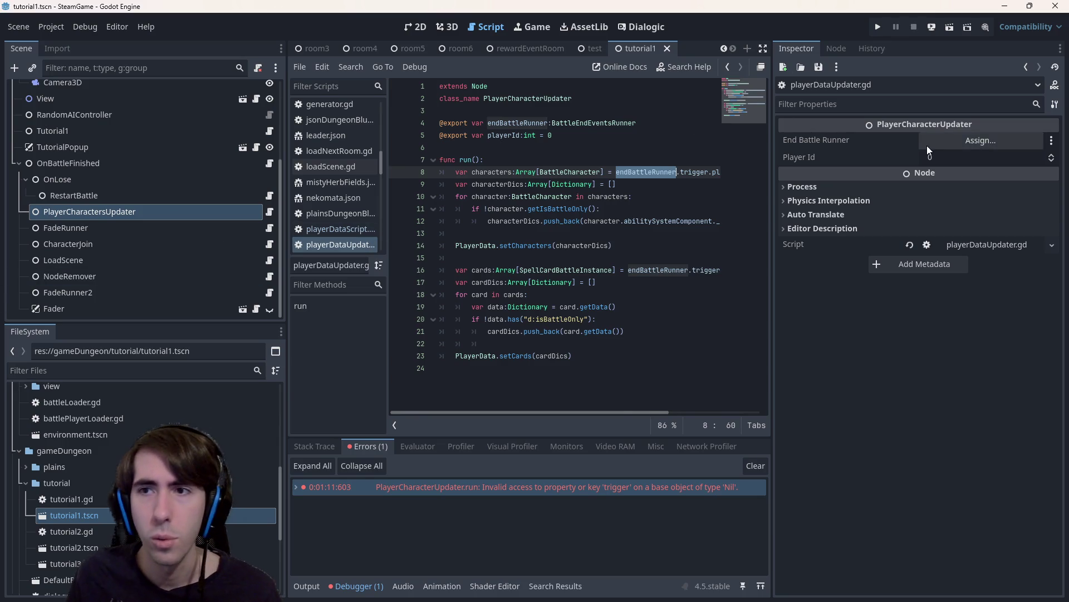
left_click(981, 139)
left_click(498, 354)
double_click(498, 354)
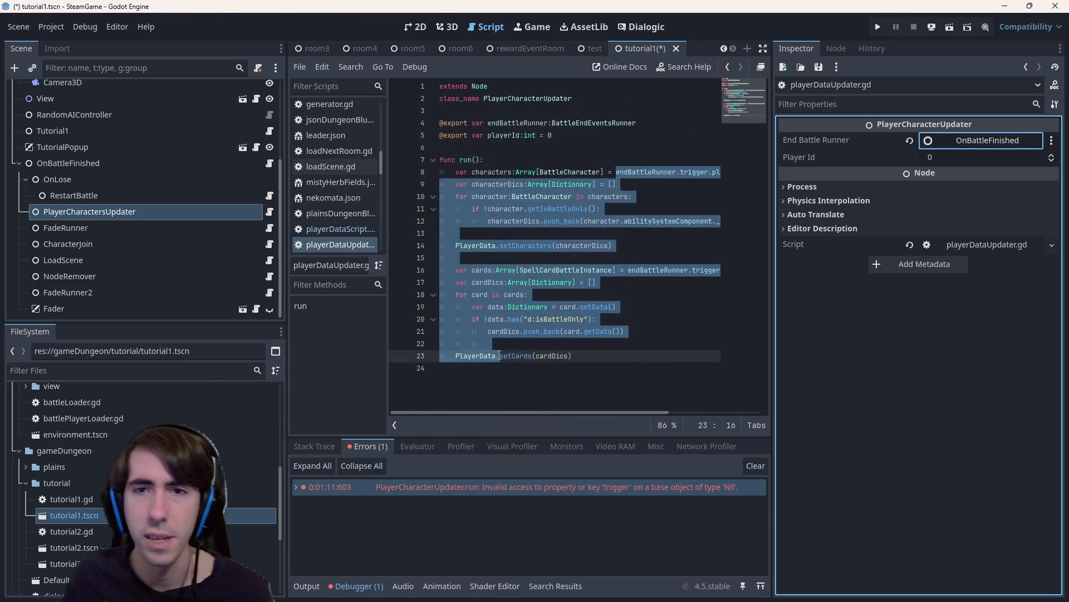
left_click(589, 246)
key("ctrl+s")
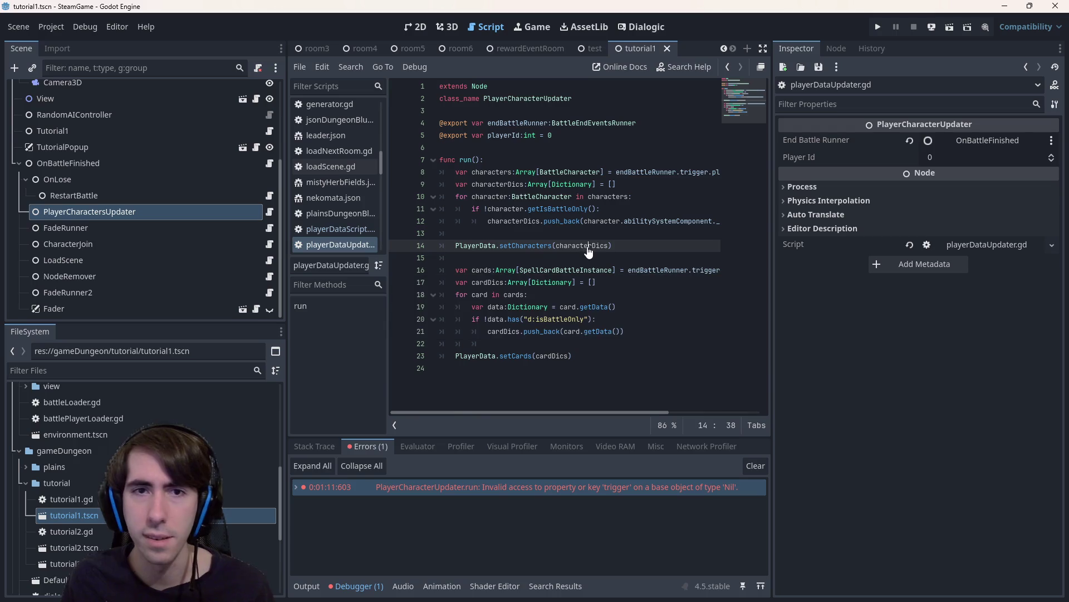
Step: In tutorial2, set PlayerCharactersUpdater's End Battle Runner to OnBattleFinished and save
double_click(74, 547)
scroll(145, 232, "down", 5)
left_click(116, 163)
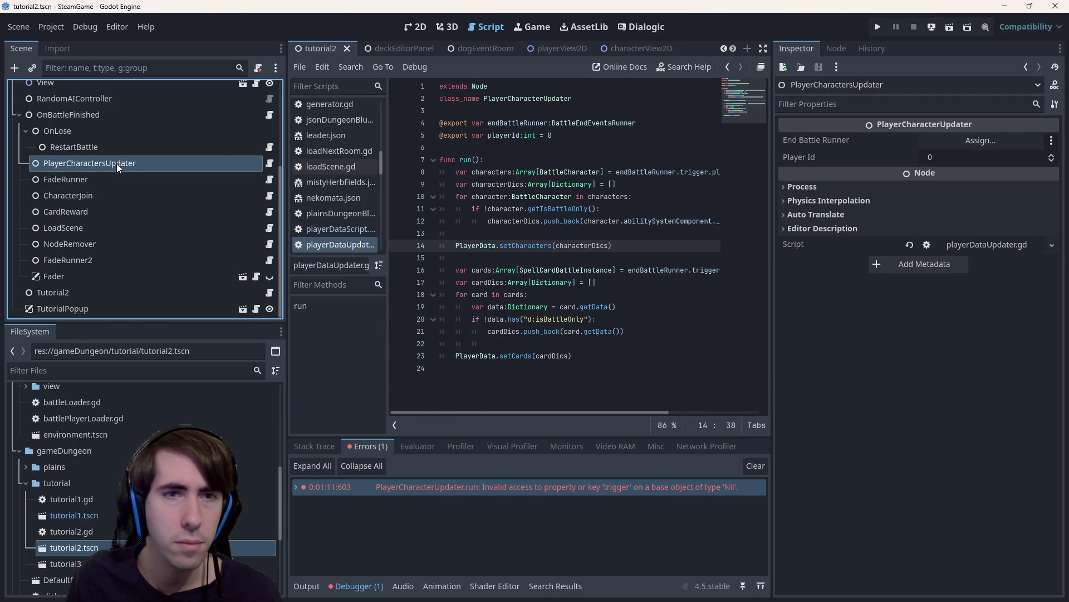
left_click(977, 140)
double_click(534, 316)
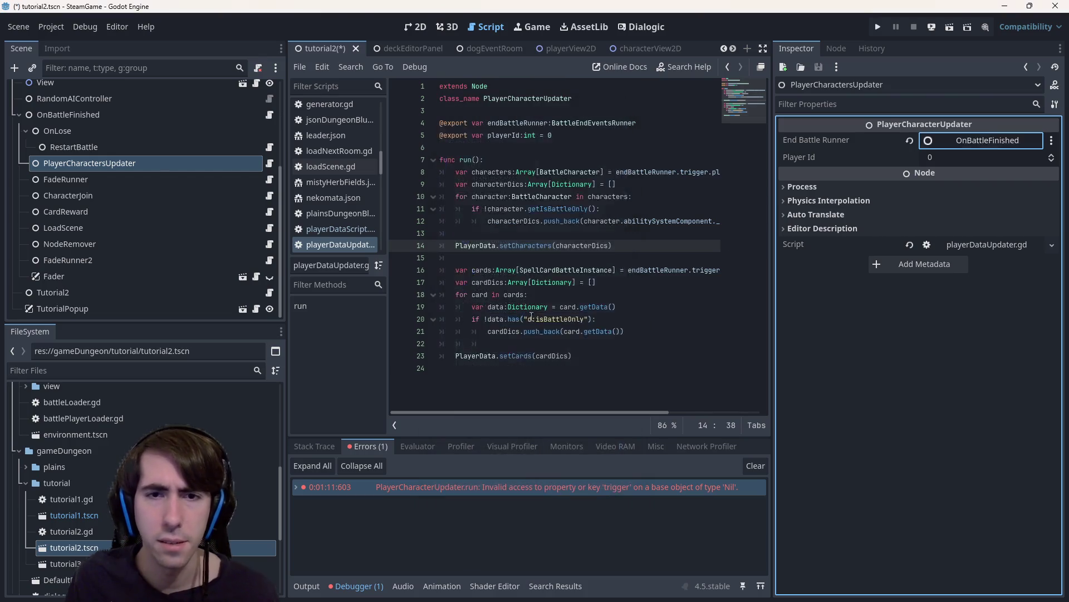
key("ctrl+s")
Step: In tutorial3, assign OnBattleFinished as End Battle Runner and save, then run tutorial1
double_click(66, 564)
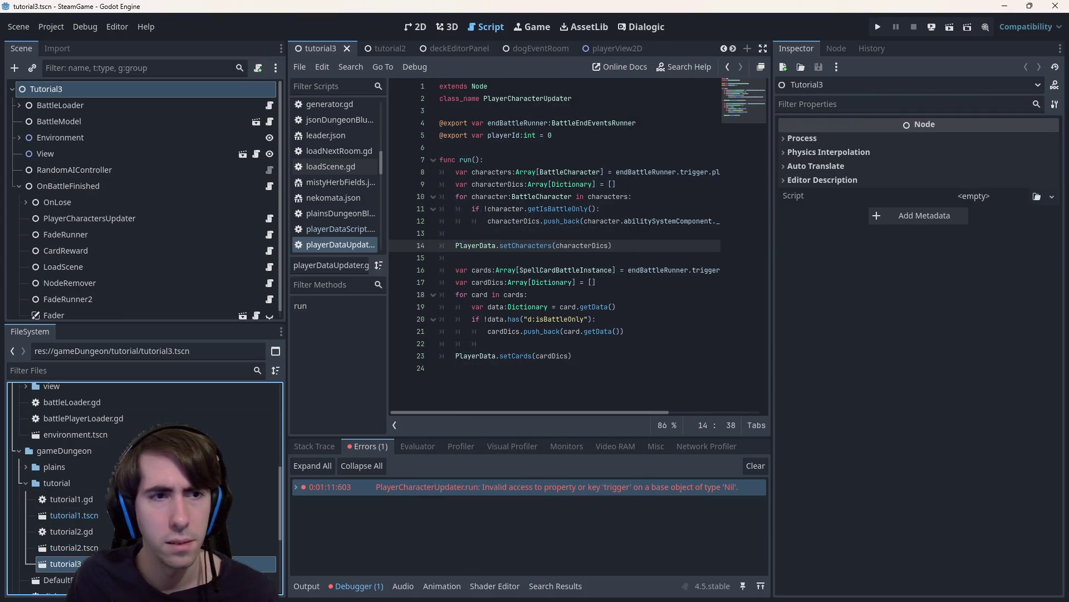
left_click(116, 219)
left_click(980, 140)
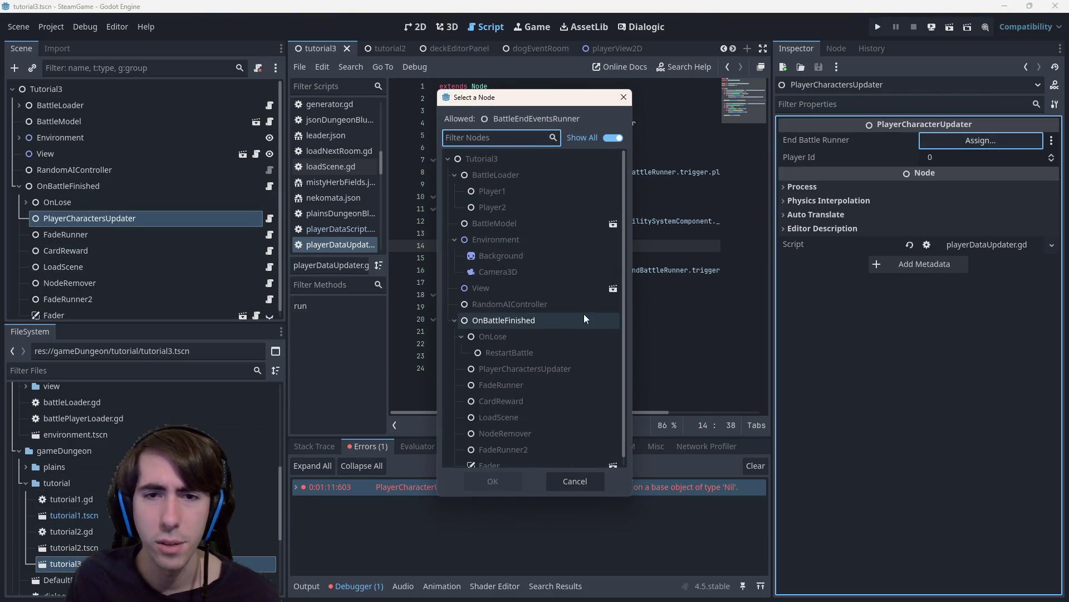
double_click(584, 315)
left_click(583, 315)
key("ctrl+s")
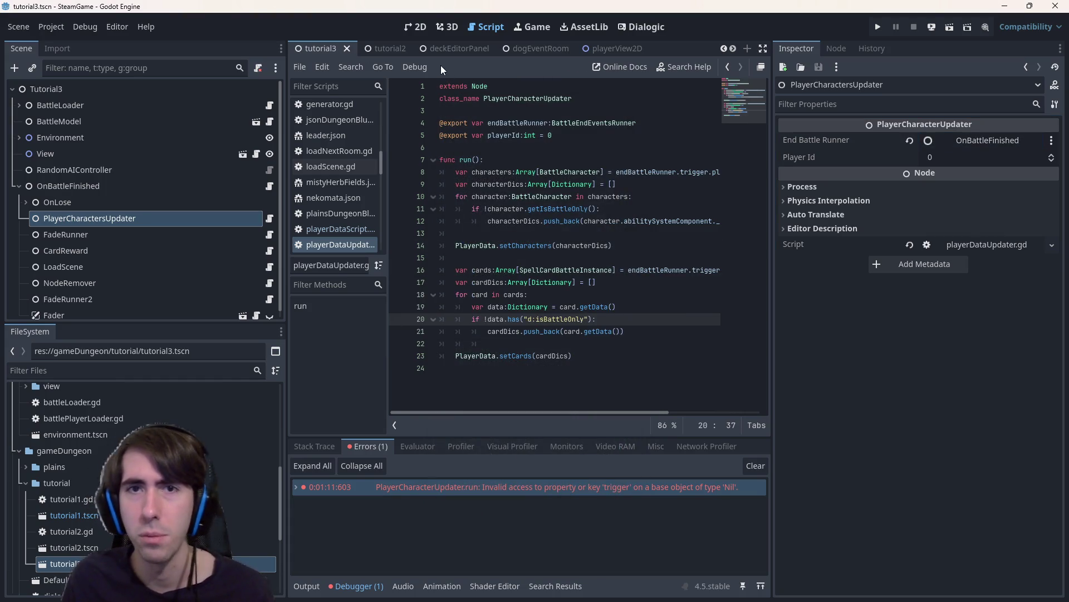
double_click(74, 515)
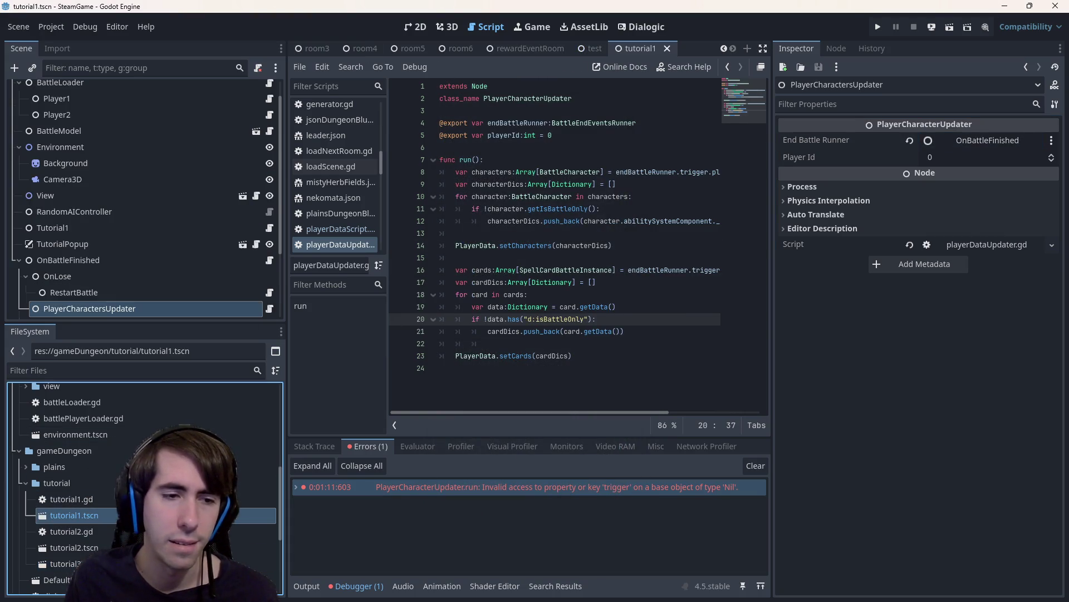
left_click(950, 25)
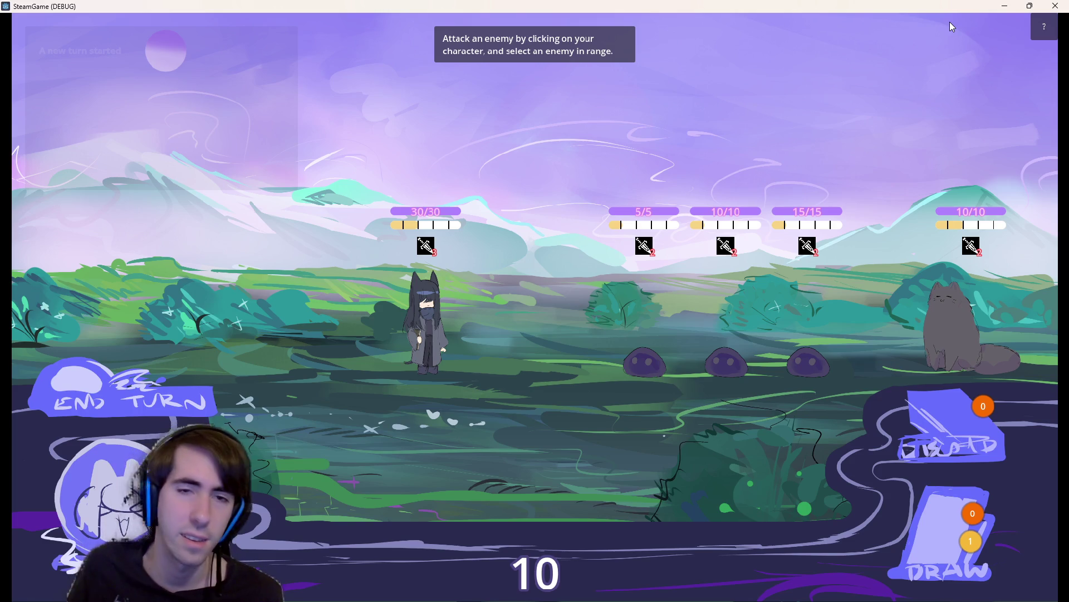
Step: Attack the first slime with the hero on two consecutive turns
left_click(437, 298)
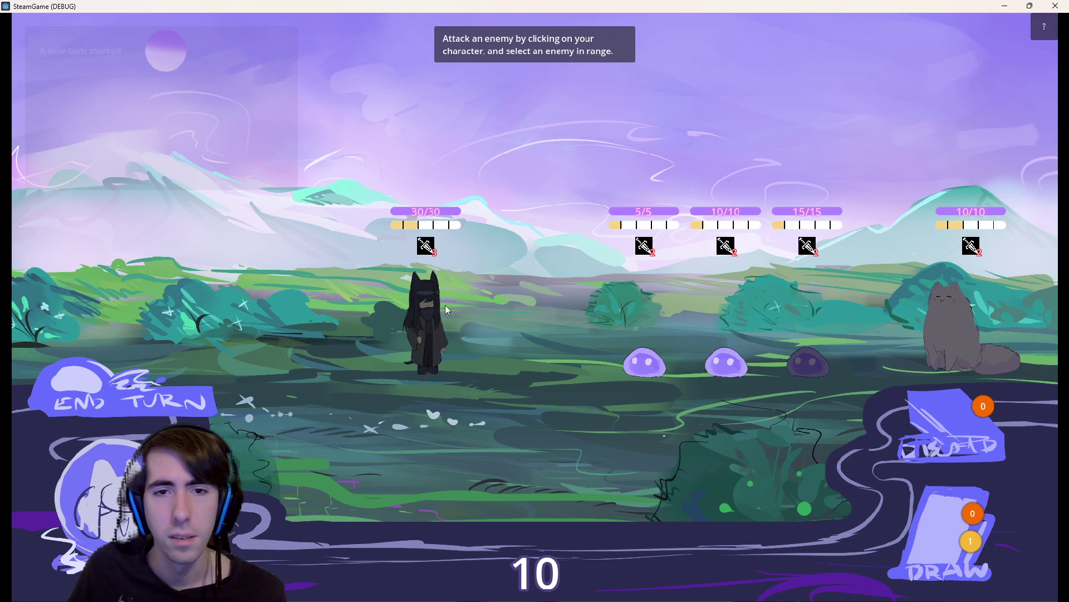
left_click(616, 346)
left_click(196, 380)
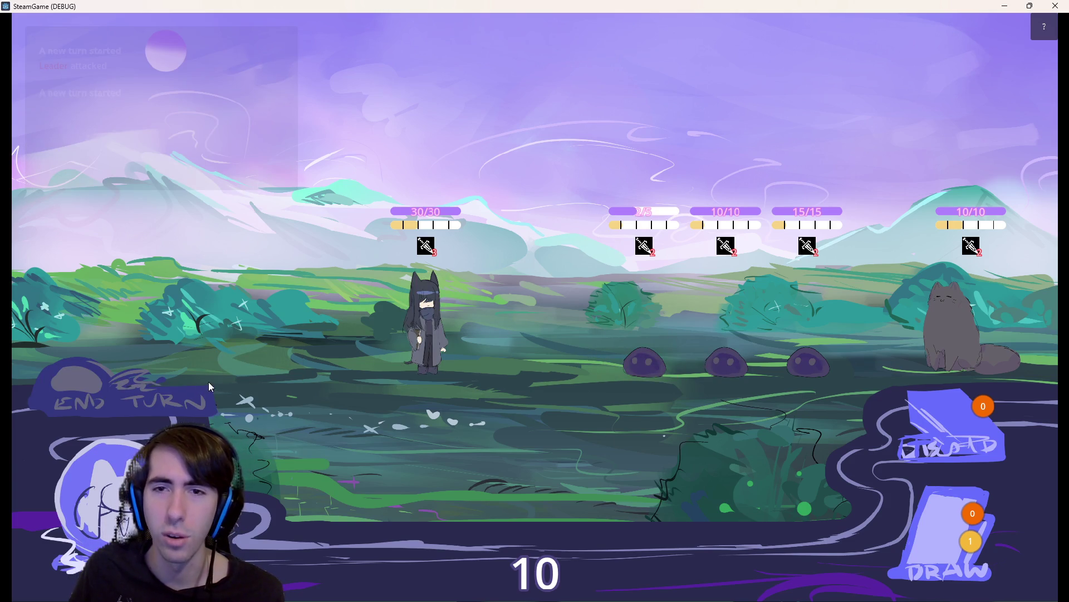
left_click(415, 313)
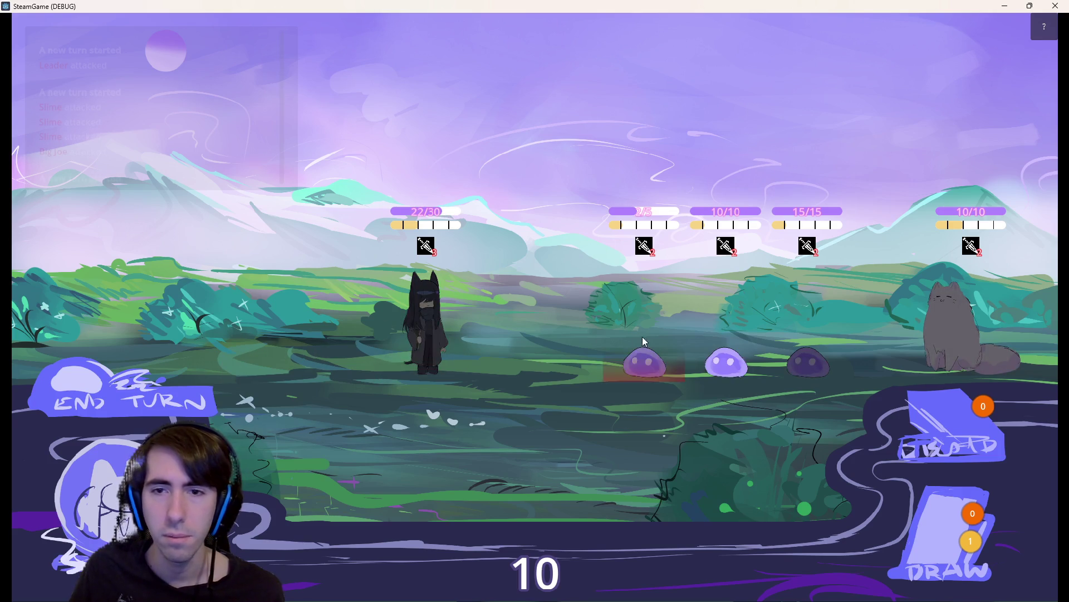
left_click(644, 341)
left_click(196, 384)
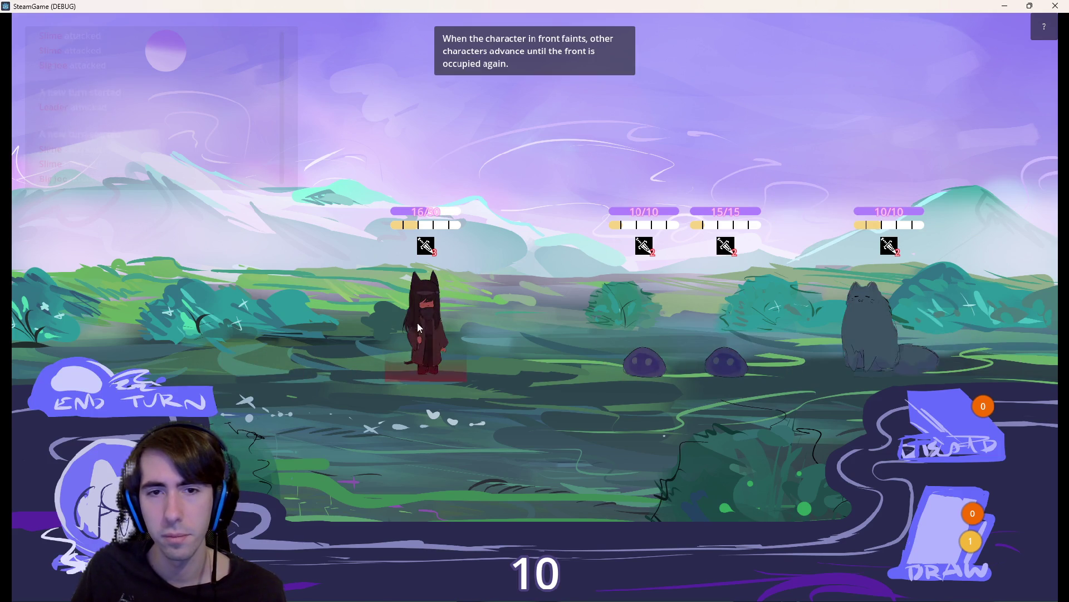
Step: Buff the hero with Sharpening and Shield Boost, kill the weakened slime via Shadow Sting, end turn
left_click_drag(593, 473, 425, 332)
mouse_move(543, 462)
left_mouse_down()
mouse_move(519, 372)
mouse_move(426, 328)
left_mouse_up()
left_click(942, 537)
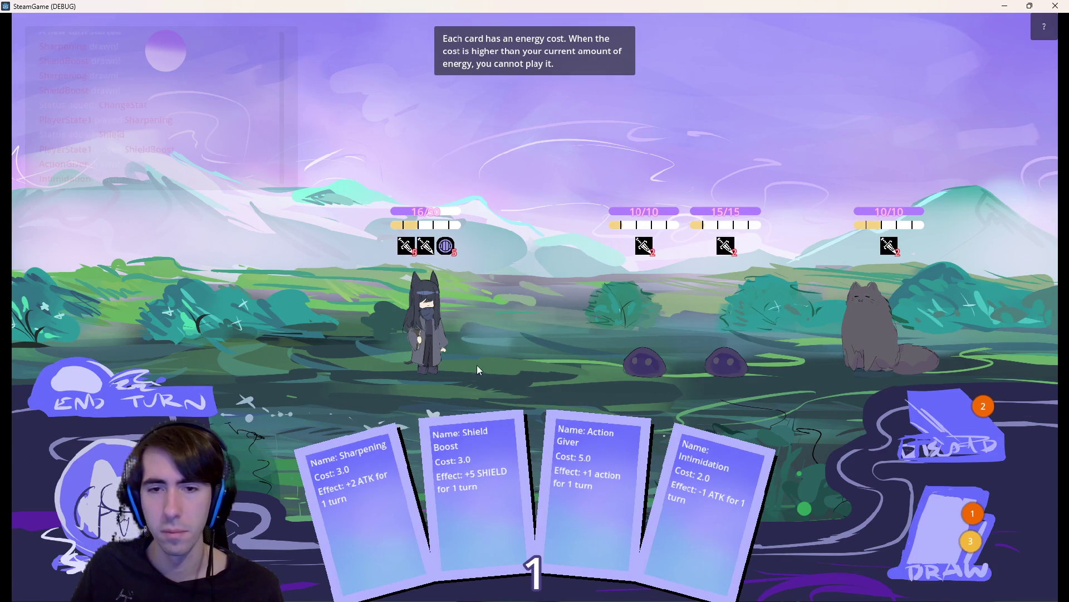
left_click(633, 341)
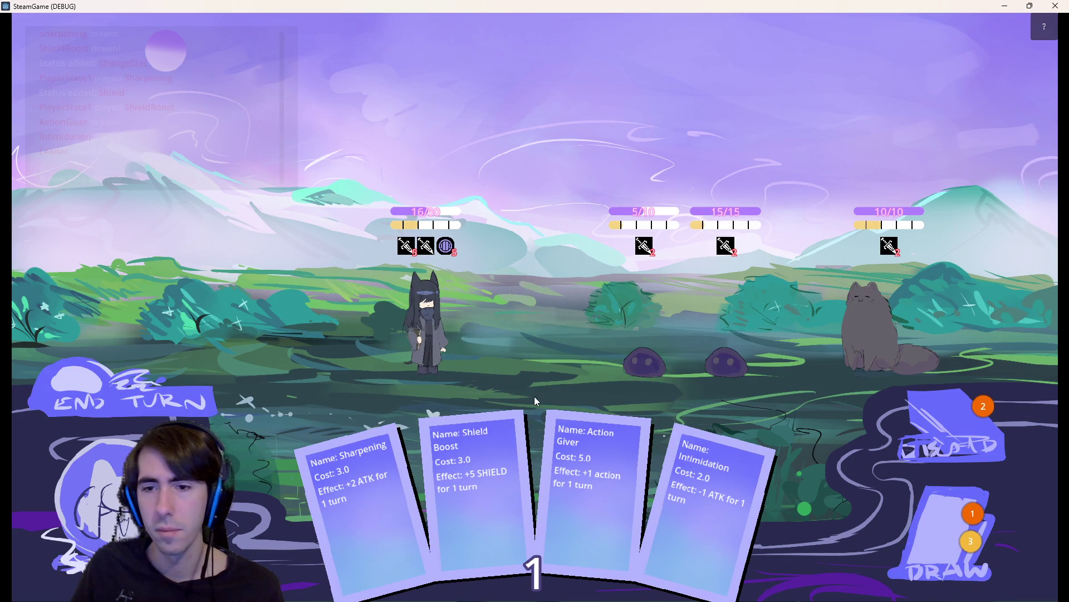
mouse_move(553, 489)
left_mouse_down()
mouse_move(436, 332)
mouse_move(533, 517)
left_mouse_up()
left_click_drag(293, 511, 400, 329)
left_click_drag(705, 498, 751, 326)
left_click_drag(412, 324, 628, 314)
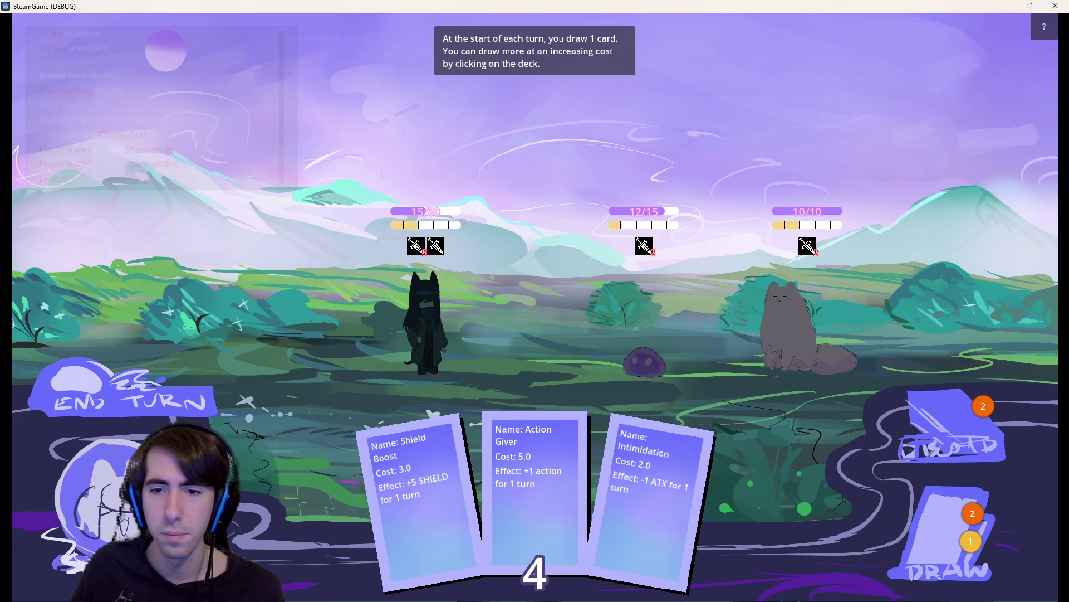
mouse_move(467, 491)
left_mouse_down()
mouse_move(406, 349)
mouse_move(426, 326)
left_mouse_up()
left_click(942, 532)
left_click(129, 396)
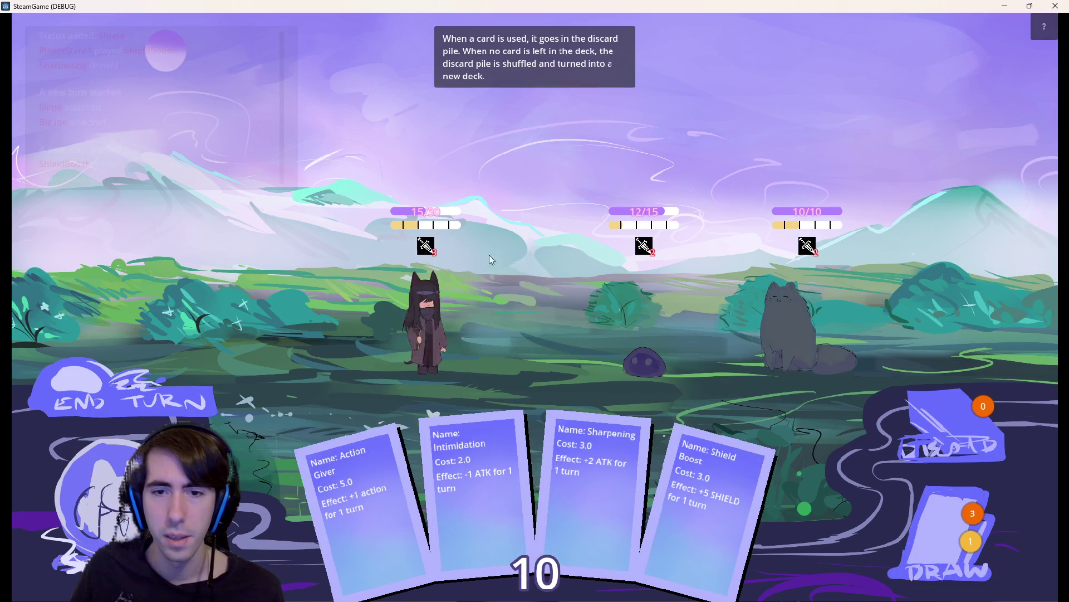
Step: Play Sharpening and Action Giver on the hero, attack the slime, and end the turn
mouse_move(604, 484)
left_mouse_down()
mouse_move(440, 303)
mouse_move(437, 323)
left_mouse_up()
left_click_drag(426, 492, 439, 317)
left_click(913, 532)
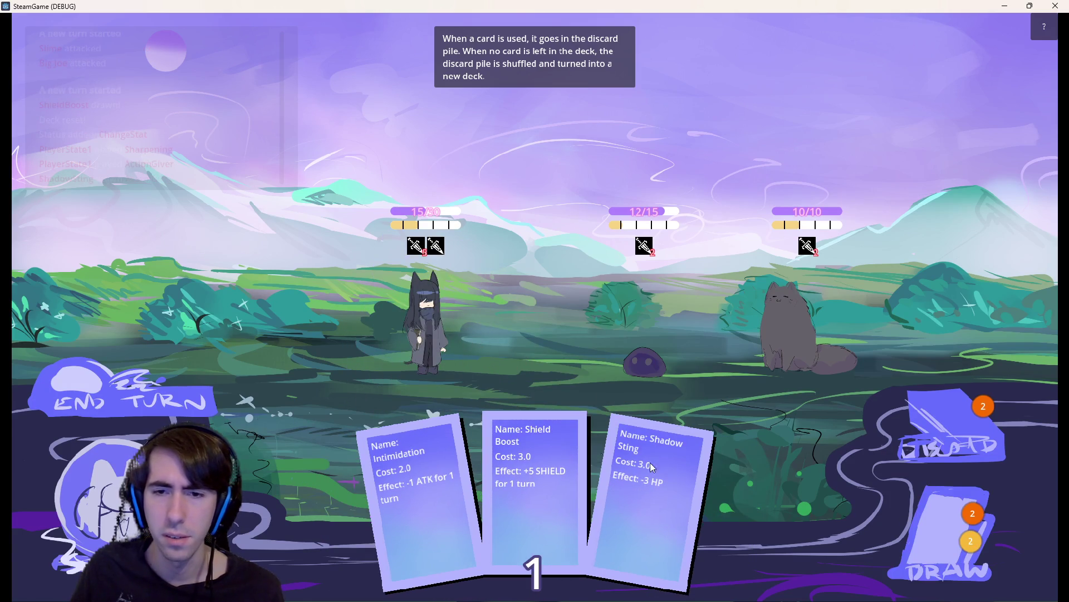
left_click(434, 343)
left_click(647, 336)
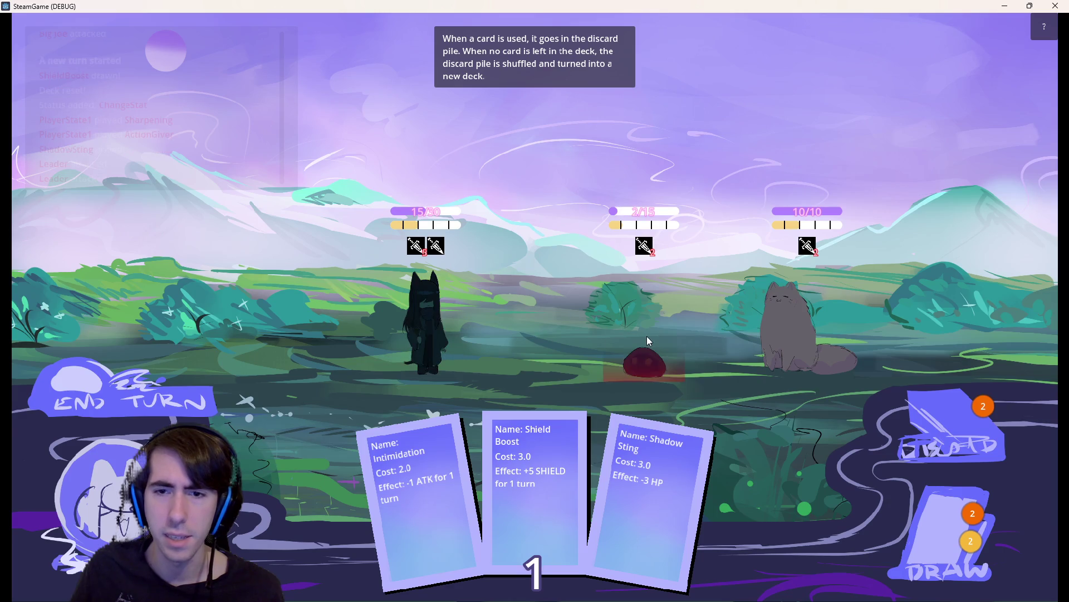
left_click(171, 397)
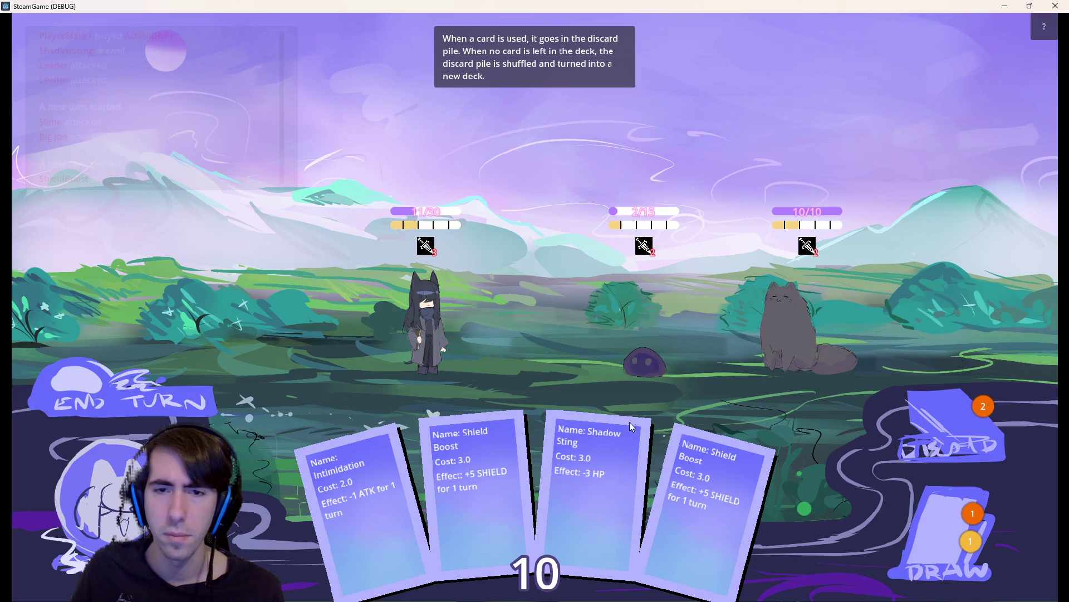
Step: Finish the slime with Shadow Sting, then sharpen the hero and defeat the cat
left_click(415, 332)
left_click(553, 323)
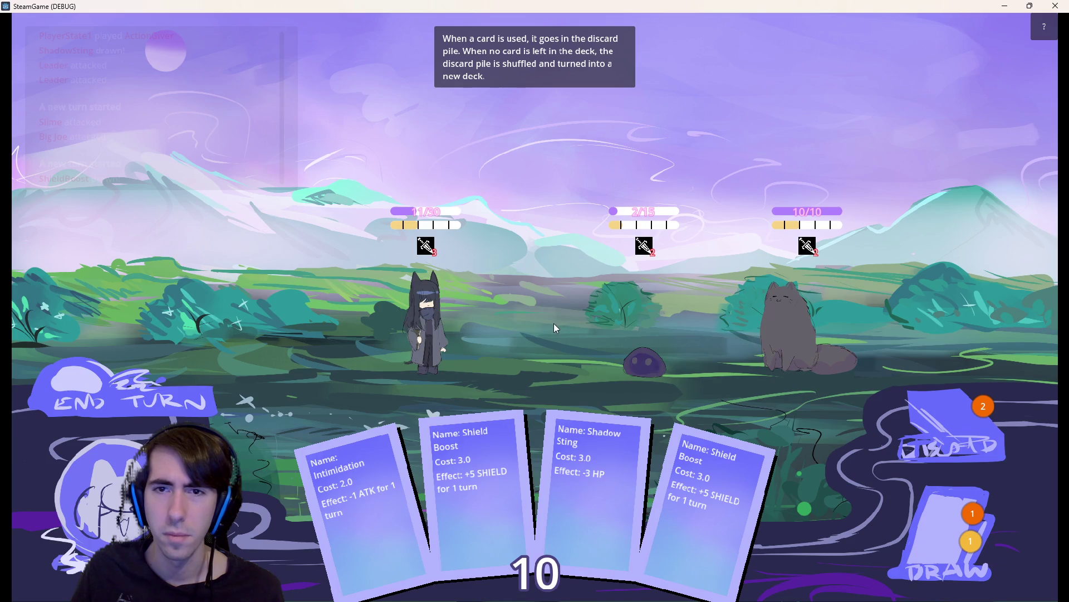
mouse_move(606, 463)
left_mouse_down()
mouse_move(631, 344)
mouse_move(643, 359)
left_mouse_up()
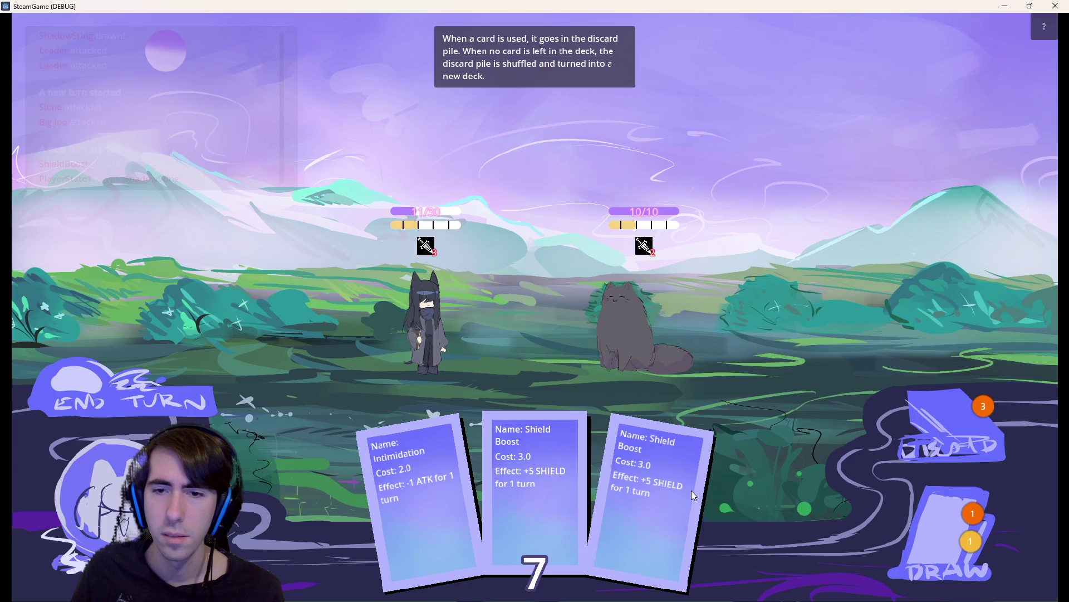
left_click(922, 542)
mouse_move(735, 490)
left_mouse_down()
mouse_move(547, 327)
mouse_move(456, 314)
mouse_move(631, 321)
left_mouse_up()
left_click(942, 535)
mouse_move(679, 468)
left_mouse_down()
mouse_move(430, 303)
mouse_move(626, 330)
left_mouse_up()
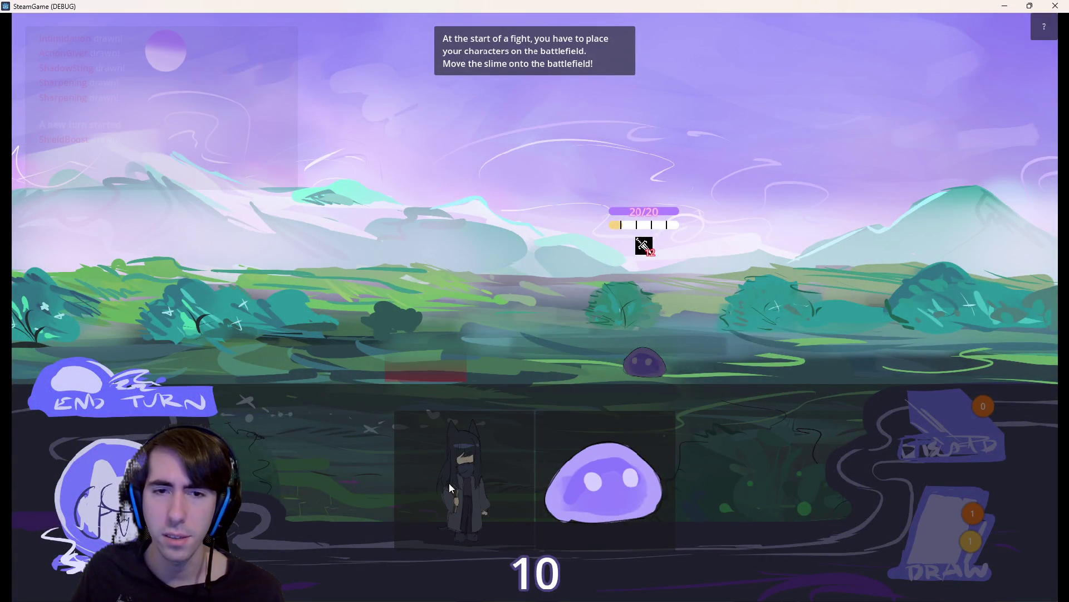
Step: Place the slime and hero, hit the right slime with Shadow Sting, draw twice, end turn
mouse_move(542, 456)
left_mouse_down()
mouse_move(520, 462)
mouse_move(363, 325)
mouse_move(411, 369)
mouse_move(675, 496)
mouse_move(634, 456)
mouse_move(479, 396)
mouse_move(378, 330)
left_mouse_up()
left_click_drag(535, 438, 346, 327)
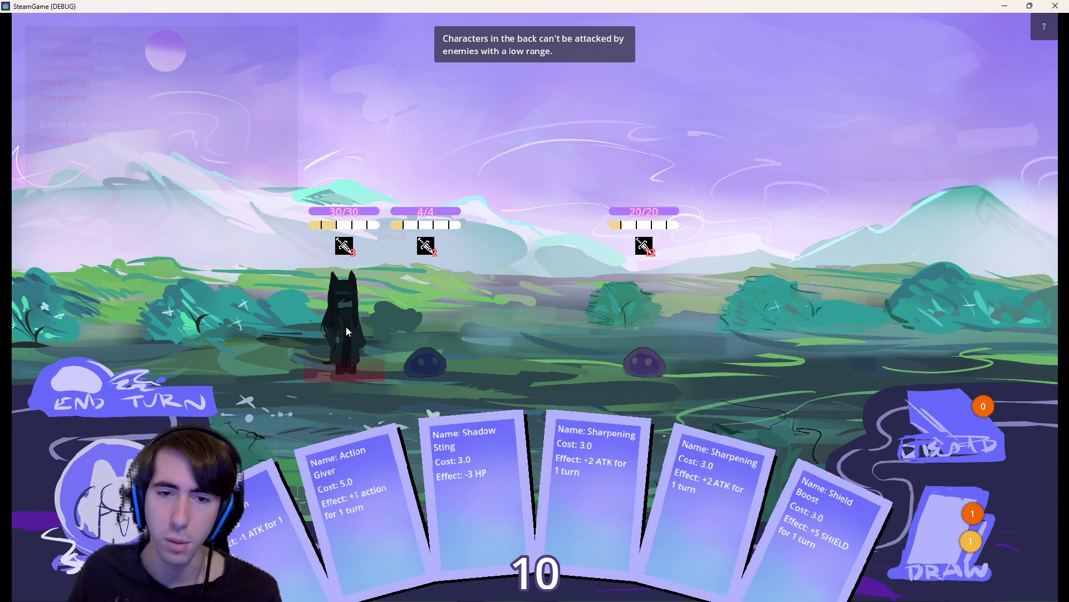
left_click_drag(482, 458, 644, 360)
left_click(954, 541)
left_click(953, 540)
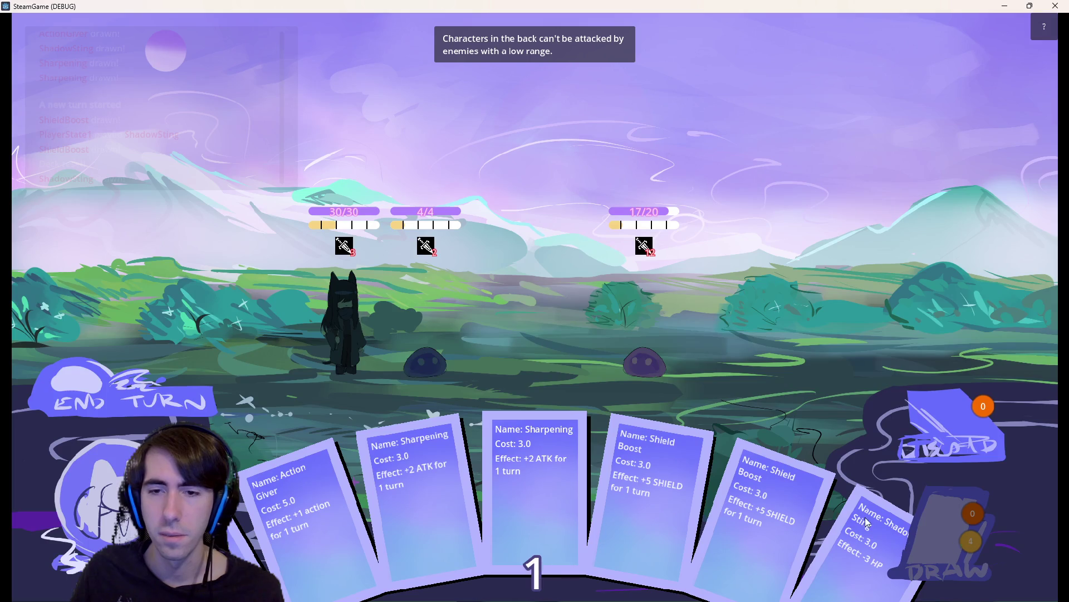
left_click(185, 399)
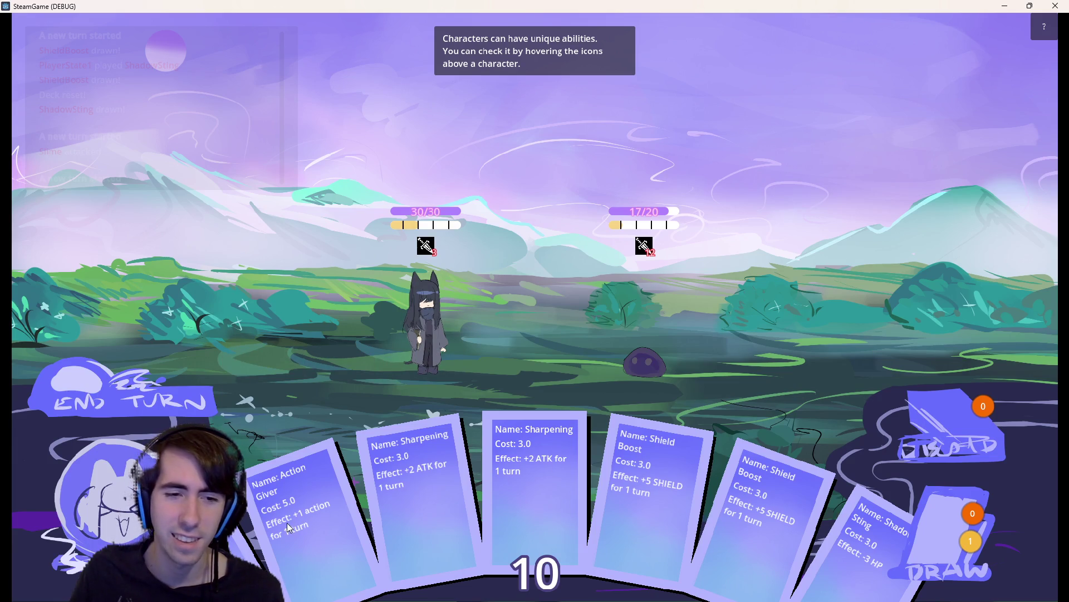
Step: Buff the hero with Sharpening and Action Giver, attack the slime twice, and dismiss the slimes-join message
mouse_move(567, 492)
left_mouse_down()
mouse_move(455, 329)
mouse_move(446, 337)
left_mouse_up()
left_click_drag(381, 529, 422, 352)
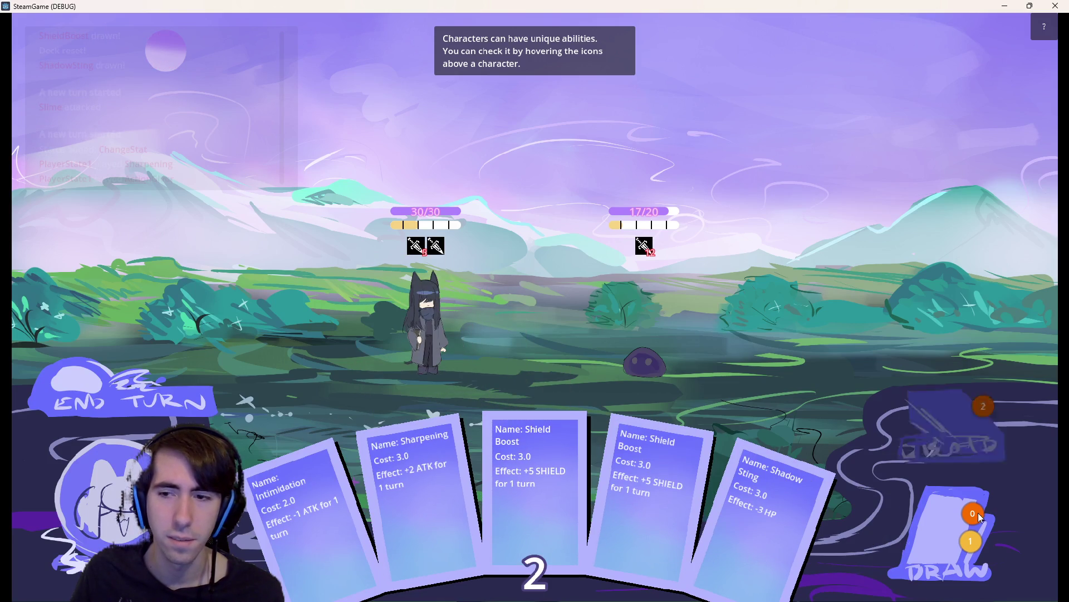
left_click(649, 357)
left_click(648, 358)
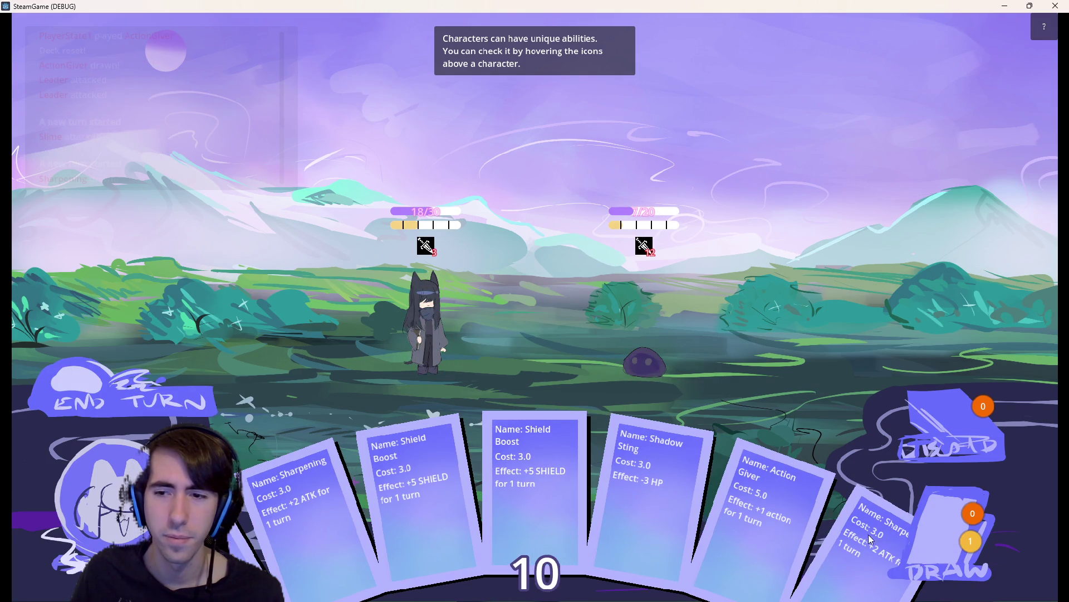
left_click(864, 538)
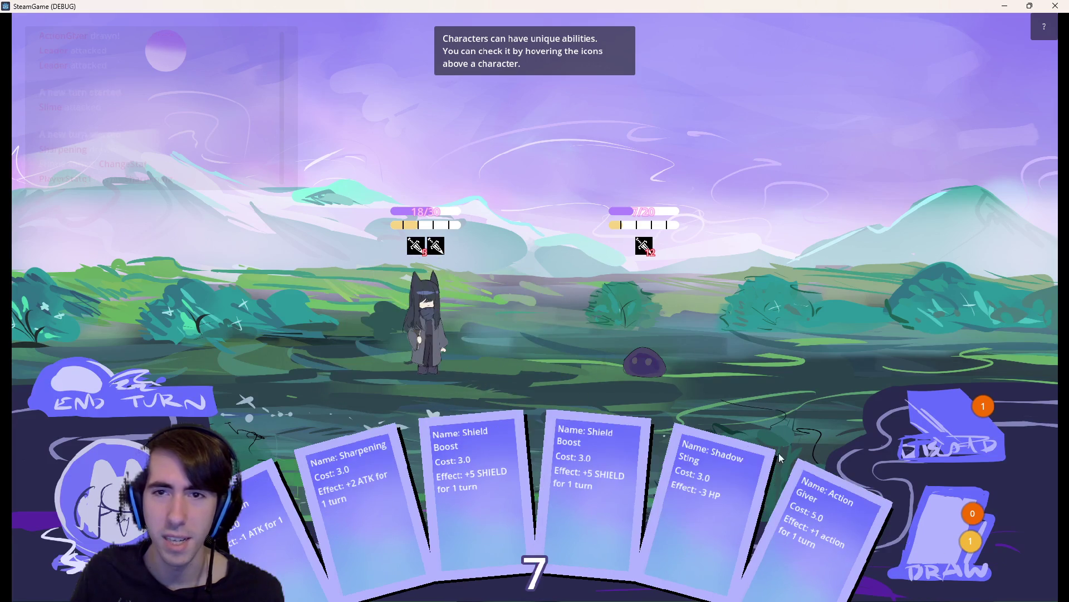
left_click_drag(807, 525, 420, 295)
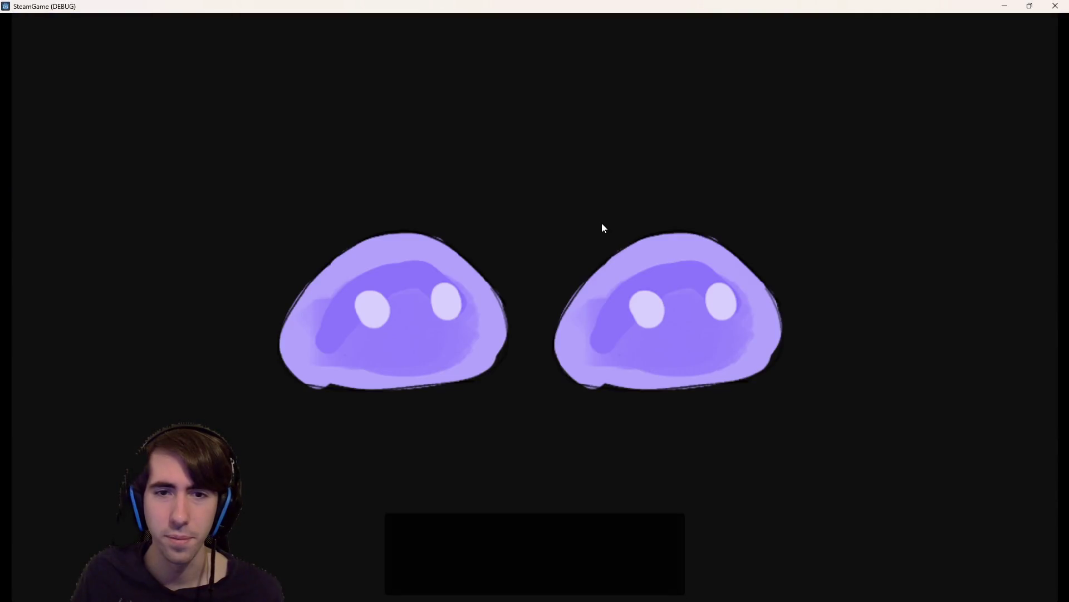
left_click(545, 307)
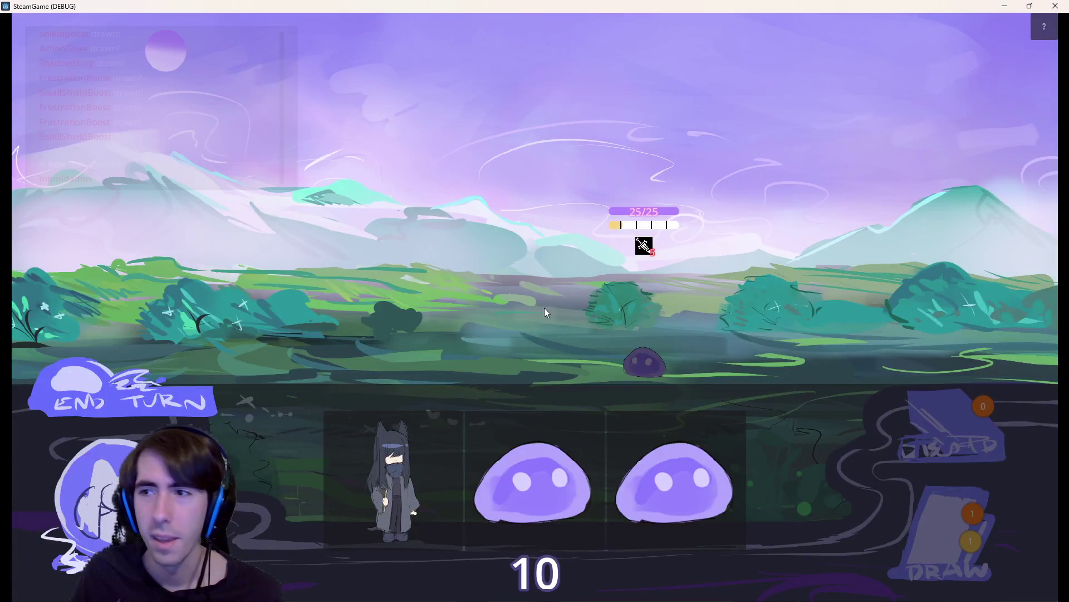
Step: Place the hero and both slimes, play Shield Boost on the hero, and end the turn
mouse_move(394, 479)
left_mouse_down()
mouse_move(395, 382)
mouse_move(417, 352)
left_mouse_up()
mouse_move(461, 482)
left_mouse_down()
mouse_move(320, 335)
mouse_move(334, 348)
left_mouse_up()
mouse_move(538, 478)
left_mouse_down()
mouse_move(355, 356)
mouse_move(255, 311)
left_mouse_up()
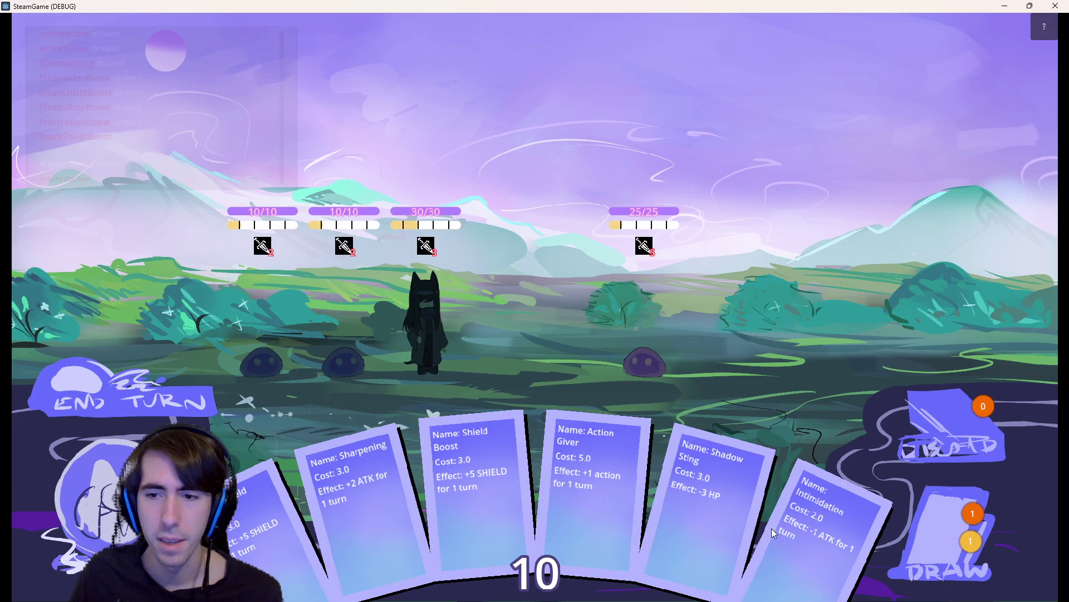
left_click_drag(474, 473, 437, 323)
left_click(188, 402)
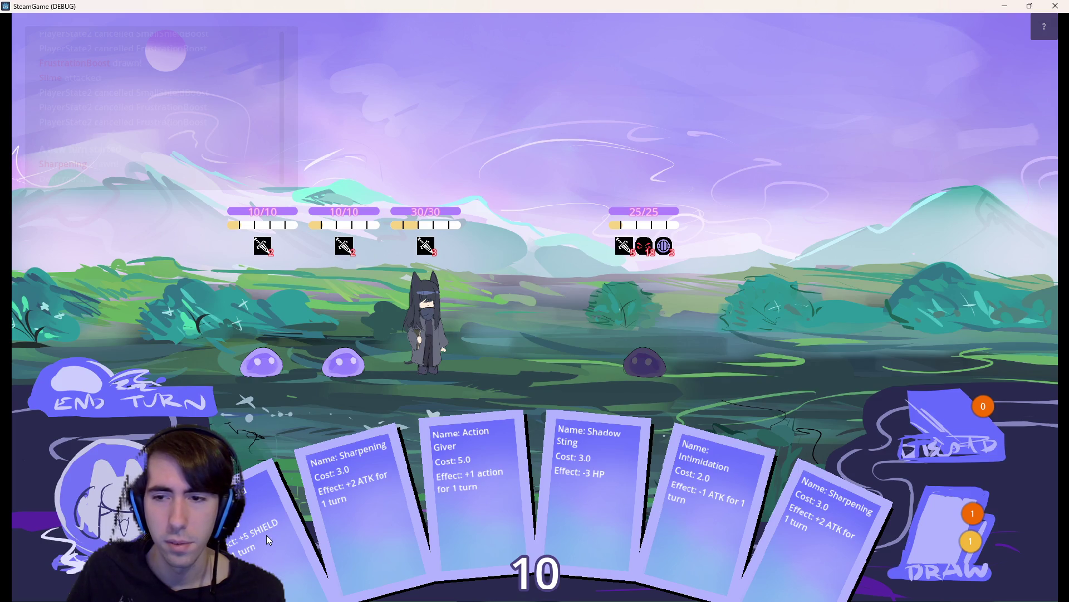
Step: Draw a card, play two Shield Boosts on the hero, and end the turn
left_click(941, 529)
mouse_move(234, 518)
left_mouse_down()
mouse_move(189, 276)
mouse_move(246, 305)
left_mouse_up()
left_click_drag(243, 506, 263, 320)
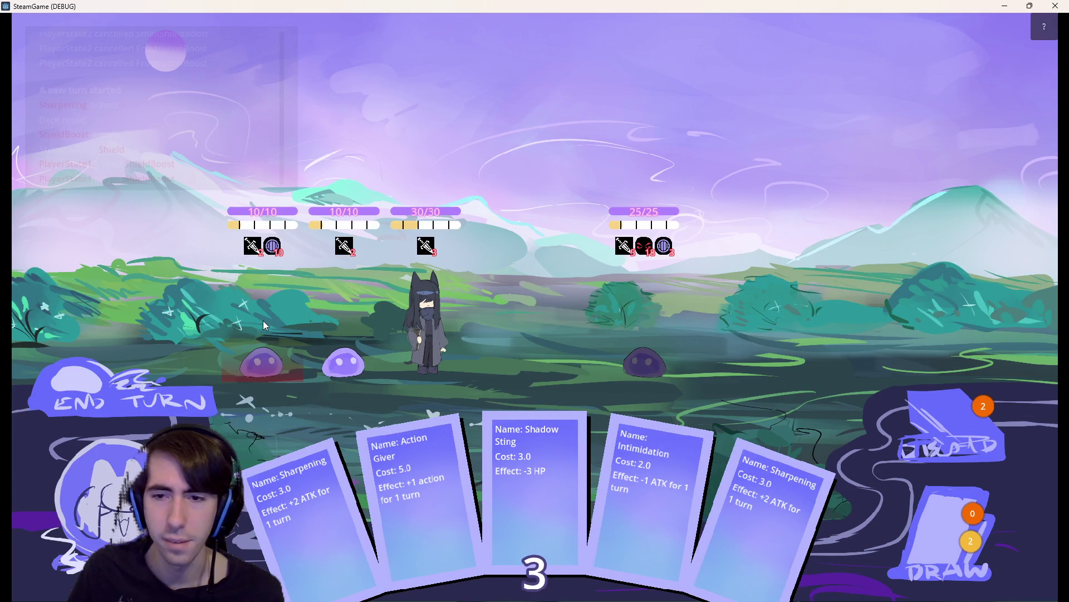
left_click_drag(802, 523, 413, 279)
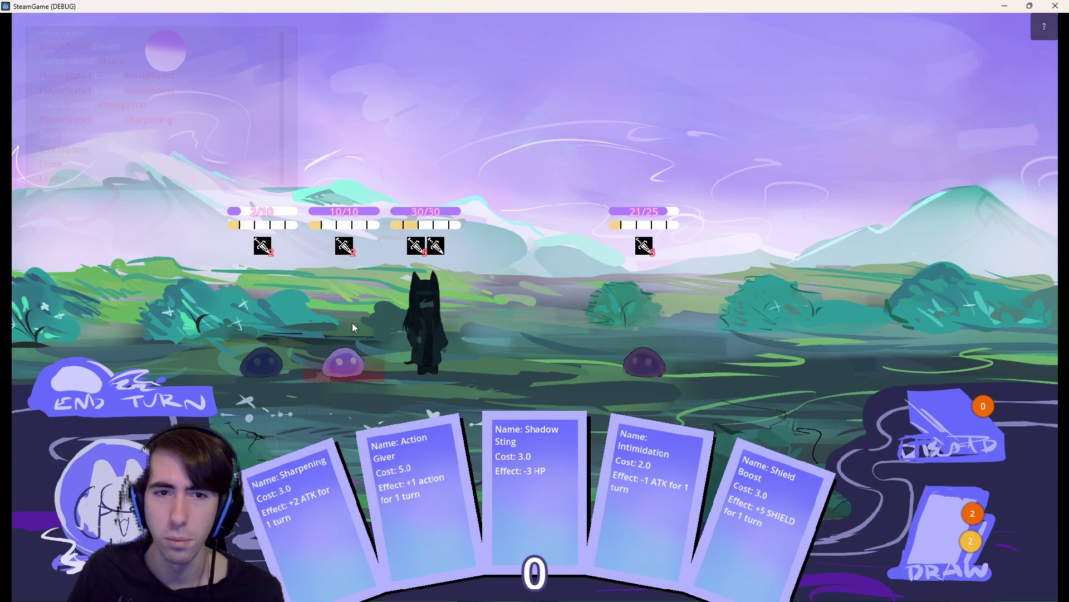
left_click(97, 380)
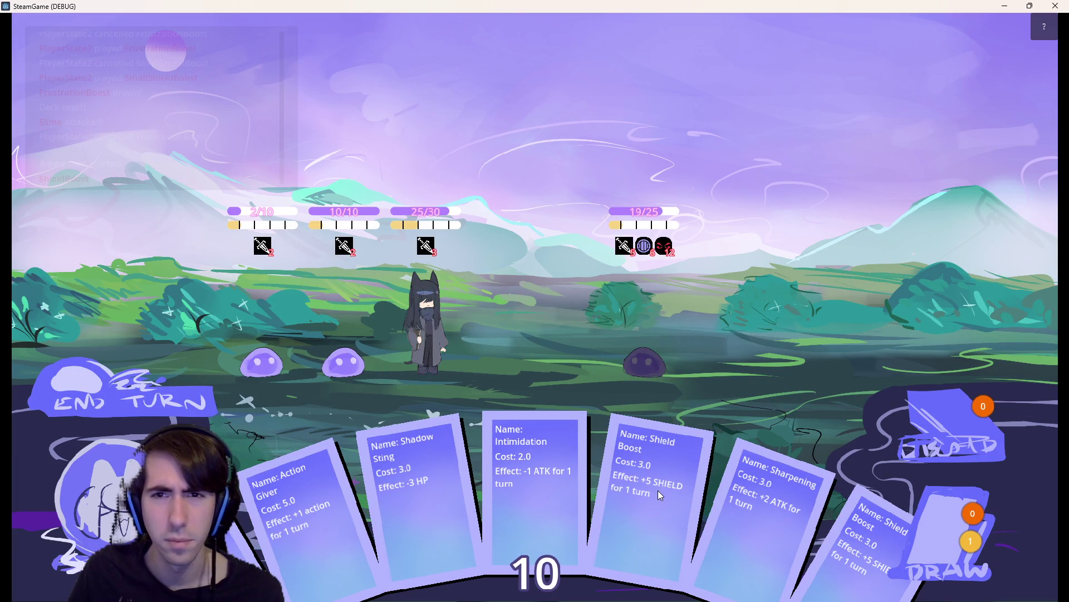
Step: Give the middle slime two Shield Boosts and a Sharpening
mouse_move(657, 490)
left_mouse_down()
mouse_move(354, 363)
mouse_move(329, 340)
left_mouse_up()
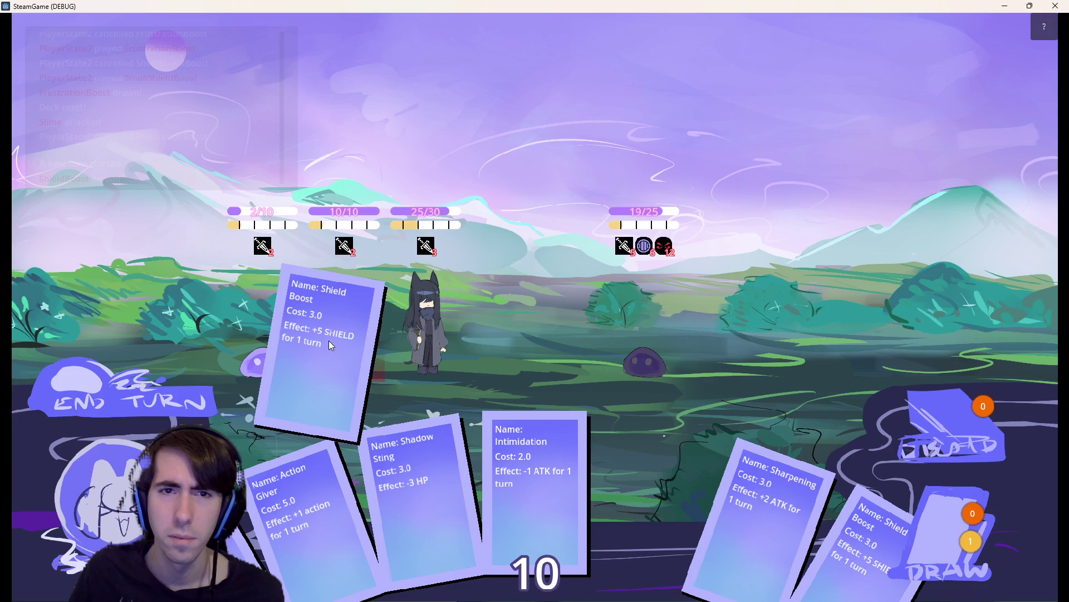
left_click_drag(329, 340, 329, 340)
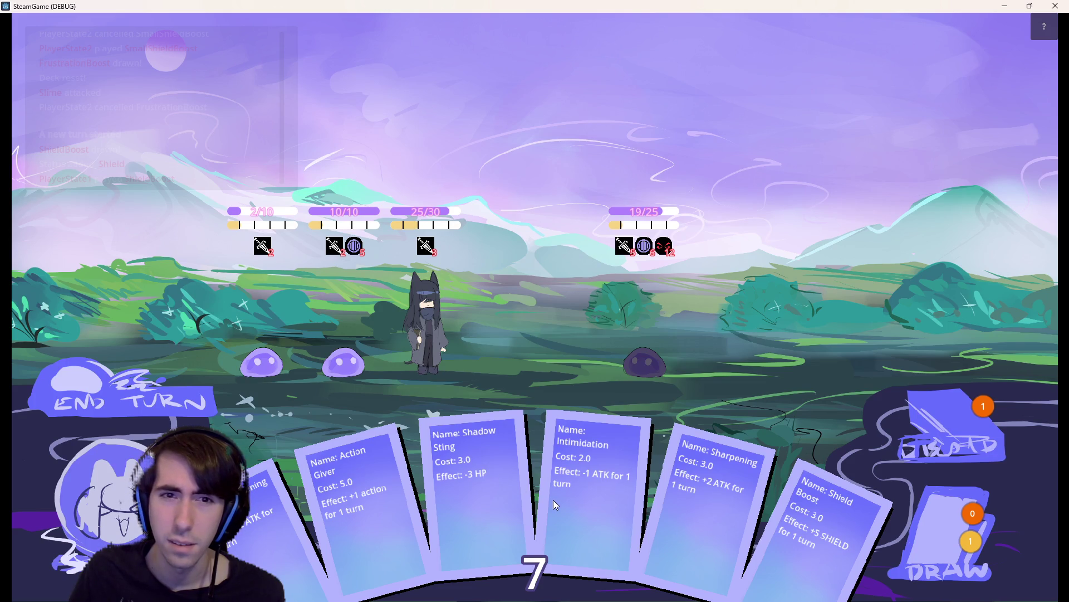
mouse_move(767, 518)
left_mouse_down()
mouse_move(271, 289)
mouse_move(336, 317)
left_mouse_up()
left_click_drag(620, 431, 454, 350)
Step: Shield the hero, hit the enemy slime with Shadow Sting, draw a card, and end the turn
left_click(914, 547)
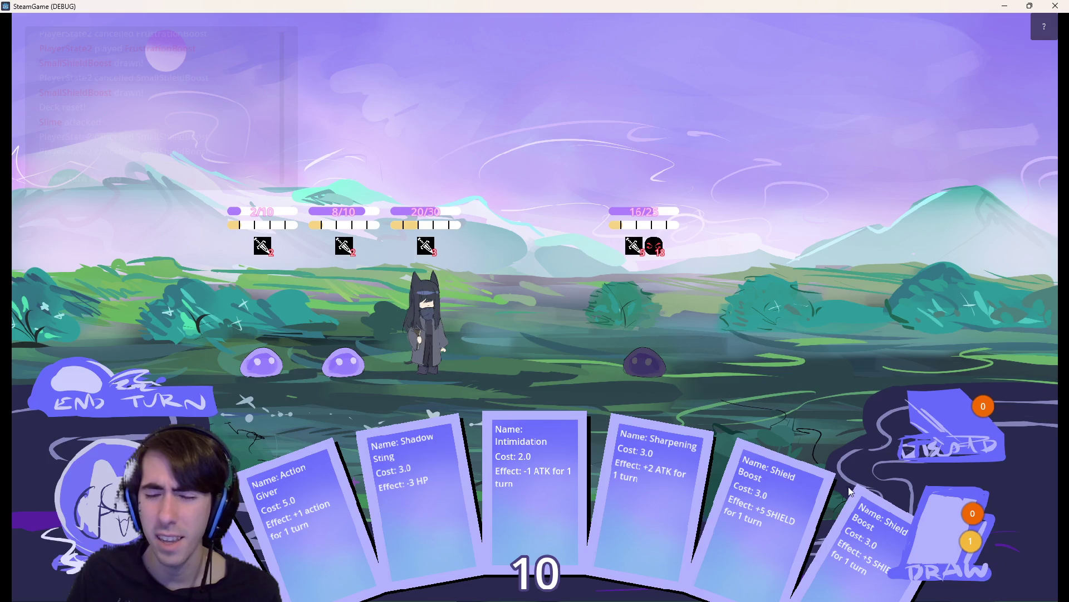
left_click_drag(851, 491, 434, 302)
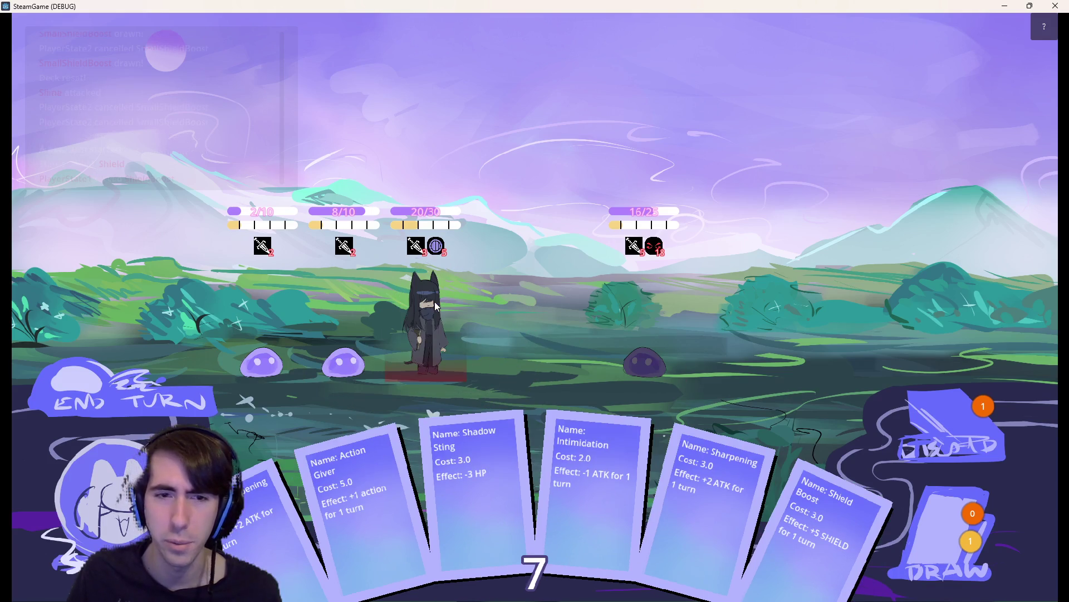
mouse_move(702, 479)
left_mouse_down()
mouse_move(637, 453)
mouse_move(432, 319)
left_mouse_up()
mouse_move(782, 537)
left_mouse_down()
mouse_move(476, 372)
mouse_move(540, 394)
mouse_move(791, 559)
left_mouse_up()
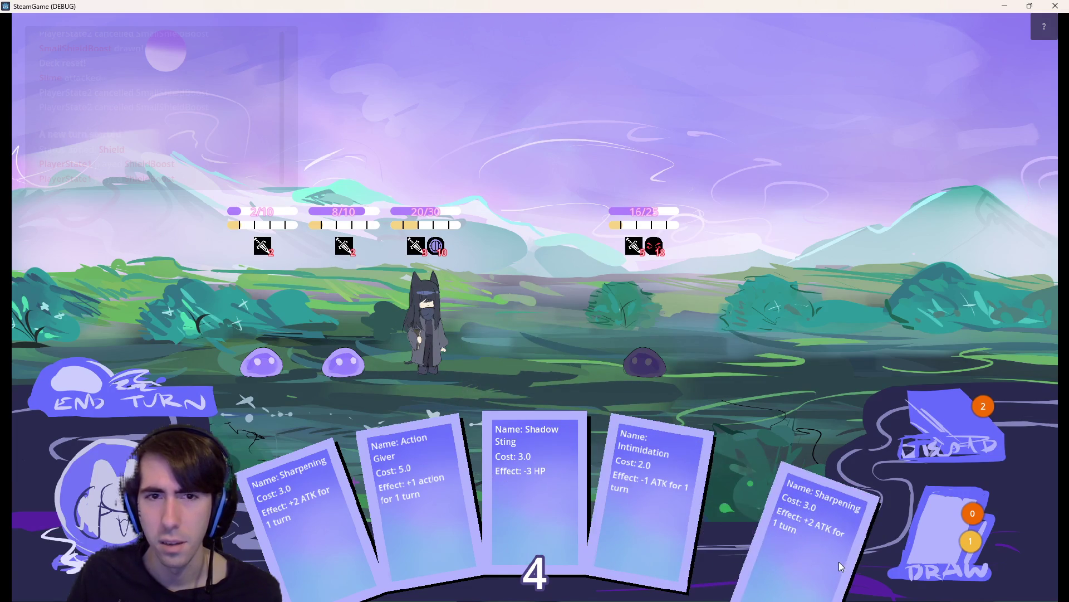
left_click_drag(551, 497, 646, 340)
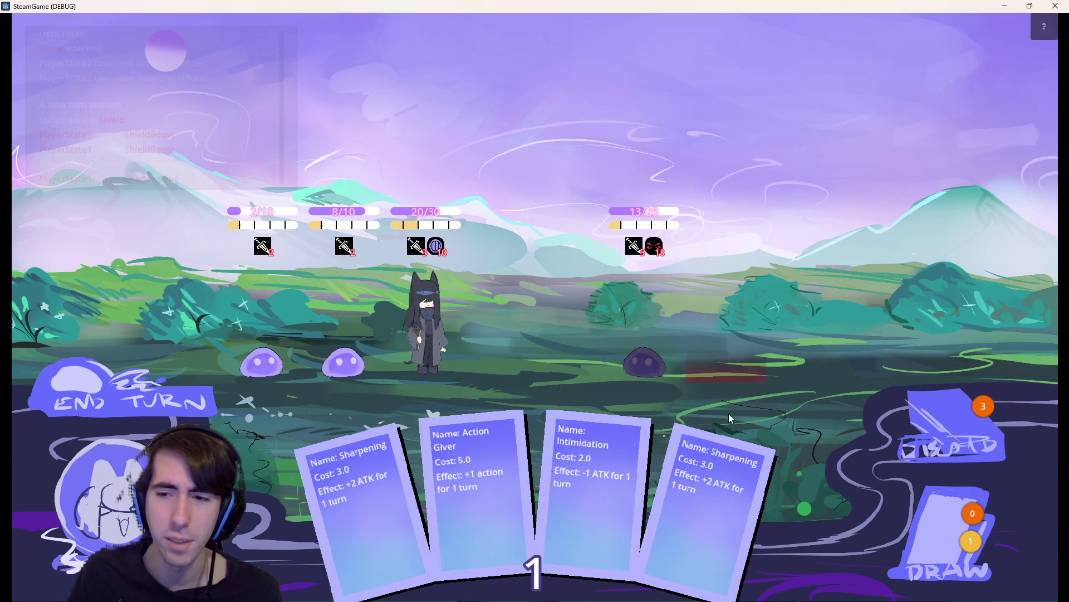
left_click(924, 527)
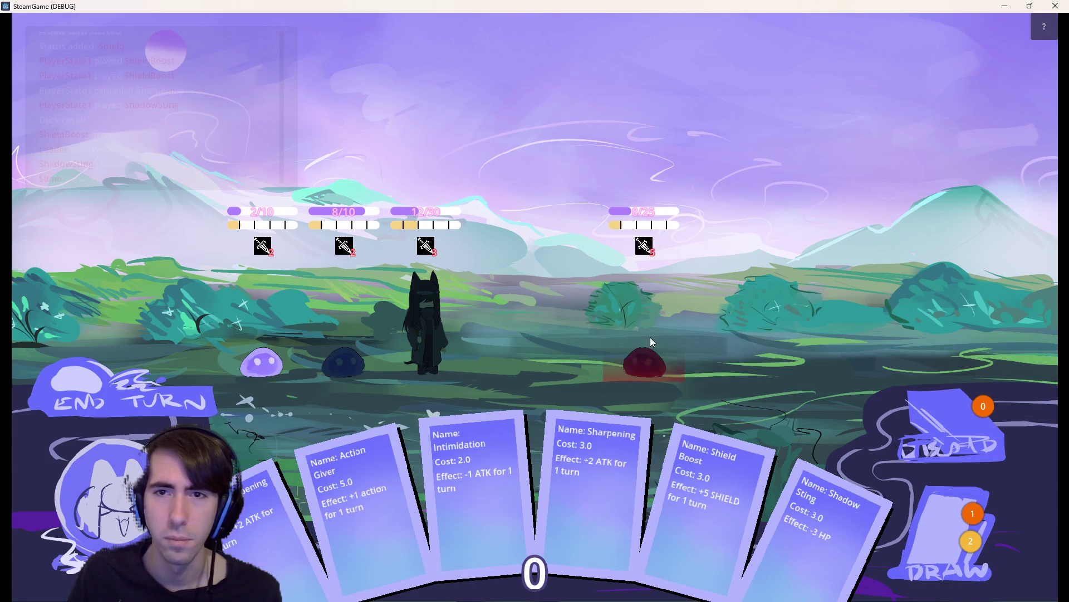
left_click(138, 359)
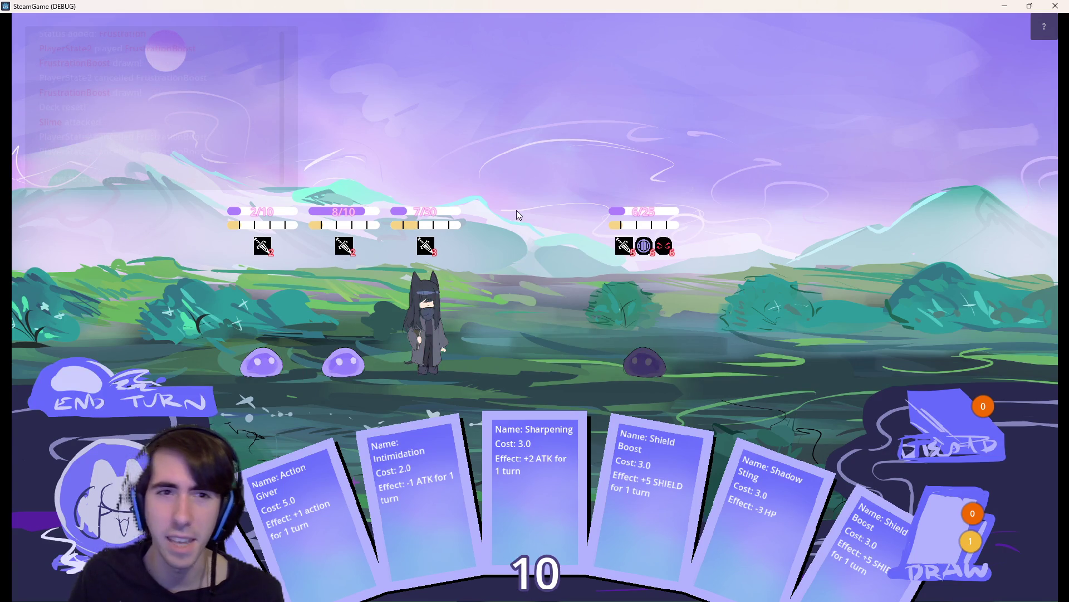
Step: Shadow Sting the slime, play Sharpening twice on the hero, win, and reveal the Shadow Sting reward
left_click_drag(761, 523, 641, 328)
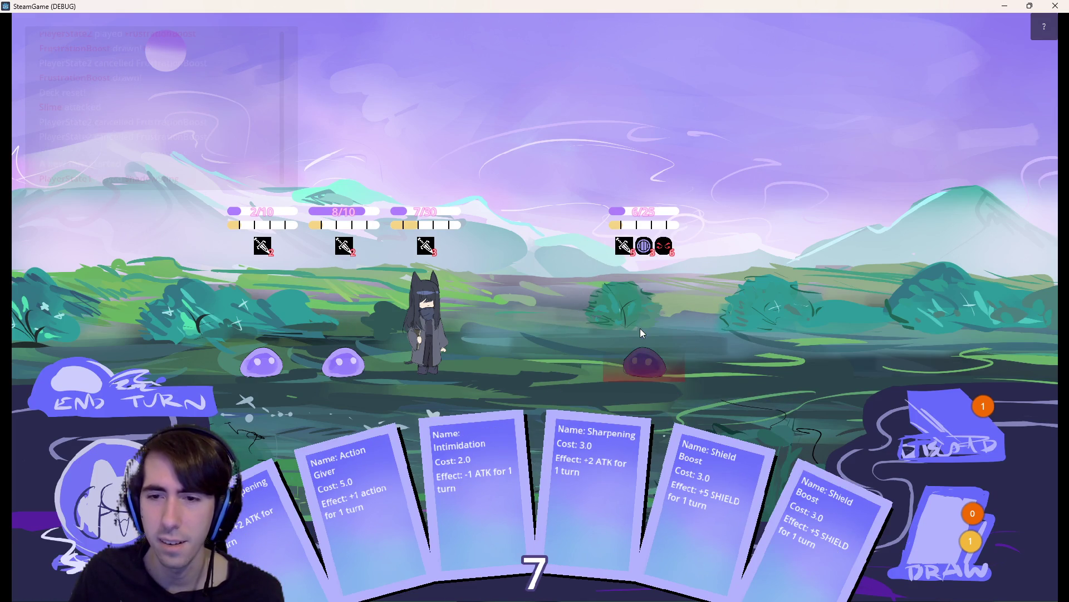
mouse_move(363, 509)
left_mouse_down()
mouse_move(436, 406)
mouse_move(443, 350)
mouse_move(372, 526)
left_mouse_up()
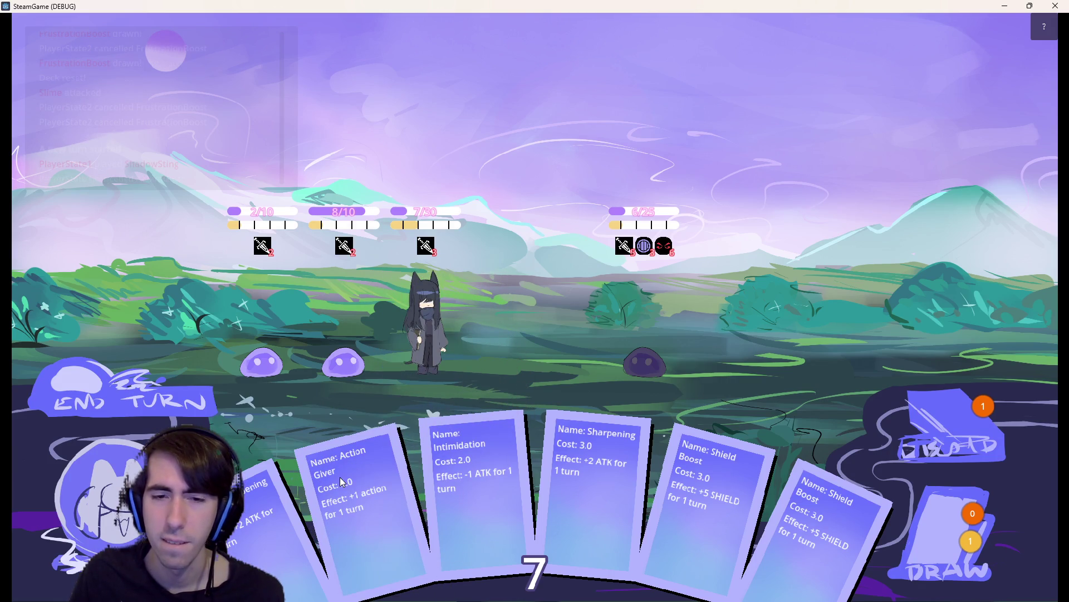
left_click_drag(612, 486, 456, 337)
mouse_move(327, 526)
left_mouse_down()
mouse_move(435, 341)
mouse_move(336, 316)
left_mouse_up()
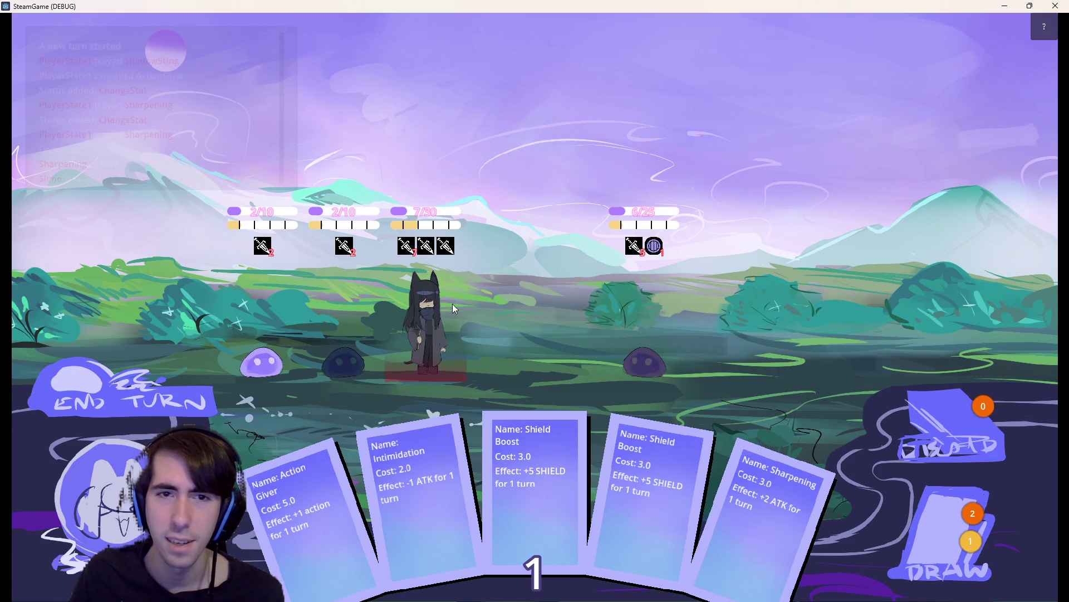
left_click(642, 308)
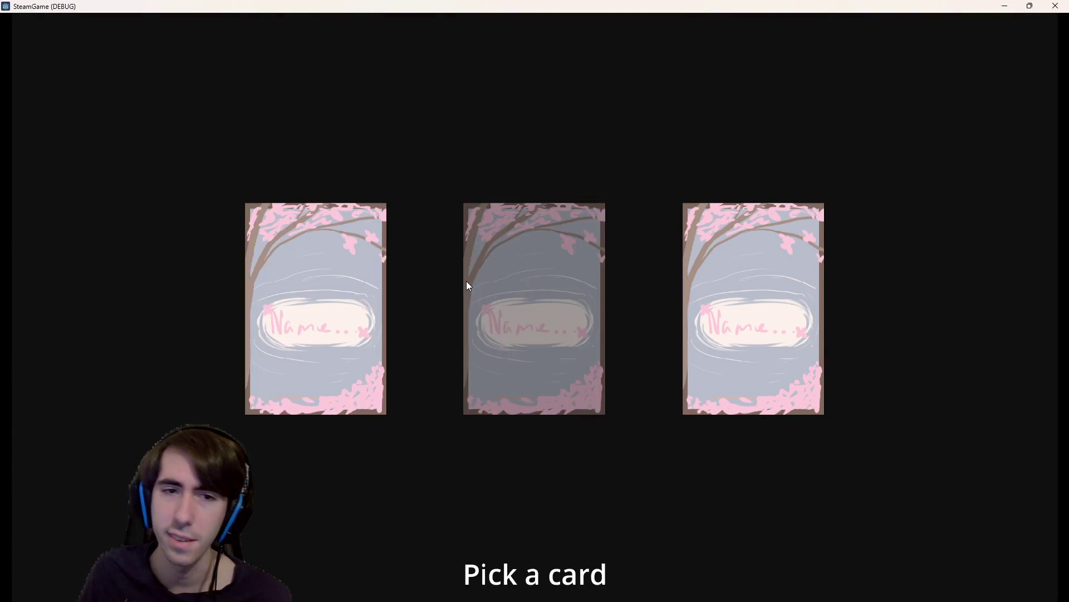
left_click(713, 281)
Step: Return to the onsen lobby and start a Scouting quest in Misty Herb Fields
left_click(580, 557)
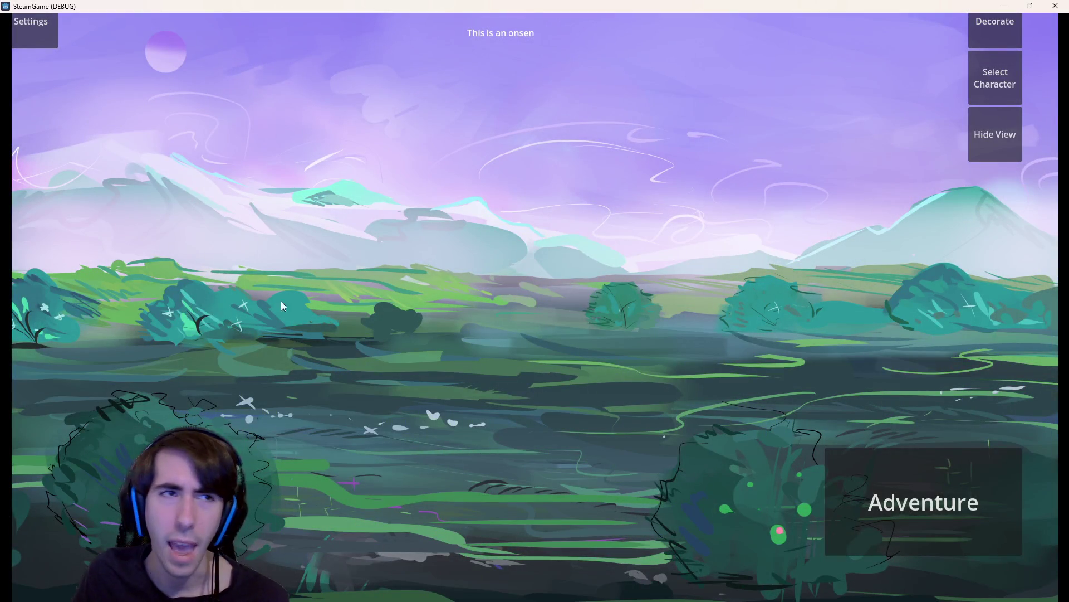
left_click(877, 470)
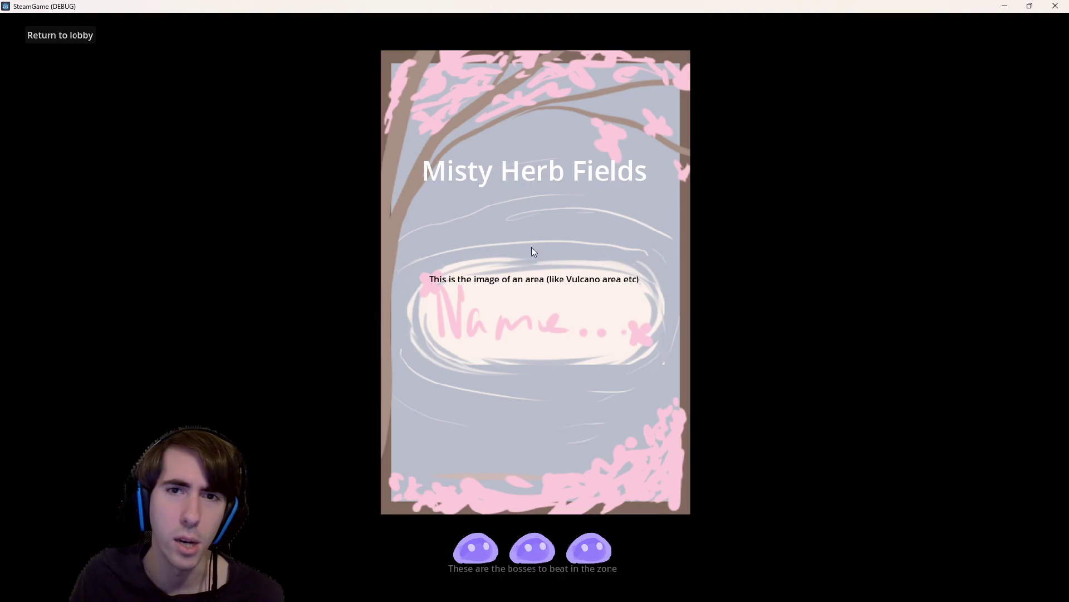
left_click(533, 226)
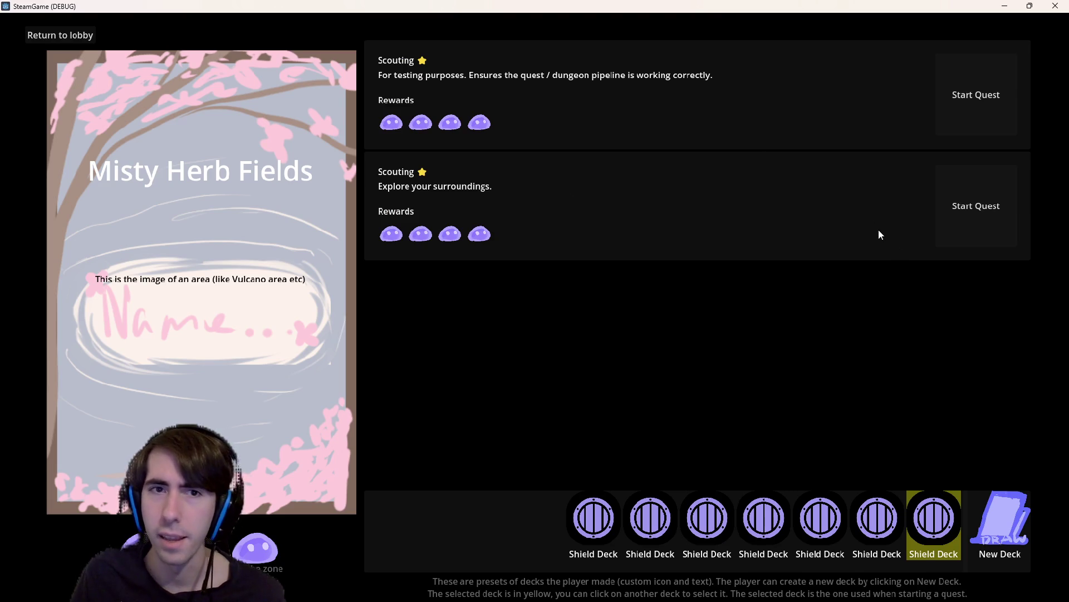
left_click(973, 221)
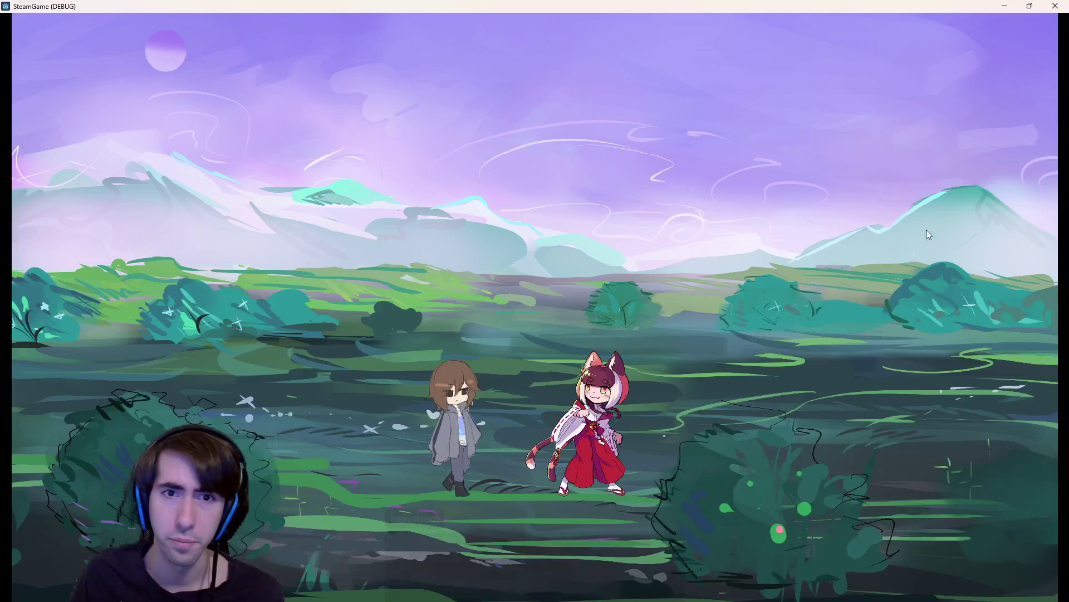
Step: Advance the quest and nekomata dialogue to start the fight, picking up the nekomata card
left_click(520, 284)
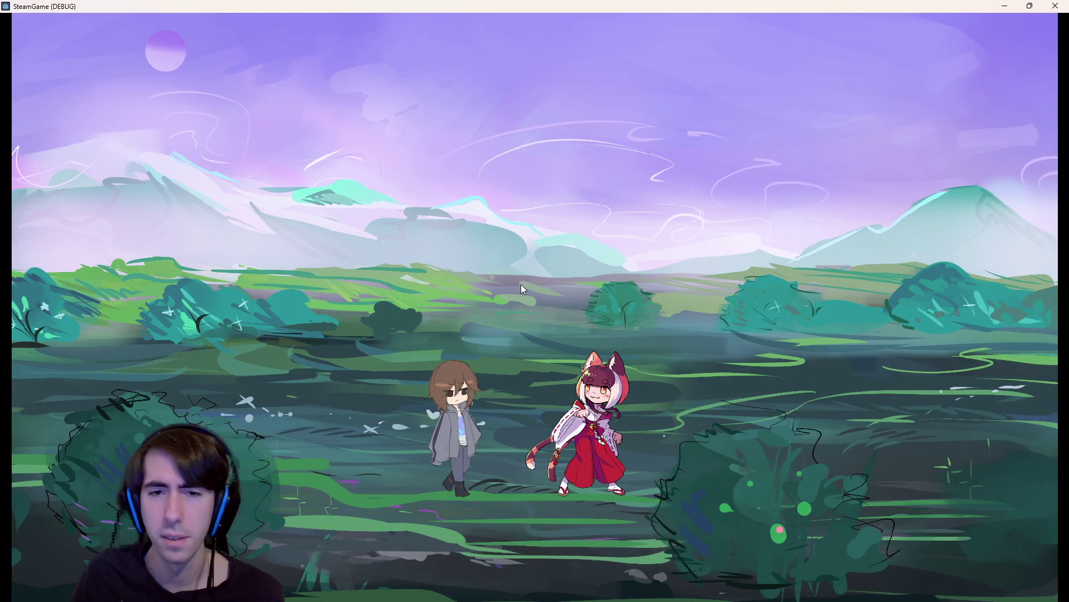
left_click(509, 389)
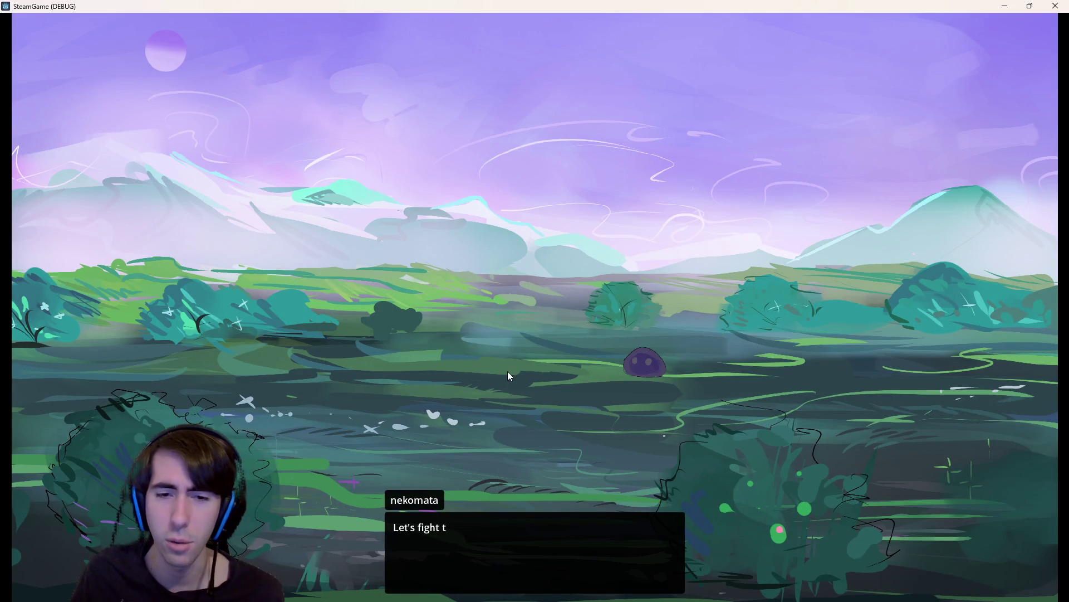
left_click(504, 362)
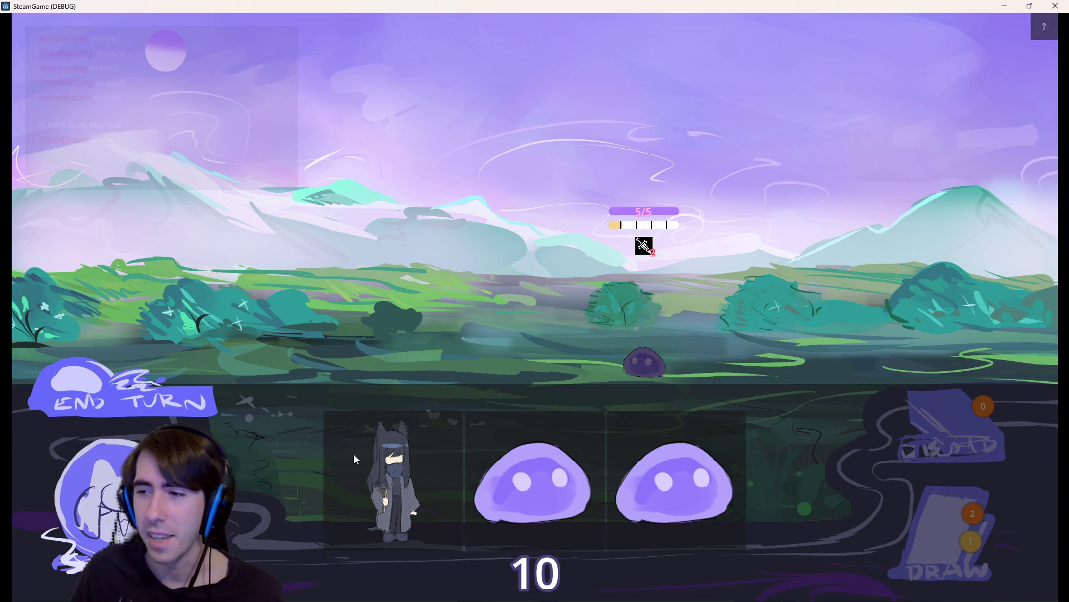
mouse_move(371, 469)
left_mouse_down()
mouse_move(354, 301)
mouse_move(319, 309)
left_mouse_up()
Step: Place both slime allies, defeat the 5/5 enemy slime with Shadow Sting, and end the turn
left_click_drag(442, 424, 334, 329)
mouse_move(537, 479)
left_mouse_down()
mouse_move(430, 409)
mouse_move(258, 337)
left_mouse_up()
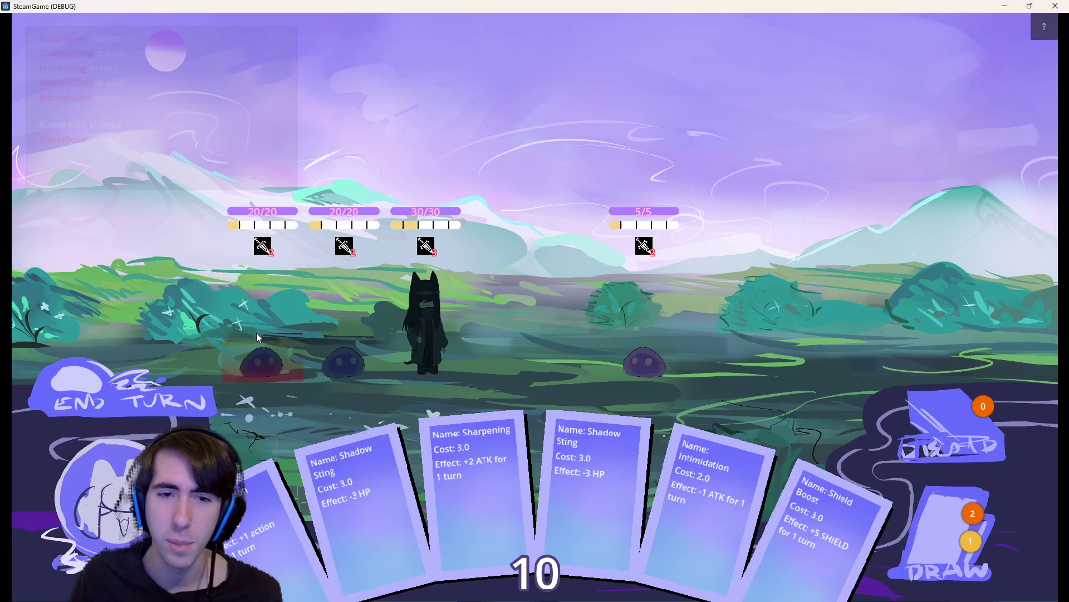
left_click_drag(612, 441, 643, 356)
left_click(188, 405)
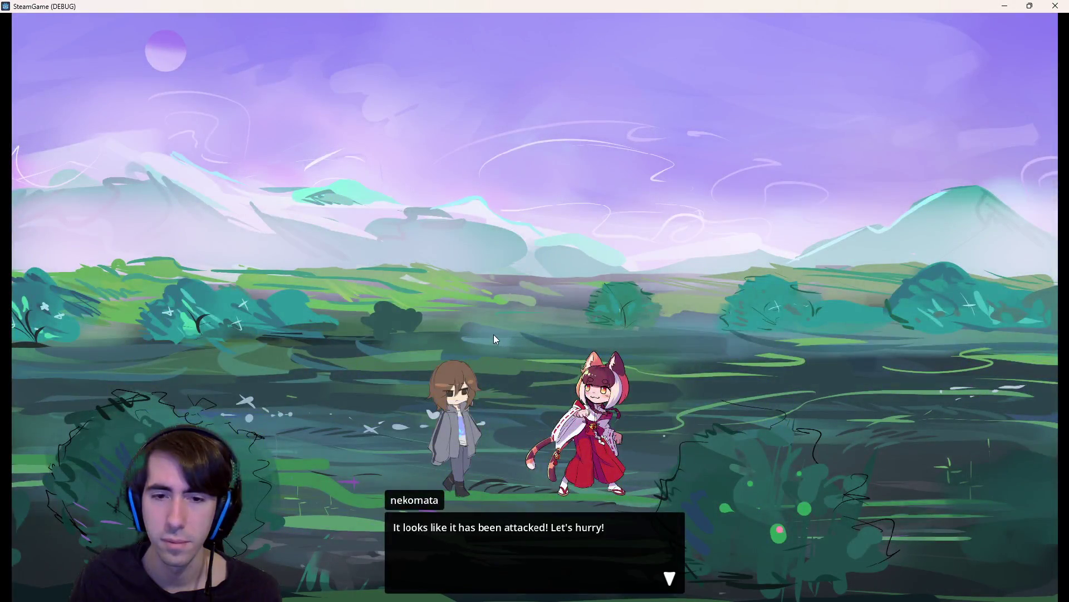
Step: Advance the nekomata dialogue, choose Open it on the mysterious box, and read the aftermath
left_click(493, 334)
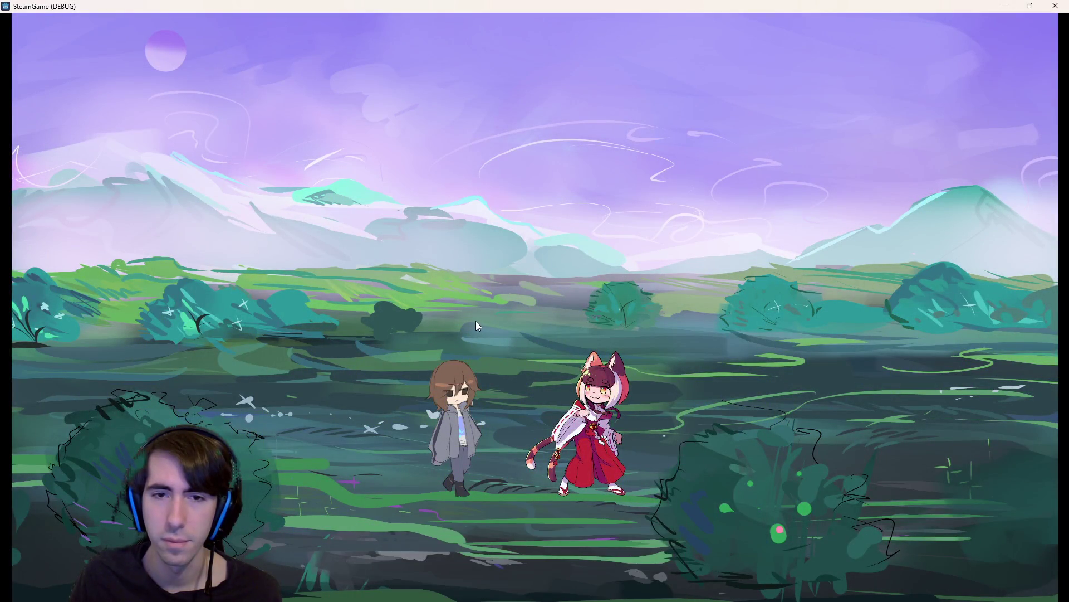
left_click(476, 321)
left_click(476, 321)
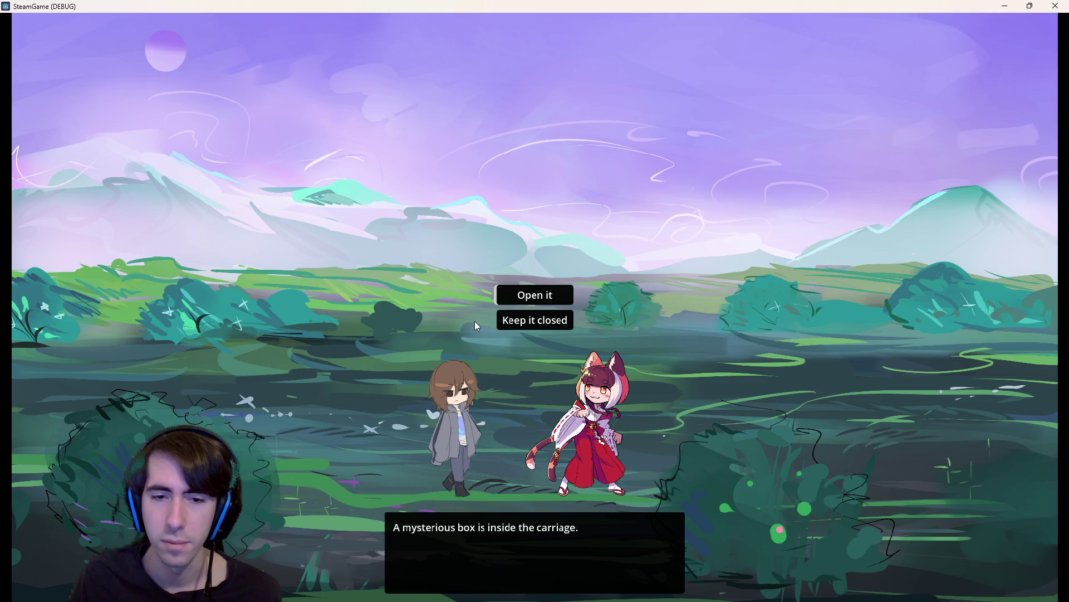
left_click(506, 290)
left_click(504, 295)
left_click(498, 297)
left_click(495, 297)
left_click(492, 298)
left_click(490, 297)
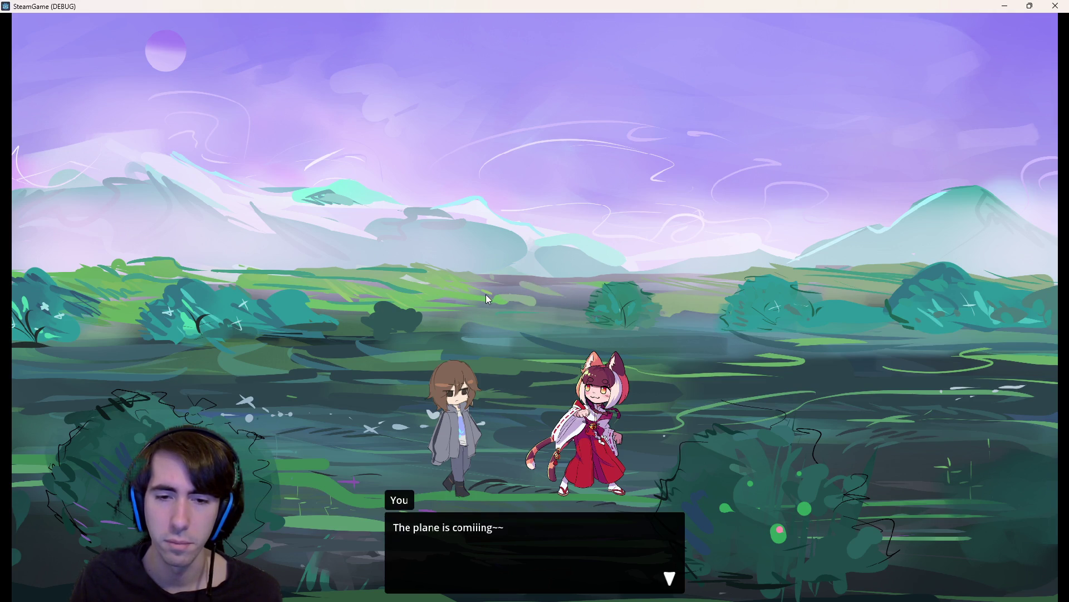
left_click(488, 298)
left_click(487, 295)
Step: Continue the dialogue as monsters arrive, then end the turn in the first slime battle
left_click(546, 300)
left_click(513, 322)
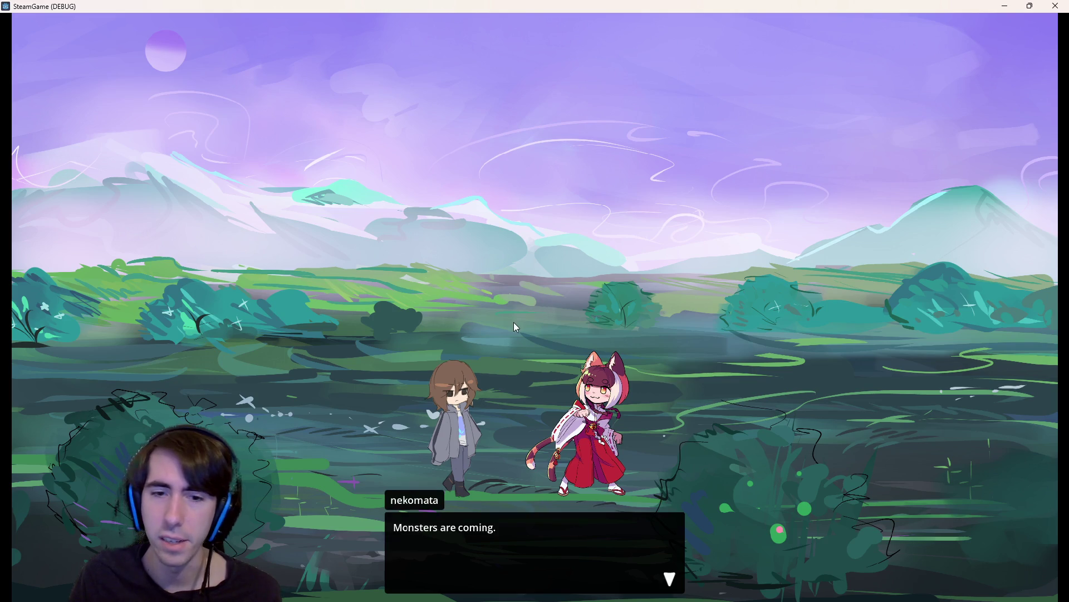
left_click(500, 330)
left_click(440, 254)
left_click(462, 300)
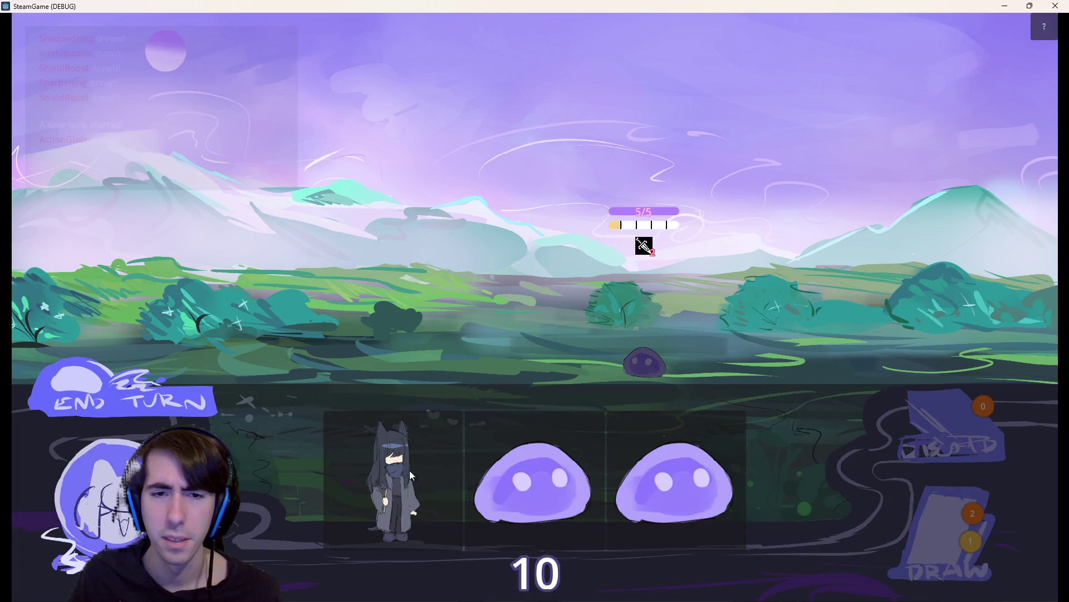
left_click(172, 390)
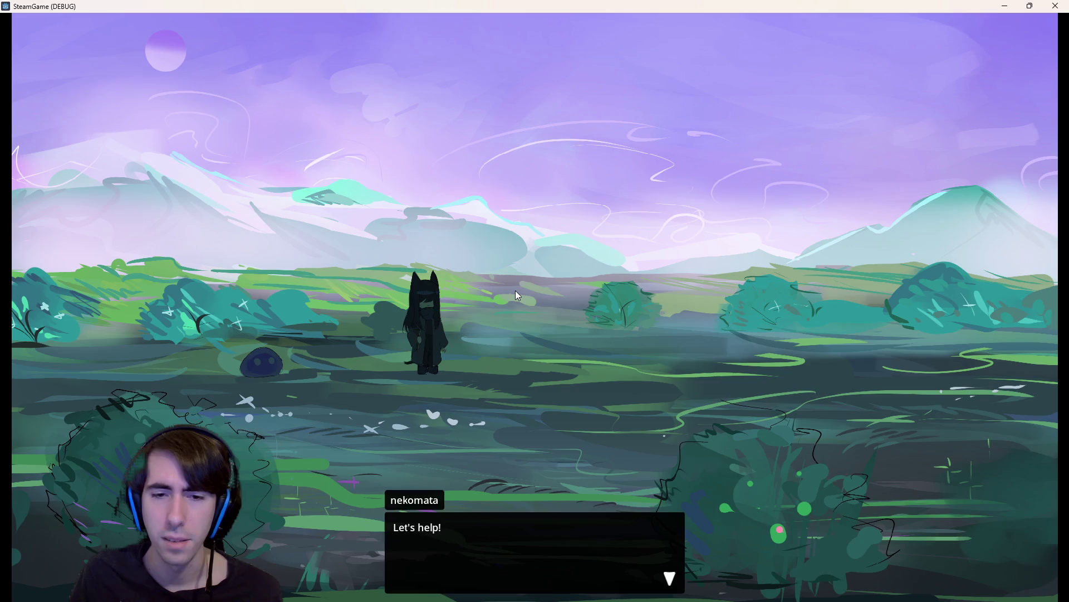
Step: Start the rescue battle, deploy the nekomata and a slime ally, and defeat the enemy slime
left_click(516, 290)
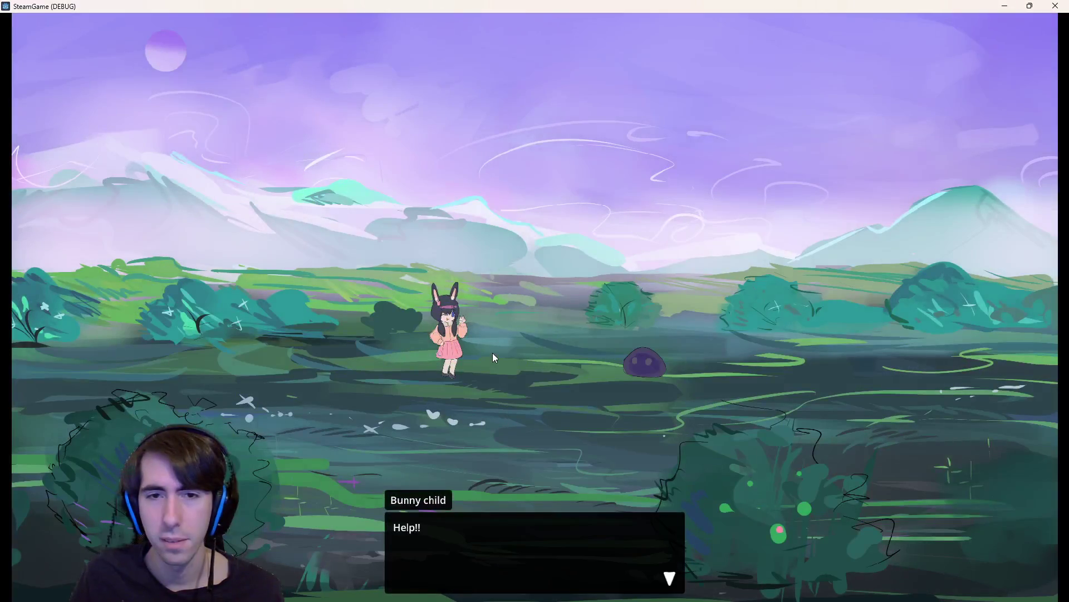
left_click(492, 348)
left_click(493, 347)
left_click(493, 347)
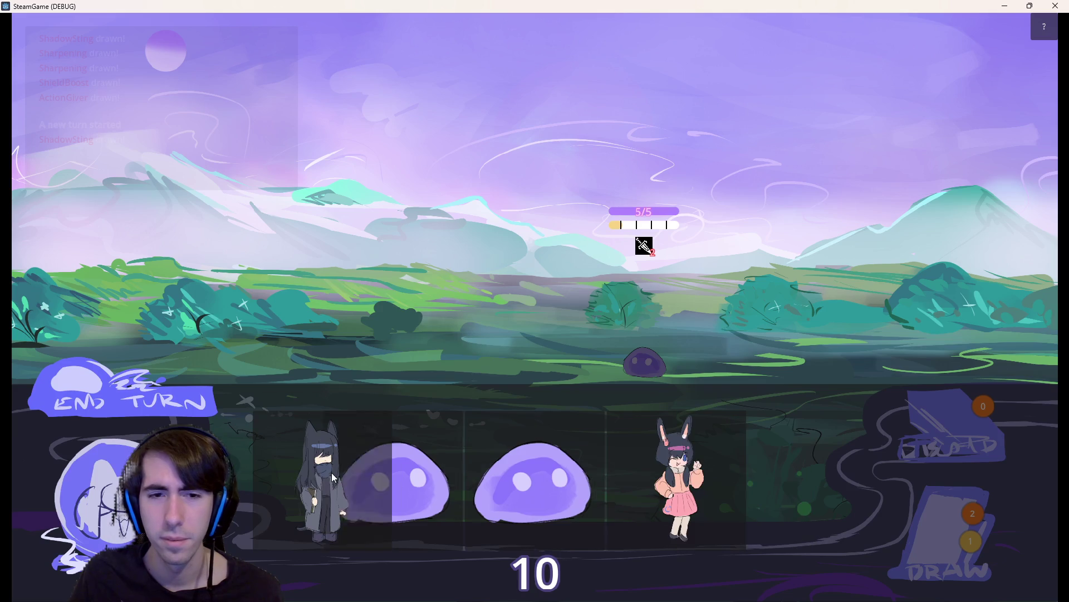
left_click_drag(332, 472, 426, 321)
mouse_move(401, 473)
left_mouse_down()
mouse_move(332, 334)
mouse_move(341, 356)
left_mouse_up()
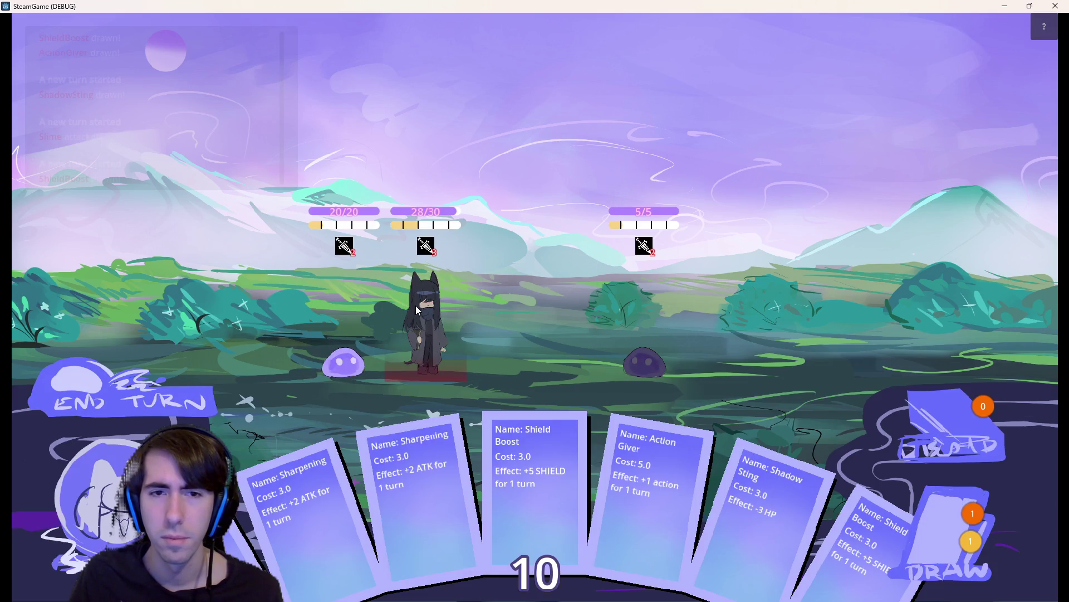
left_click_drag(416, 305, 627, 328)
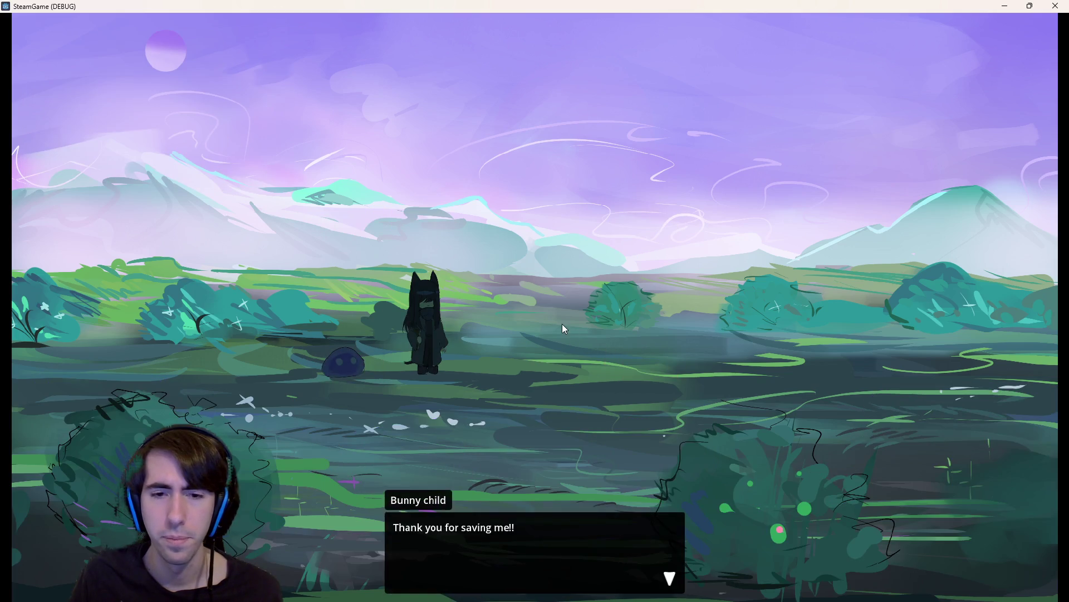
Step: Talk through the bunny child conversation to complete the rescue quest
left_click(561, 323)
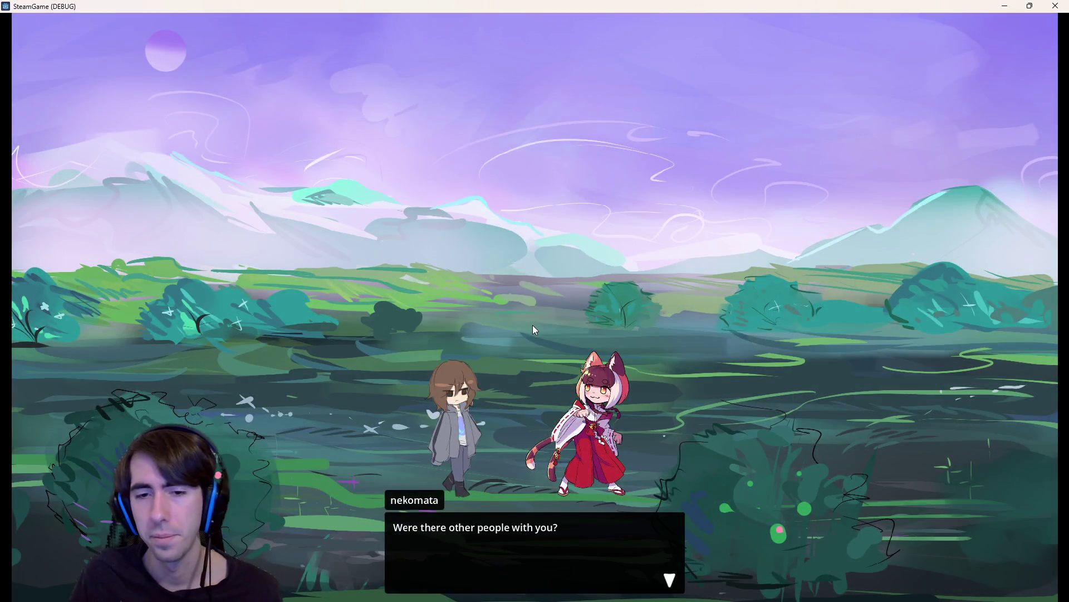
left_click(529, 327)
left_click(525, 329)
left_click(526, 328)
left_click(526, 329)
left_click(517, 325)
left_click(516, 325)
left_click(516, 324)
left_click(517, 322)
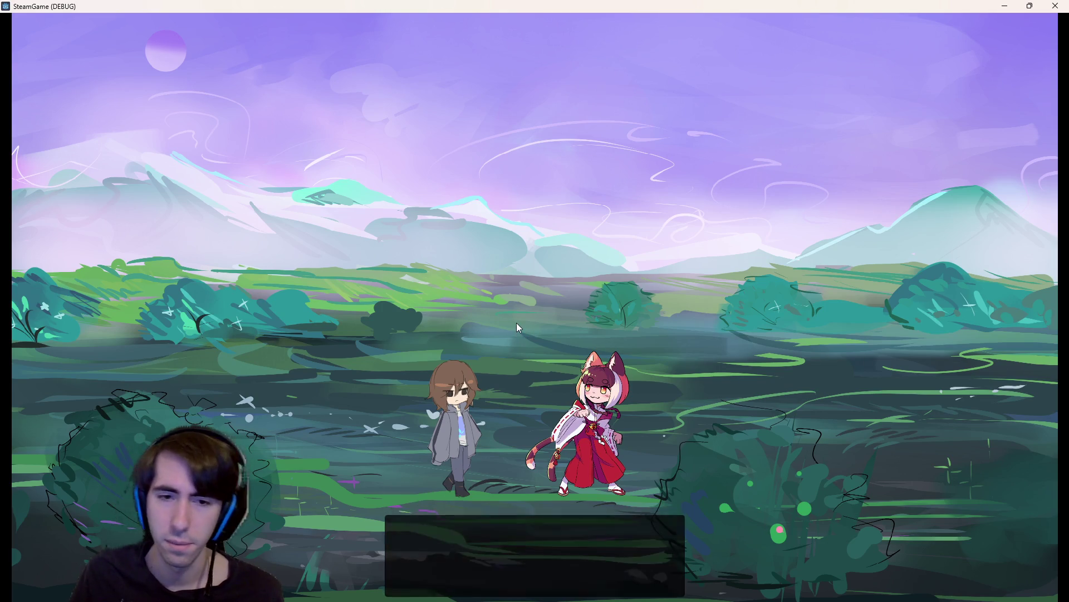